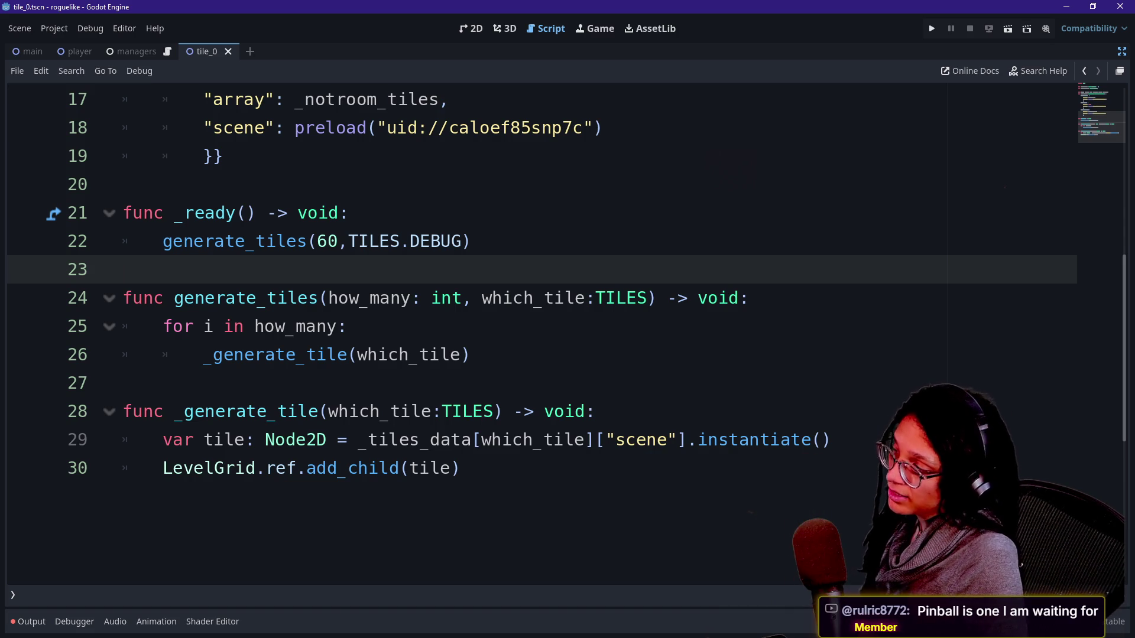
Place the caret on empty line 23, then drag the YouTube live chat over the editor
{"action": "left_click", "coordinate": [480, 241]}
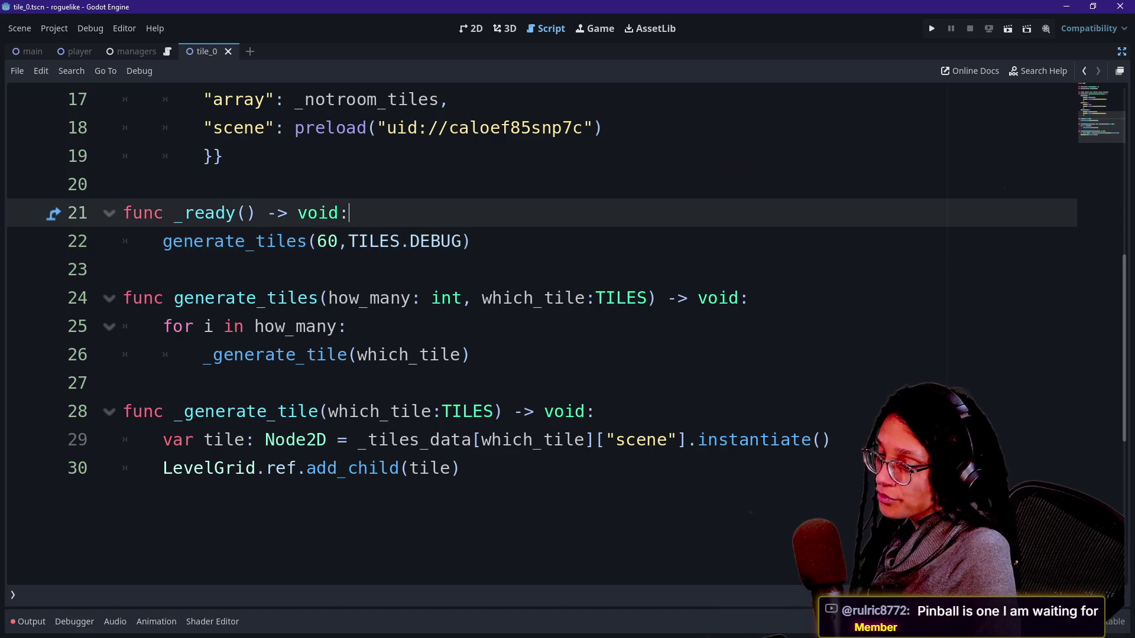
{"action": "left_click", "coordinate": [123, 270]}
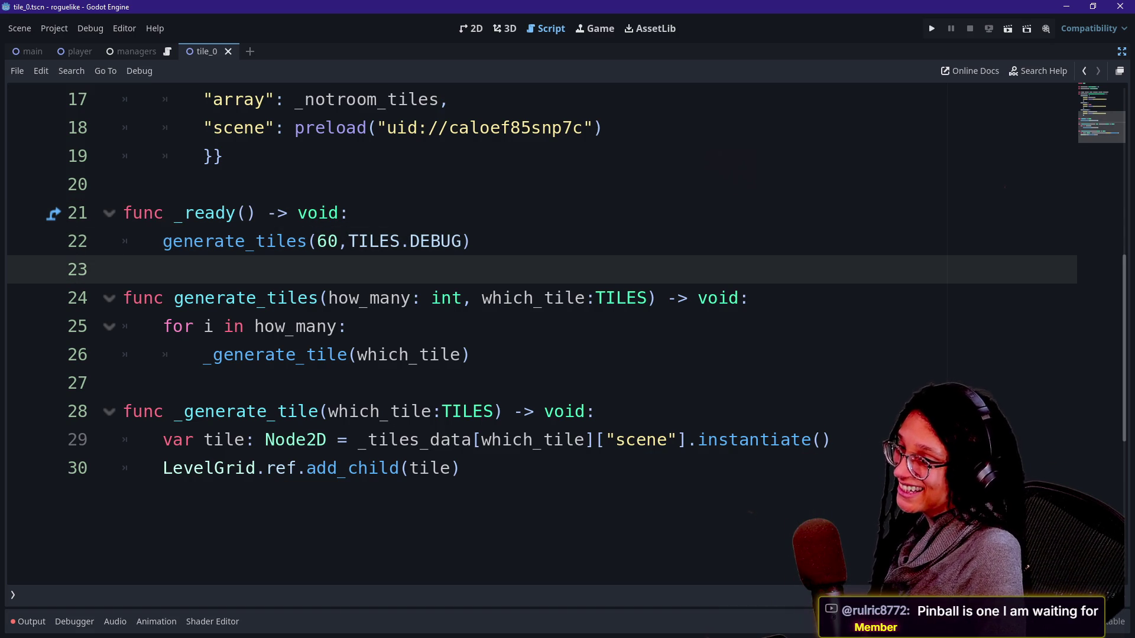
{"action": "mouse_move", "coordinate": [1134, 181]}
{"action": "left_mouse_down"}
{"action": "mouse_move", "coordinate": [896, 186]}
{"action": "mouse_move", "coordinate": [531, 15]}
{"action": "mouse_move", "coordinate": [515, 51]}
{"action": "left_mouse_up"}
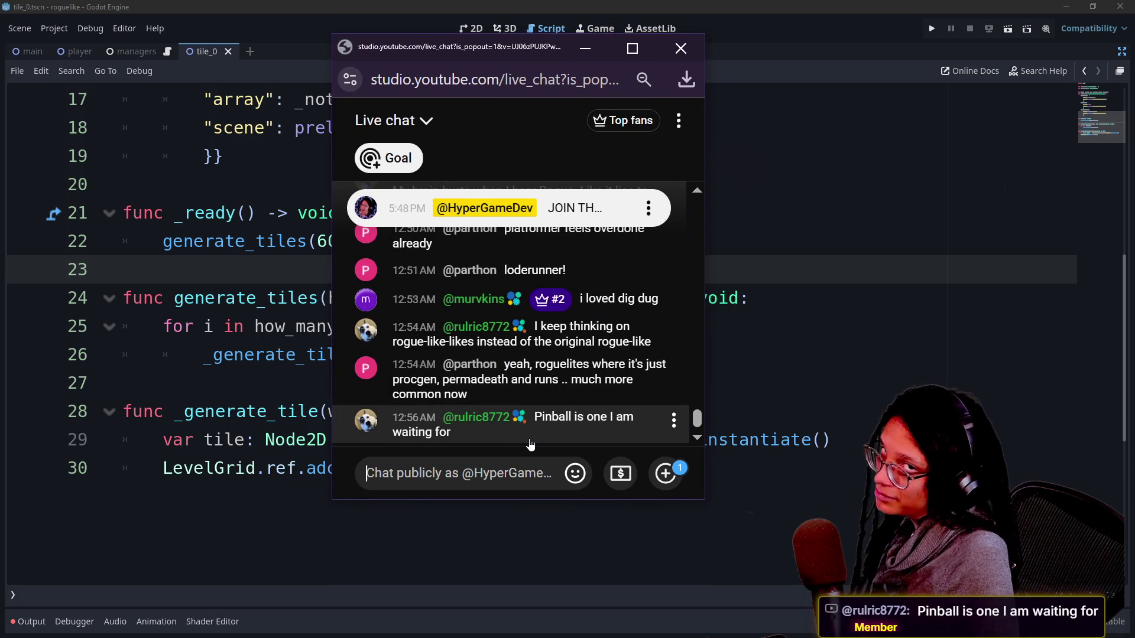
Nudge the YouTube live chat left to read it, then drag it off the right edge
{"action": "left_click_drag", "start_coordinate": [516, 66], "coordinate": [470, 68]}
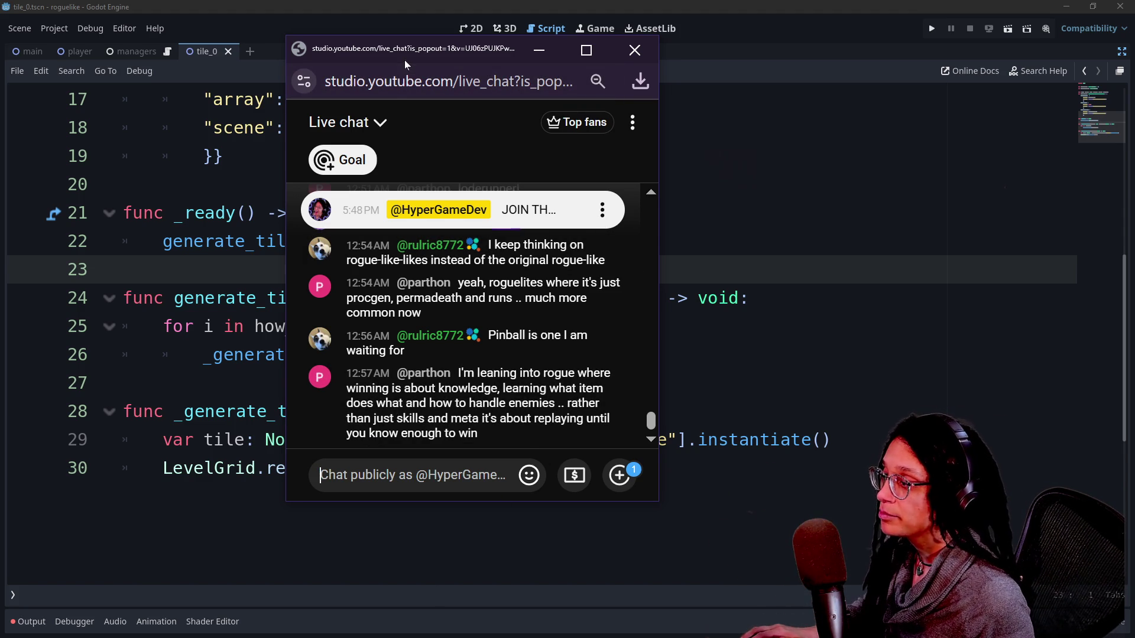
{"action": "left_click_drag", "start_coordinate": [405, 59], "coordinate": [1134, 59]}
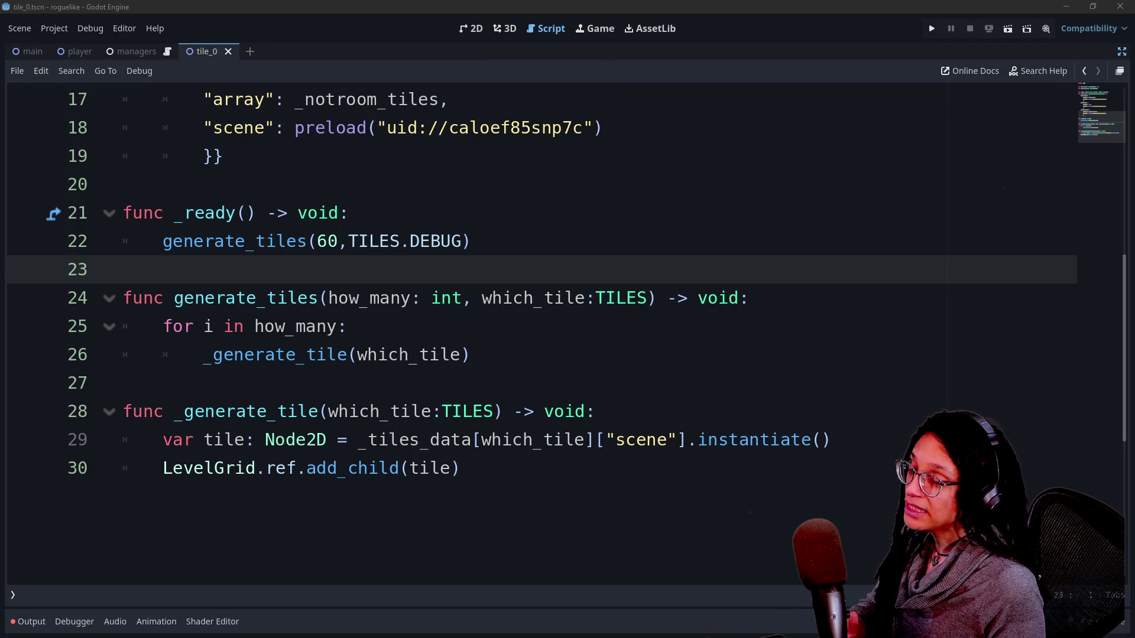
Put the caret at the end of line 25, then switch to the Lode Runner video in Chrome
{"action": "left_click", "coordinate": [347, 327]}
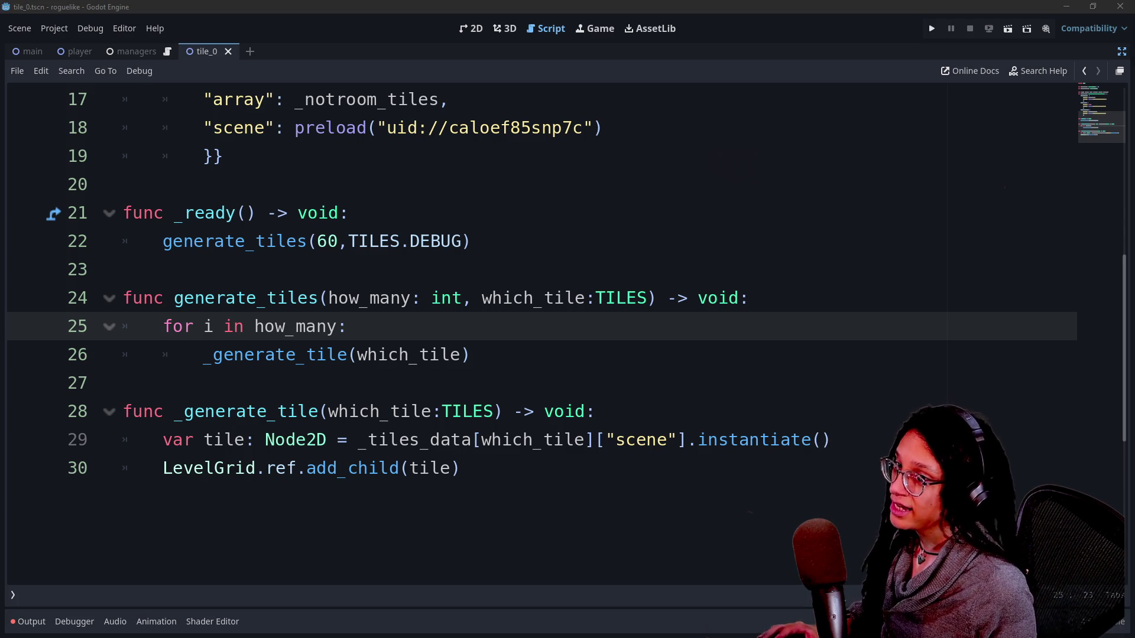
{"action": "key", "text": "alt+Tab"}
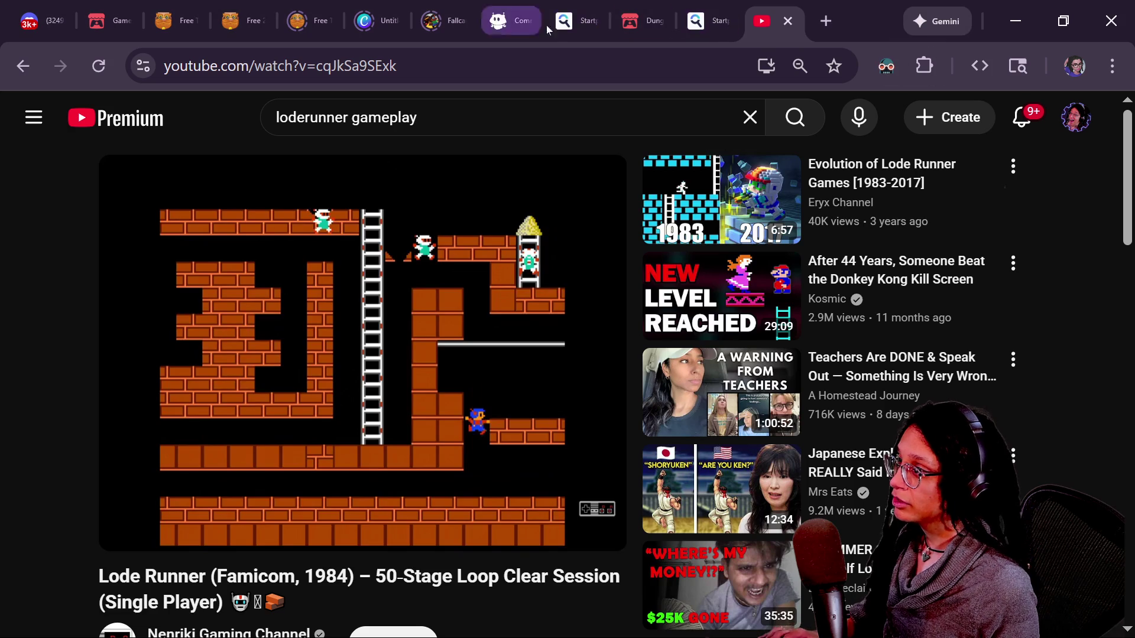
Search YouTube for 'indie dev clinic', open the Indie Game Clinic channel, and select its address
{"action": "key", "text": "slash"}
{"action": "key", "text": "ctrl+a"}
{"action": "type", "text": "indie dev clinic"}
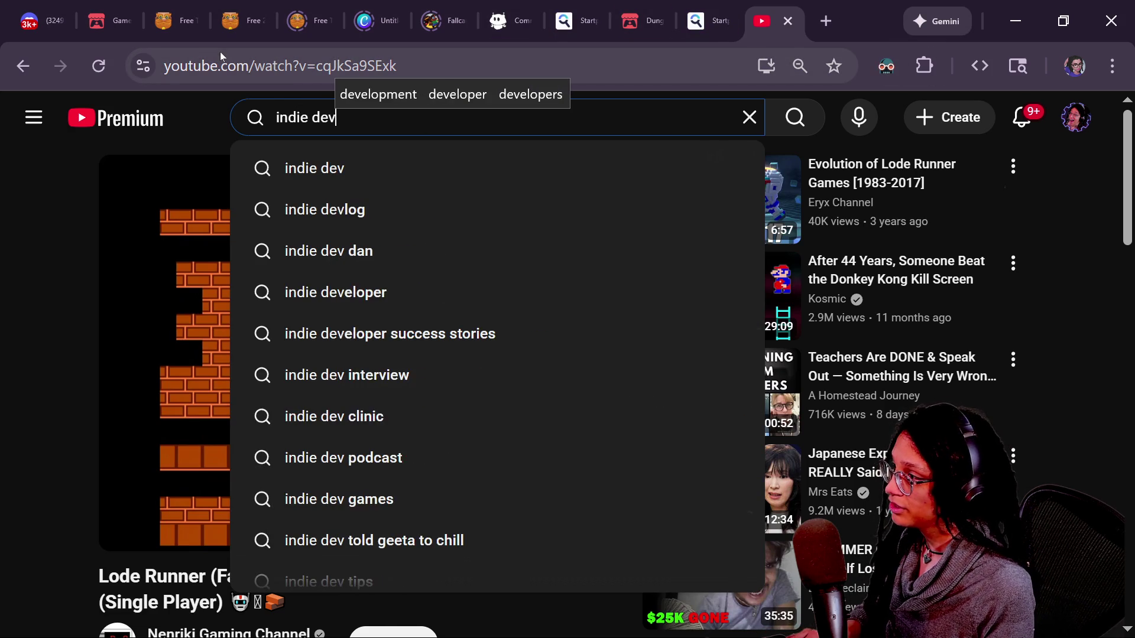
{"action": "key", "text": "Return"}
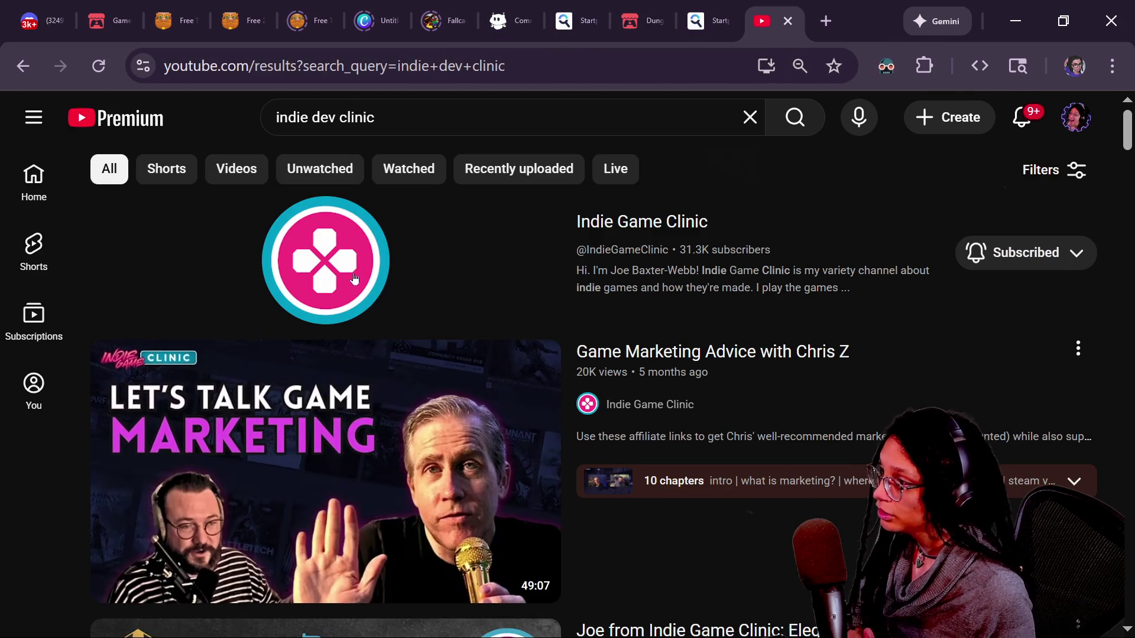
{"action": "left_click", "coordinate": [329, 284]}
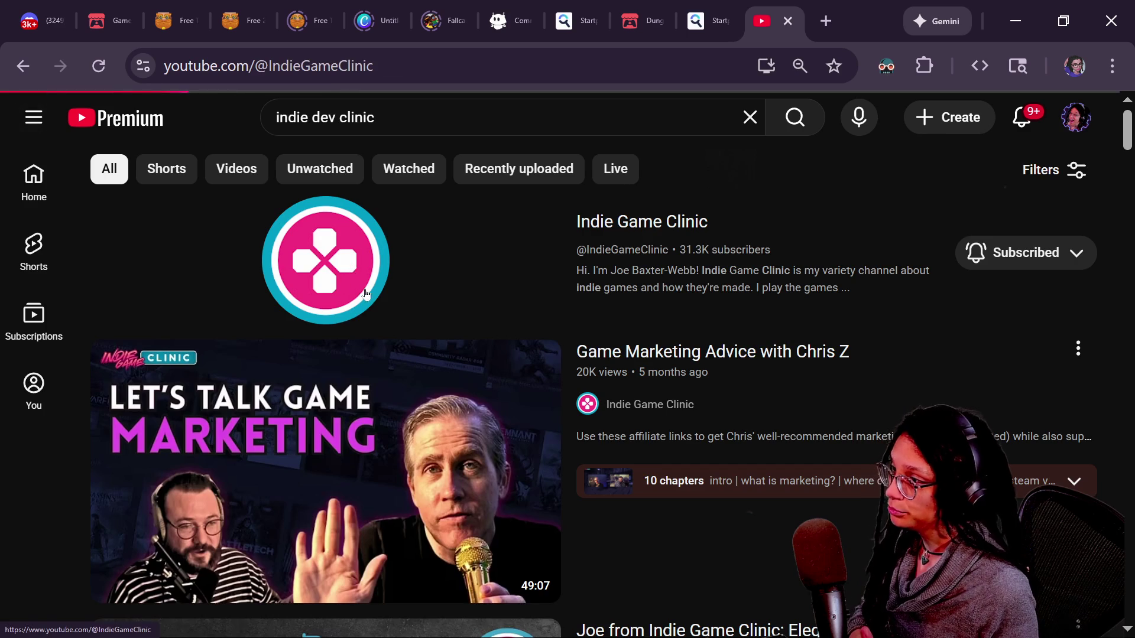
{"action": "left_click", "coordinate": [268, 65]}
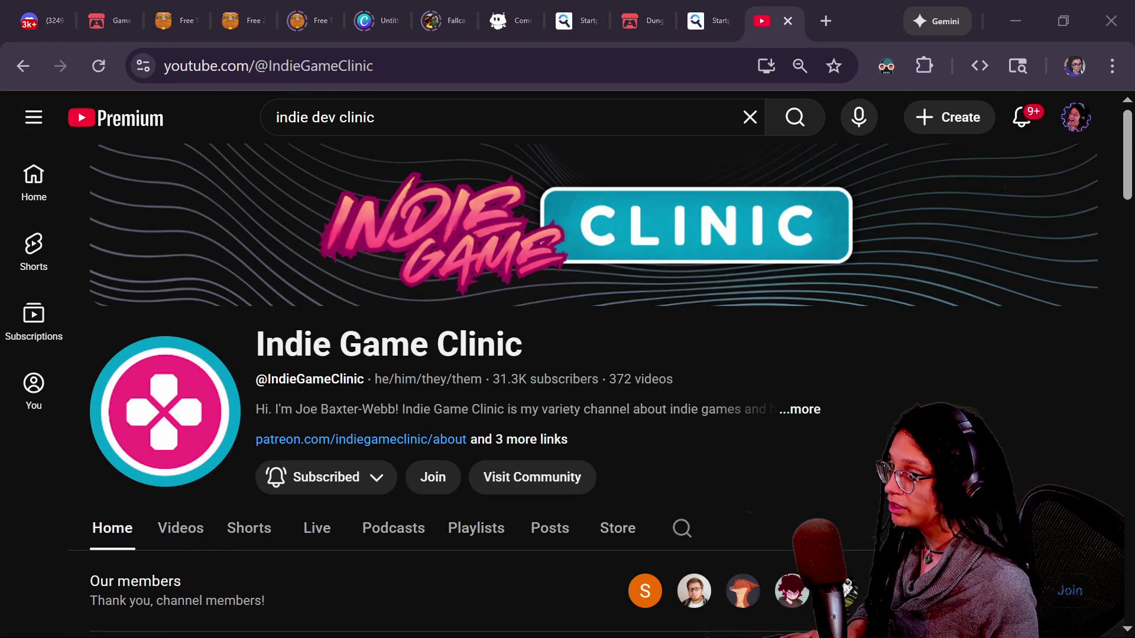
{"action": "left_click", "coordinate": [754, 447]}
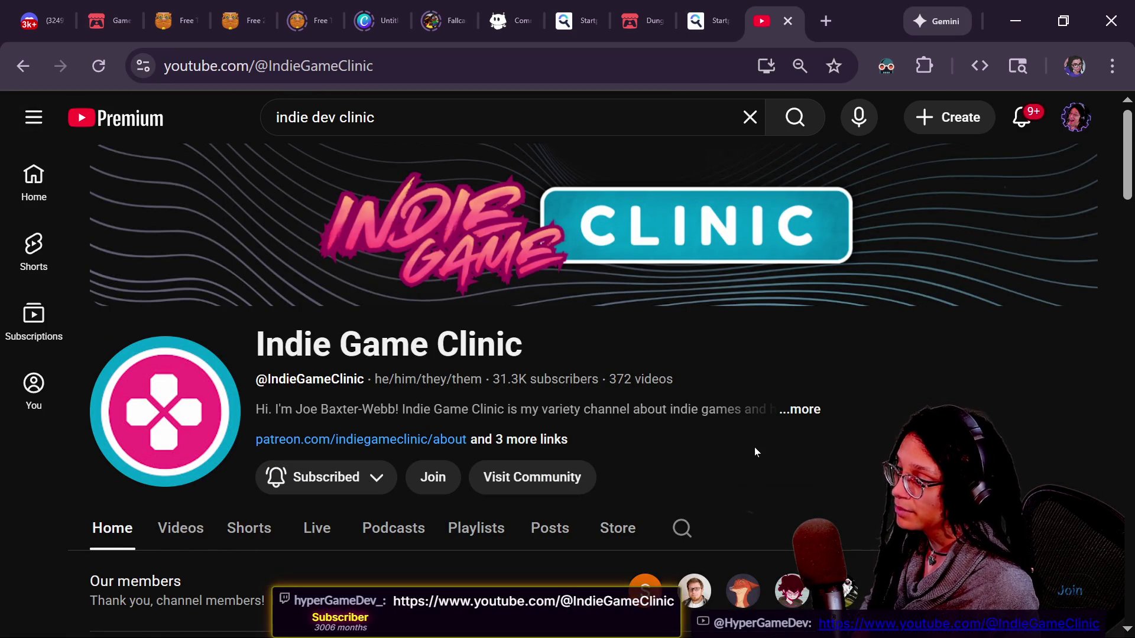
Page to the next Game Design Big Ideas videos on the channel, then return to Godot
{"action": "scroll", "coordinate": [755, 447], "scroll_direction": "down", "scroll_amount": 1}
{"action": "scroll", "coordinate": [755, 453], "scroll_direction": "down", "scroll_amount": 5}
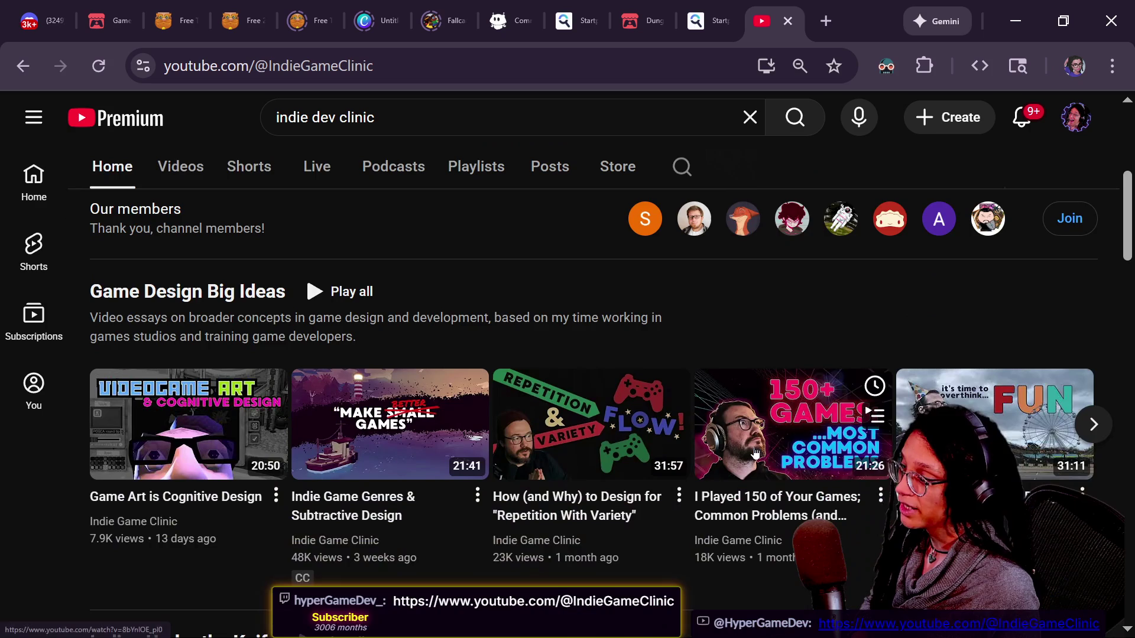
{"action": "scroll", "coordinate": [755, 453], "scroll_direction": "down", "scroll_amount": 1}
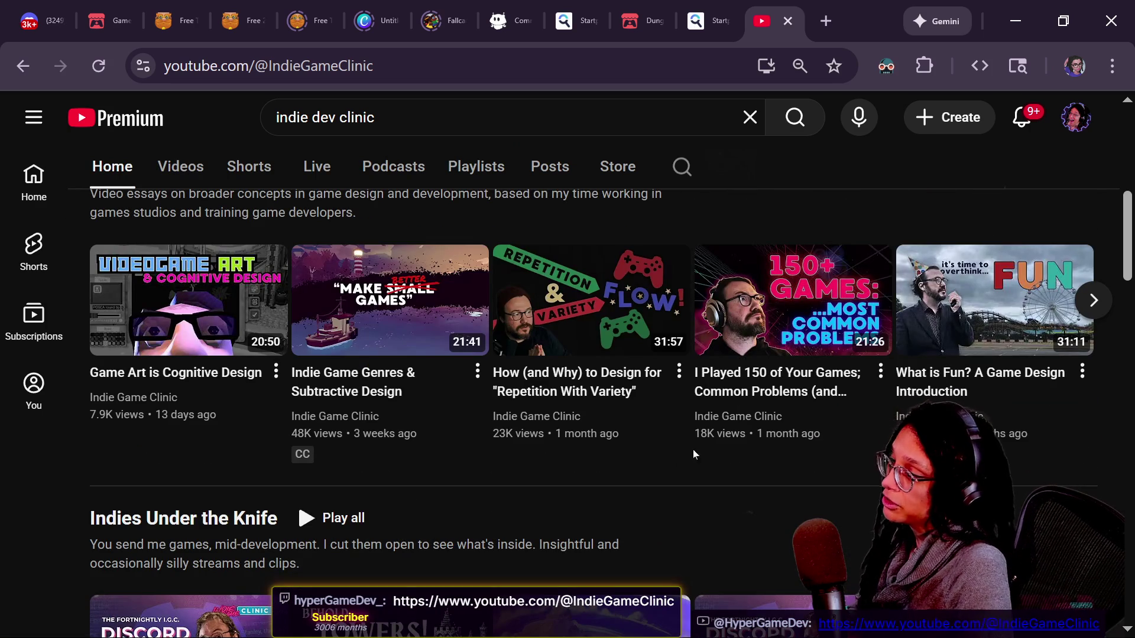
{"action": "mouse_move", "coordinate": [603, 431]}
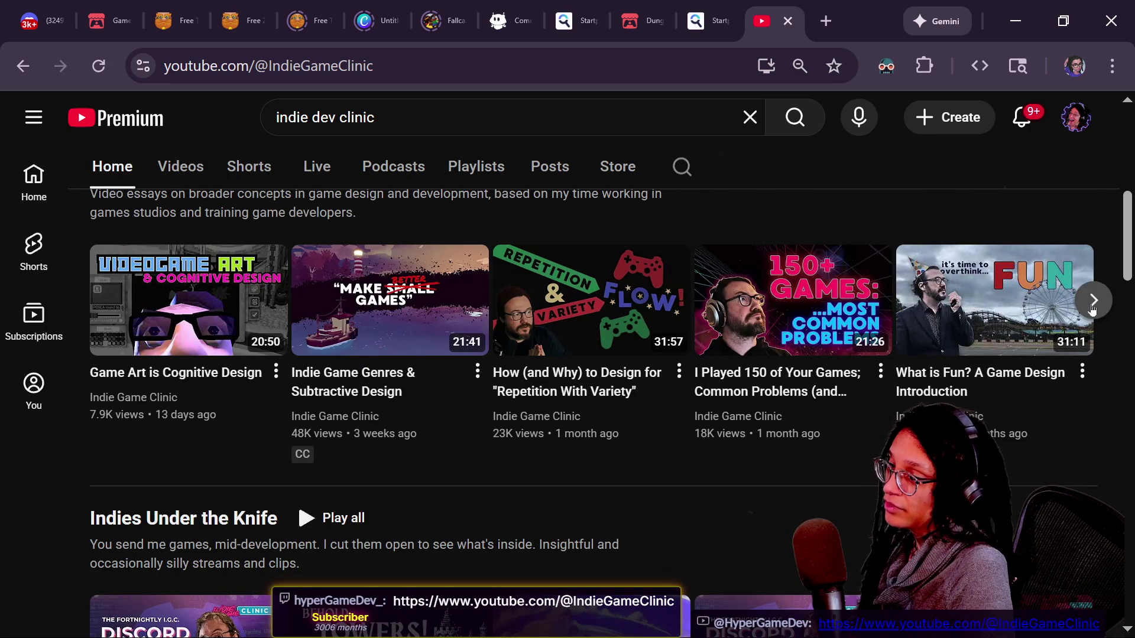
{"action": "left_click", "coordinate": [1095, 307]}
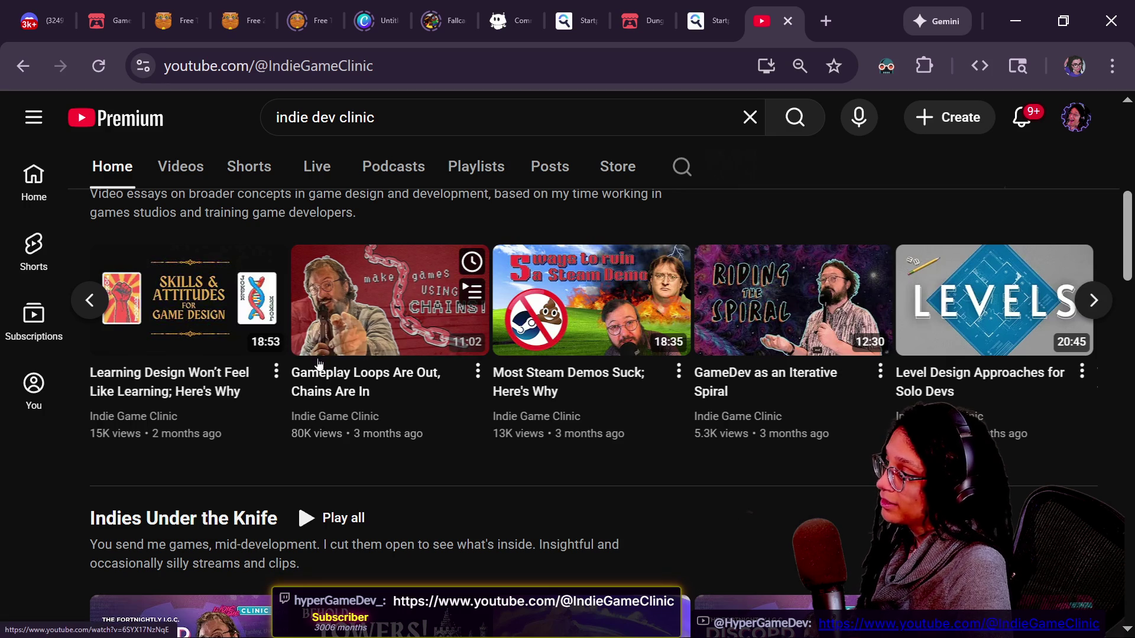
{"action": "mouse_move", "coordinate": [364, 385]}
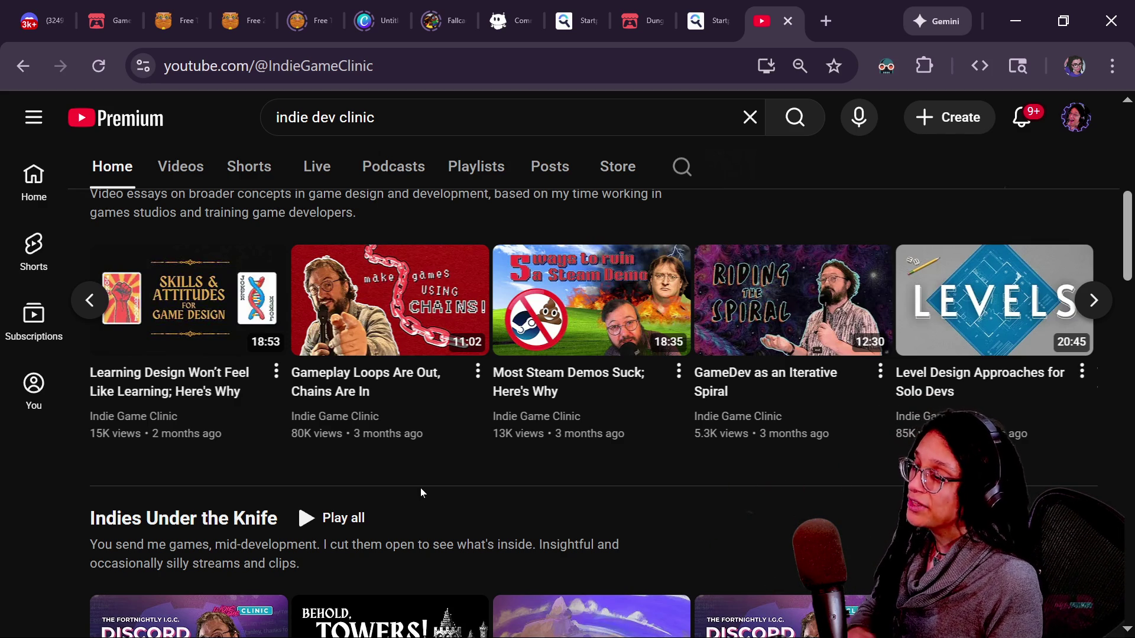
{"action": "key", "text": "alt+Tab"}
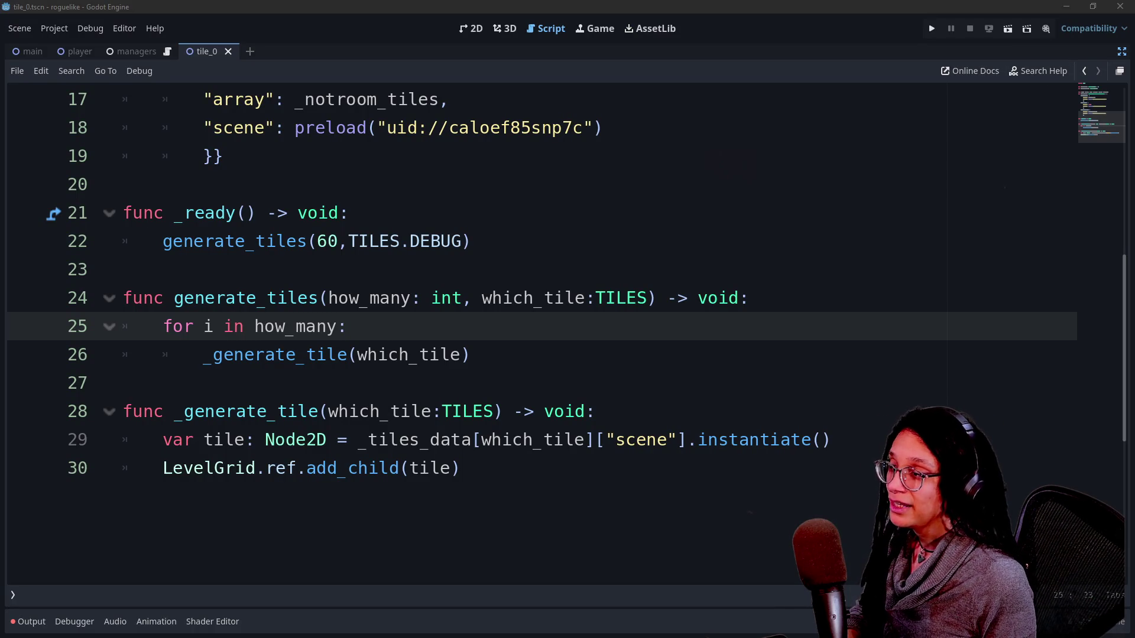
Scroll the tile_0 script to the top and drag the Twitch chat pop-out over the editor centre
{"action": "left_click", "coordinate": [470, 355]}
{"action": "key", "text": "Up"}
{"action": "key", "text": "Up"}
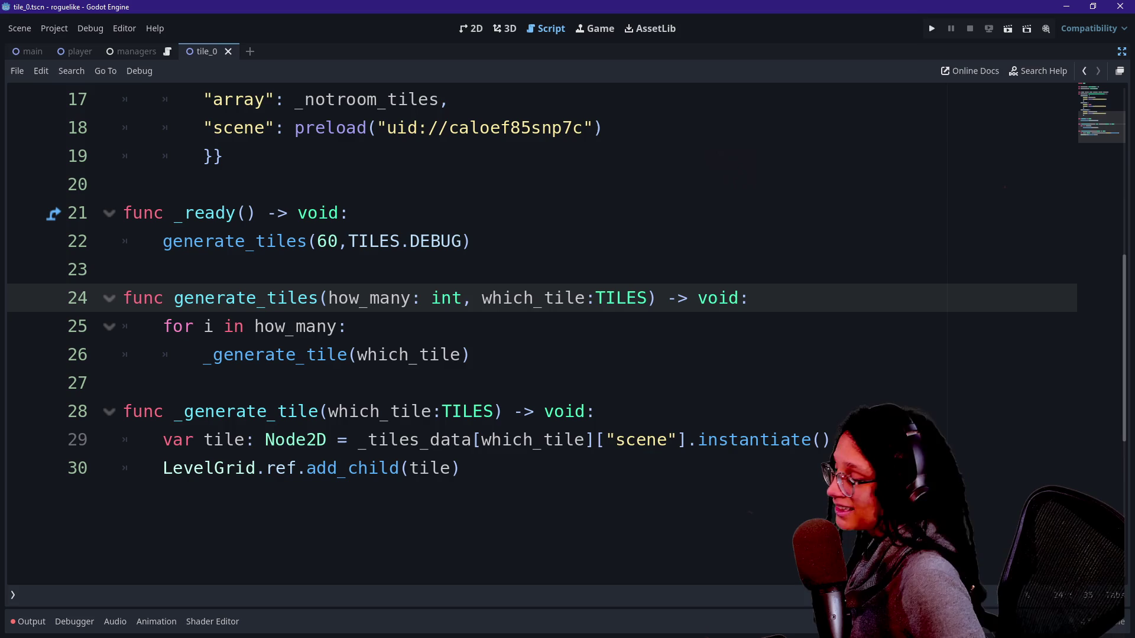
{"action": "left_click", "coordinate": [596, 440]}
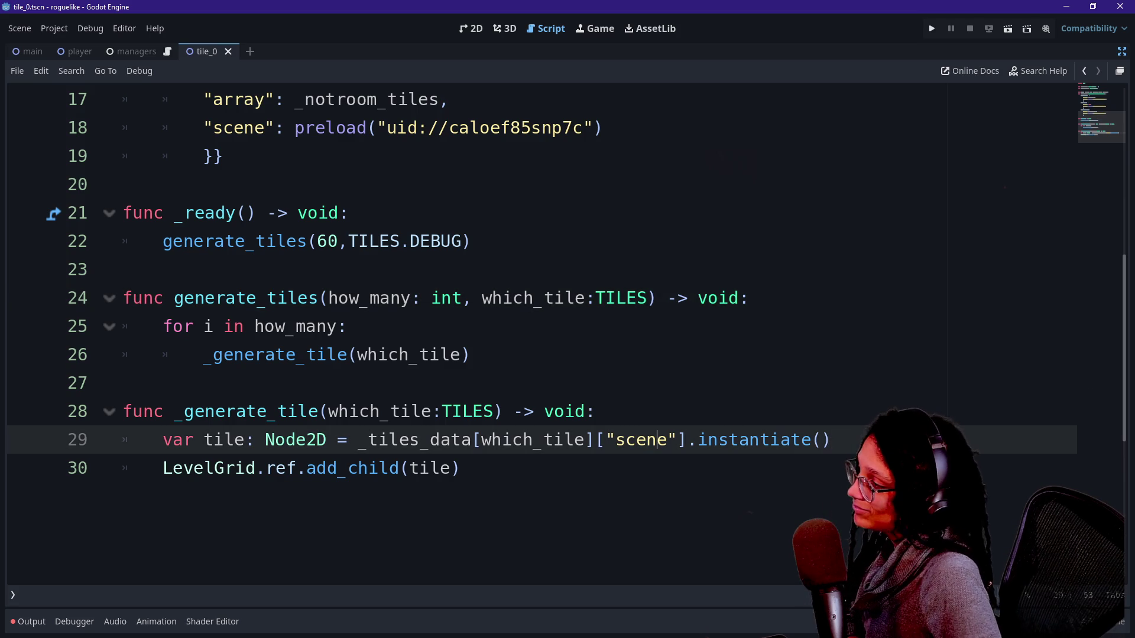
{"action": "left_click", "coordinate": [596, 412]}
{"action": "scroll", "coordinate": [532, 331], "scroll_direction": "up", "scroll_amount": 4}
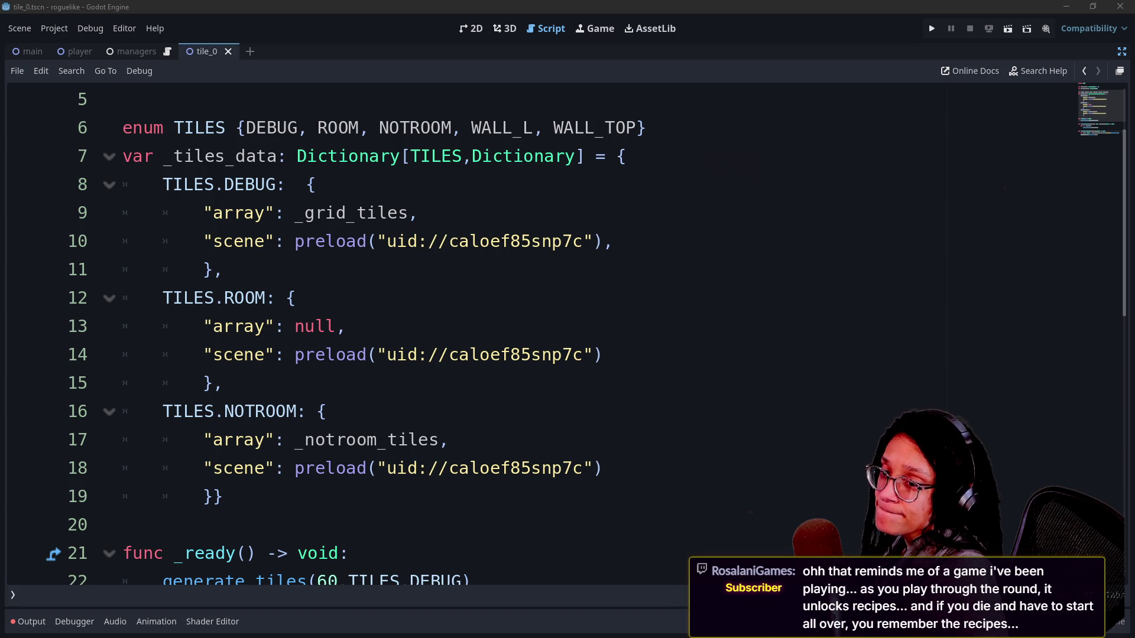
{"action": "key", "text": "alt+Tab"}
{"action": "key", "text": "alt+Tab"}
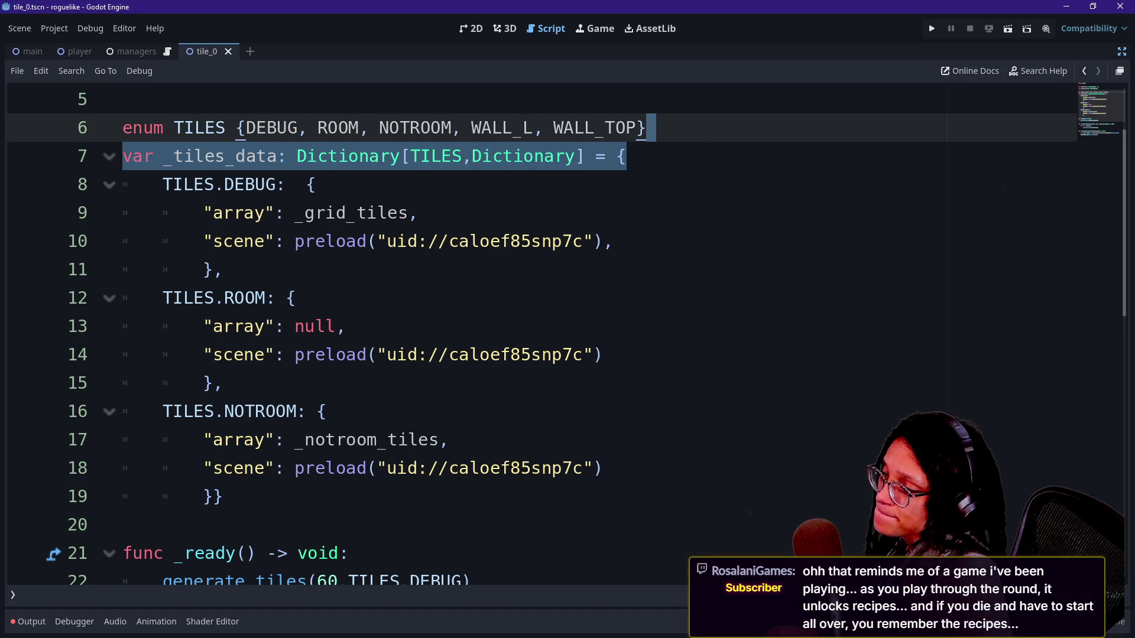
{"action": "key", "text": "alt+Tab"}
{"action": "mouse_move", "coordinate": [912, 192]}
{"action": "left_mouse_down"}
{"action": "mouse_move", "coordinate": [462, 19]}
{"action": "mouse_move", "coordinate": [469, 70]}
{"action": "left_mouse_up"}
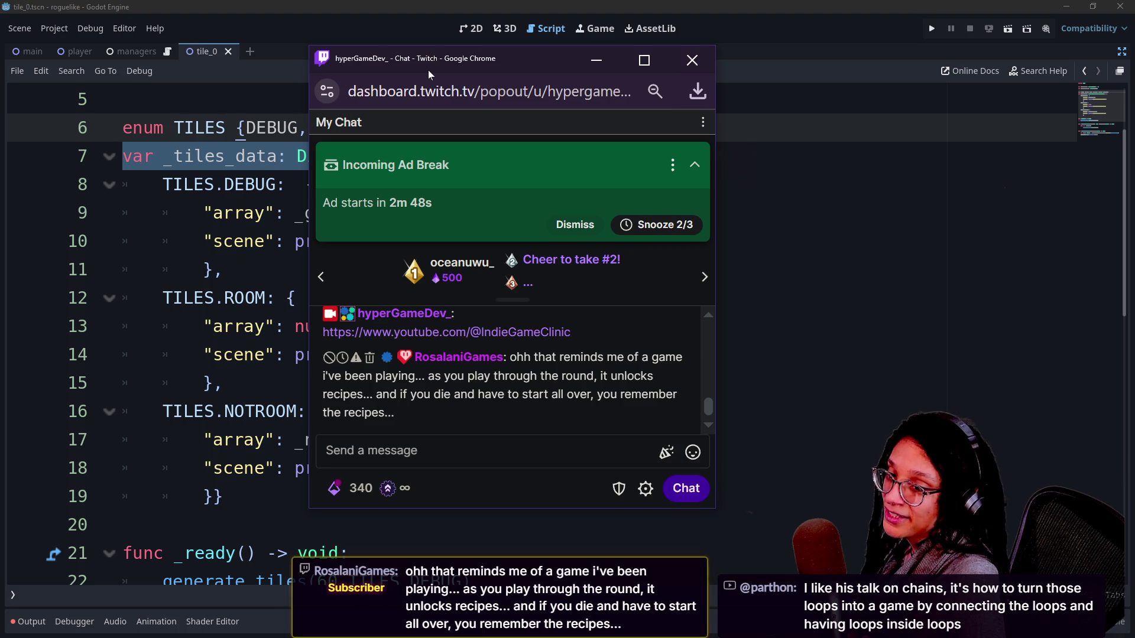
Reposition and minimize the YouTube live chat, then drag the Twitch chat off the right edge
{"action": "key", "text": "alt+Tab"}
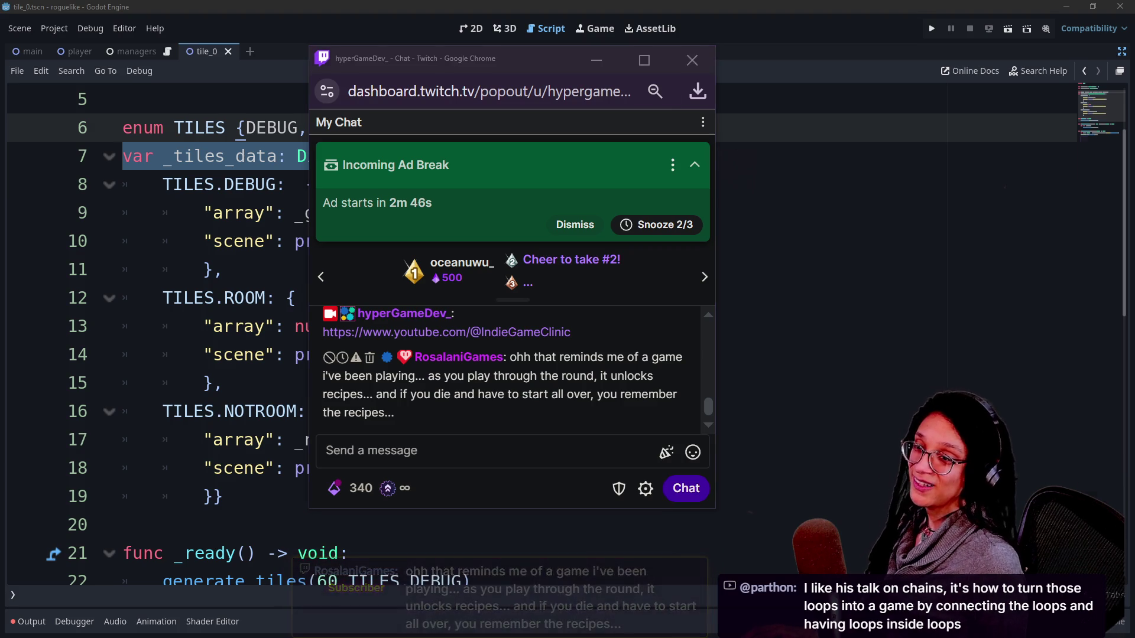
{"action": "left_click_drag", "start_coordinate": [613, 49], "coordinate": [540, 52]}
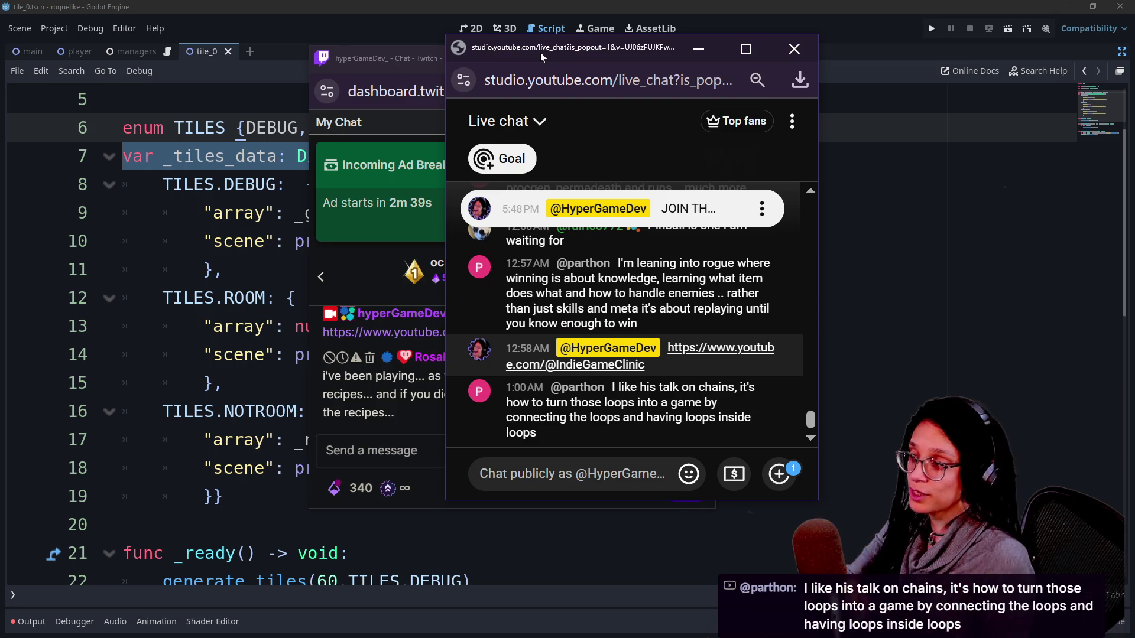
{"action": "left_click_drag", "start_coordinate": [541, 53], "coordinate": [552, 59]}
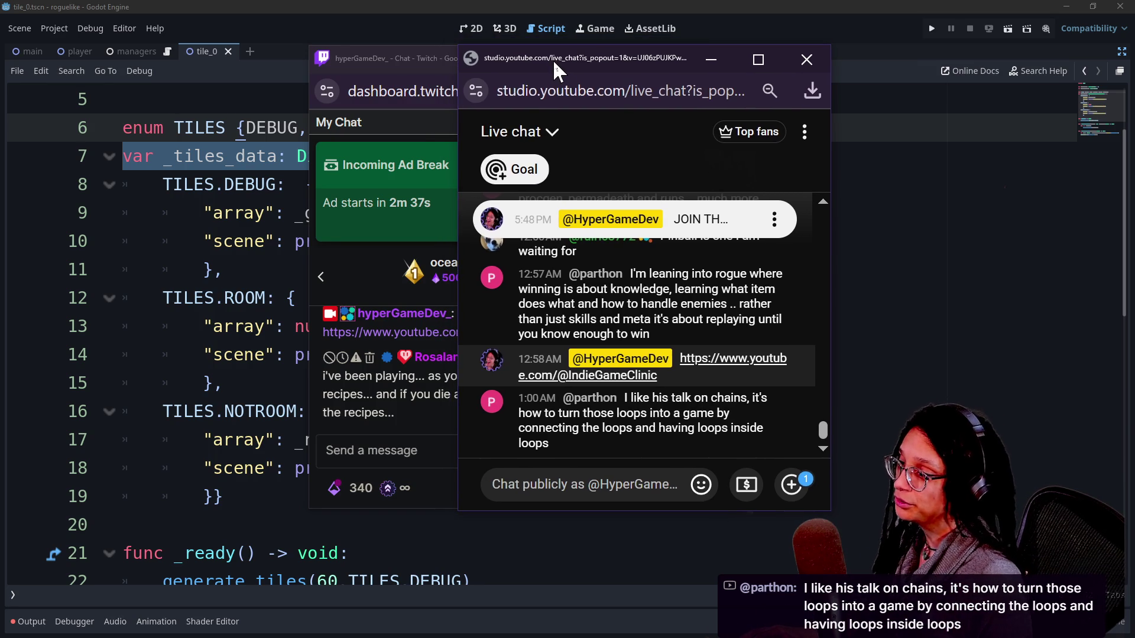
{"action": "left_click", "coordinate": [713, 59]}
{"action": "mouse_move", "coordinate": [413, 55]}
{"action": "left_mouse_down"}
{"action": "mouse_move", "coordinate": [469, 68]}
{"action": "mouse_move", "coordinate": [1134, 77]}
{"action": "left_mouse_up"}
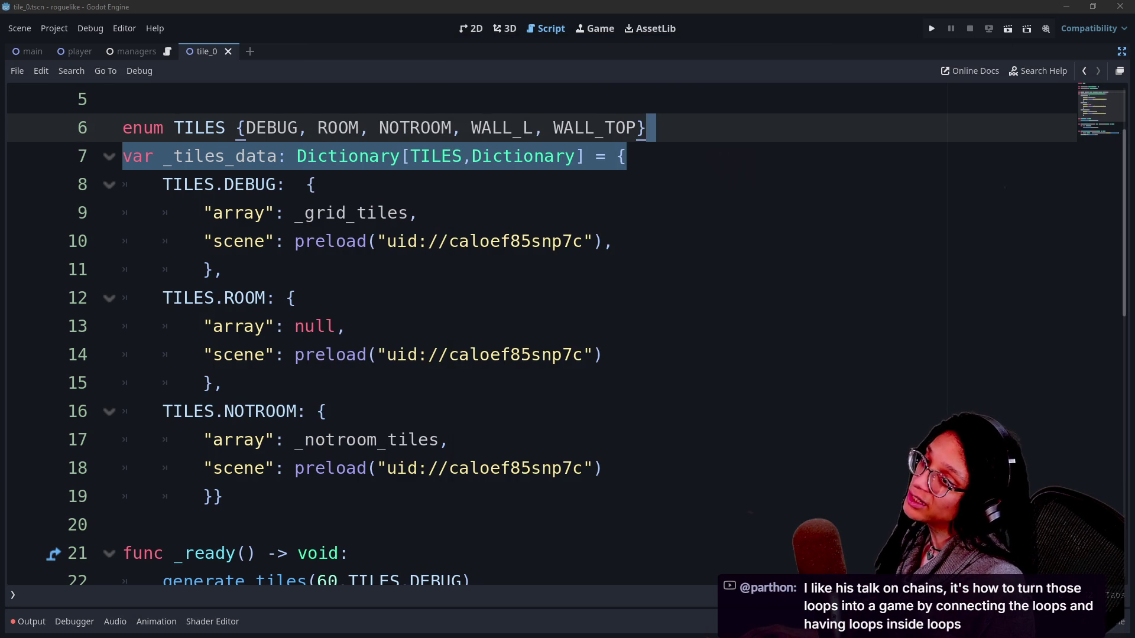
{"action": "left_click", "coordinate": [297, 297]}
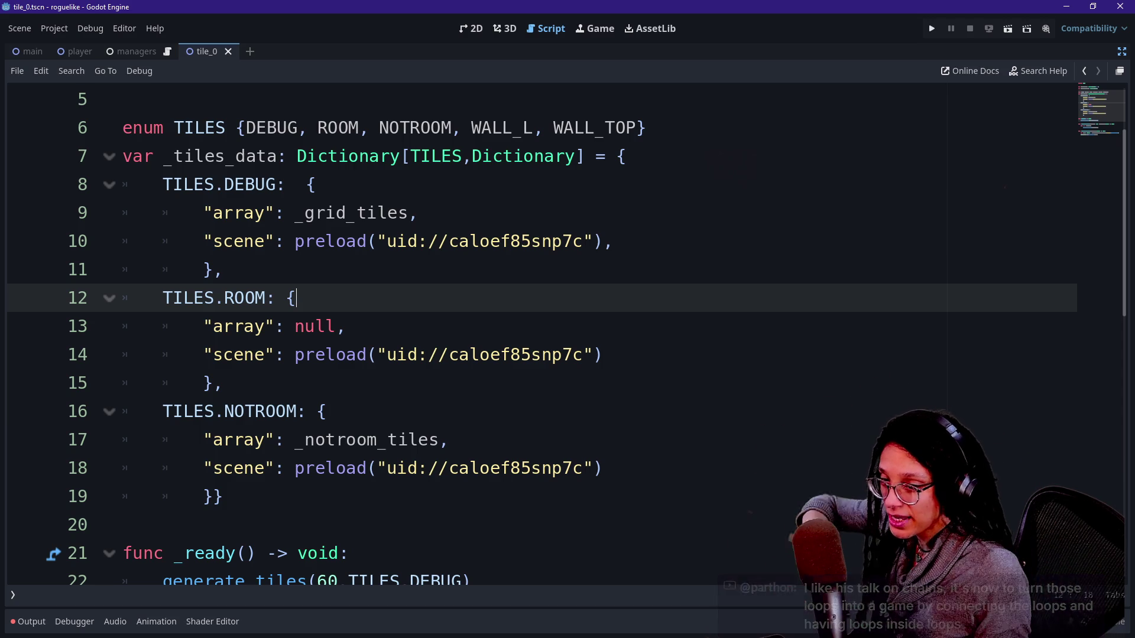
{"action": "left_click", "coordinate": [387, 241]}
{"action": "key", "text": "Down"}
{"action": "key", "text": "Down"}
{"action": "key", "text": "Up"}
{"action": "key", "text": "Up"}
{"action": "key", "text": "Up"}
{"action": "key", "text": "Up"}
{"action": "key", "text": "Down"}
{"action": "key", "text": "Down"}
{"action": "key", "text": "Down"}
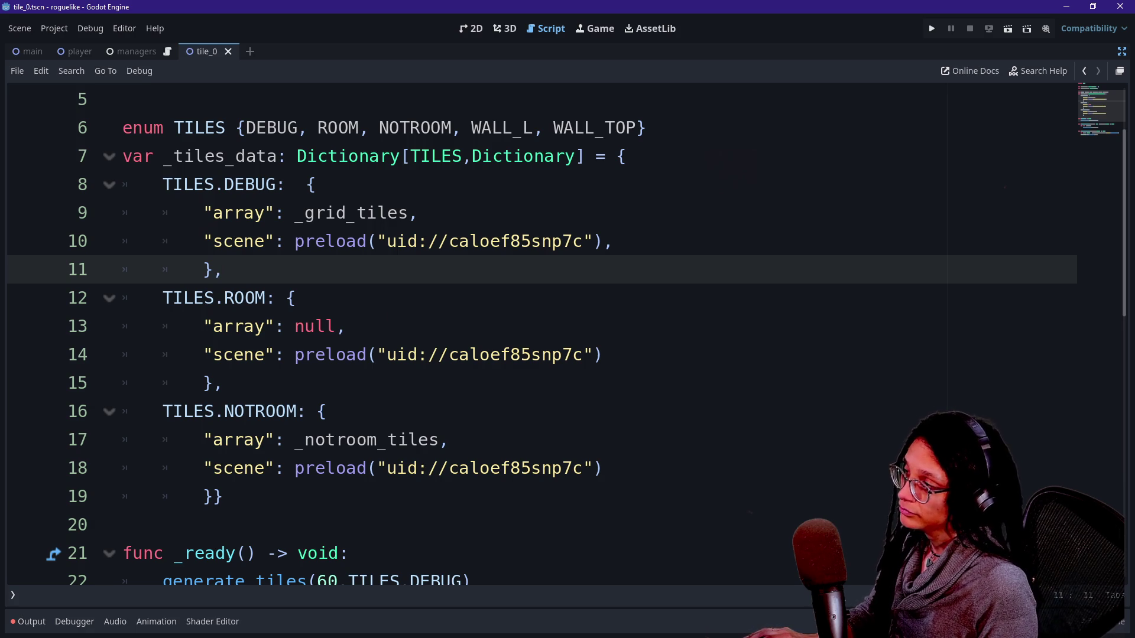
{"action": "key", "text": "Down"}
{"action": "key", "text": "Down"}
{"action": "key", "text": "Down"}
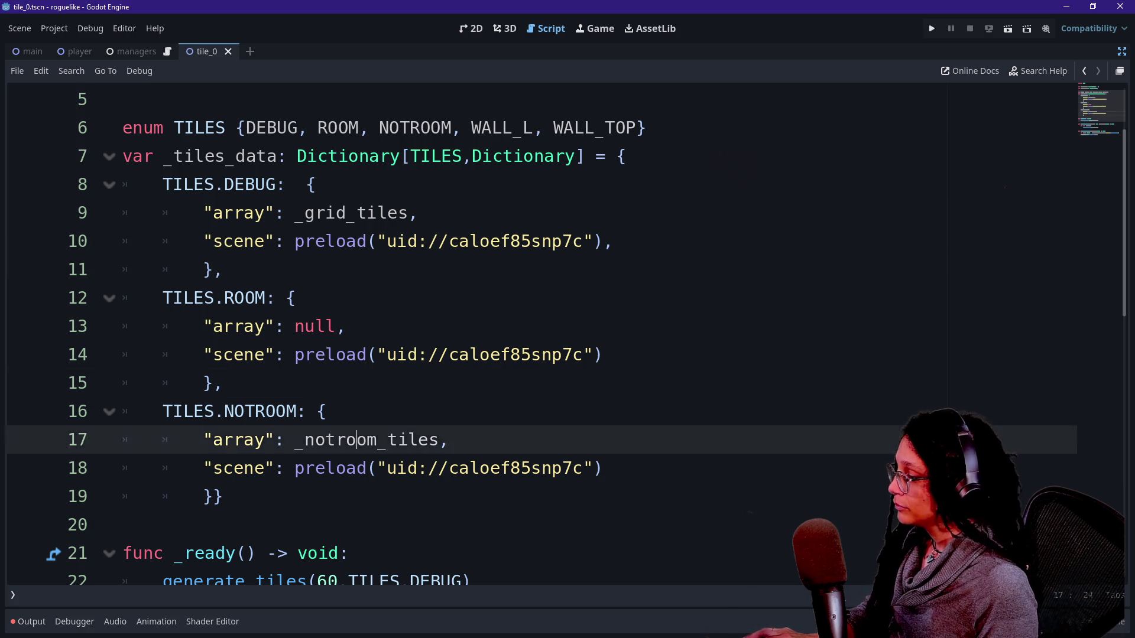
{"action": "left_click", "coordinate": [390, 326]}
{"action": "left_click", "coordinate": [401, 327]}
{"action": "left_click", "coordinate": [440, 326]}
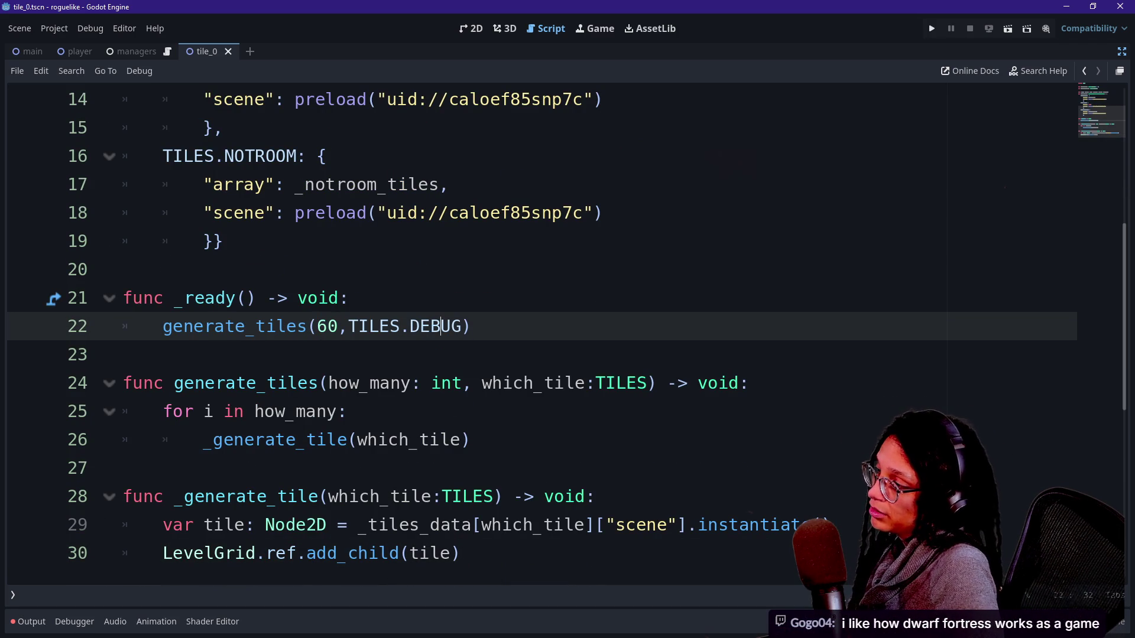
{"action": "left_click_drag", "start_coordinate": [339, 327], "coordinate": [472, 326]}
{"action": "left_click", "coordinate": [453, 326]}
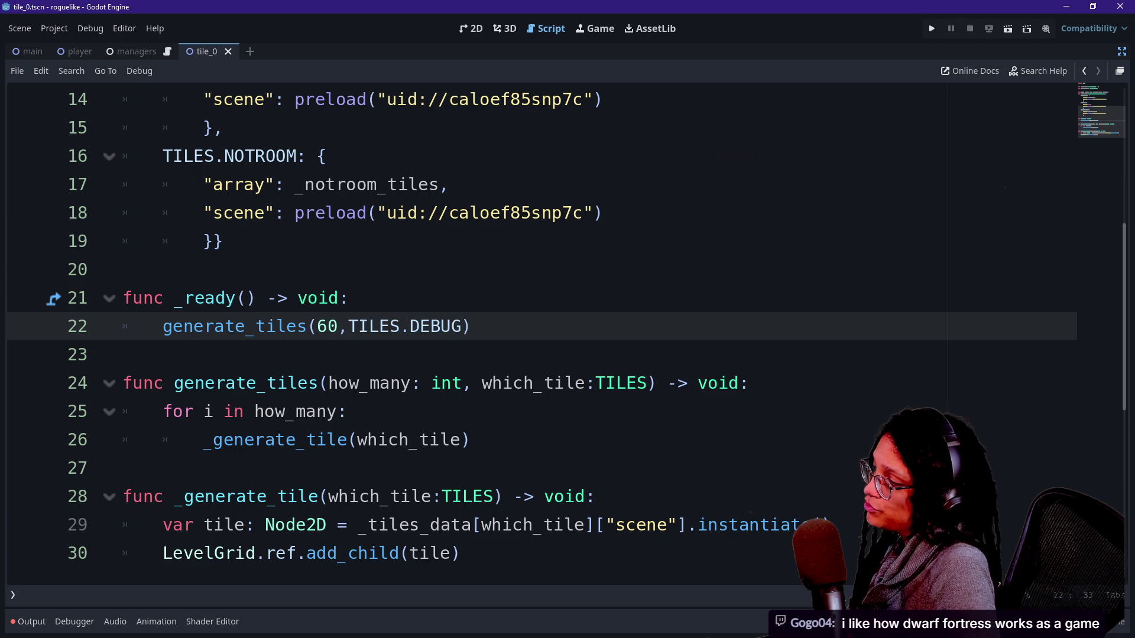
{"action": "key", "text": "Down"}
{"action": "key", "text": "Down"}
{"action": "key", "text": "Down"}
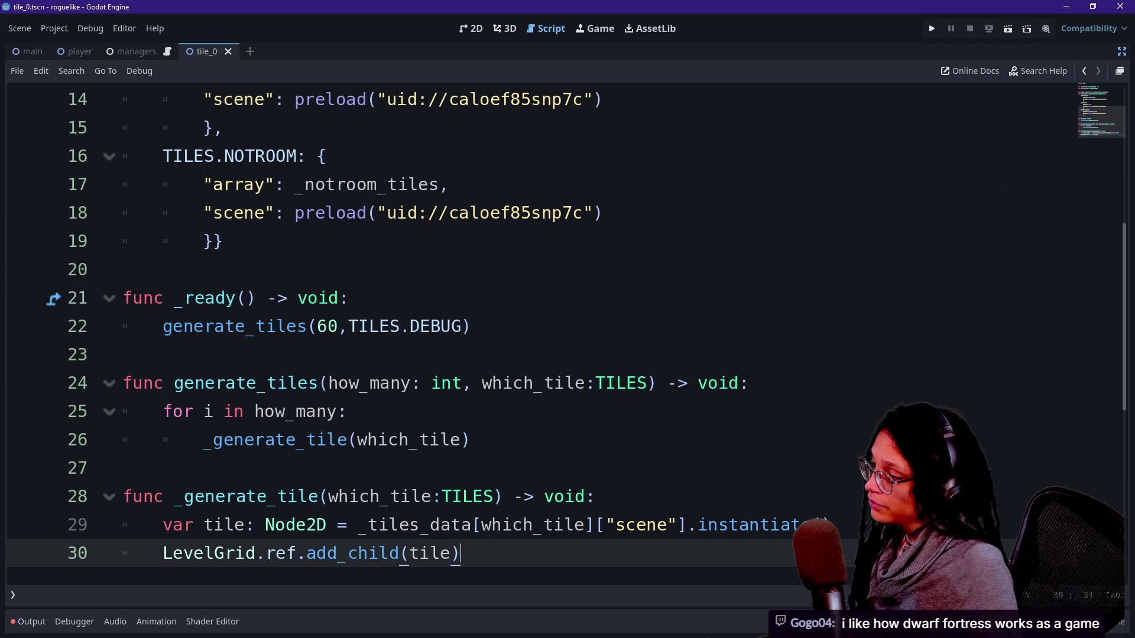
{"action": "scroll", "coordinate": [532, 331], "scroll_direction": "down", "scroll_amount": 2}
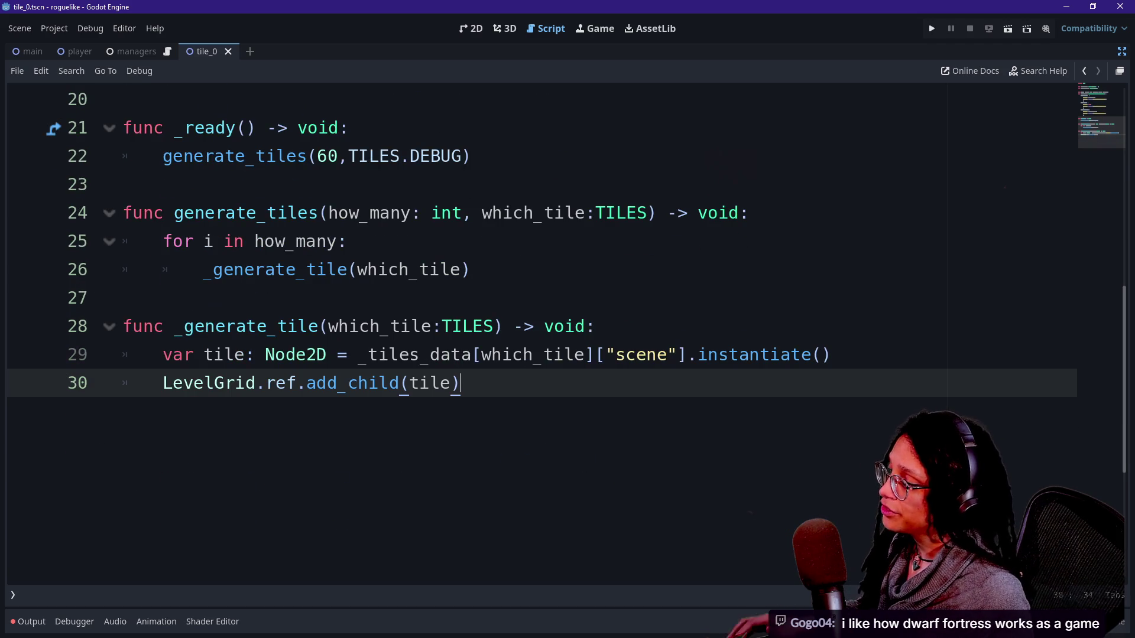
{"action": "scroll", "coordinate": [532, 331], "scroll_direction": "up", "scroll_amount": 1}
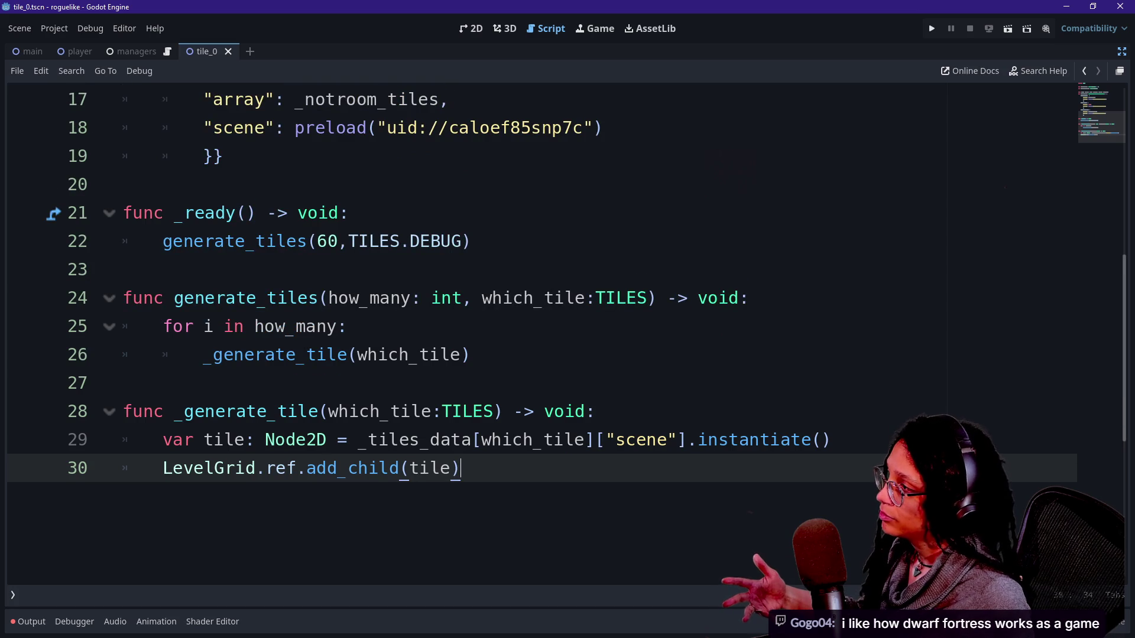
{"action": "scroll", "coordinate": [532, 331], "scroll_direction": "up", "scroll_amount": 1}
{"action": "scroll", "coordinate": [532, 331], "scroll_direction": "down", "scroll_amount": 1}
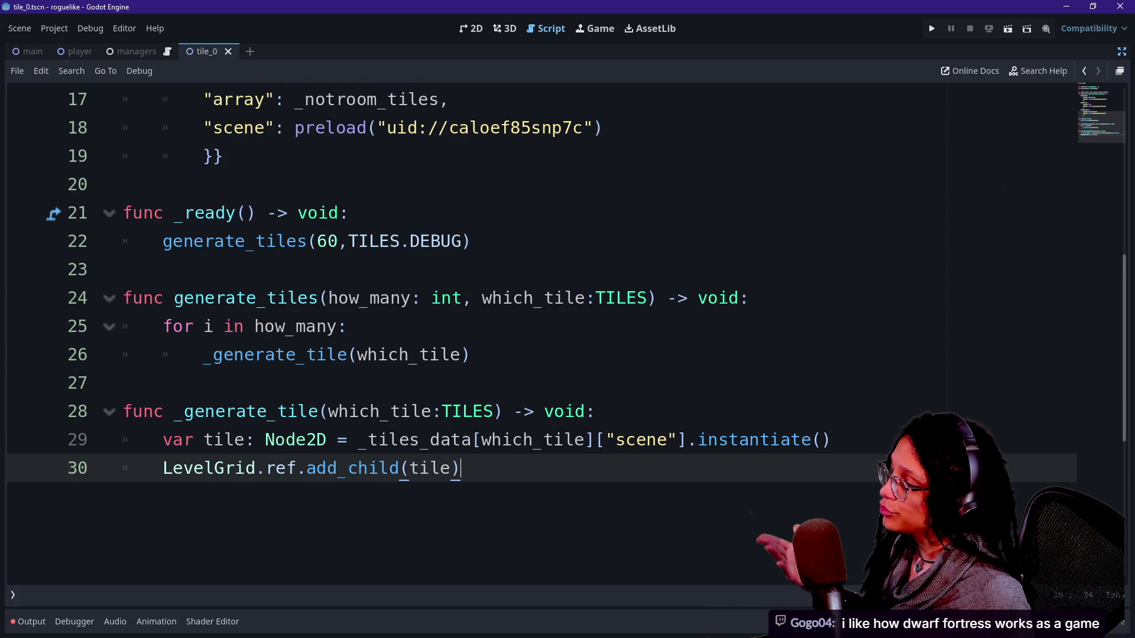
{"action": "left_click", "coordinate": [833, 440]}
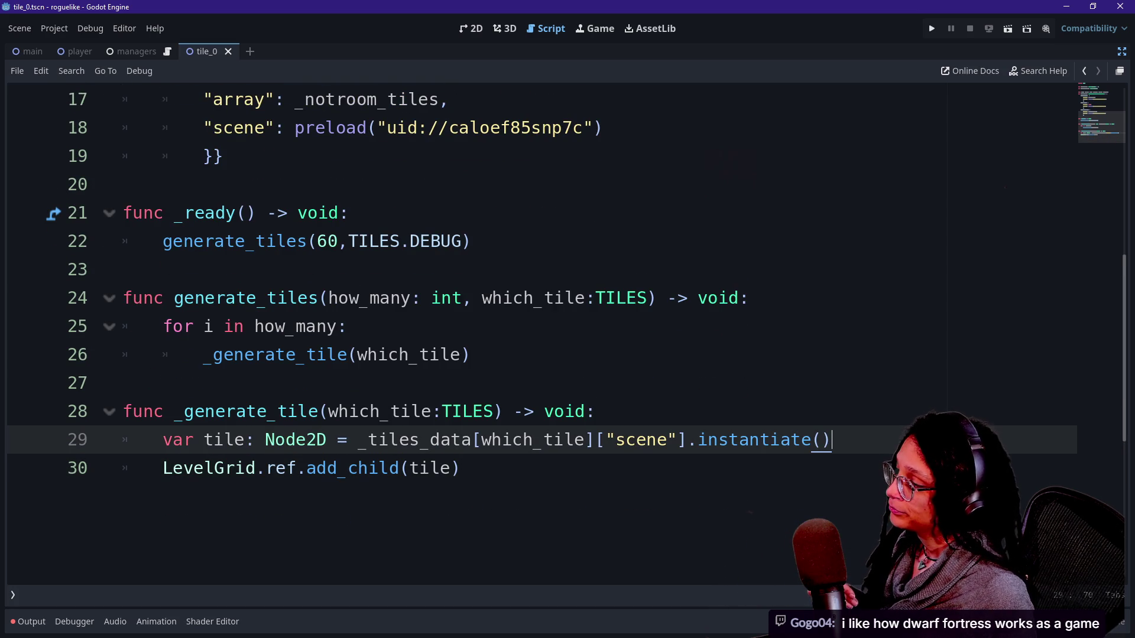
{"action": "left_click_drag", "start_coordinate": [481, 439], "coordinate": [564, 440]}
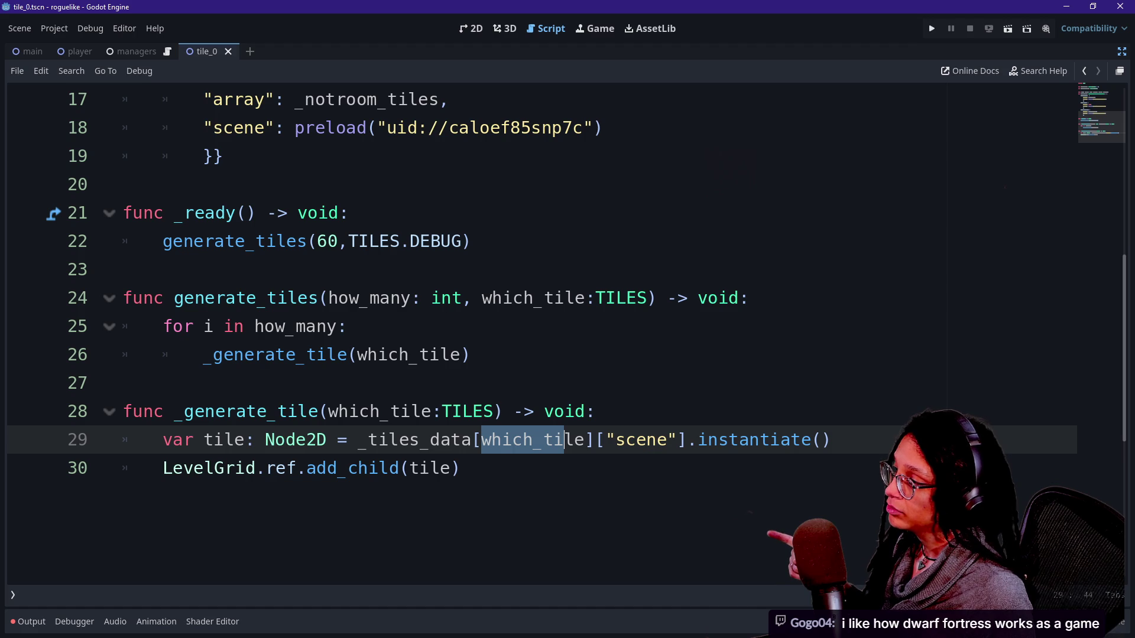
{"action": "left_click_drag", "start_coordinate": [203, 327], "coordinate": [307, 326]}
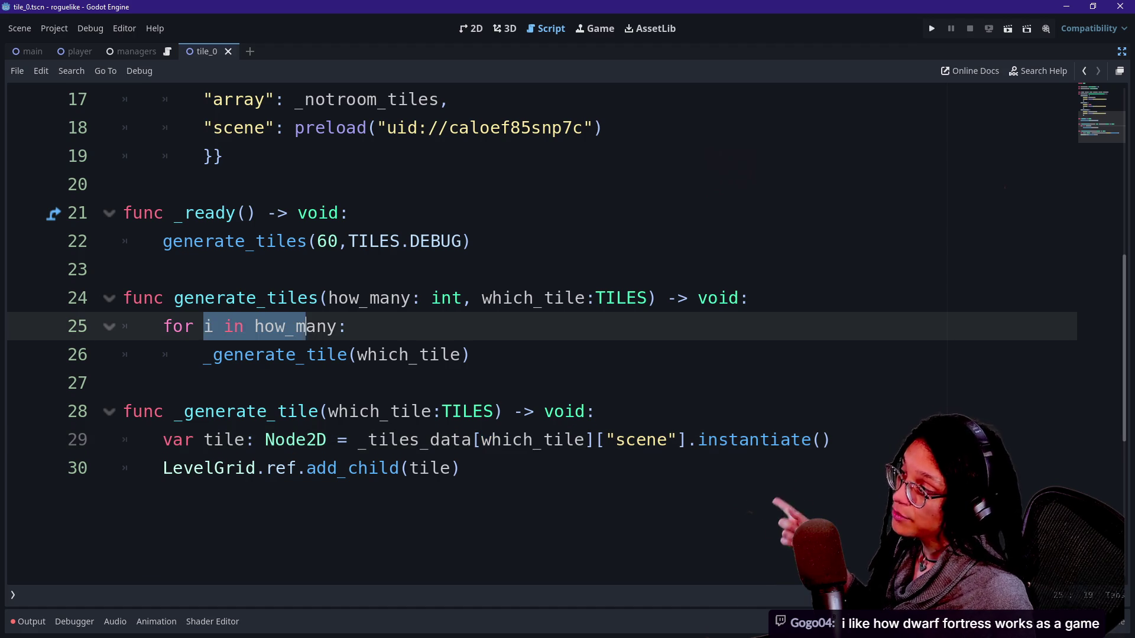
{"action": "left_click_drag", "start_coordinate": [286, 241], "coordinate": [328, 241]}
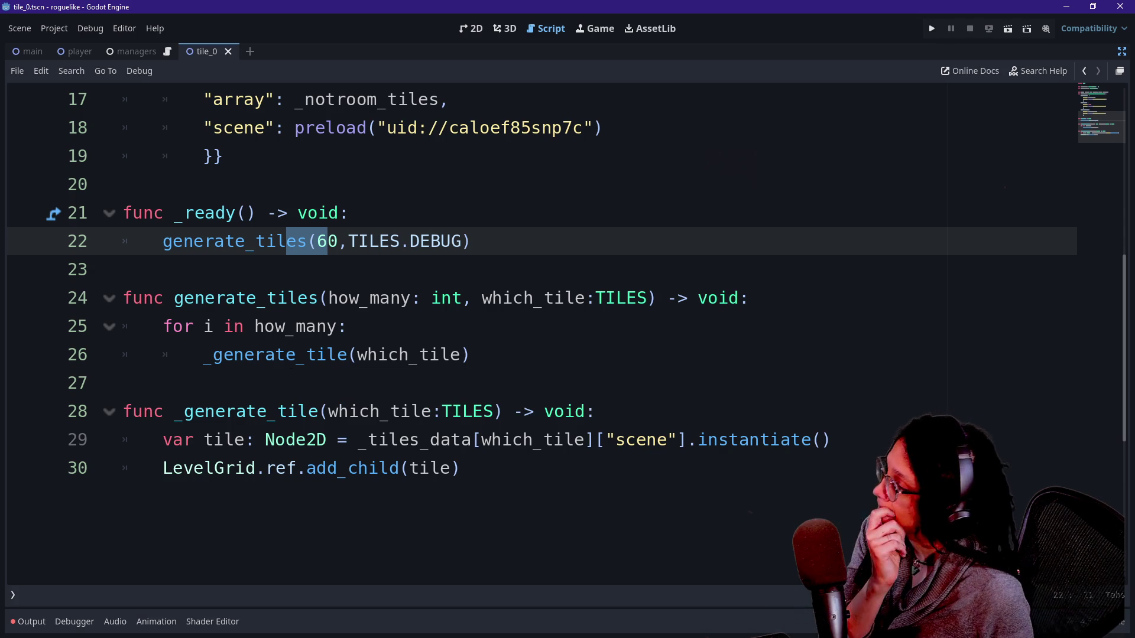
{"action": "left_click_drag", "start_coordinate": [214, 326], "coordinate": [307, 355]}
{"action": "left_click_drag", "start_coordinate": [440, 412], "coordinate": [460, 469]}
{"action": "left_click", "coordinate": [461, 468]}
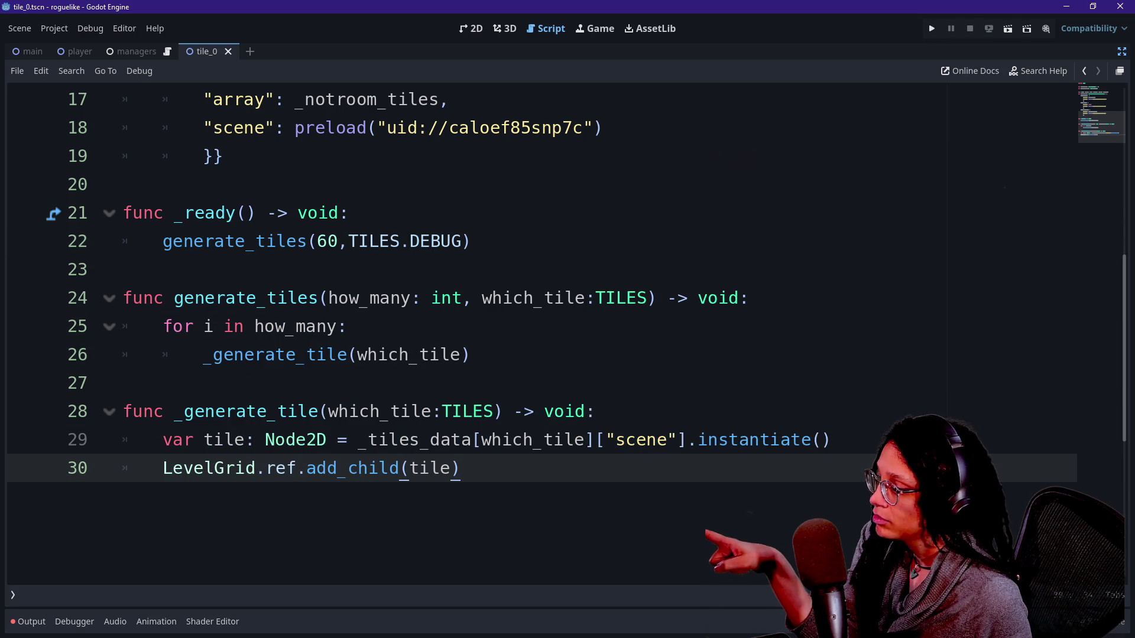
{"action": "left_click", "coordinate": [517, 440]}
{"action": "double_click", "coordinate": [518, 440]}
{"action": "left_click_drag", "start_coordinate": [367, 440], "coordinate": [462, 440]}
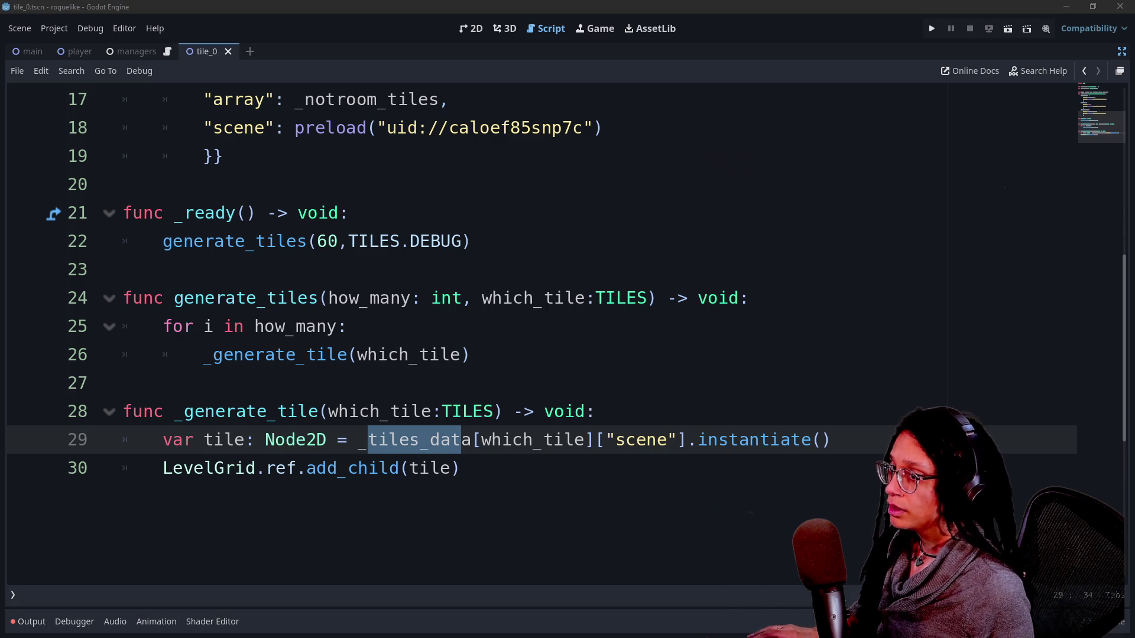
{"action": "left_click", "coordinate": [1005, 160]}
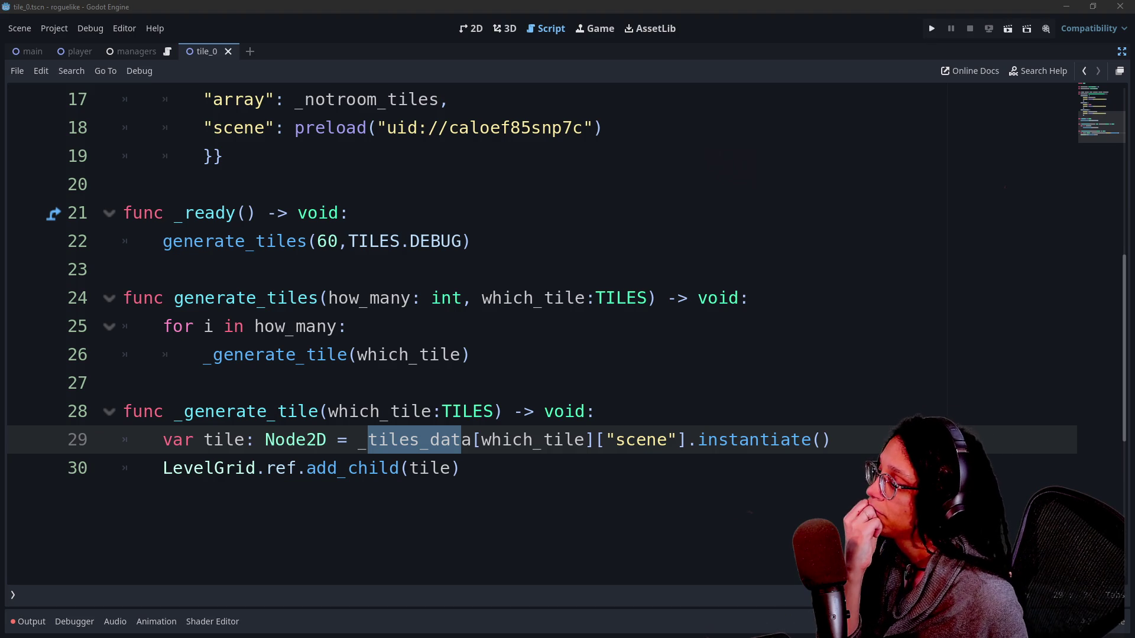
{"action": "left_click", "coordinate": [832, 440]}
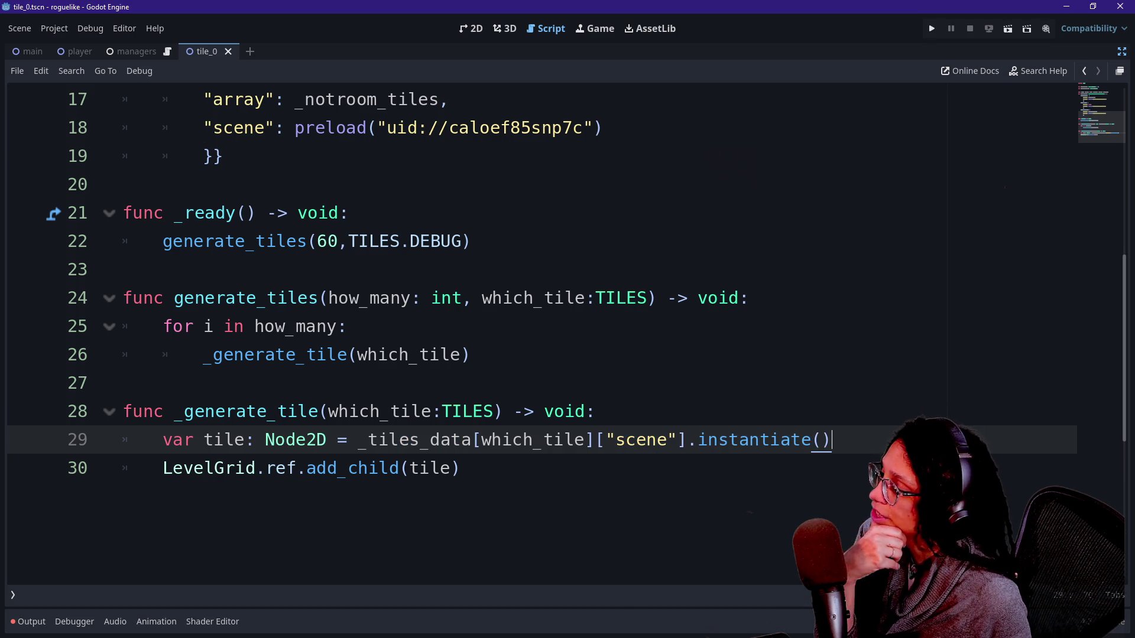
{"action": "left_click", "coordinate": [246, 440]}
{"action": "key", "text": "Down"}
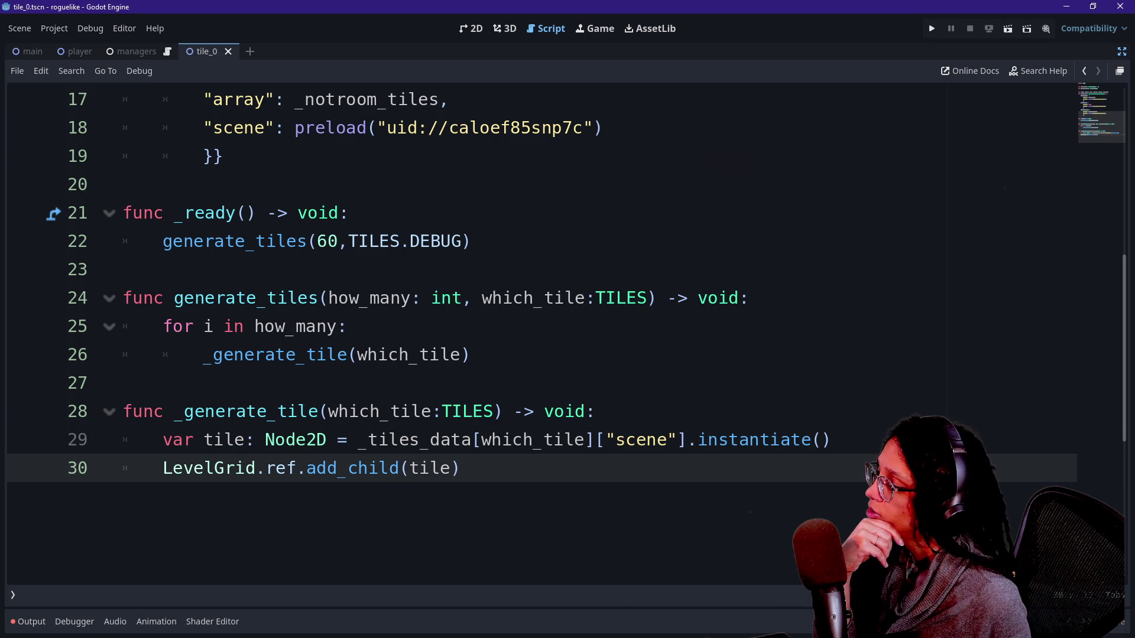
{"action": "left_click", "coordinate": [390, 469]}
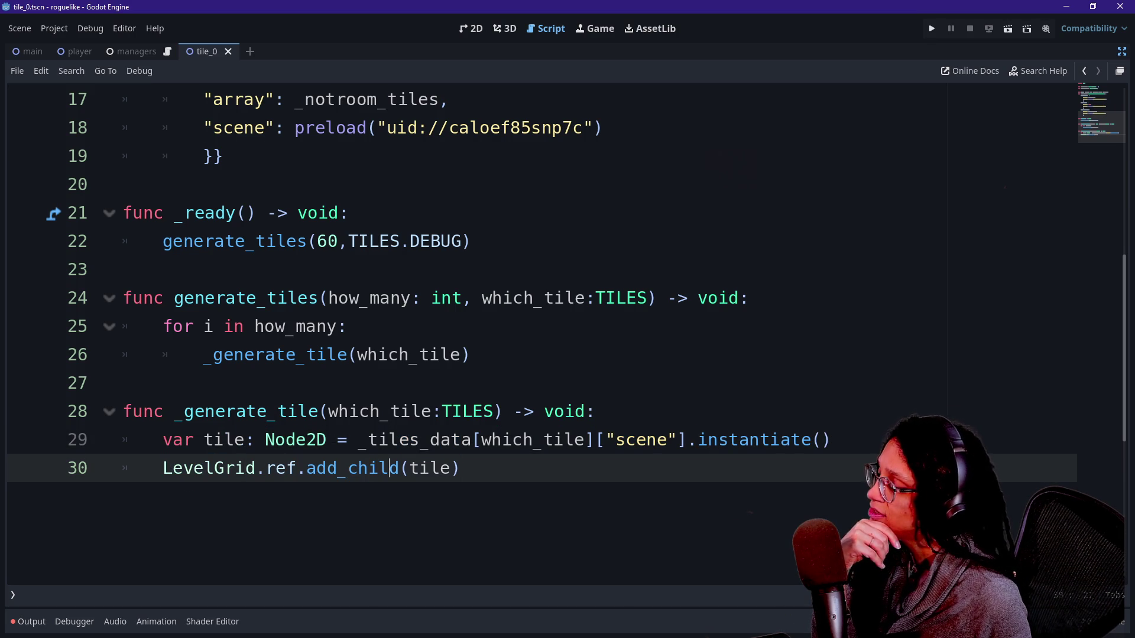
{"action": "left_click_drag", "start_coordinate": [409, 468], "coordinate": [452, 469]}
{"action": "left_click", "coordinate": [452, 468]}
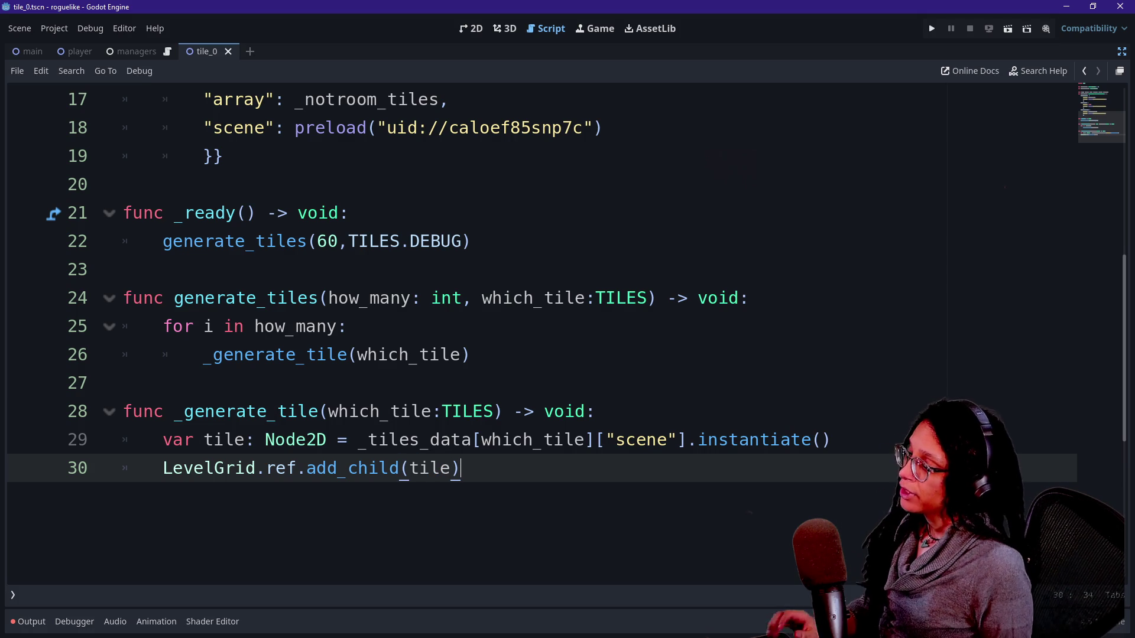
{"action": "key", "text": "Up"}
{"action": "key", "text": "End"}
{"action": "key", "text": "Return"}
{"action": "key", "text": "BackSpace"}
{"action": "key", "text": "BackSpace"}
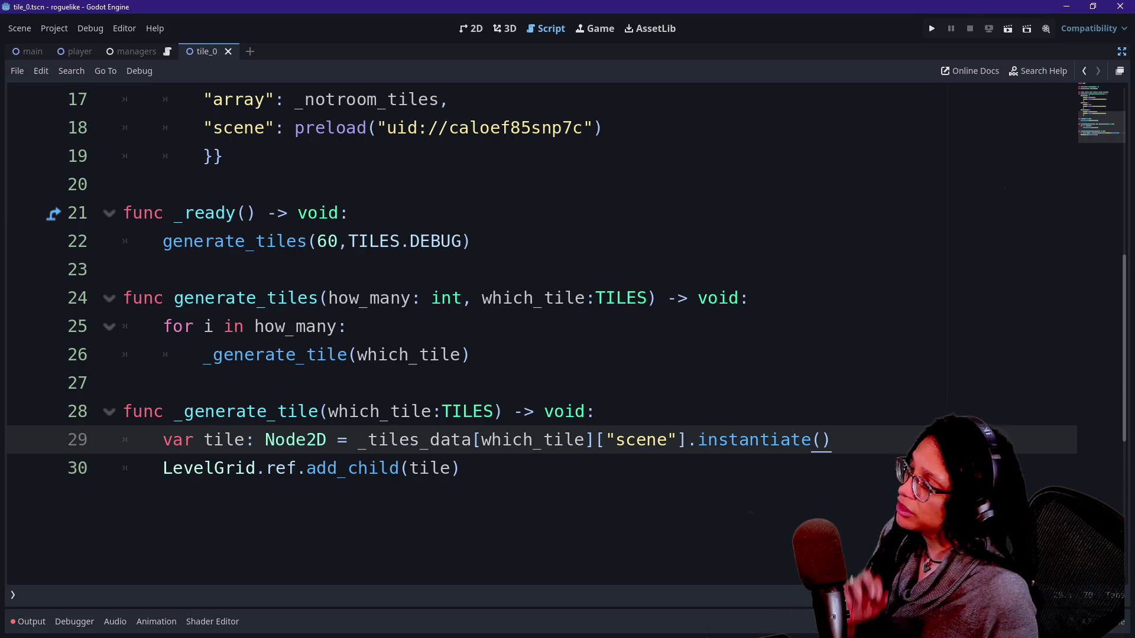
{"action": "scroll", "coordinate": [567, 331], "scroll_direction": "up", "scroll_amount": 5}
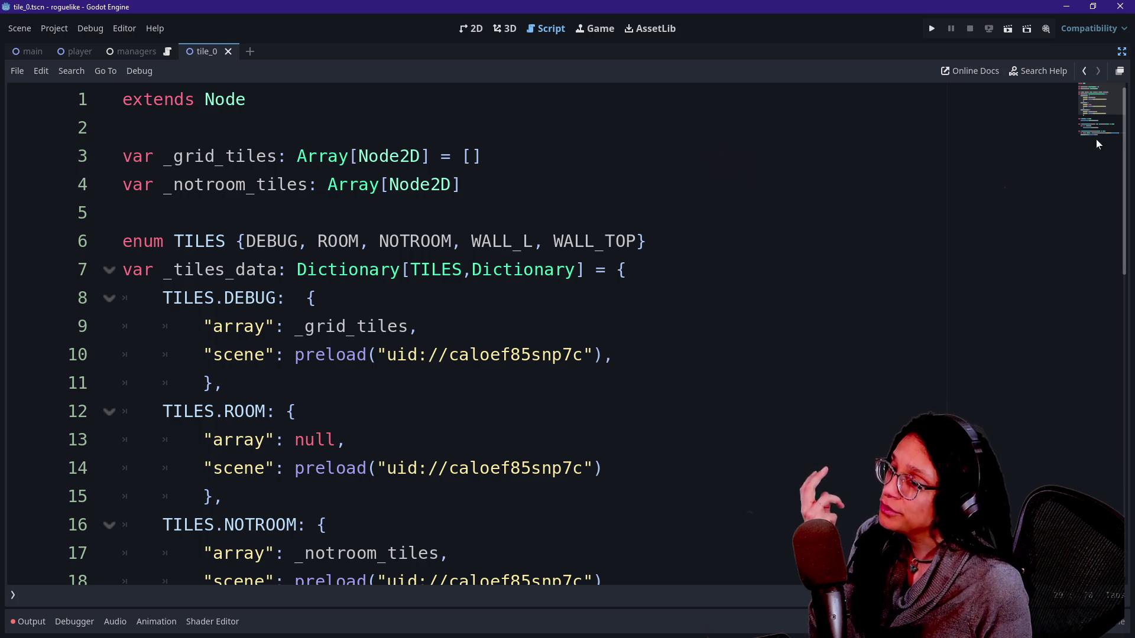
{"action": "left_click", "coordinate": [1027, 71]}
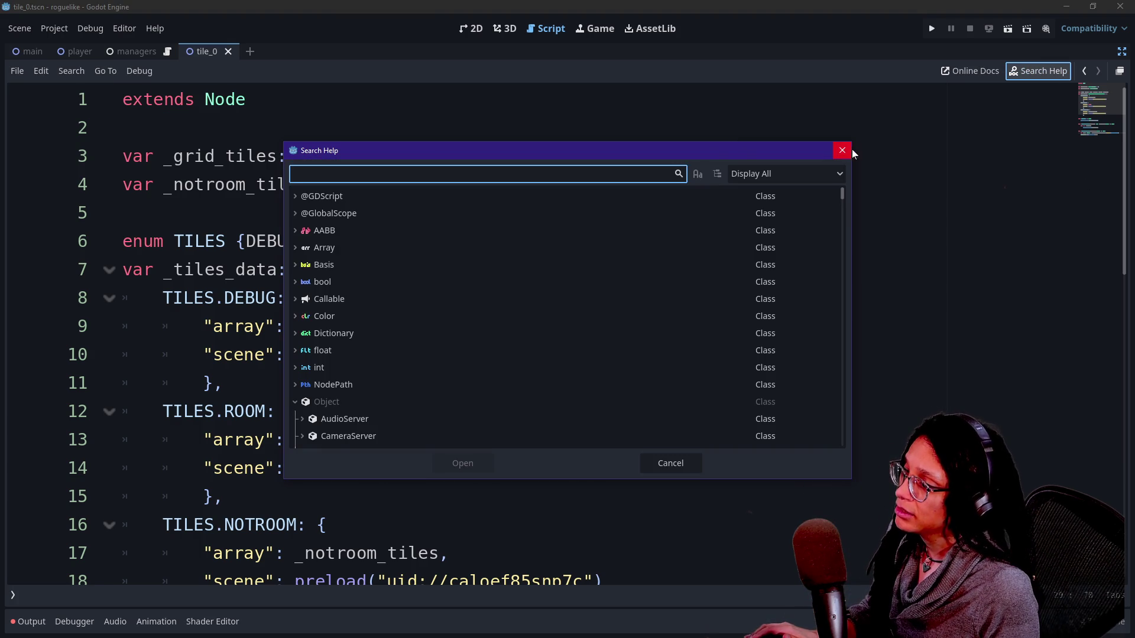
Open the AABB class reference via Search Help and browse the AABB entry's members
{"action": "type", "text": "a"}
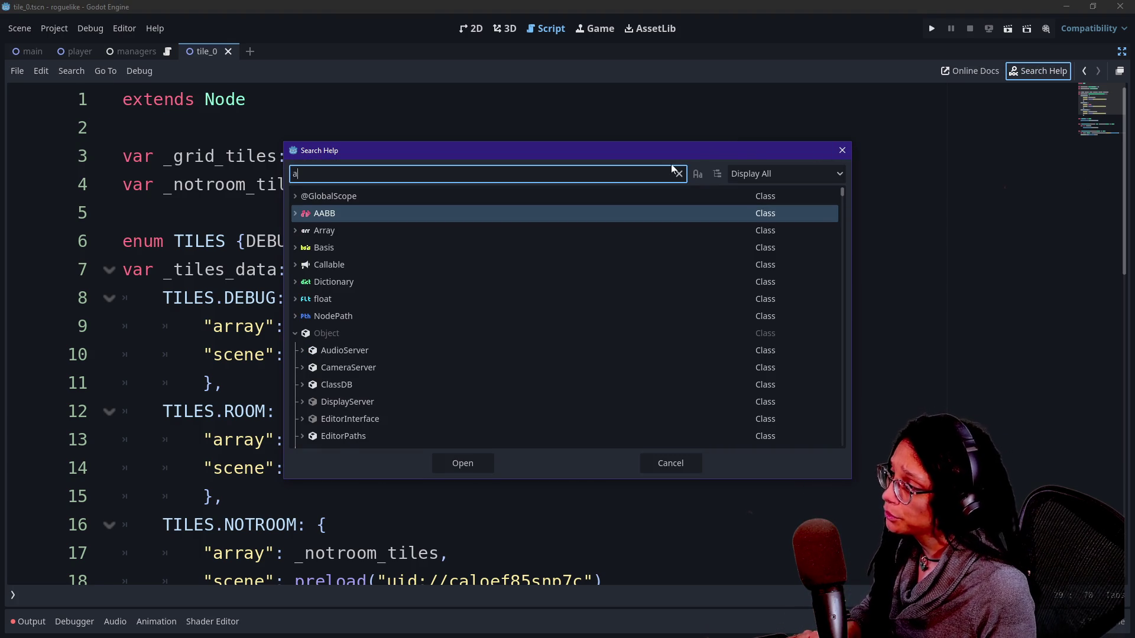
{"action": "key", "text": "Return"}
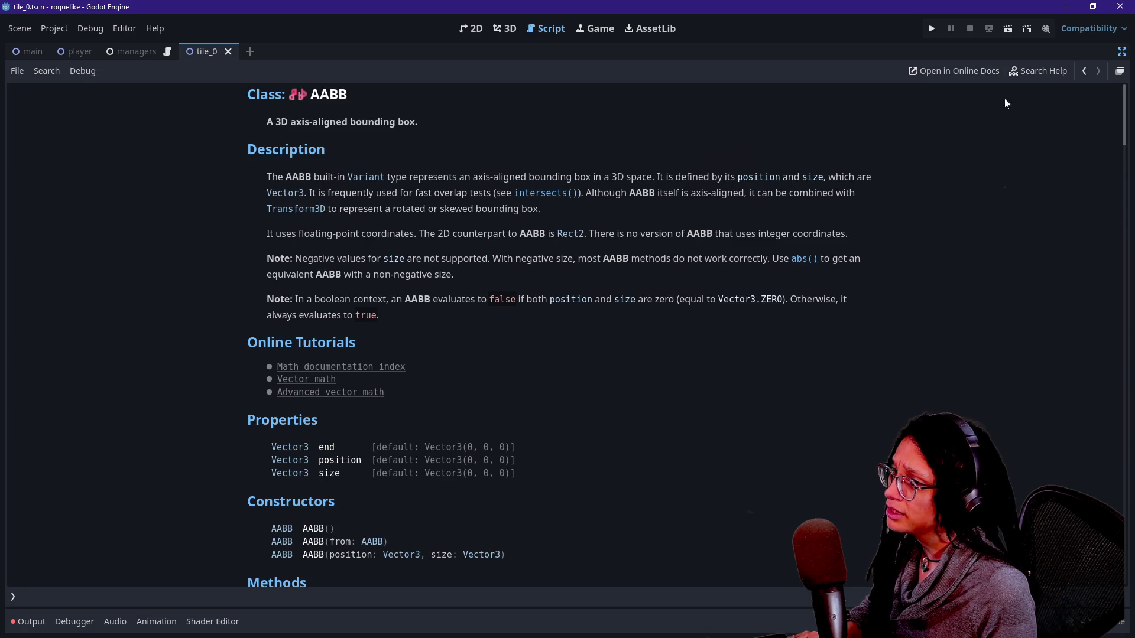
{"action": "left_click", "coordinate": [1056, 72]}
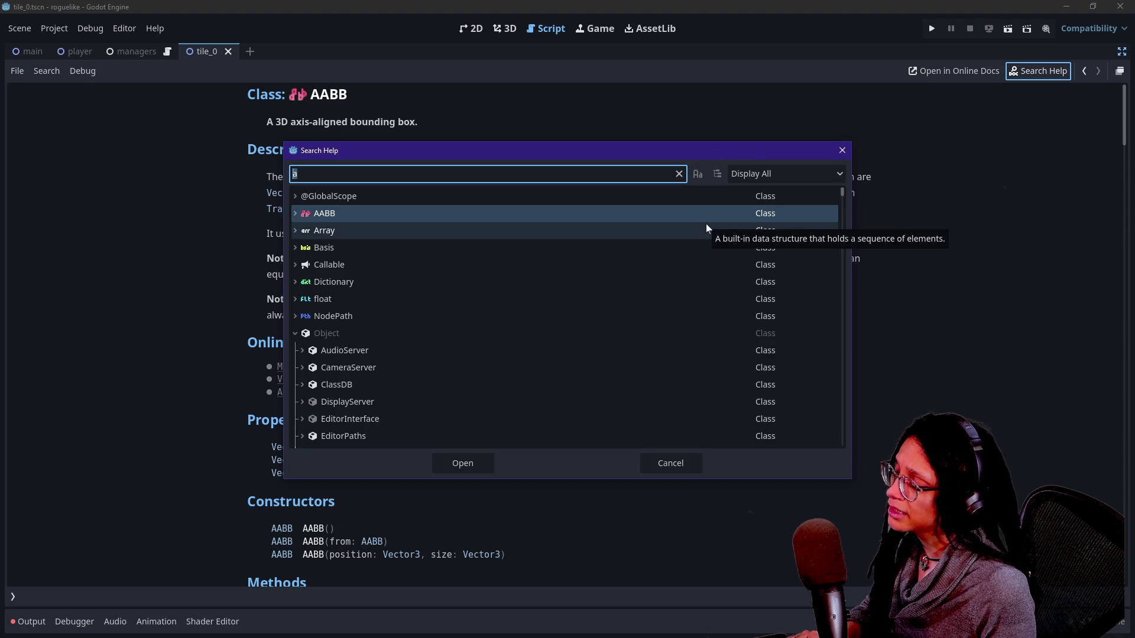
{"action": "left_click", "coordinate": [295, 214]}
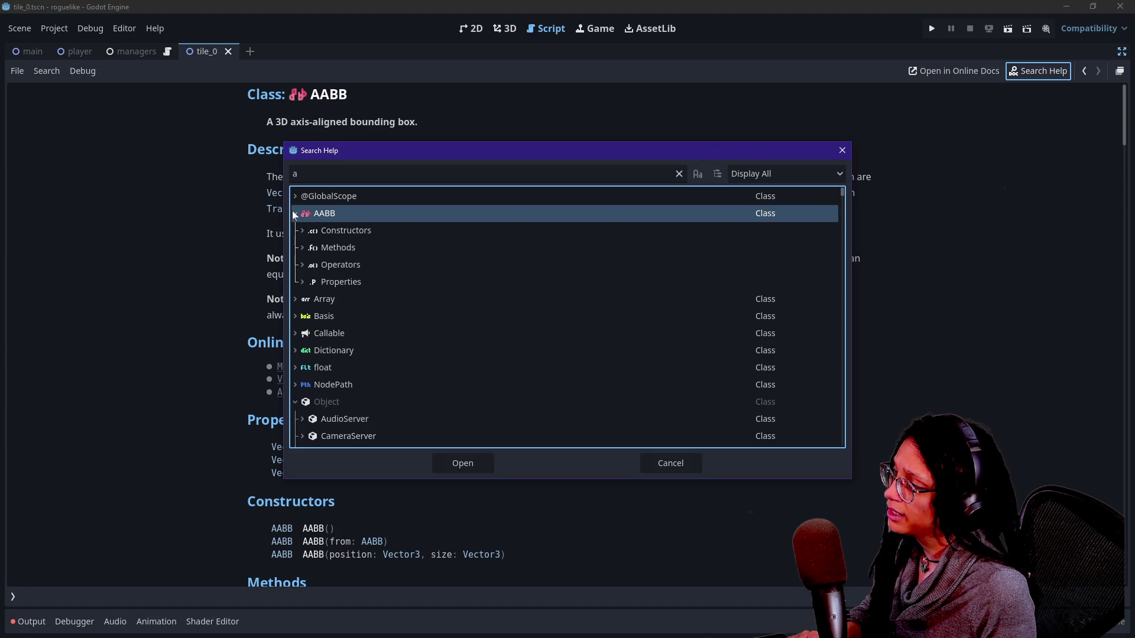
{"action": "left_click", "coordinate": [295, 214]}
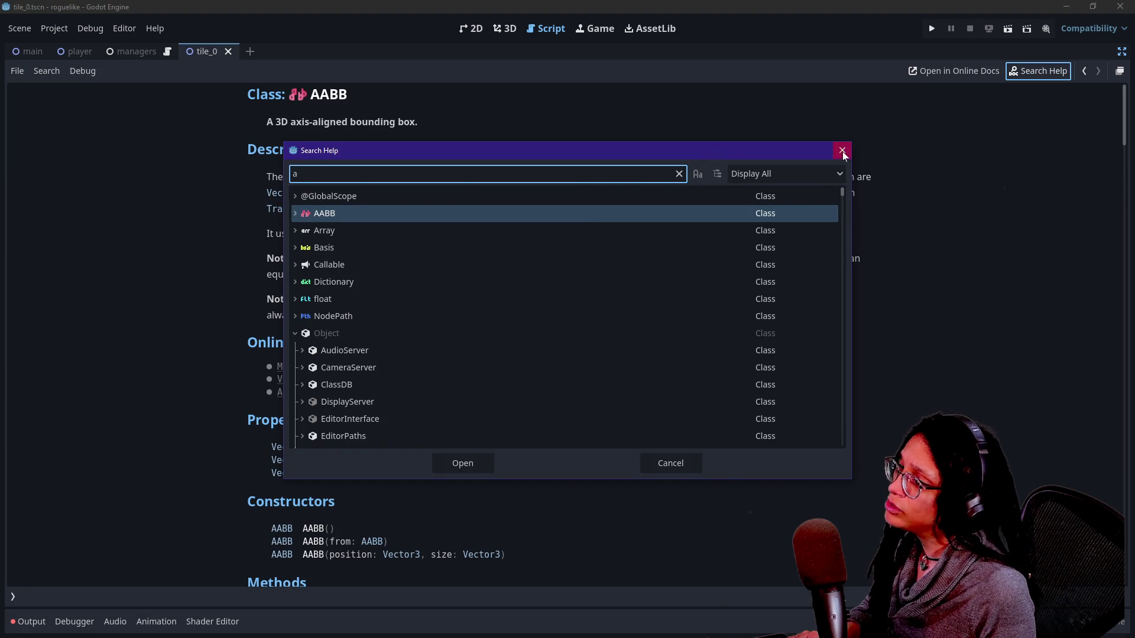
Close the help search, turn off distraction-free mode, and go back to the tile_0 script
{"action": "left_click", "coordinate": [842, 150]}
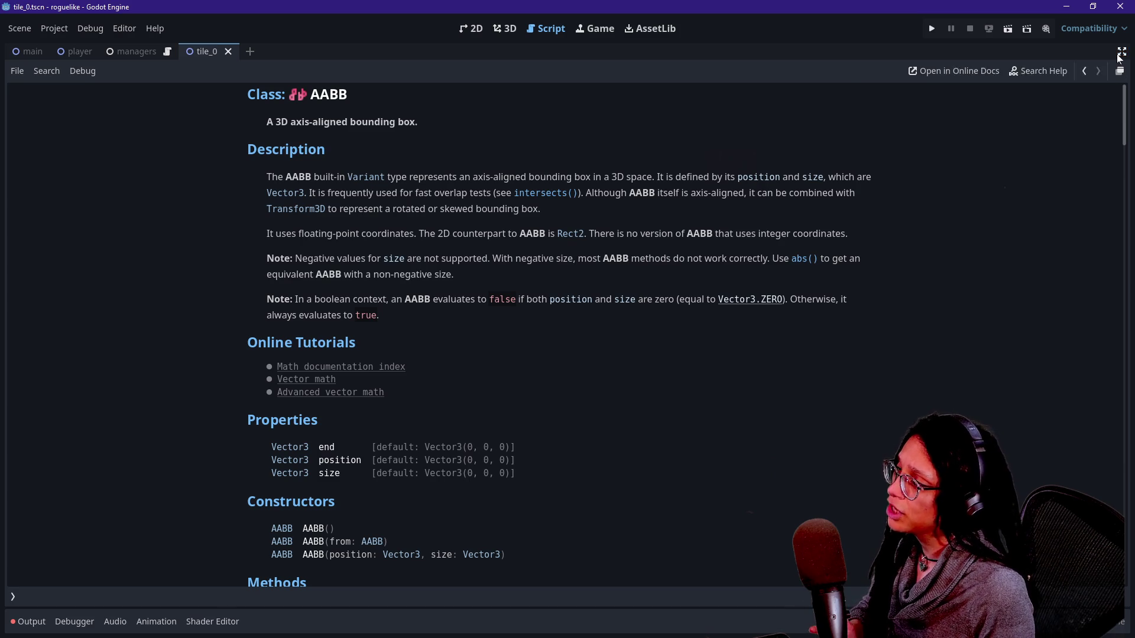
{"action": "left_click", "coordinate": [1120, 52]}
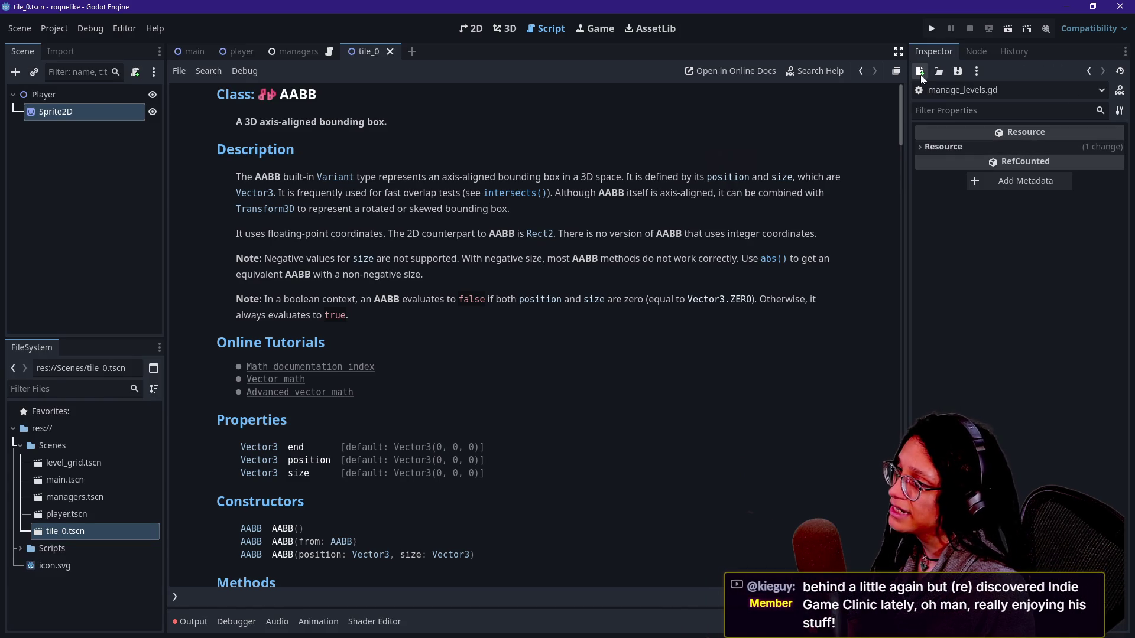
{"action": "left_click", "coordinate": [856, 73]}
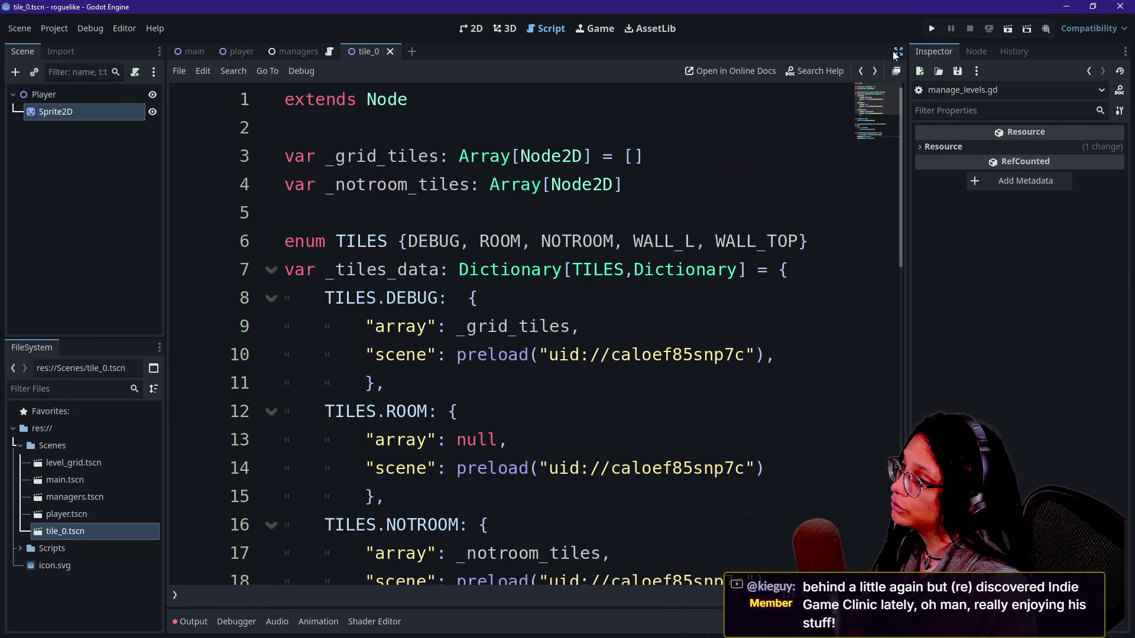
Return to the tile_0 code, dismiss the resource preview, and drag the YouTube live chat over it
{"action": "left_click", "coordinate": [896, 51]}
{"action": "left_click", "coordinate": [225, 383]}
{"action": "scroll", "coordinate": [541, 331], "scroll_direction": "down", "scroll_amount": 1}
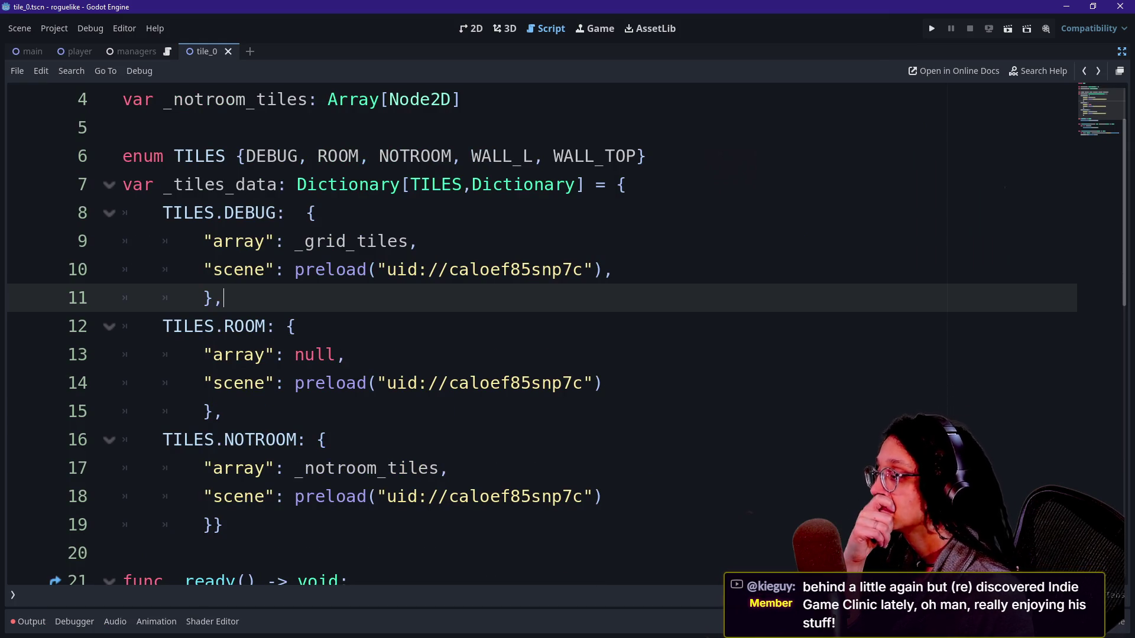
{"action": "scroll", "coordinate": [556, 414], "scroll_direction": "down", "scroll_amount": 1}
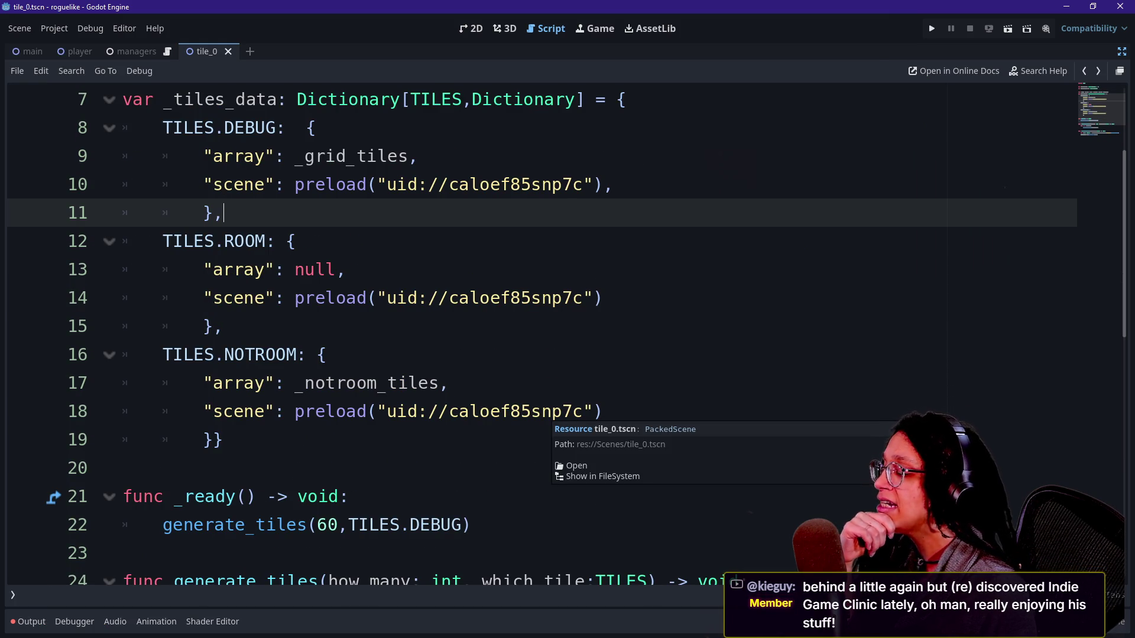
{"action": "left_click", "coordinate": [350, 497]}
{"action": "scroll", "coordinate": [541, 331], "scroll_direction": "up", "scroll_amount": 2}
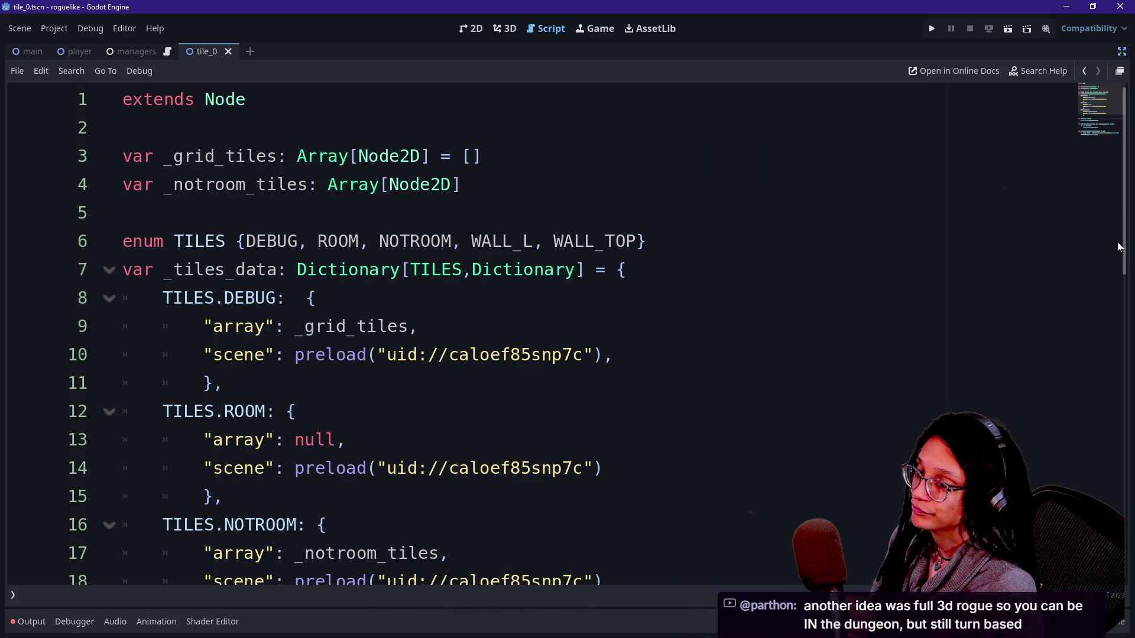
{"action": "key", "text": "alt+Tab"}
{"action": "left_click_drag", "start_coordinate": [970, 229], "coordinate": [582, 31]}
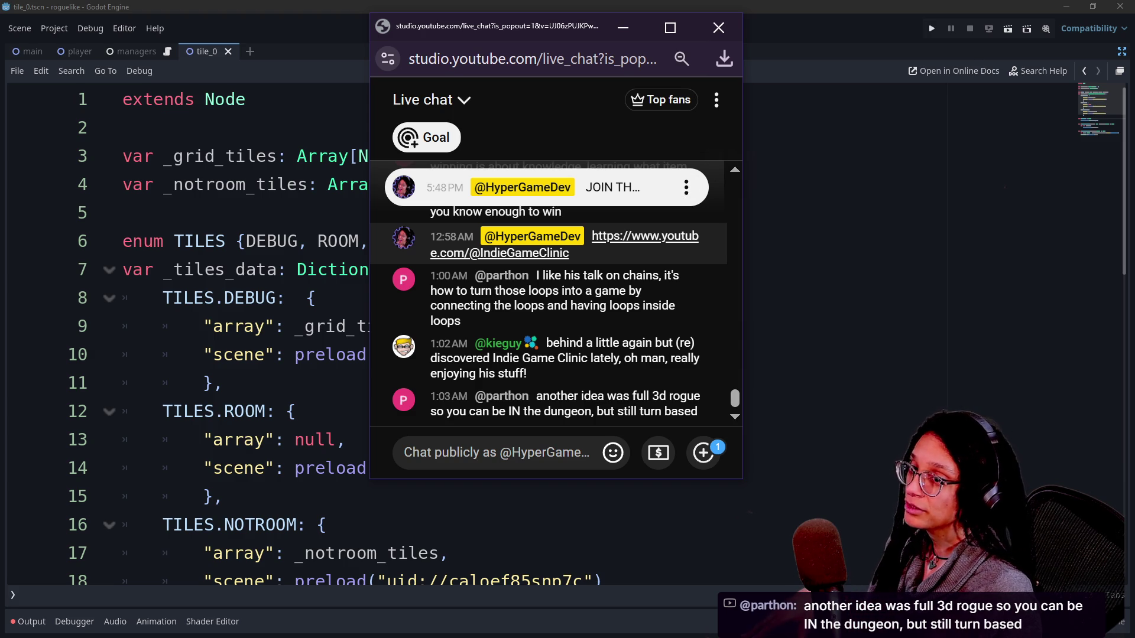
Pull the Twitch chat to the middle to read, then drag both Twitch and YouTube chats off the right edge
{"action": "key", "text": "alt+Tab"}
{"action": "left_click_drag", "start_coordinate": [1134, 180], "coordinate": [736, 27]}
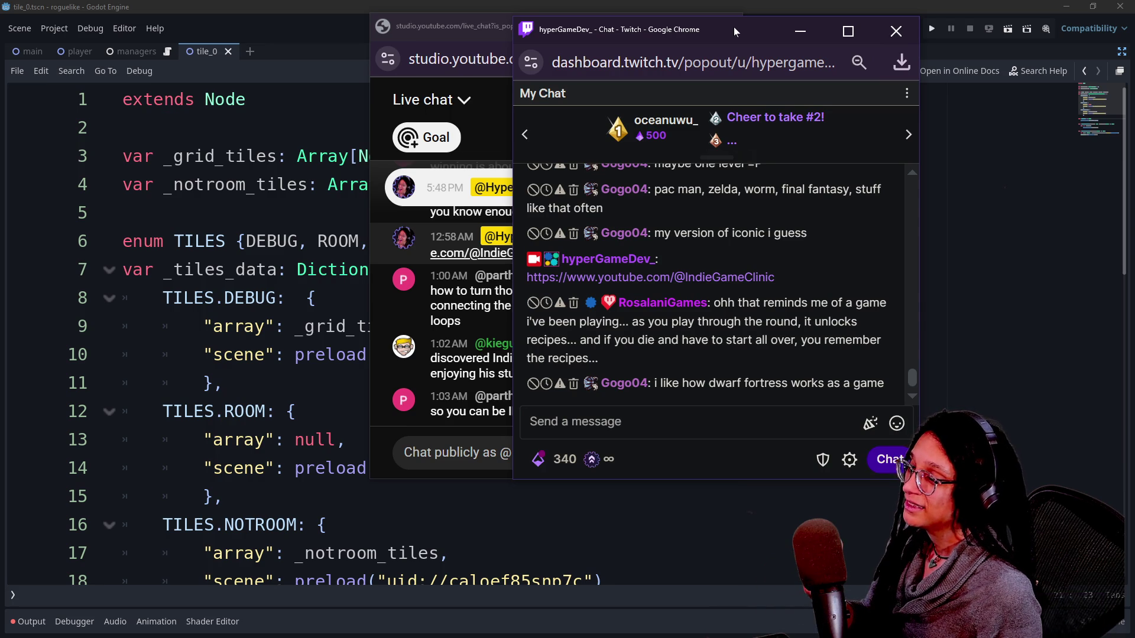
{"action": "mouse_move", "coordinate": [734, 28]}
{"action": "left_mouse_down"}
{"action": "mouse_move", "coordinate": [658, 41]}
{"action": "mouse_move", "coordinate": [1134, 36]}
{"action": "left_mouse_up"}
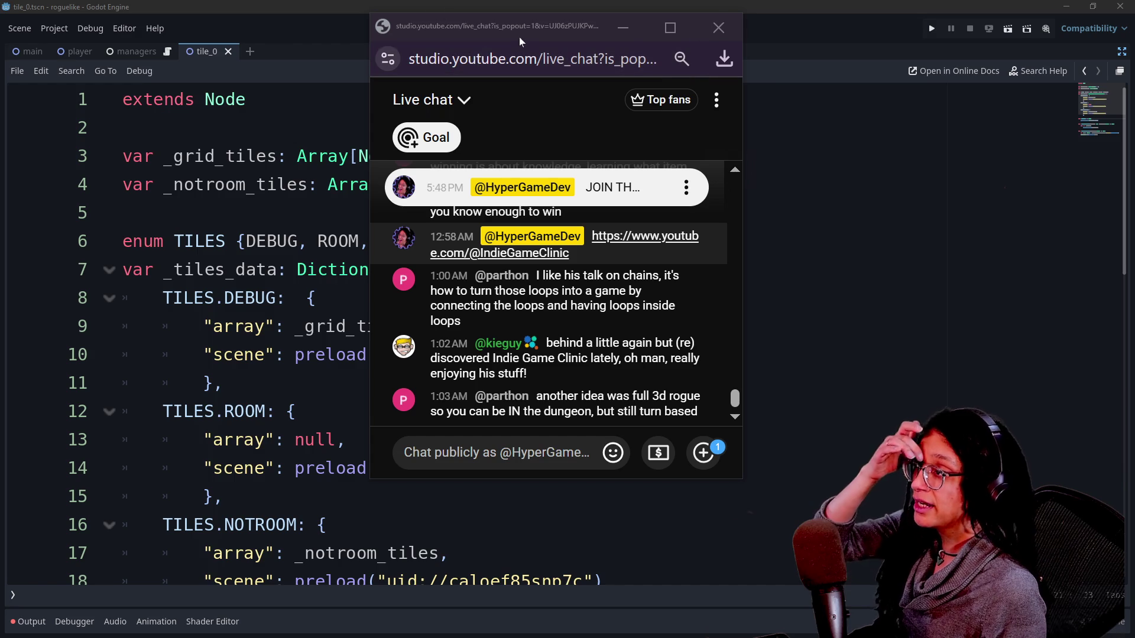
{"action": "left_click_drag", "start_coordinate": [519, 30], "coordinate": [1134, 33]}
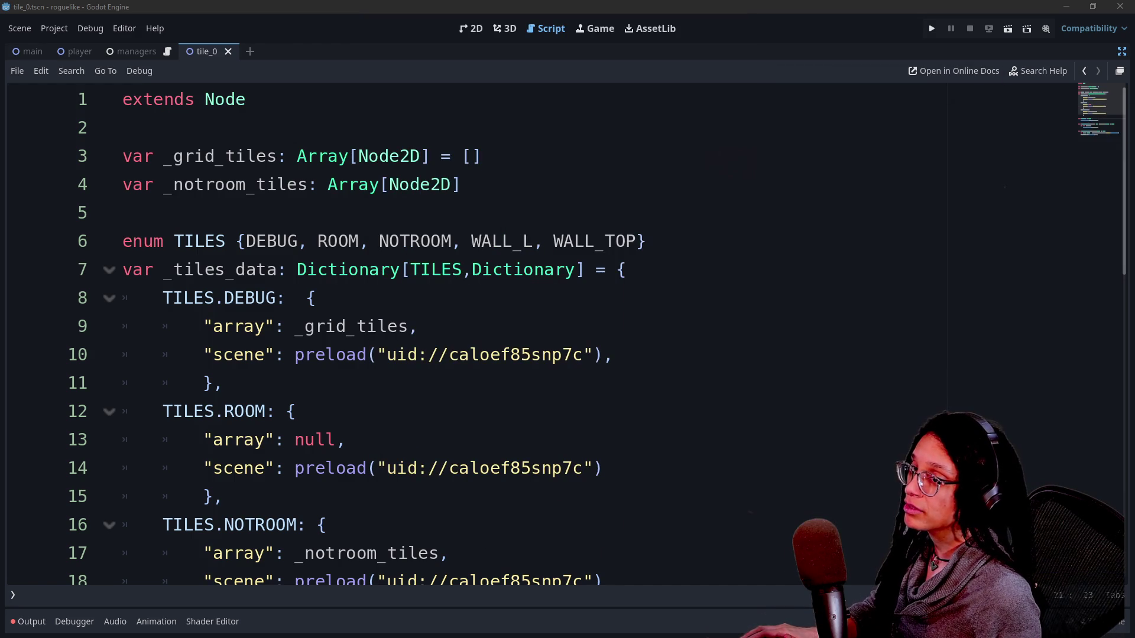
Scroll down to line 29 of _generate_tile and open a line after the add_child call
{"action": "left_click", "coordinate": [224, 383]}
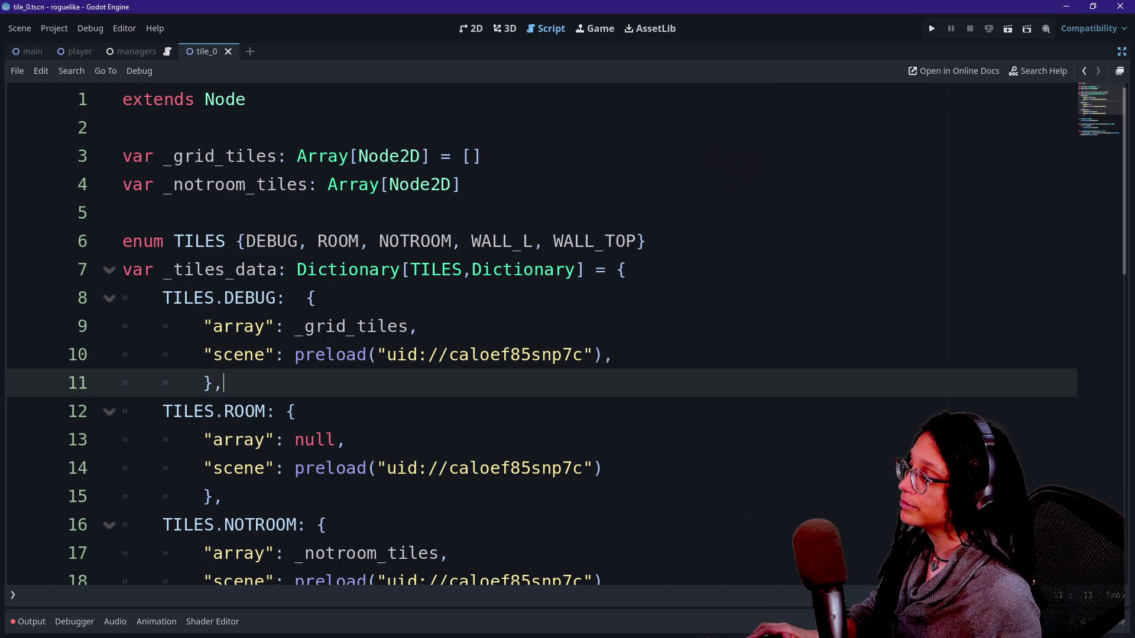
{"action": "key", "text": "Up"}
{"action": "key", "text": "Down"}
{"action": "key", "text": "Down"}
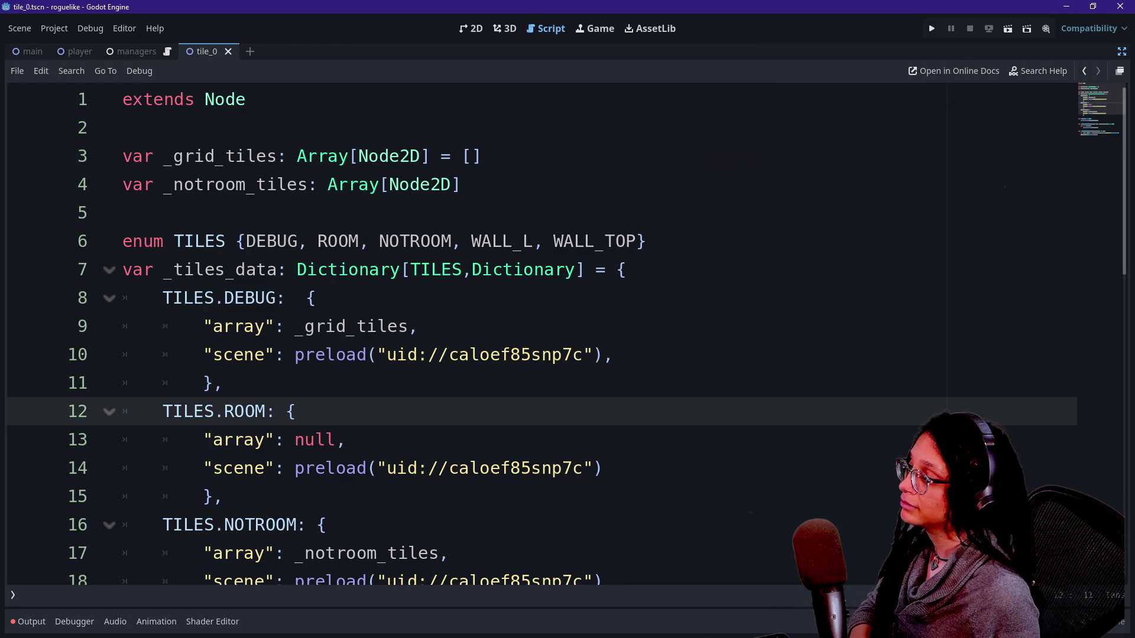
{"action": "key", "text": "Up"}
{"action": "key", "text": "Up"}
{"action": "key", "text": "Down"}
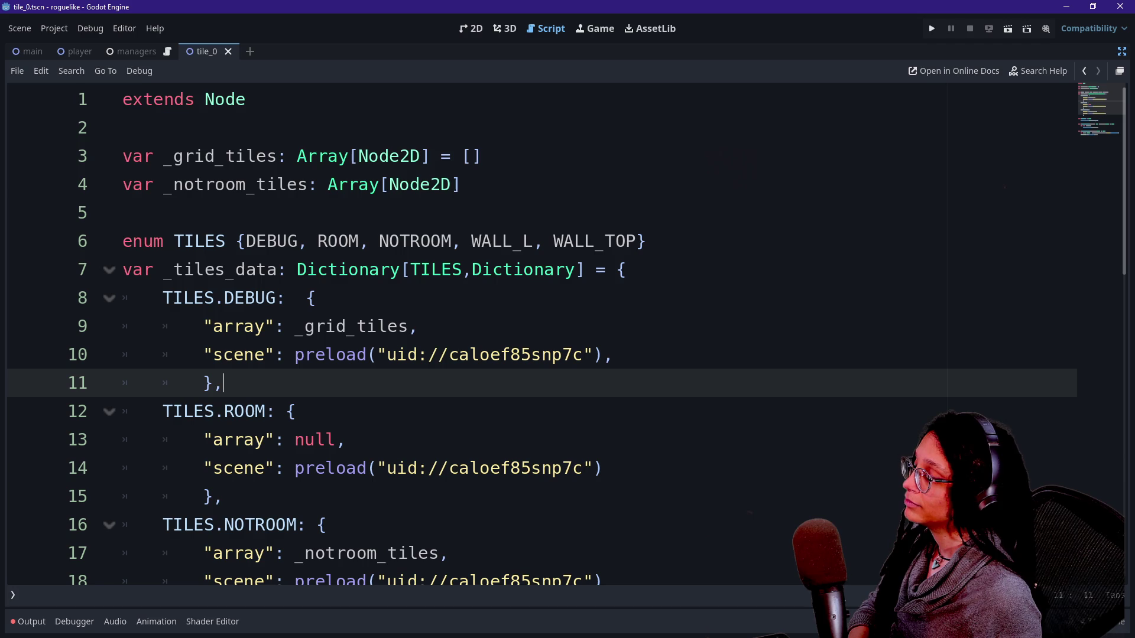
{"action": "scroll", "coordinate": [532, 331], "scroll_direction": "down", "scroll_amount": 1}
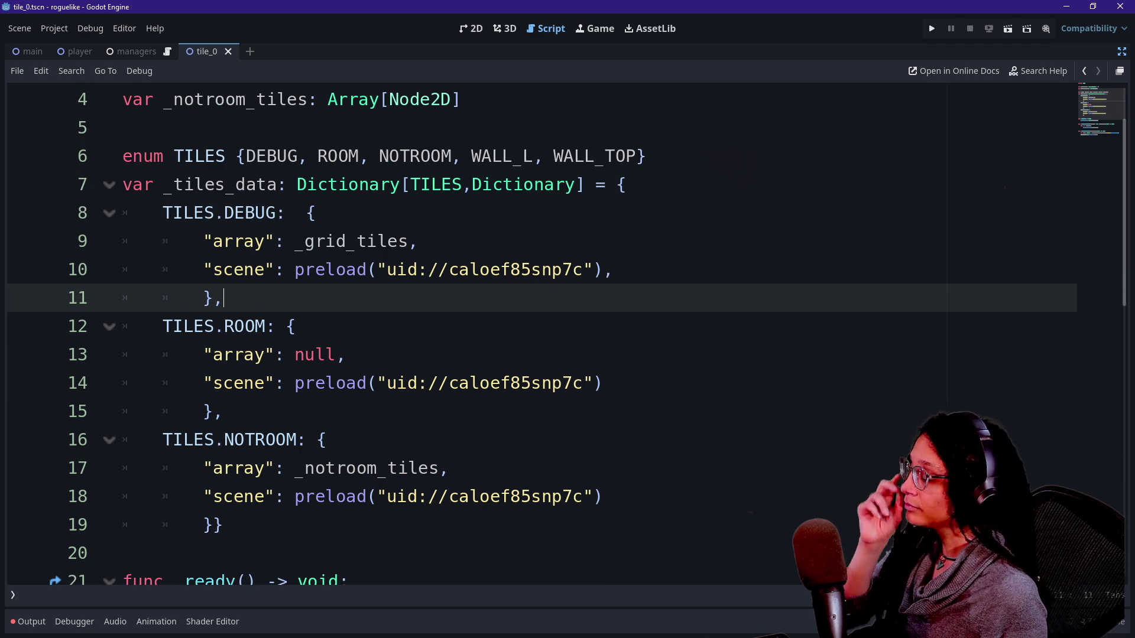
{"action": "scroll", "coordinate": [532, 331], "scroll_direction": "down", "scroll_amount": 2}
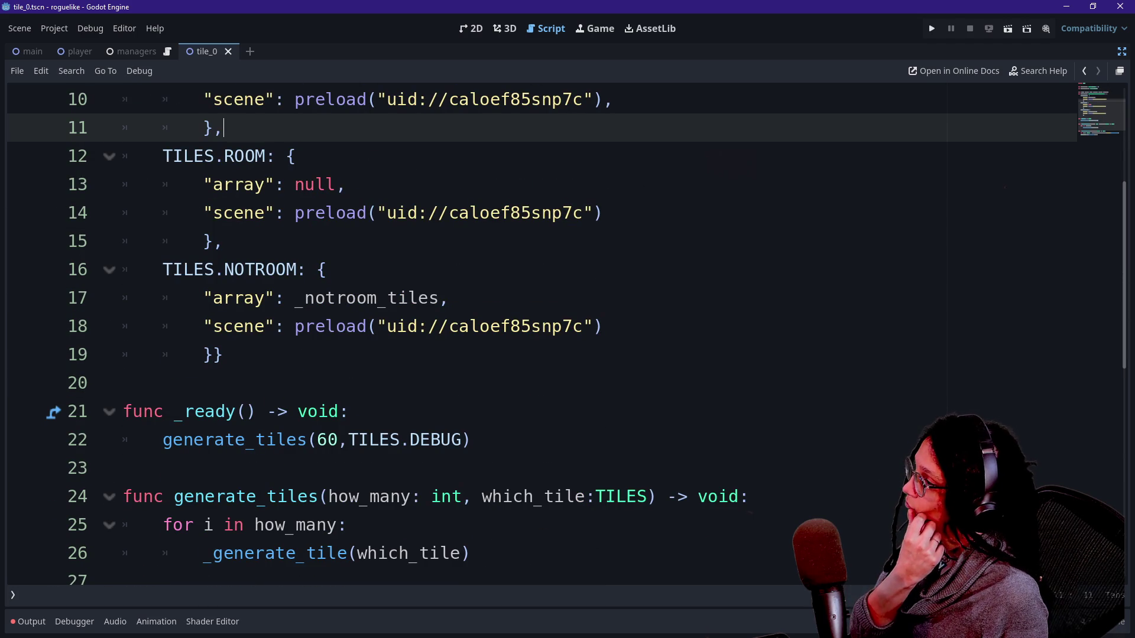
{"action": "scroll", "coordinate": [532, 332], "scroll_direction": "down", "scroll_amount": 3}
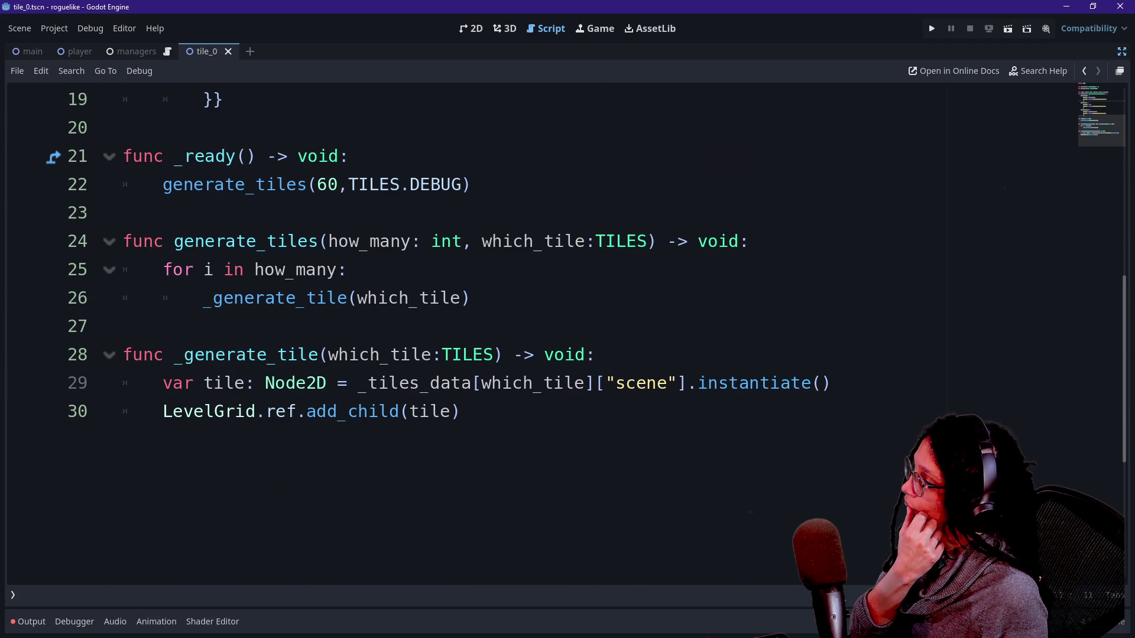
{"action": "left_click", "coordinate": [832, 383]}
{"action": "key", "text": "Return"}
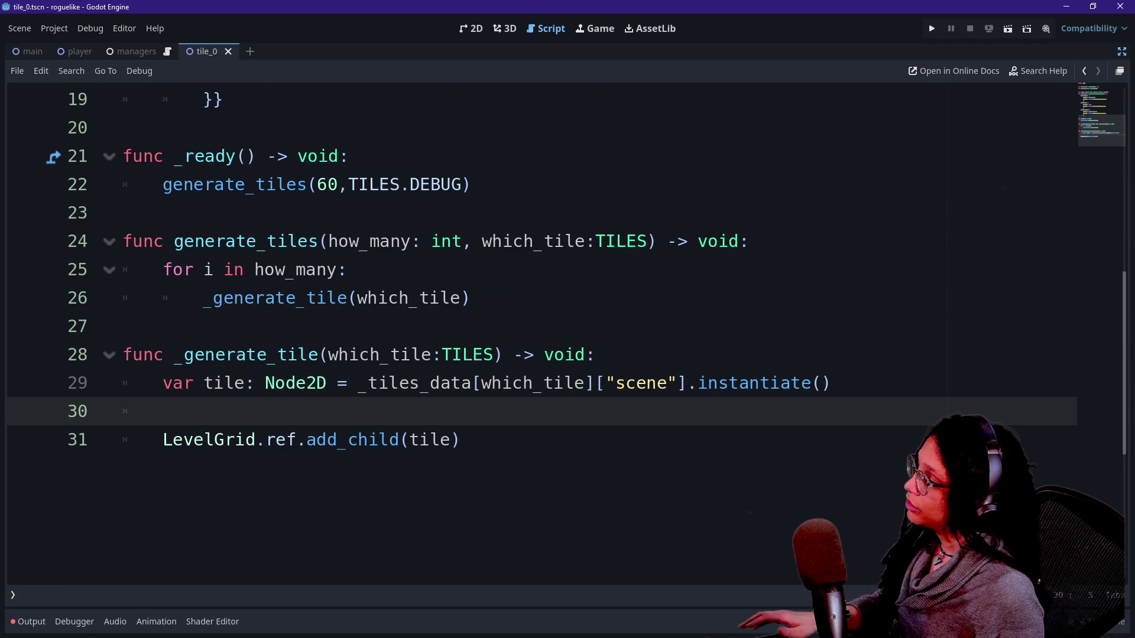
{"action": "key", "text": "BackSpace"}
{"action": "key", "text": "Down"}
{"action": "key", "text": "Return"}
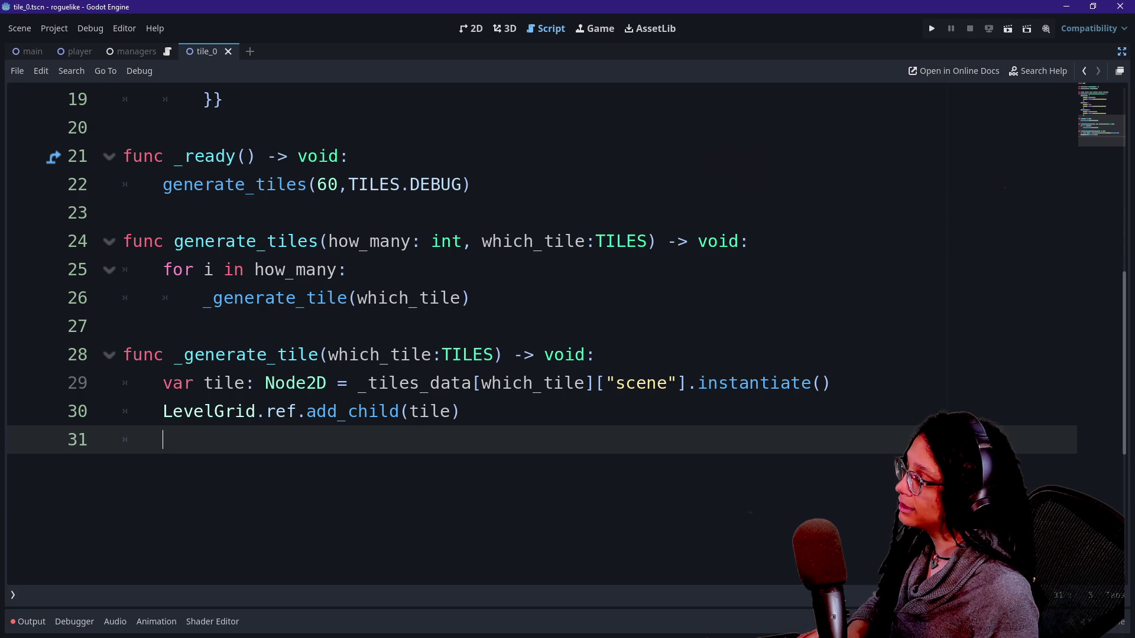
Declare var tile_array: Array[Node2D] = [] below line 29
{"action": "left_click", "coordinate": [831, 383]}
{"action": "key", "text": "Return"}
{"action": "type", "text": "v"}
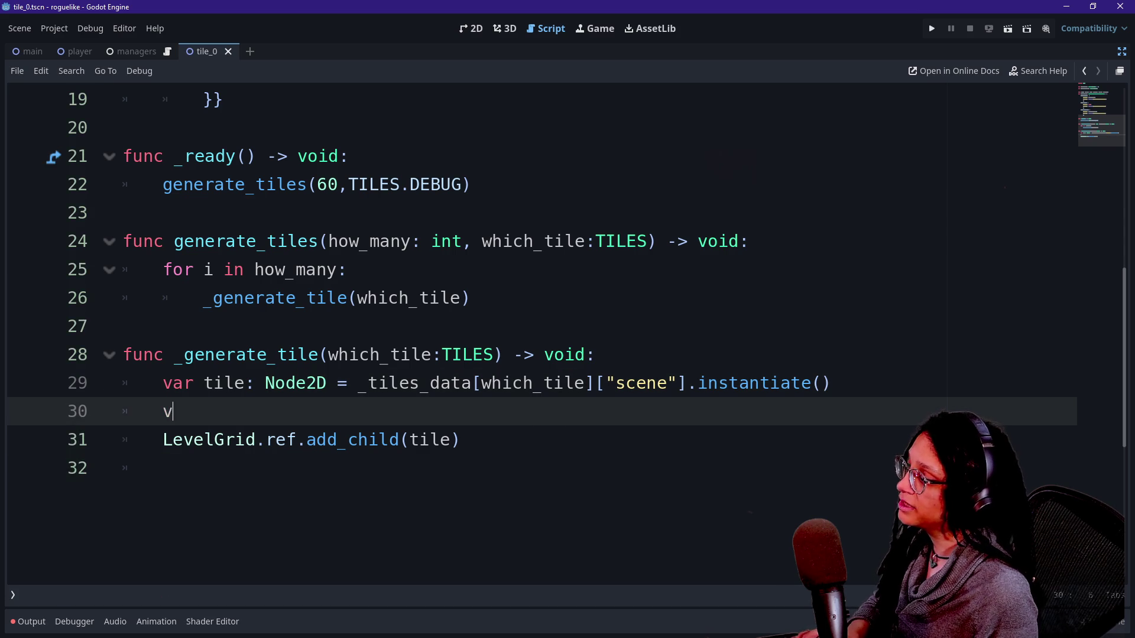
{"action": "type", "text": "ar arra"}
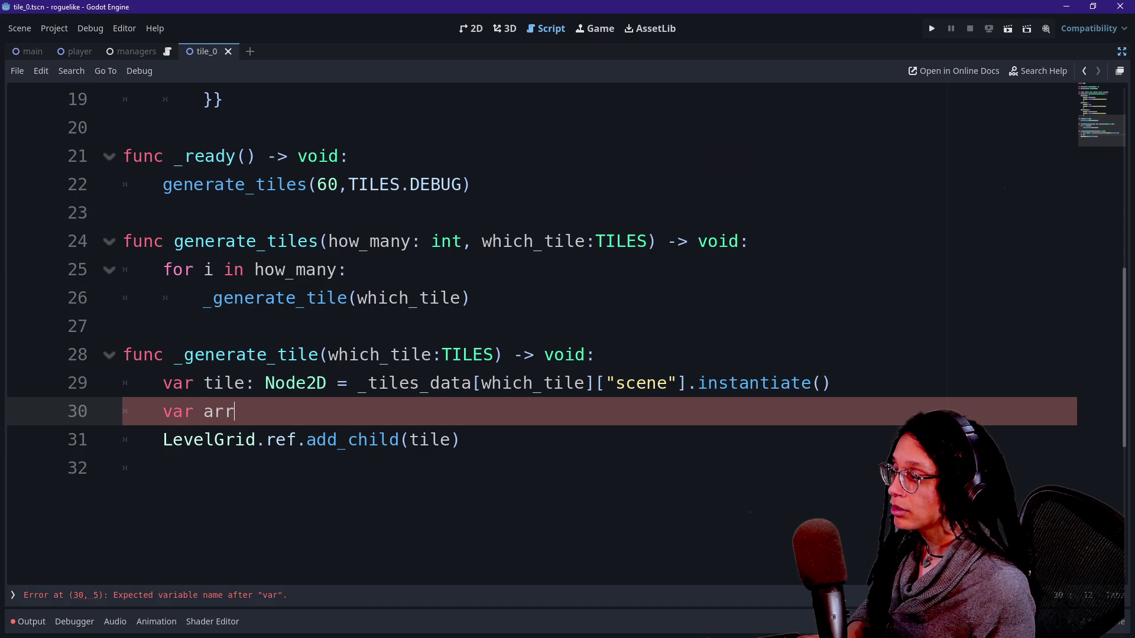
{"action": "key", "text": "BackSpace"}
{"action": "key", "text": "BackSpace"}
{"action": "key", "text": "BackSpace"}
{"action": "type", "text": "tile_"}
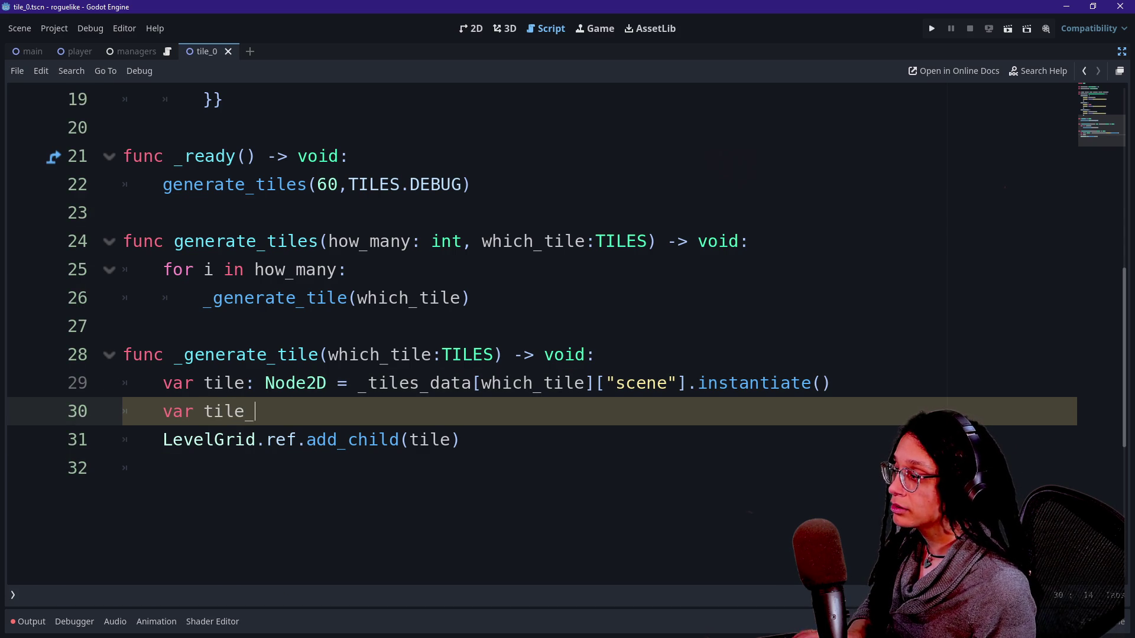
{"action": "type", "text": "array: "}
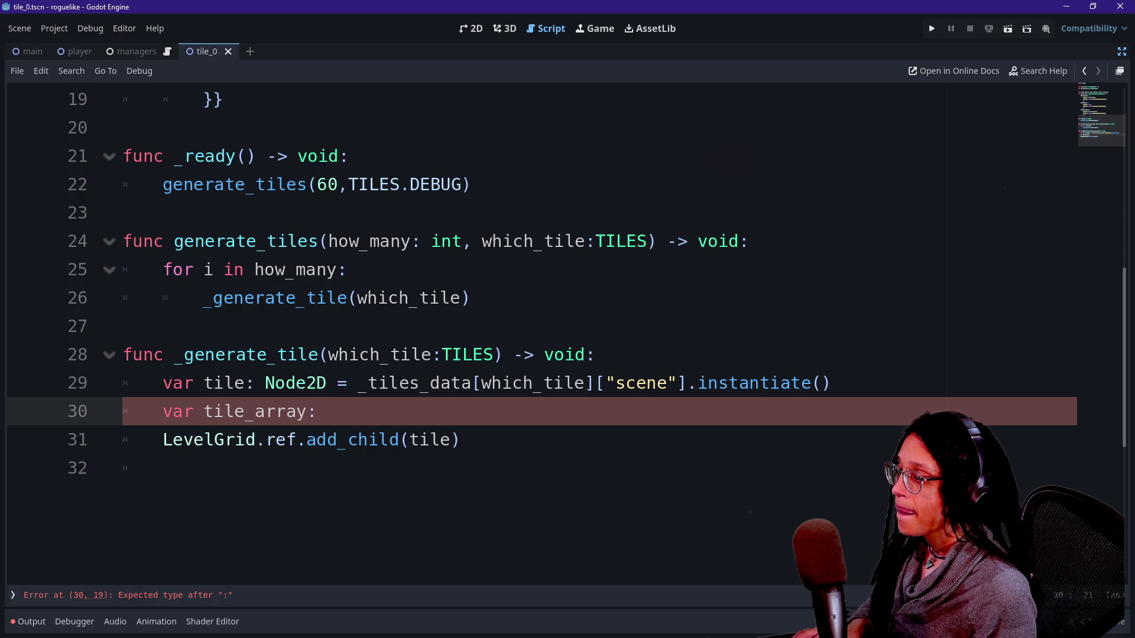
{"action": "type", "text": "Array["}
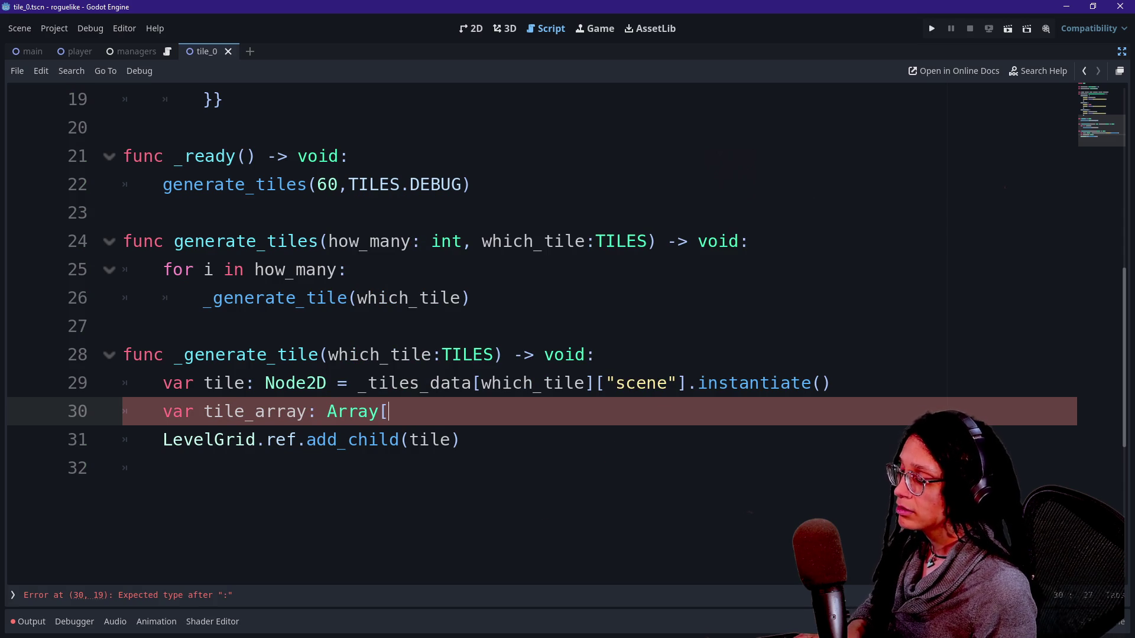
{"action": "type", "text": "Vector2\\"}
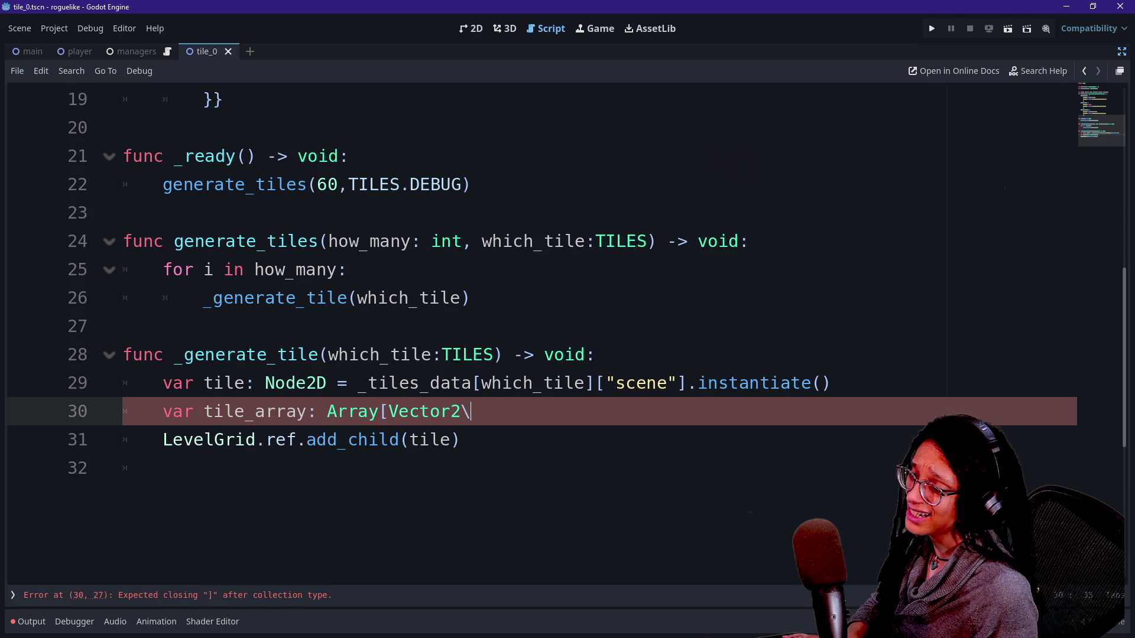
{"action": "key", "text": "BackSpace"}
{"action": "type", "text": "]"}
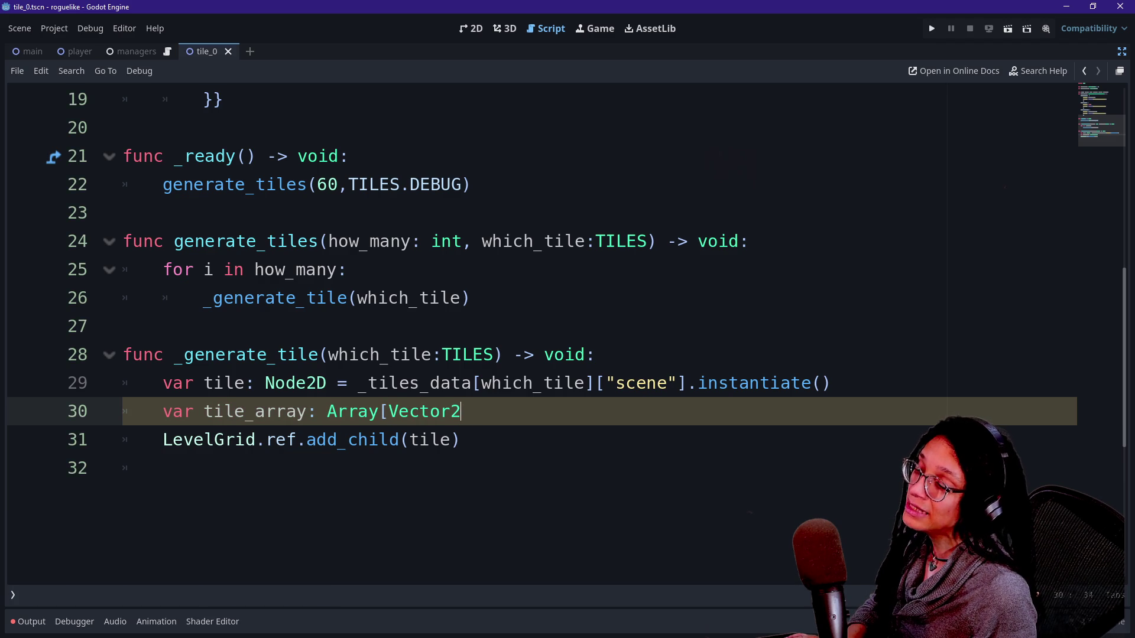
{"action": "key", "text": "BackSpace"}
{"action": "key", "text": "BackSpace"}
{"action": "key", "text": "BackSpace"}
{"action": "type", "text": "Node2D]"}
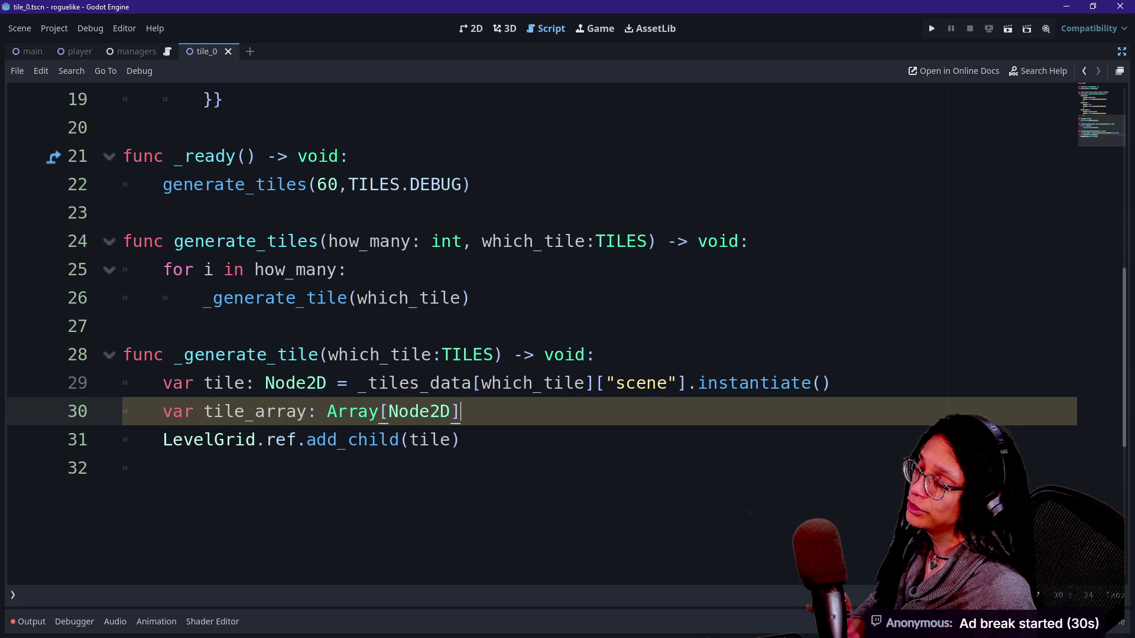
Add tile_array.append(tile) after add_child and bring up the help for append()
{"action": "left_click", "coordinate": [123, 439]}
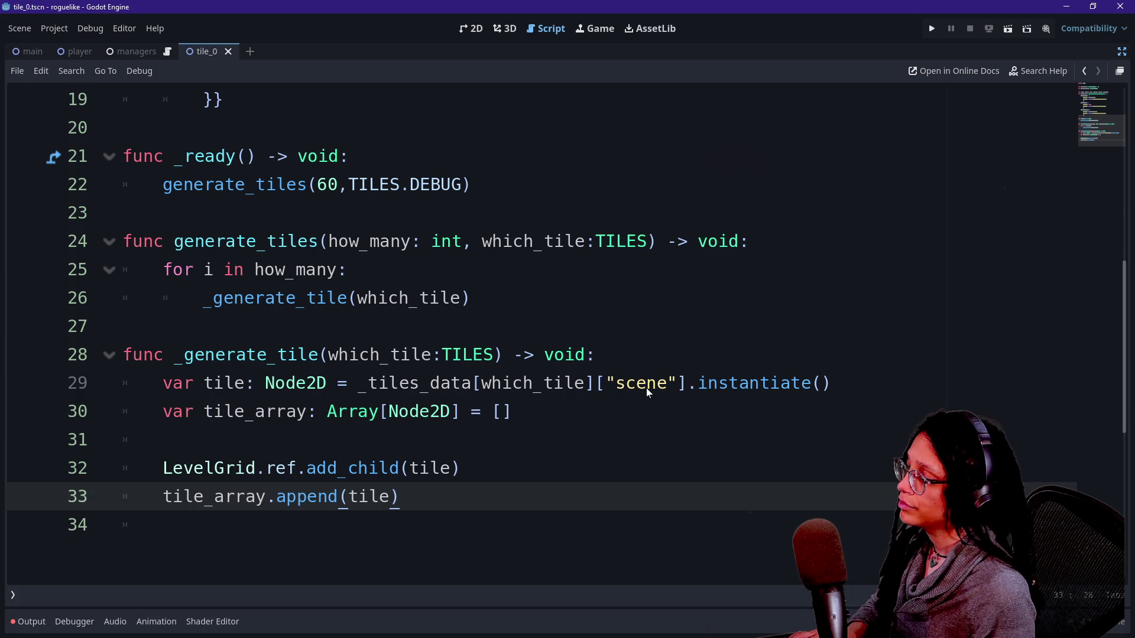
{"action": "key", "text": "Return"}
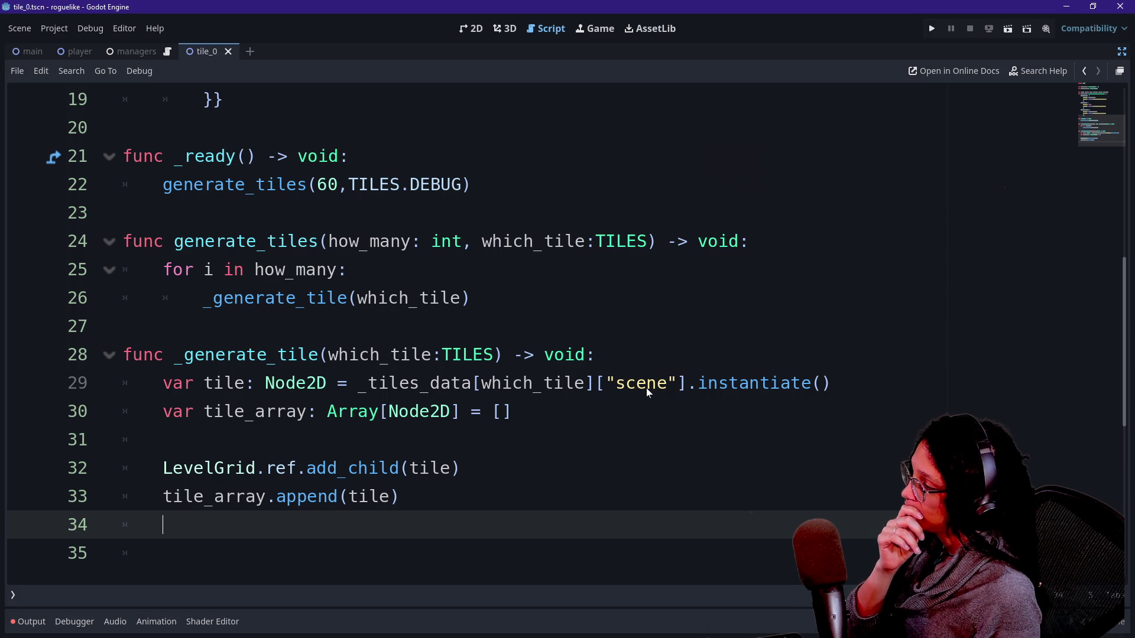
{"action": "left_click", "coordinate": [304, 497], "text": "ctrl"}
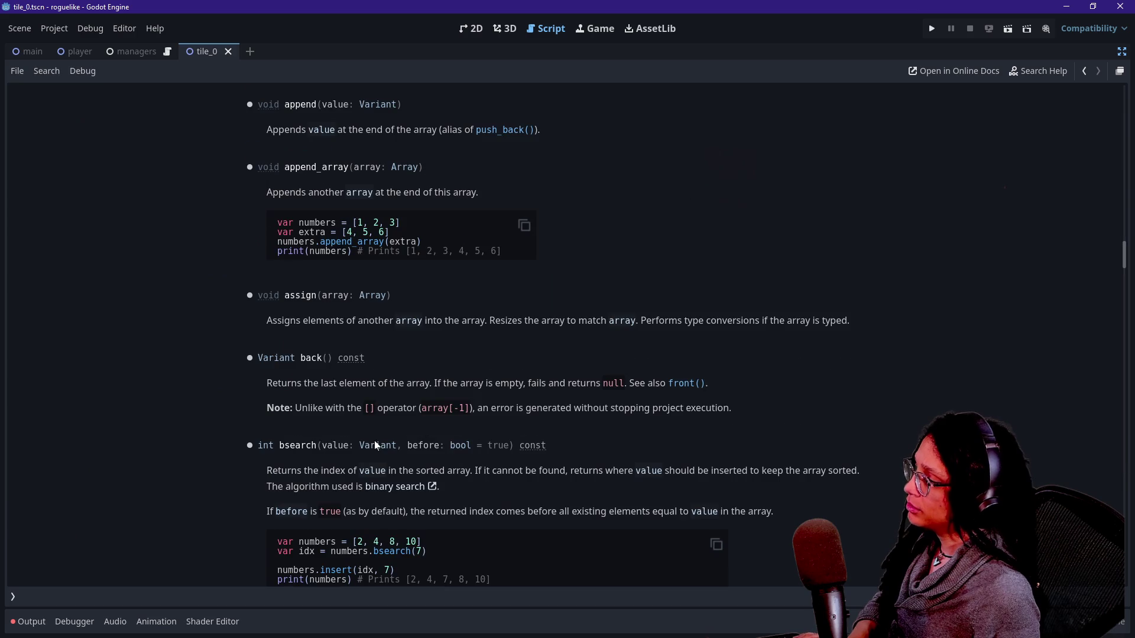
Browse the Array reference to the assign() method description and select its text
{"action": "scroll", "coordinate": [557, 256], "scroll_direction": "up", "scroll_amount": 15}
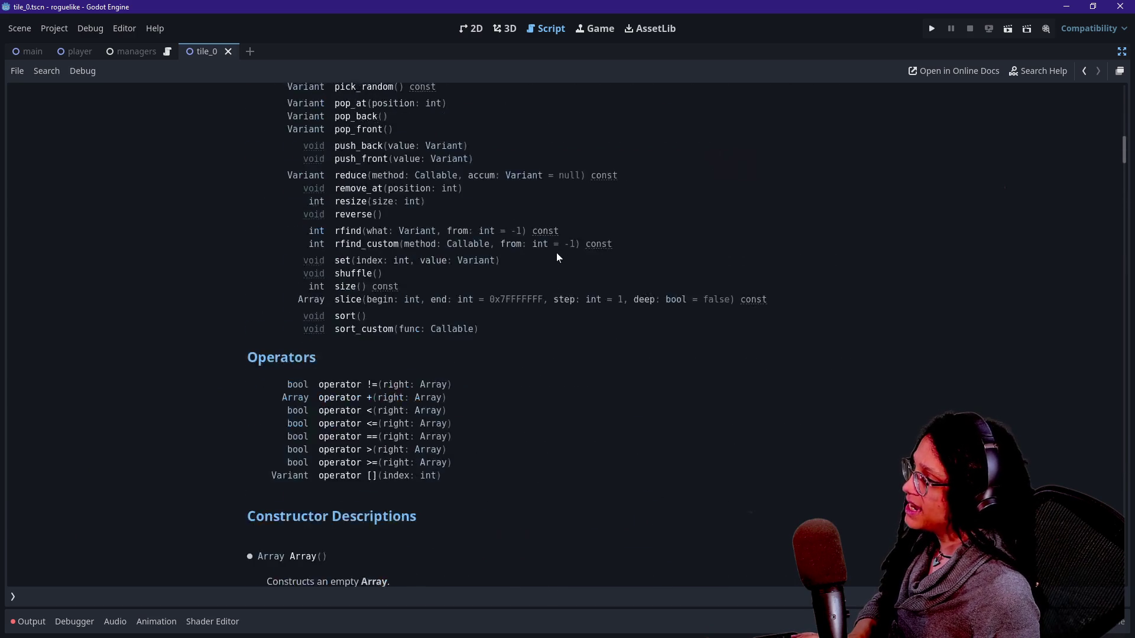
{"action": "scroll", "coordinate": [557, 256], "scroll_direction": "up", "scroll_amount": 10}
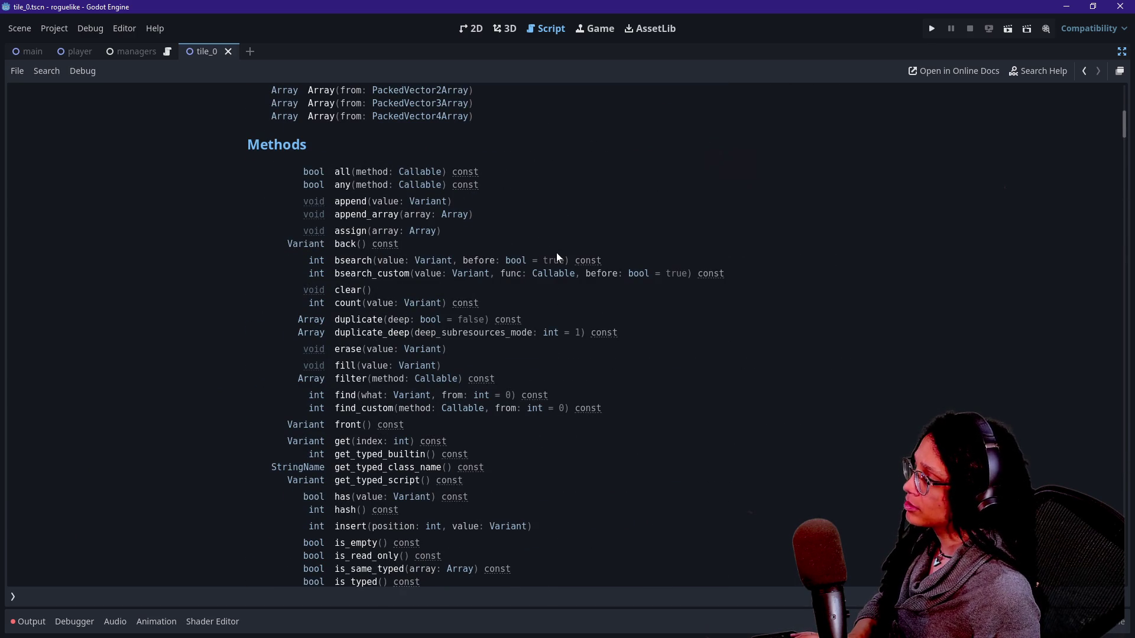
{"action": "left_click", "coordinate": [352, 236]}
{"action": "left_click_drag", "start_coordinate": [314, 133], "coordinate": [484, 132]}
{"action": "left_click", "coordinate": [484, 130]}
{"action": "left_click_drag", "start_coordinate": [380, 130], "coordinate": [850, 130]}
{"action": "left_click", "coordinate": [603, 131]}
{"action": "left_click", "coordinate": [754, 135]}
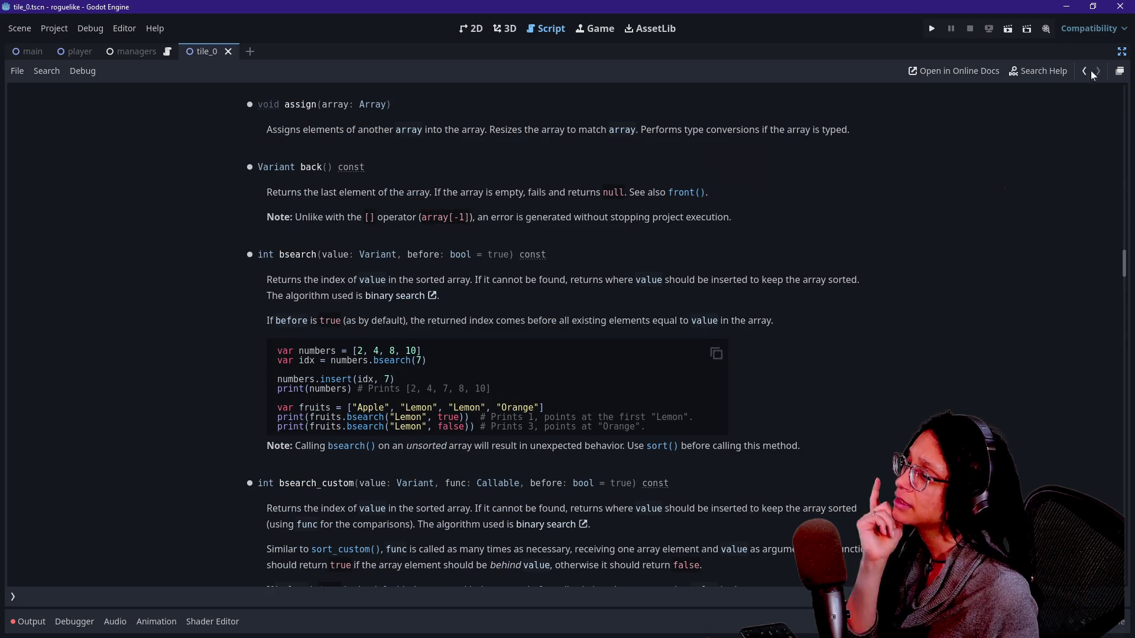
Scroll back up the Array page and go back to the tile_0 script
{"action": "scroll", "coordinate": [967, 119], "scroll_direction": "up", "scroll_amount": 2}
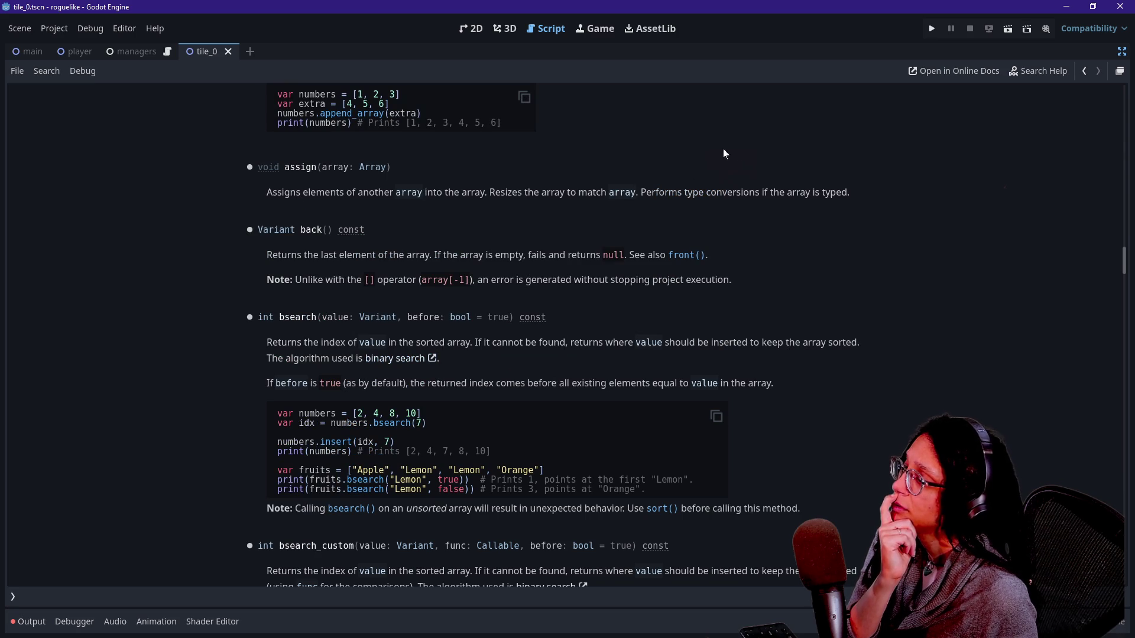
{"action": "scroll", "coordinate": [730, 165], "scroll_direction": "up", "scroll_amount": 10}
{"action": "scroll", "coordinate": [731, 170], "scroll_direction": "up", "scroll_amount": 20}
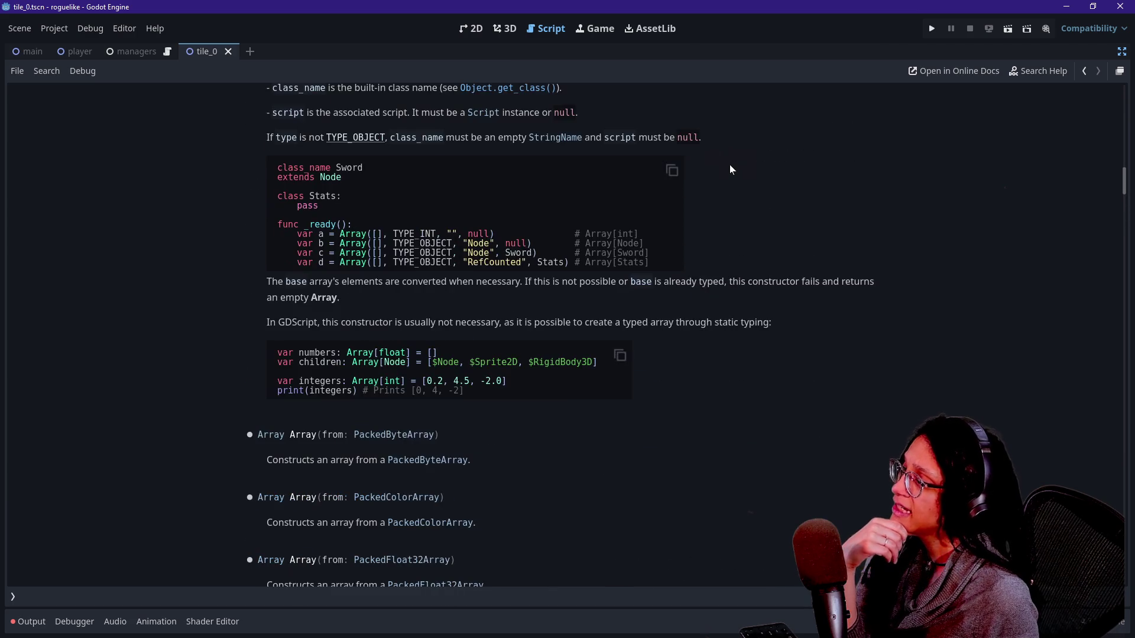
{"action": "scroll", "coordinate": [731, 170], "scroll_direction": "up", "scroll_amount": 14}
{"action": "scroll", "coordinate": [730, 170], "scroll_direction": "up", "scroll_amount": 14}
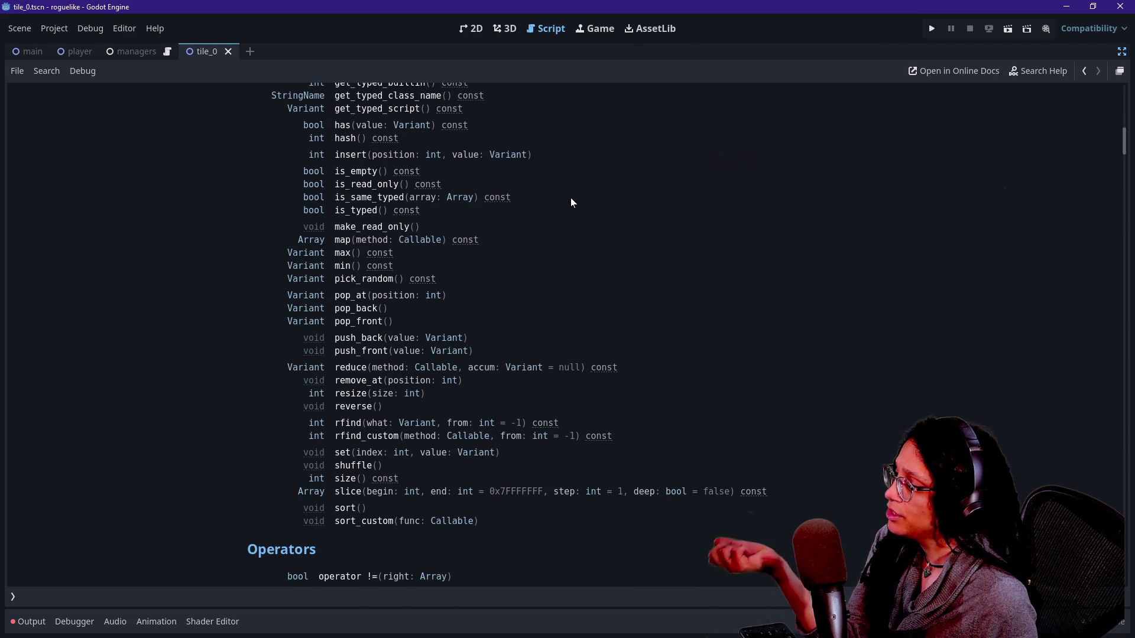
{"action": "left_click", "coordinate": [1084, 72]}
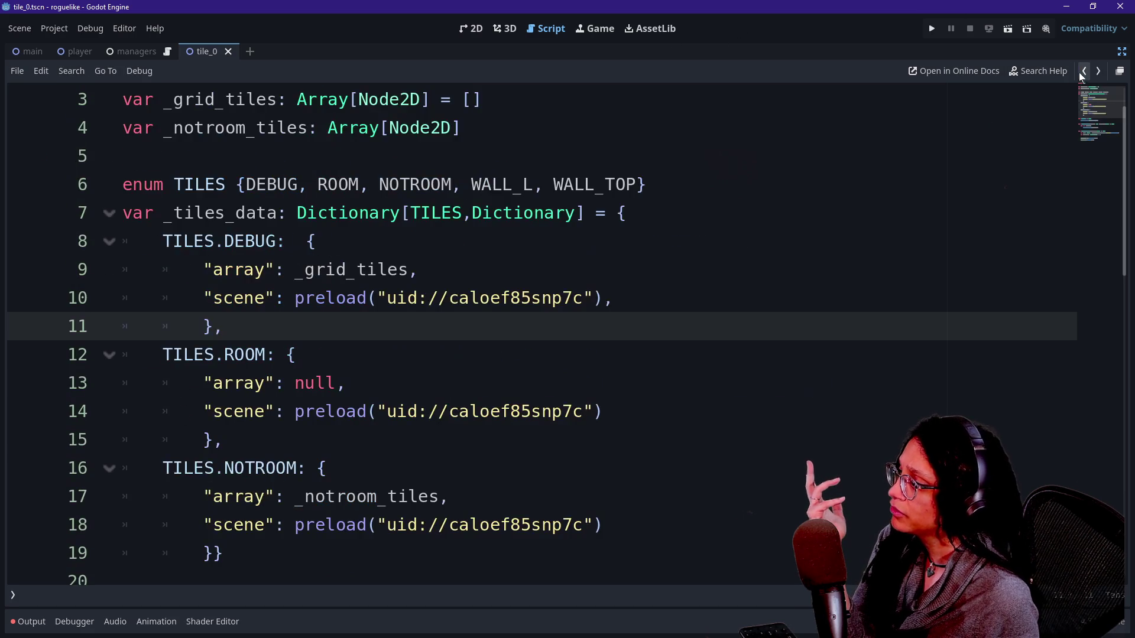
Delete the empty-array initializer from tile_array on line 30
{"action": "left_click", "coordinate": [1098, 72]}
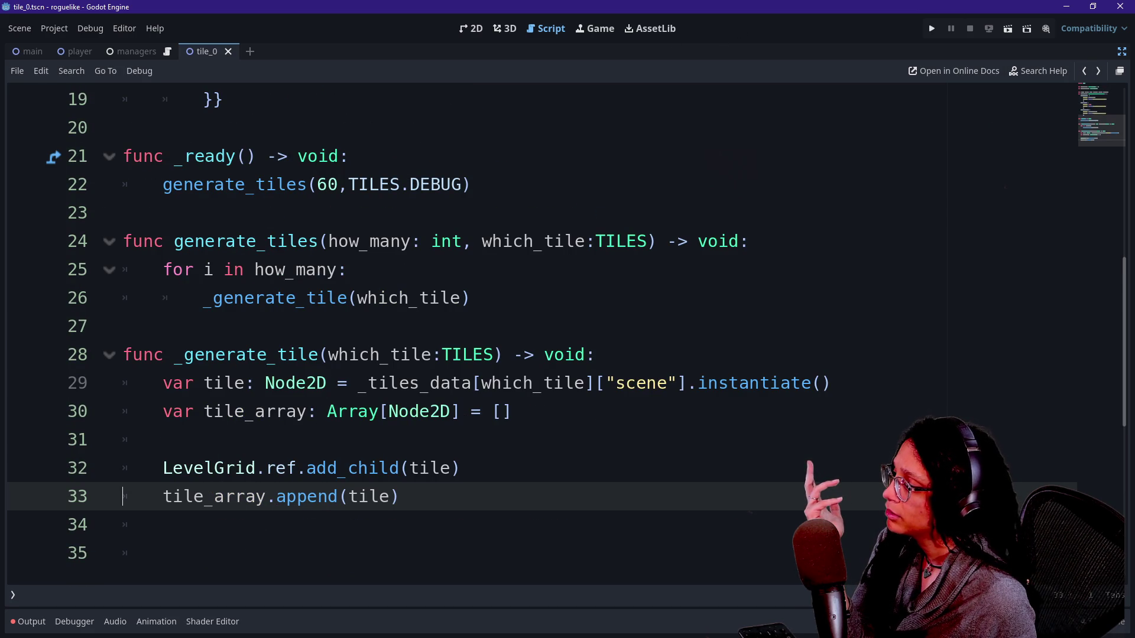
{"action": "key", "text": "shift+Right"}
{"action": "key", "text": "shift+Right"}
{"action": "key", "text": "shift+Right"}
{"action": "key", "text": "Up"}
{"action": "key", "text": "Up"}
{"action": "key", "text": "Up"}
{"action": "key", "text": "End"}
{"action": "key", "text": "shift+Left"}
{"action": "key", "text": "shift+Left"}
{"action": "key", "text": "shift+Left"}
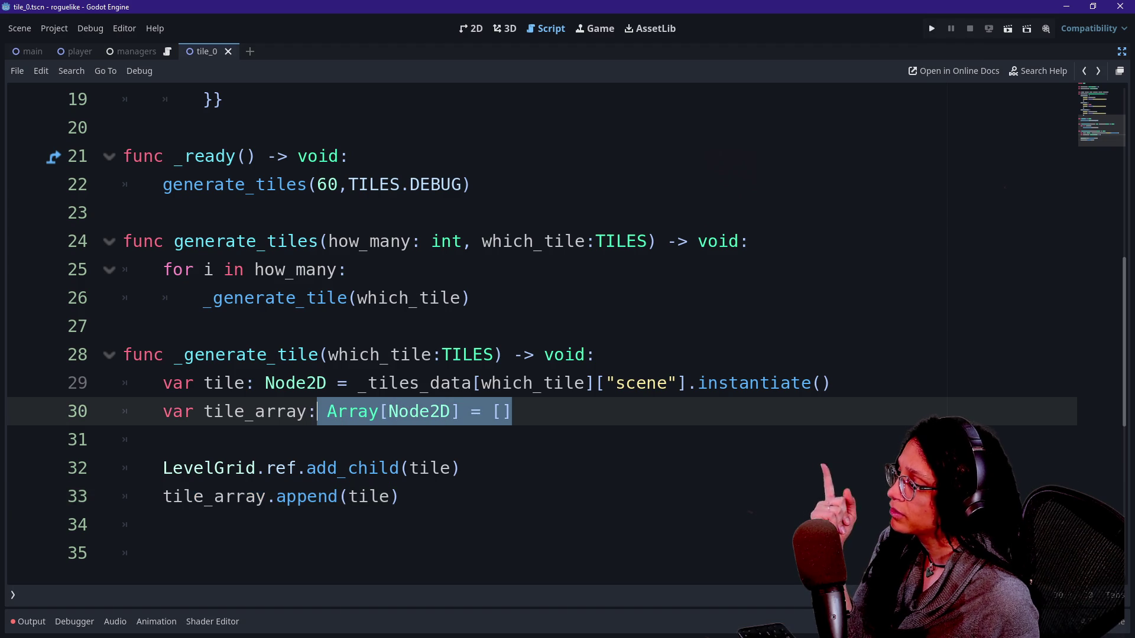
{"action": "key", "text": "BackSpace"}
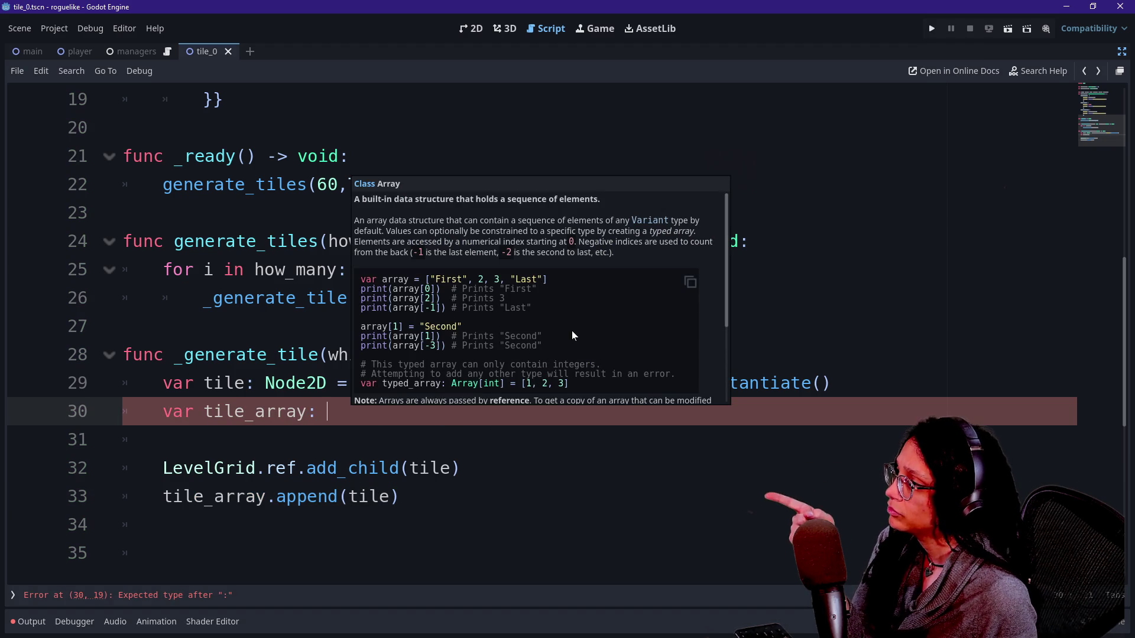
{"action": "left_click", "coordinate": [471, 298]}
{"action": "scroll", "coordinate": [533, 331], "scroll_direction": "up", "scroll_amount": 6}
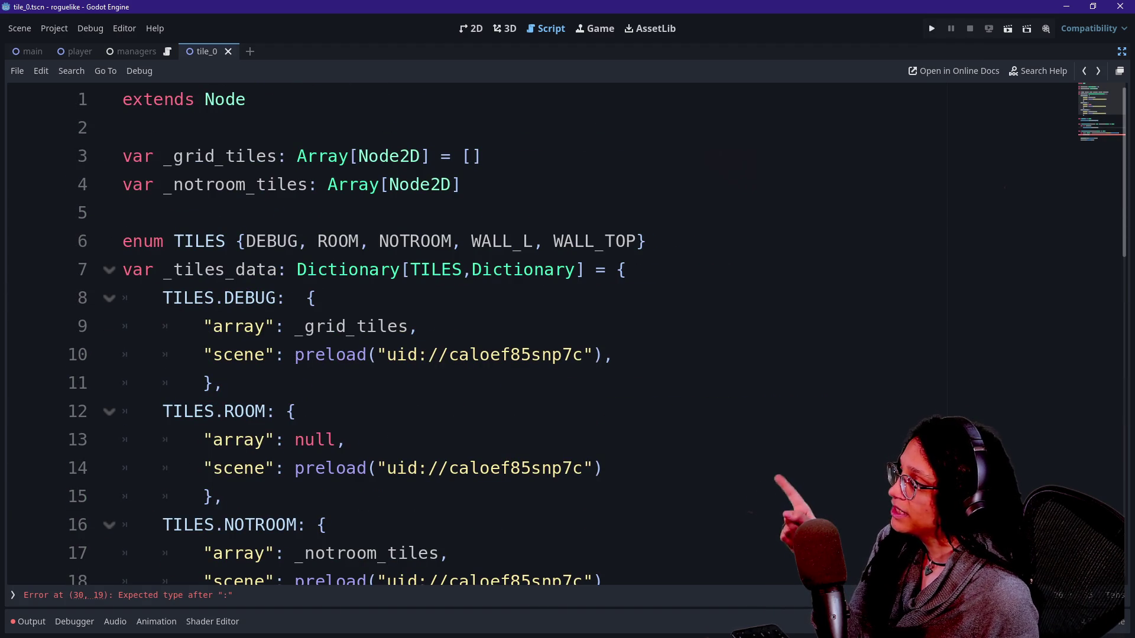
{"action": "left_click_drag", "start_coordinate": [165, 327], "coordinate": [380, 326]}
{"action": "scroll", "coordinate": [355, 346], "scroll_direction": "down", "scroll_amount": 8}
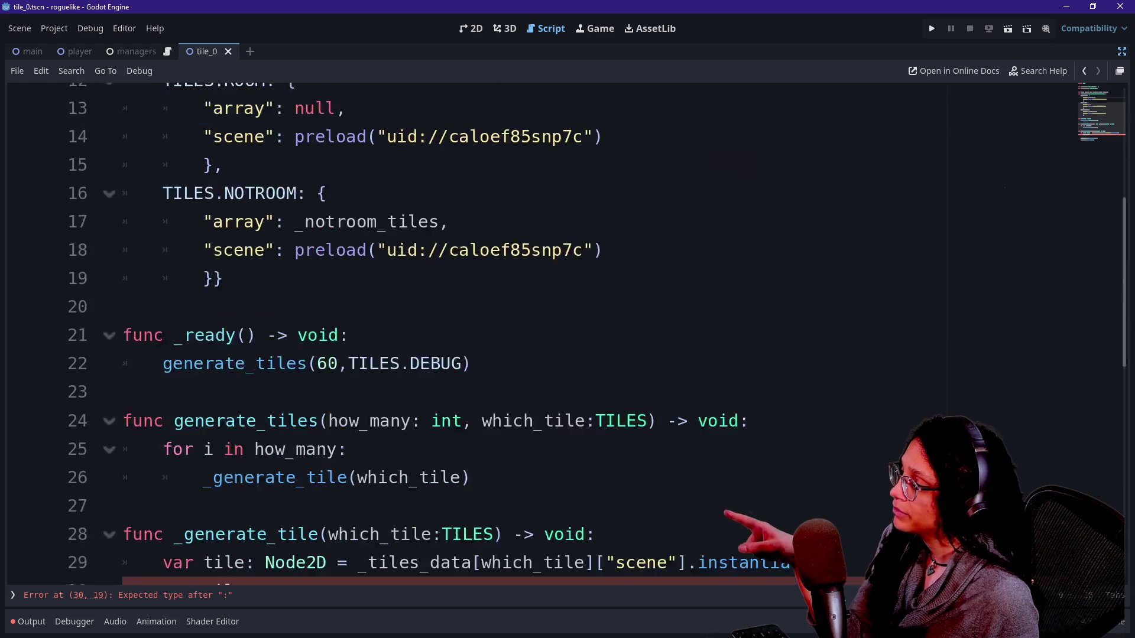
Initialize tile_array as Array[Node2D] = _tiles_data[which_tile]["array"] on line 30
{"action": "left_click", "coordinate": [327, 241]}
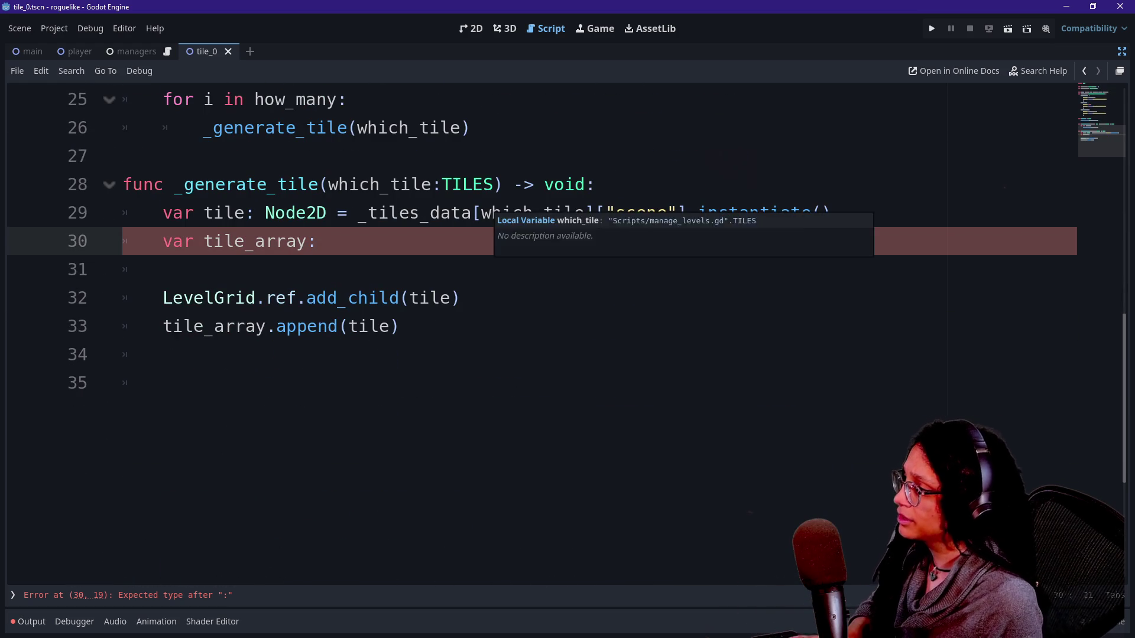
{"action": "type", "text": "Array[Node2D] = ["}
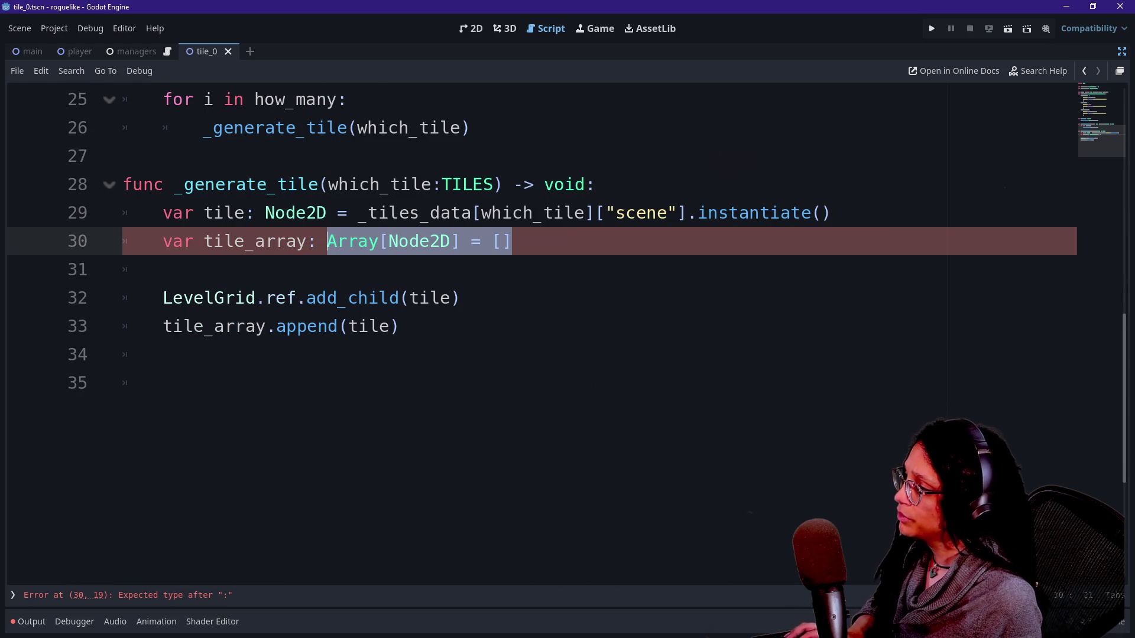
{"action": "key", "text": "BackSpace"}
{"action": "type", "text": "_tiles_data[which_"}
{"action": "key", "text": "Return"}
{"action": "type", "text": "]"}
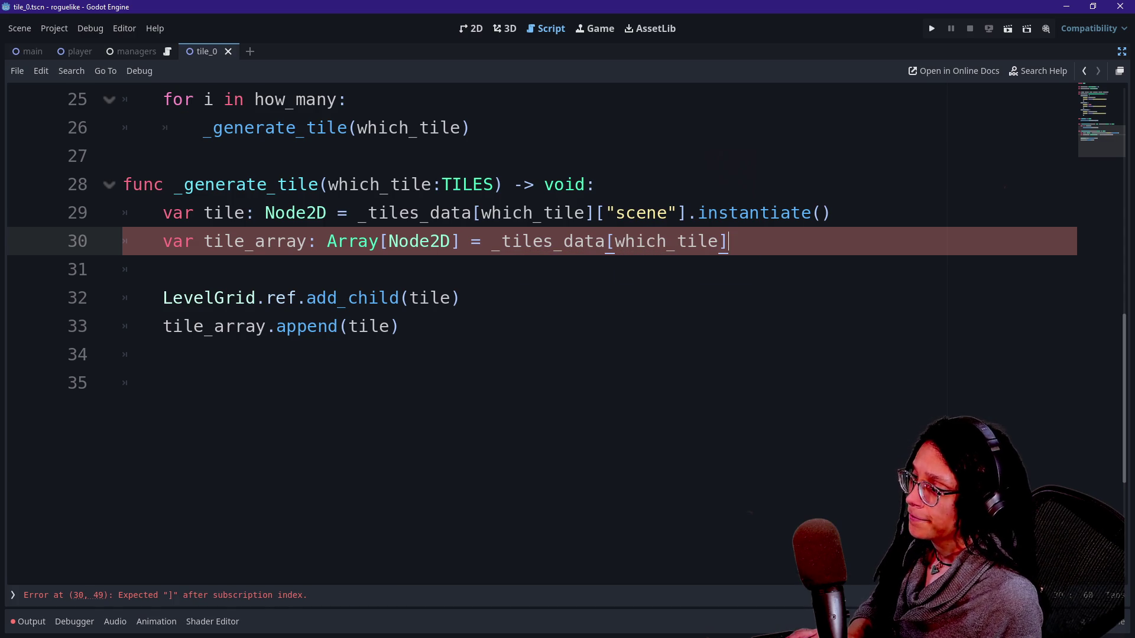
{"action": "type", "text": "[\"array\"]"}
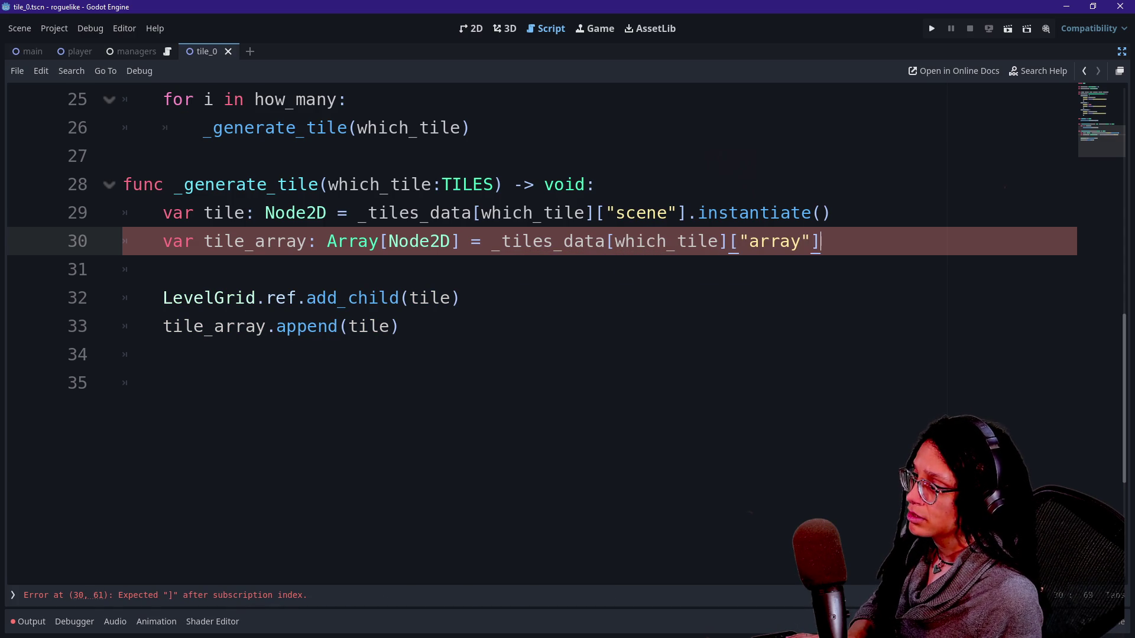
{"action": "left_click", "coordinate": [455, 298]}
{"action": "left_click", "coordinate": [400, 326]}
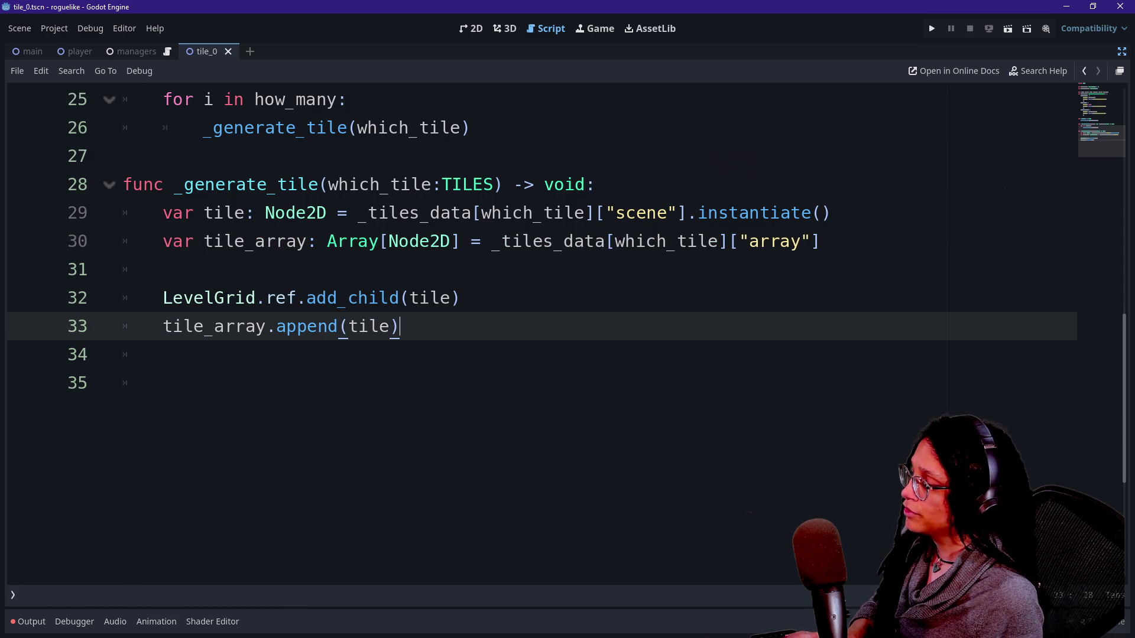
{"action": "left_click_drag", "start_coordinate": [275, 213], "coordinate": [575, 213]}
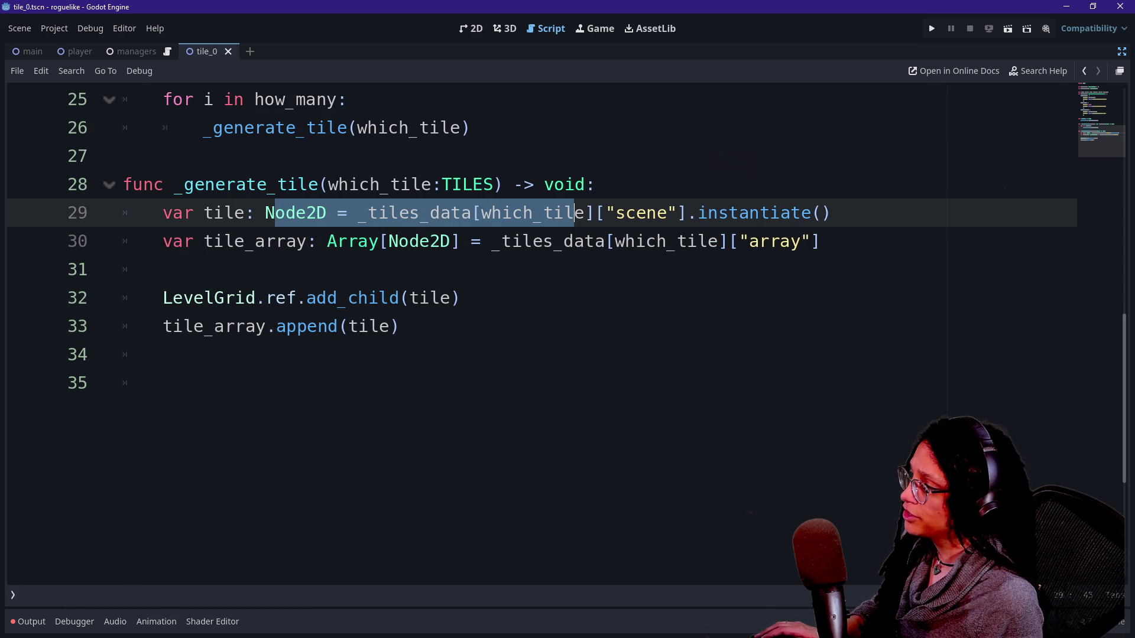
{"action": "left_click_drag", "start_coordinate": [185, 326], "coordinate": [162, 354]}
{"action": "left_click", "coordinate": [460, 298]}
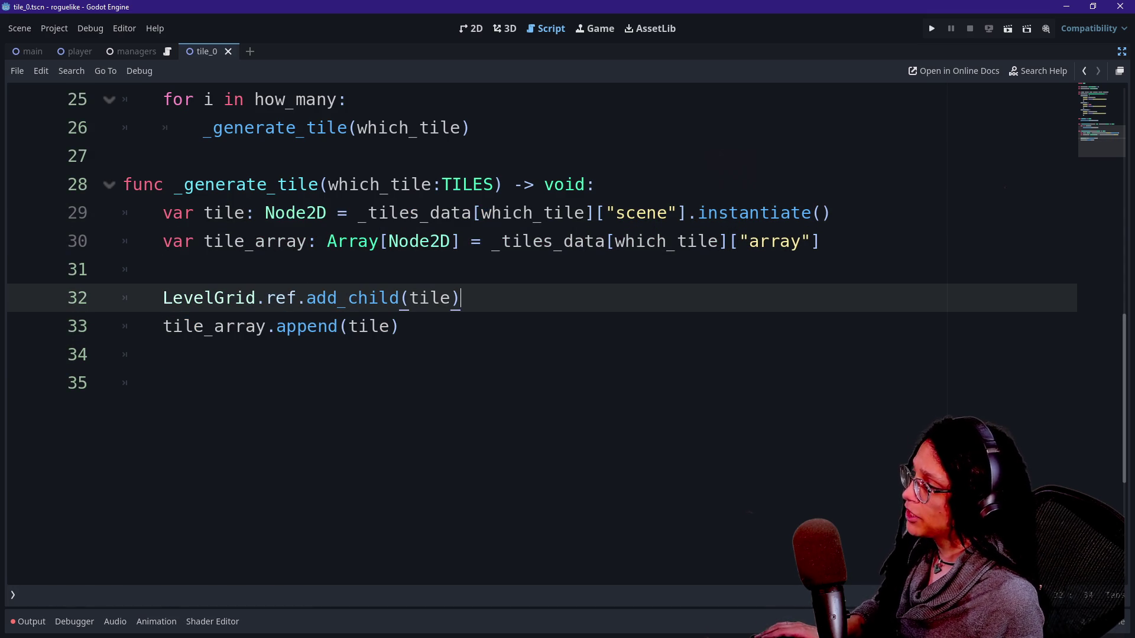
{"action": "left_click", "coordinate": [400, 327]}
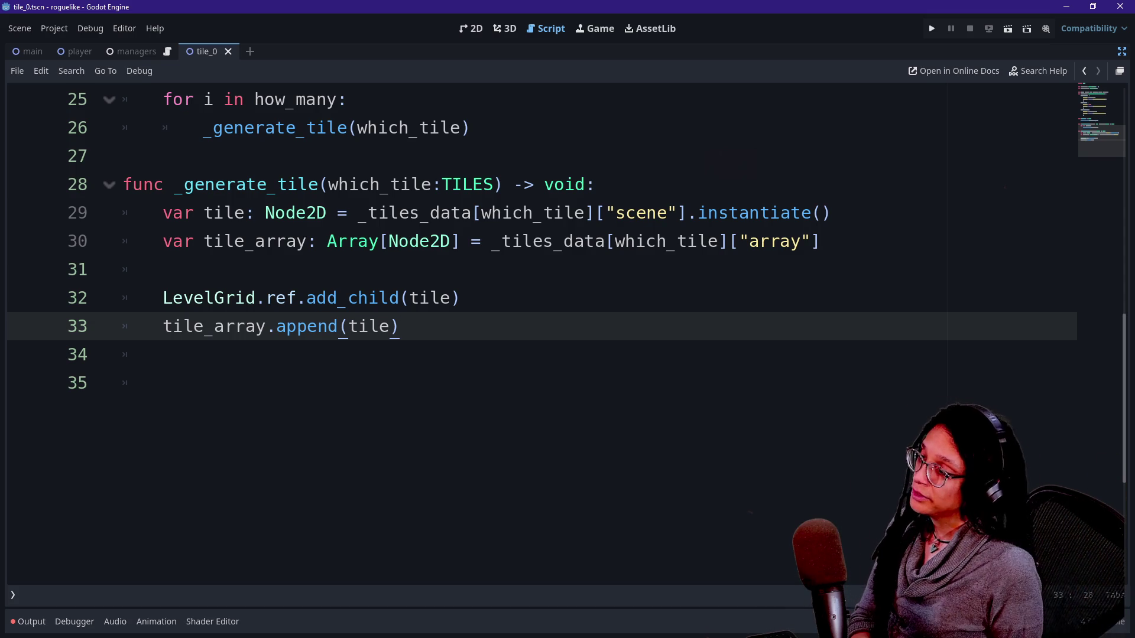
{"action": "scroll", "coordinate": [541, 343], "scroll_direction": "up", "scroll_amount": 2}
{"action": "scroll", "coordinate": [532, 323], "scroll_direction": "up", "scroll_amount": 4}
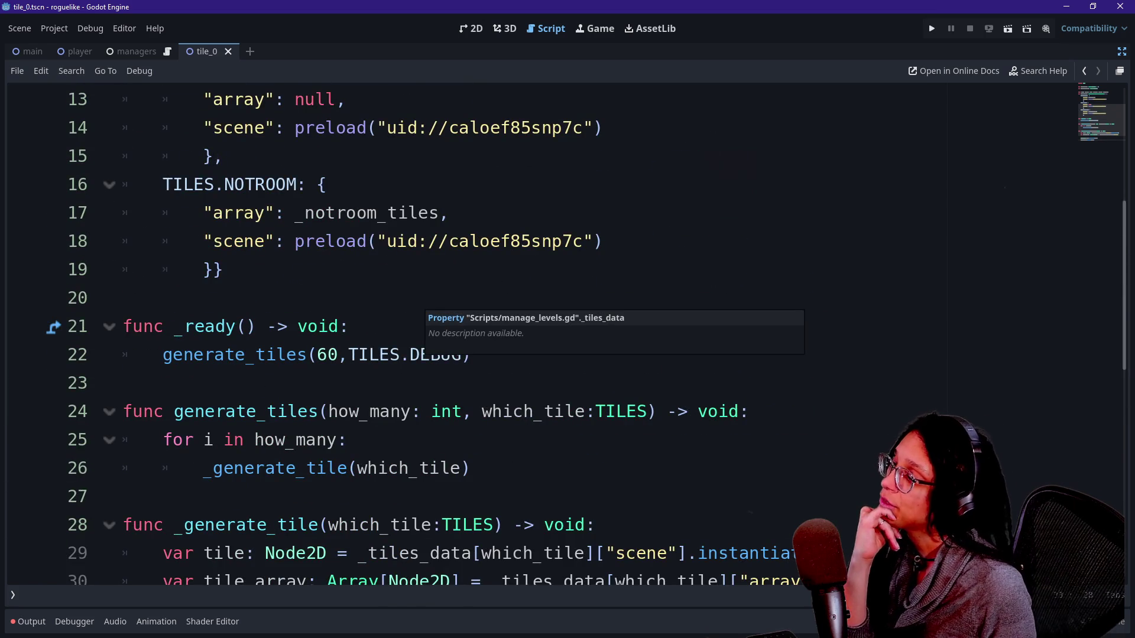
{"action": "scroll", "coordinate": [532, 322], "scroll_direction": "up", "scroll_amount": 2}
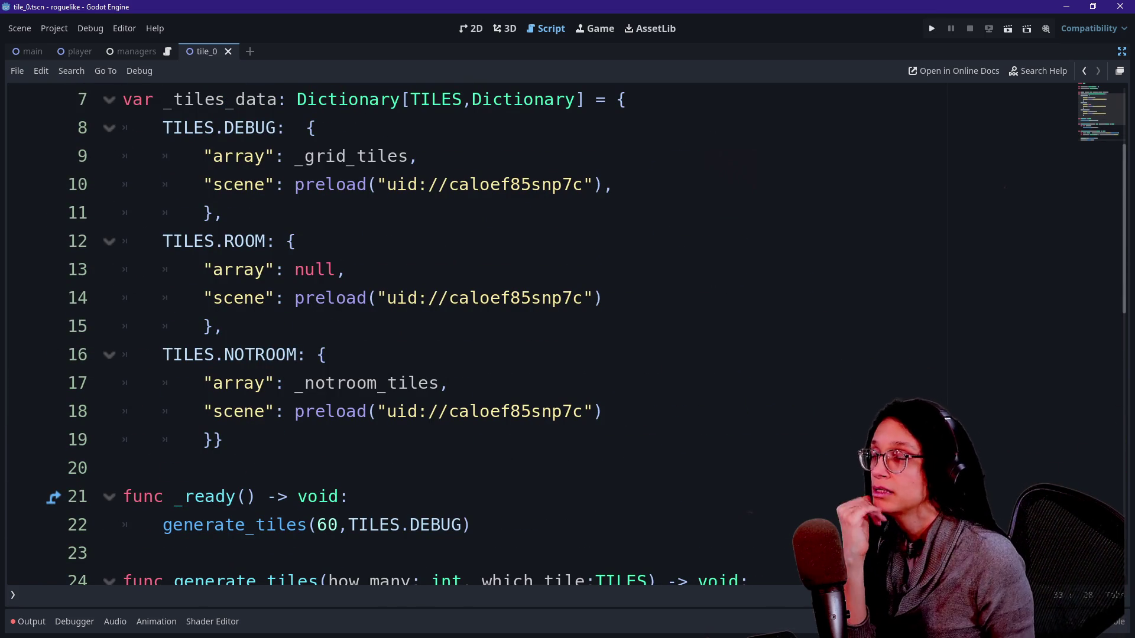
{"action": "scroll", "coordinate": [532, 331], "scroll_direction": "up", "scroll_amount": 2}
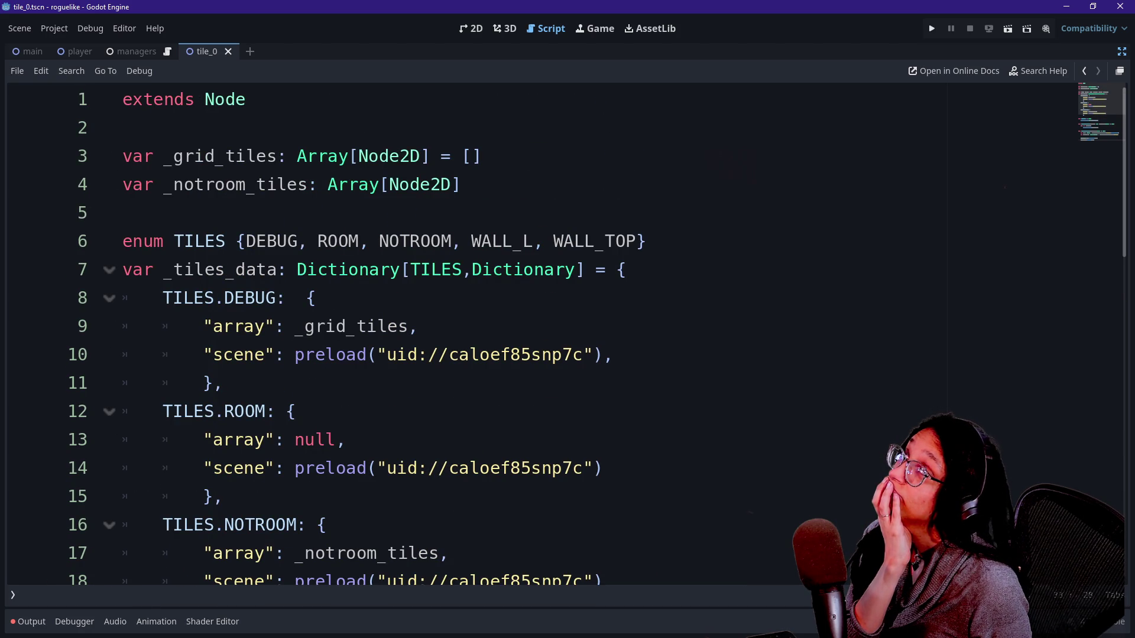
{"action": "scroll", "coordinate": [532, 332], "scroll_direction": "down", "scroll_amount": 3}
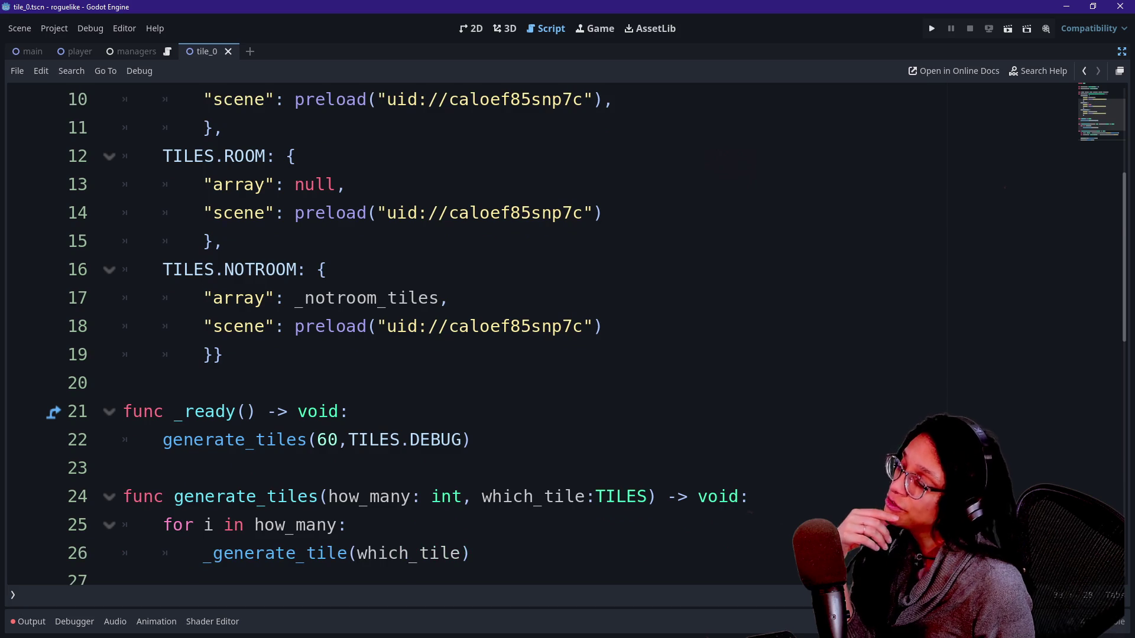
{"action": "scroll", "coordinate": [532, 331], "scroll_direction": "down", "scroll_amount": 2}
{"action": "left_click", "coordinate": [123, 297]}
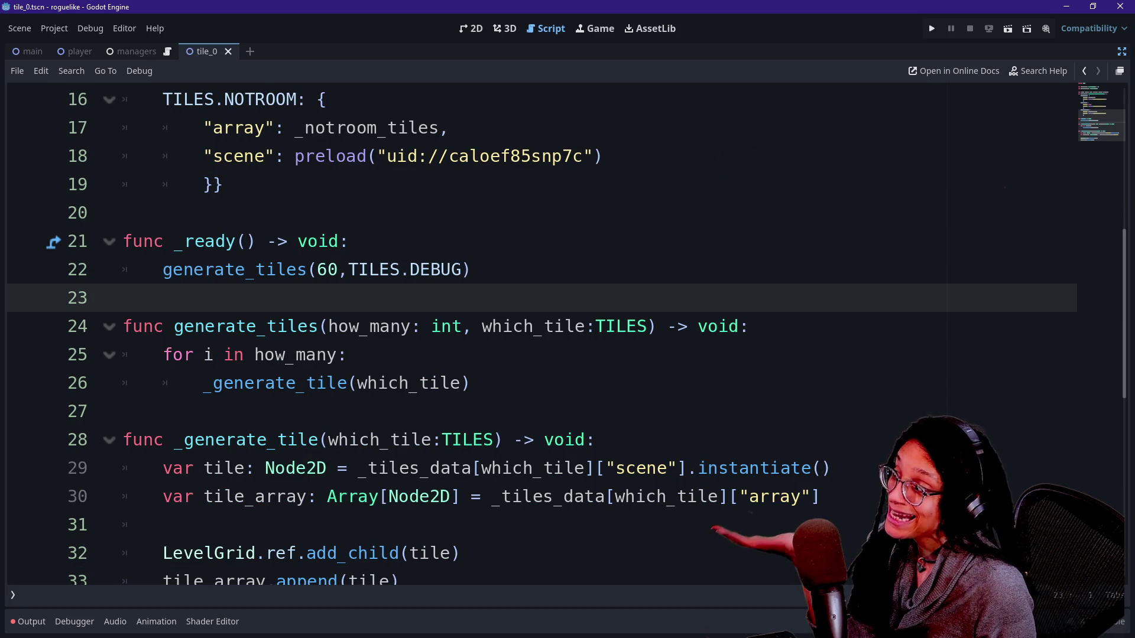
{"action": "scroll", "coordinate": [349, 327], "scroll_direction": "up", "scroll_amount": 1}
{"action": "scroll", "coordinate": [532, 331], "scroll_direction": "up", "scroll_amount": 2}
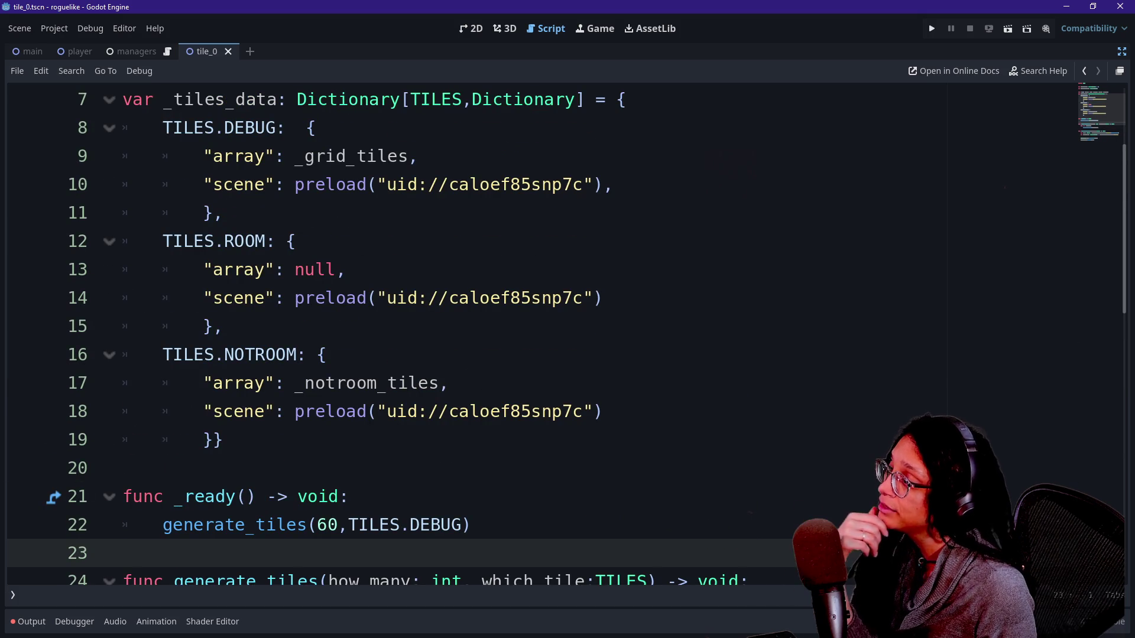
{"action": "scroll", "coordinate": [567, 334], "scroll_direction": "down", "scroll_amount": 2}
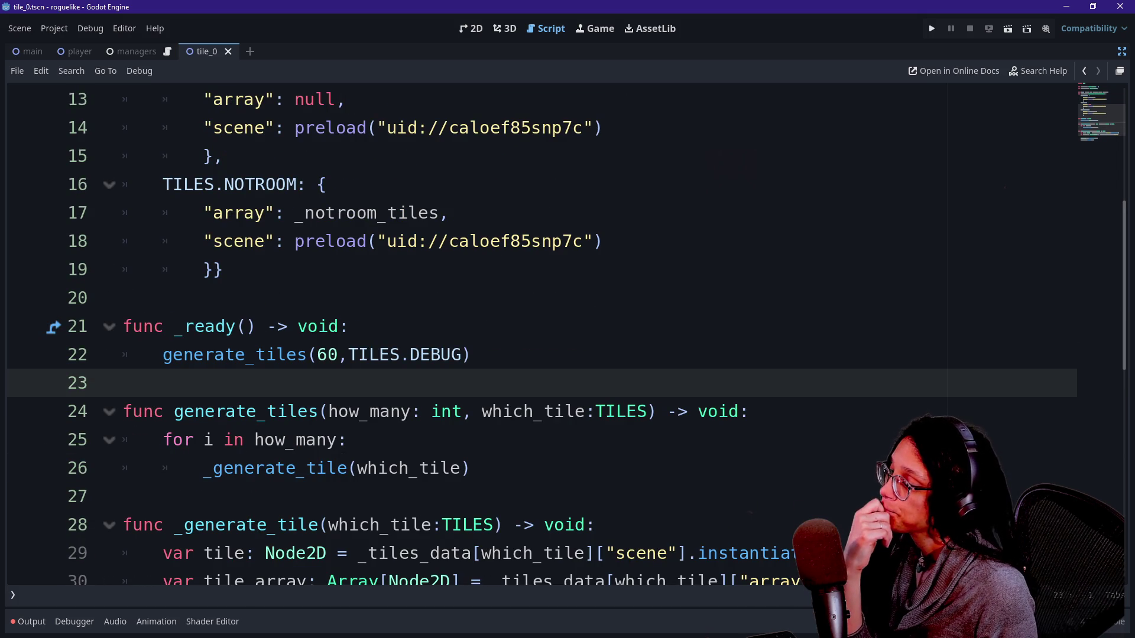
{"action": "scroll", "coordinate": [541, 334], "scroll_direction": "down", "scroll_amount": 1}
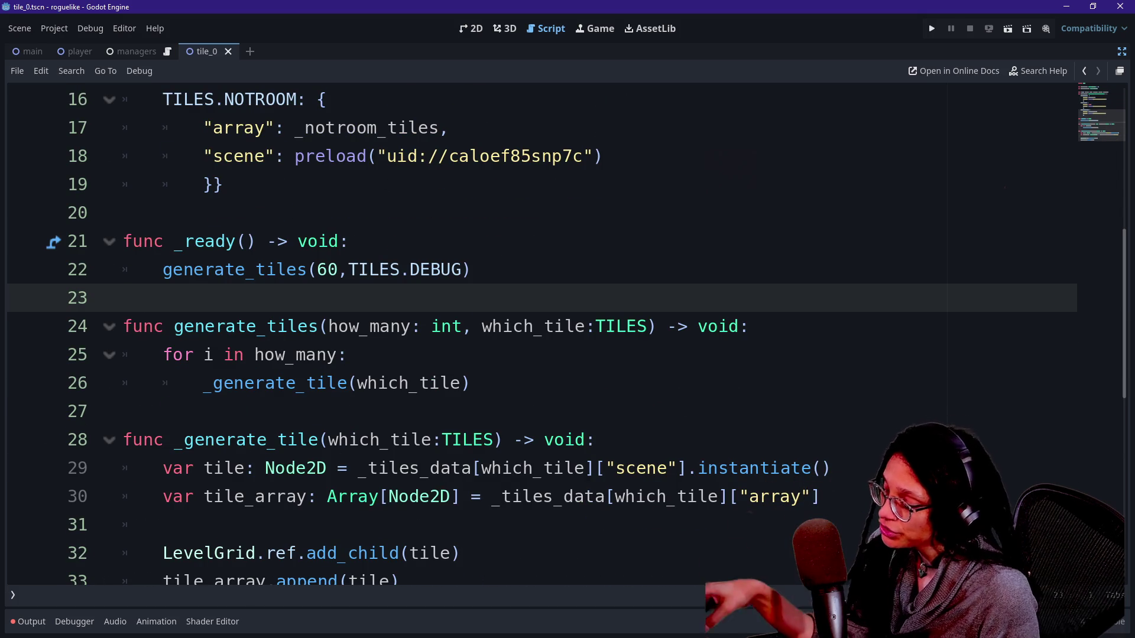
{"action": "scroll", "coordinate": [542, 334], "scroll_direction": "down", "scroll_amount": 1}
{"action": "left_click", "coordinate": [400, 497]}
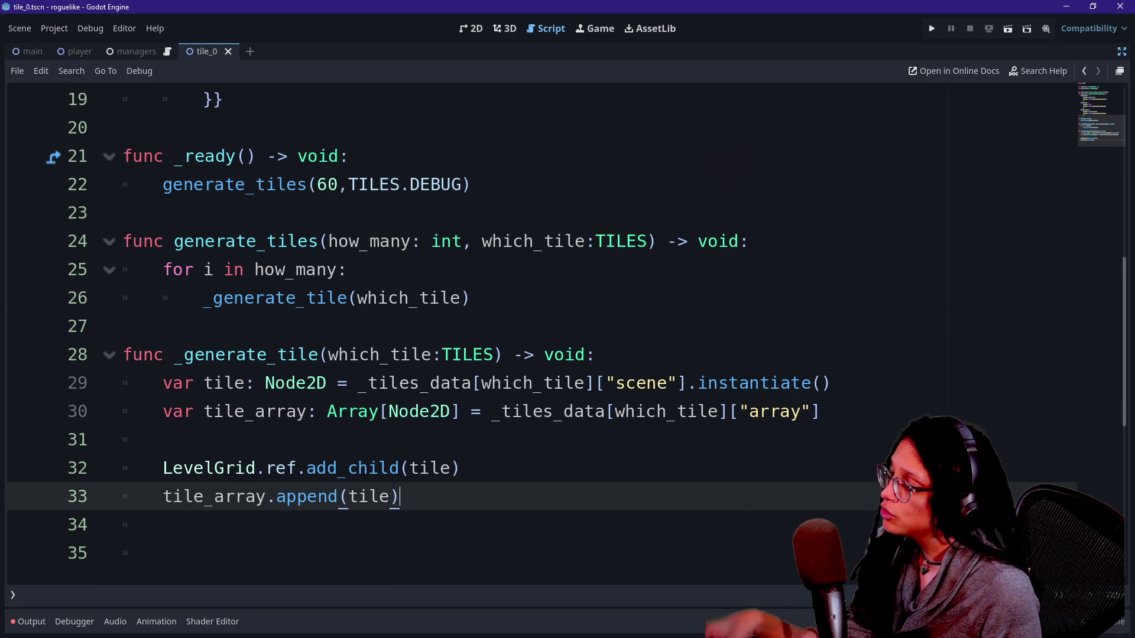
{"action": "key", "text": "Return"}
{"action": "key", "text": "Return"}
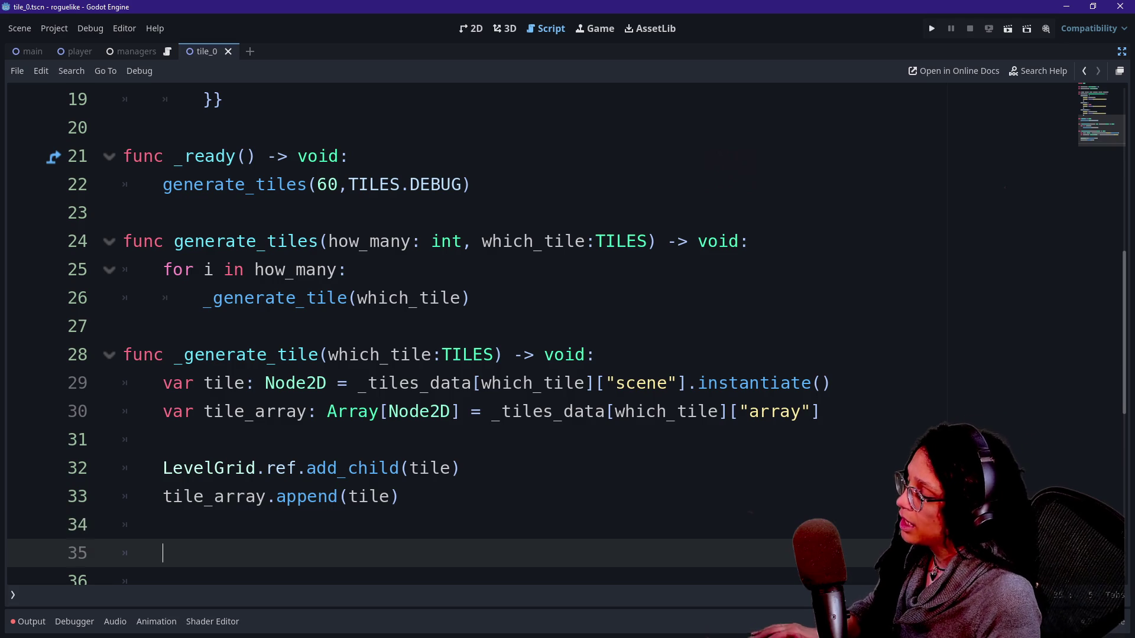
{"action": "key", "text": "ctrl+z"}
{"action": "key", "text": "ctrl+z"}
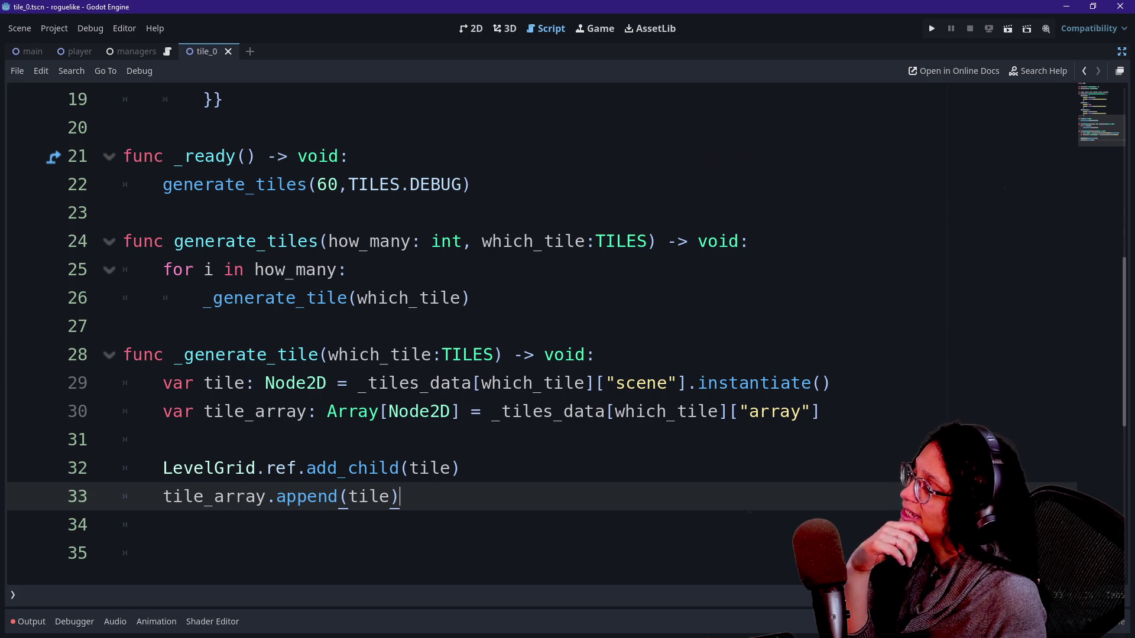
Add a tile_pos: Vector2 parameter to _generate_tile after TILES
{"action": "left_click", "coordinate": [470, 298]}
{"action": "left_click", "coordinate": [497, 354]}
{"action": "type", "text": ",posit"}
{"action": "key", "text": "BackSpace"}
{"action": "key", "text": "BackSpace"}
{"action": "key", "text": "BackSpace"}
{"action": "type", "text": "tile_posL"}
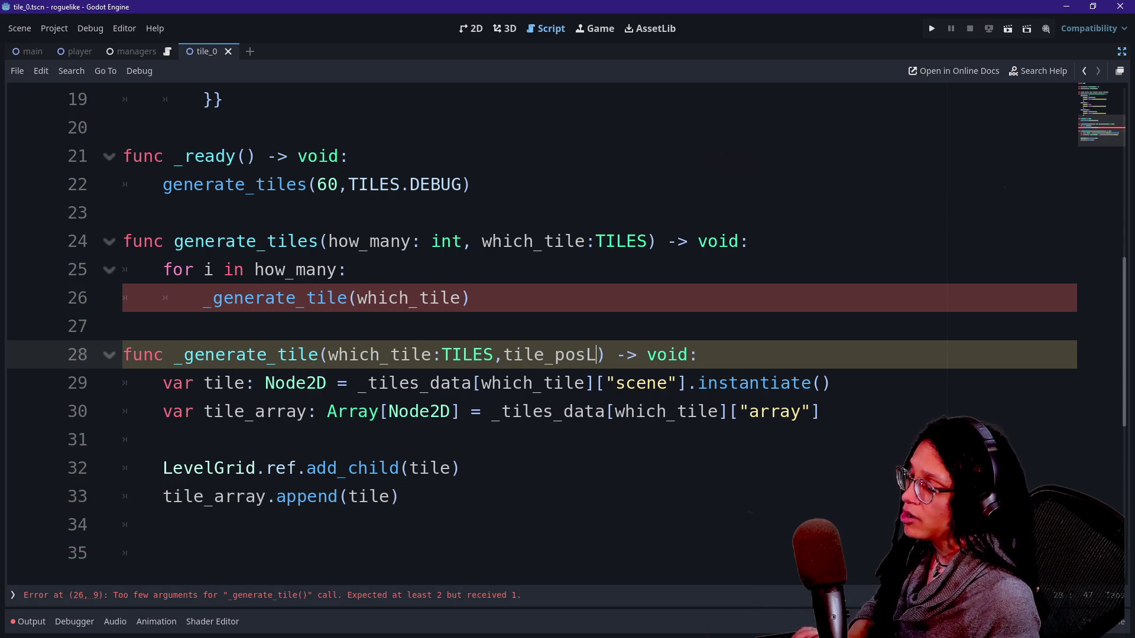
{"action": "key", "text": "BackSpace"}
{"action": "type", "text": ":V"}
{"action": "key", "text": "BackSpace"}
{"action": "type", "text": "Bec"}
{"action": "key", "text": "BackSpace"}
{"action": "key", "text": "BackSpace"}
{"action": "key", "text": "BackSpace"}
{"action": "type", "text": "Vector2"}
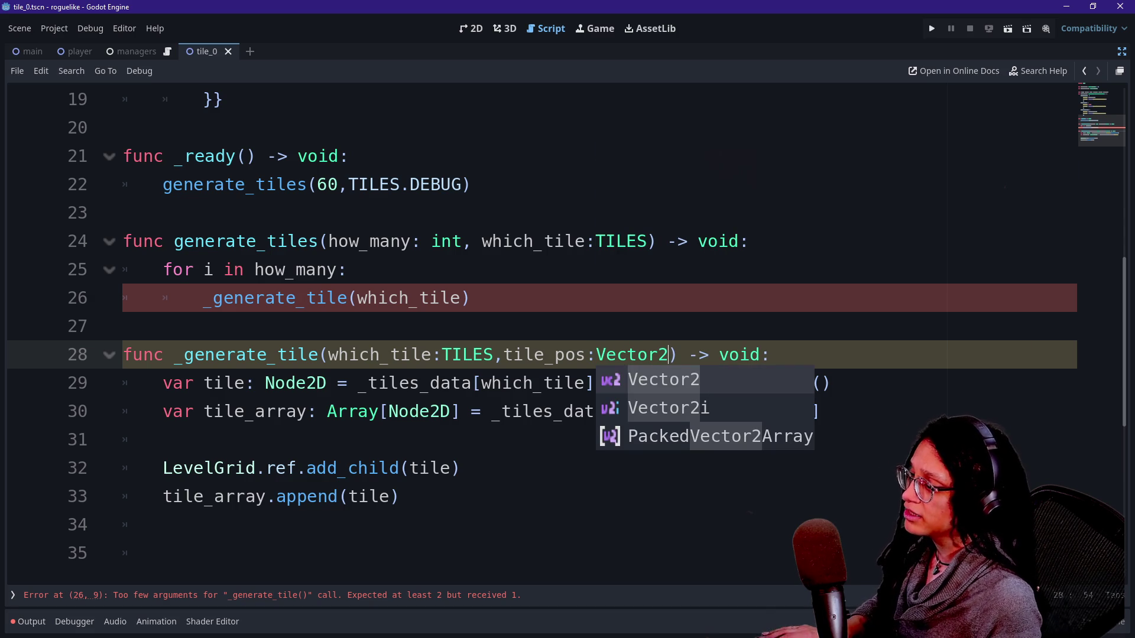
Declare var tile_pos: Vector2 = Vector2.ZERO on a new line in generate_tiles
{"action": "left_click", "coordinate": [471, 298]}
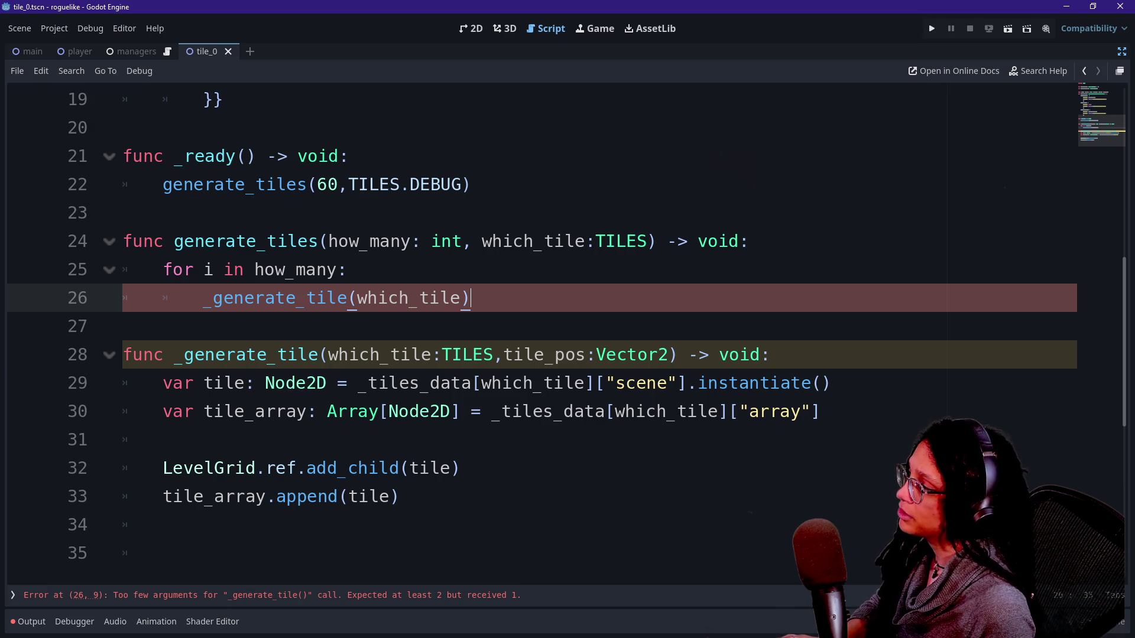
{"action": "left_click", "coordinate": [462, 298]}
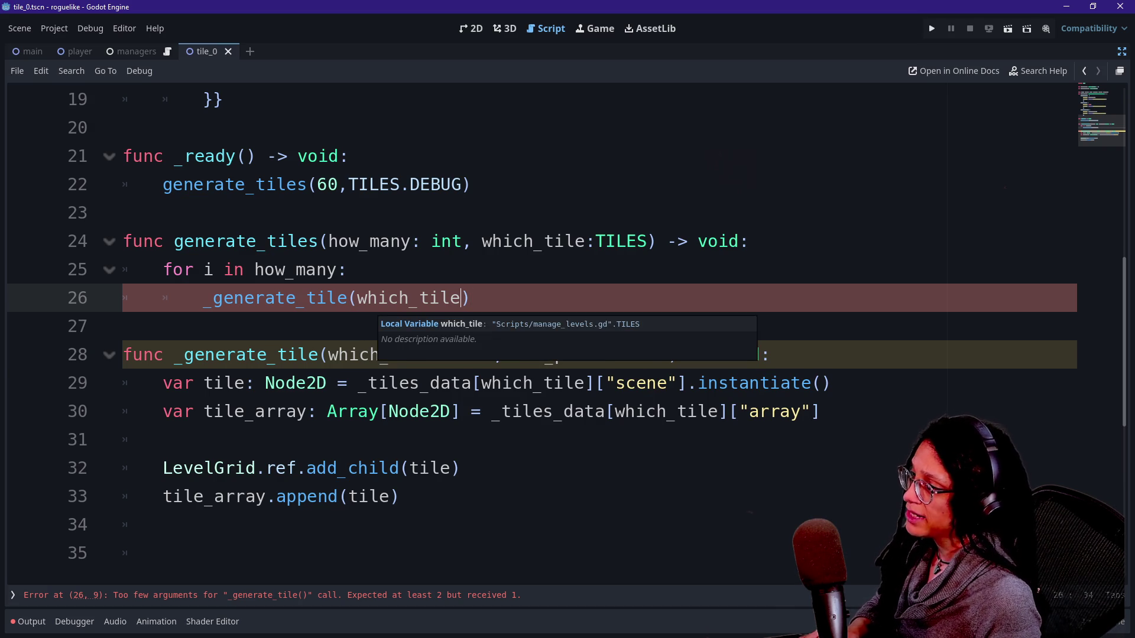
{"action": "left_click", "coordinate": [750, 241]}
{"action": "key", "text": "Return"}
{"action": "type", "text": "var "}
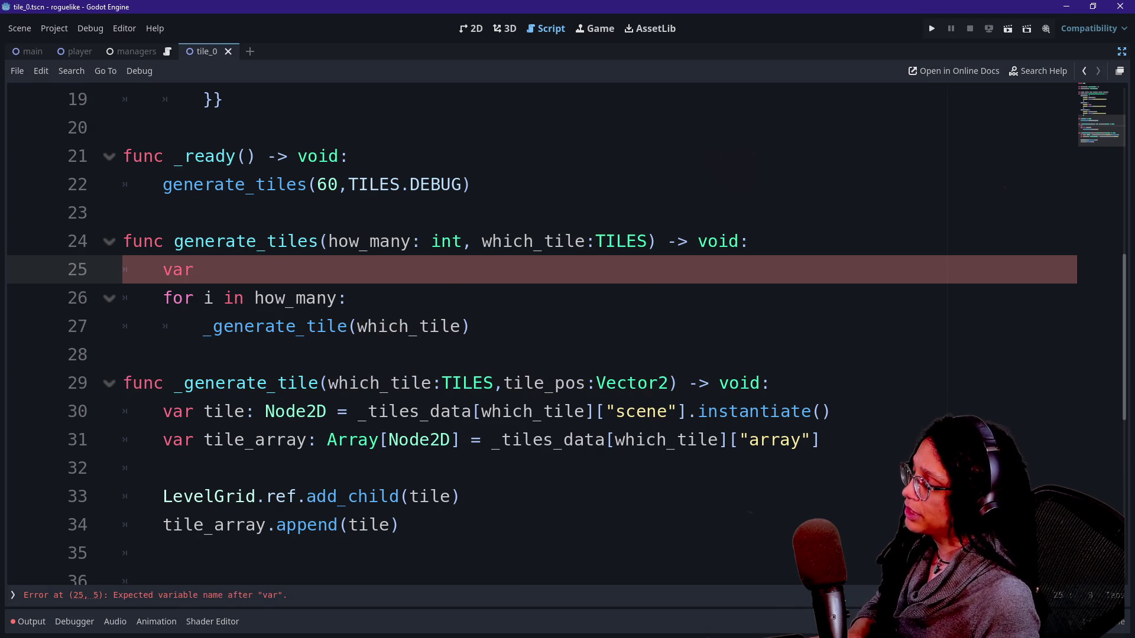
{"action": "type", "text": "tile_p"}
{"action": "key", "text": "BackSpace"}
{"action": "type", "text": "_pos: Vector2"}
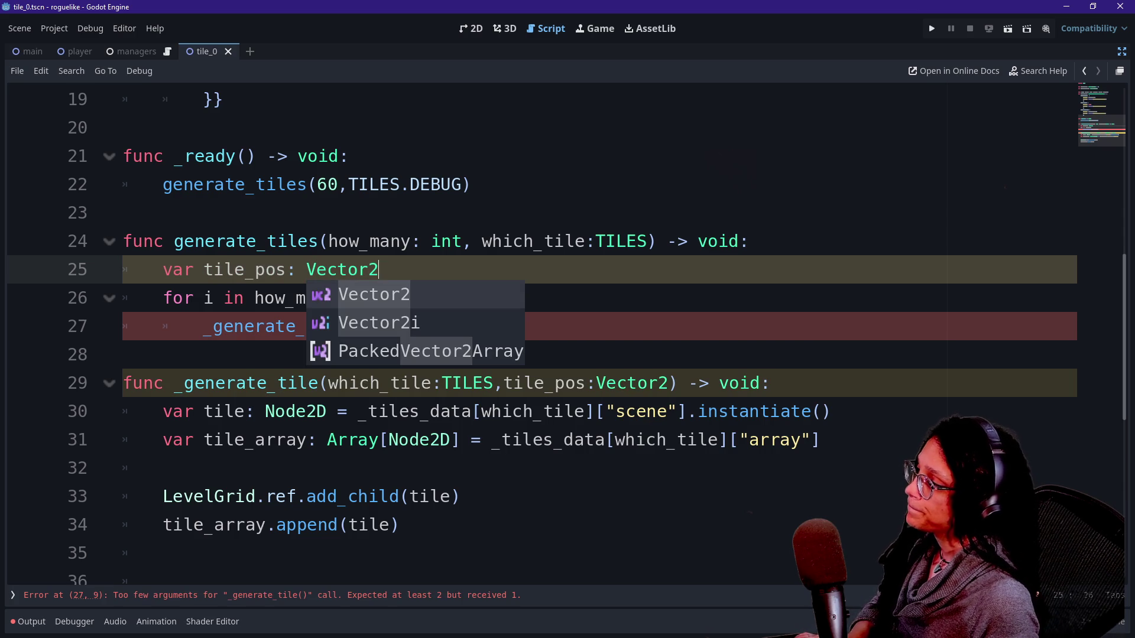
{"action": "type", "text": " = Vector"}
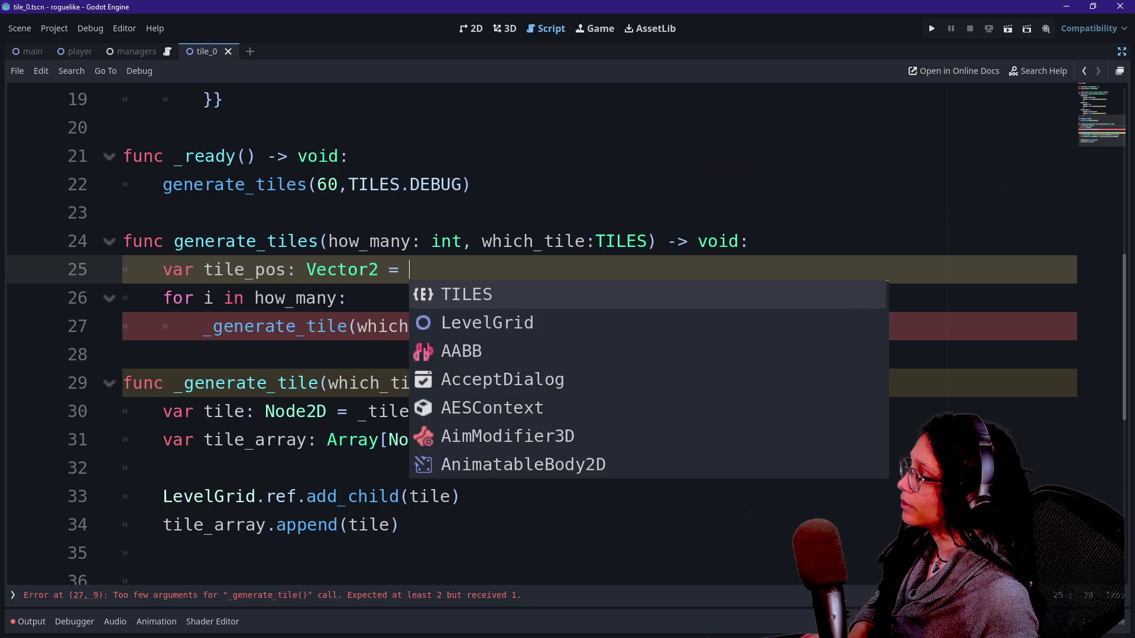
{"action": "type", "text": "2.ZER"}
{"action": "key", "text": "Return"}
Pass tile_pos as an extra argument in the _generate_tile call
{"action": "left_click", "coordinate": [440, 326]}
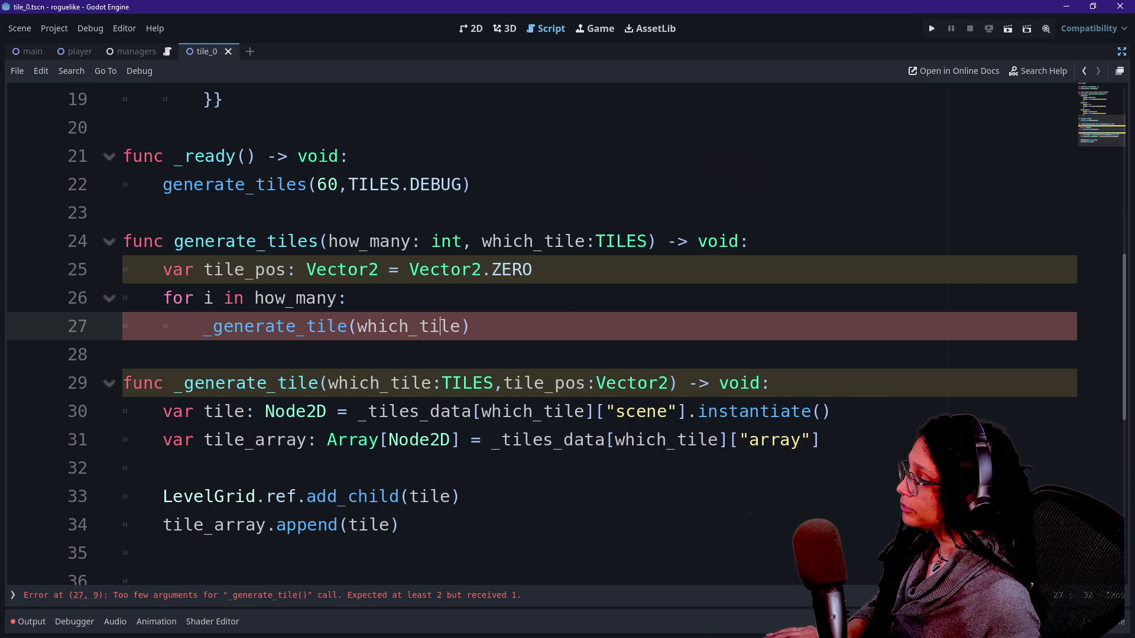
{"action": "type", "text": ","}
{"action": "key", "text": "BackSpace"}
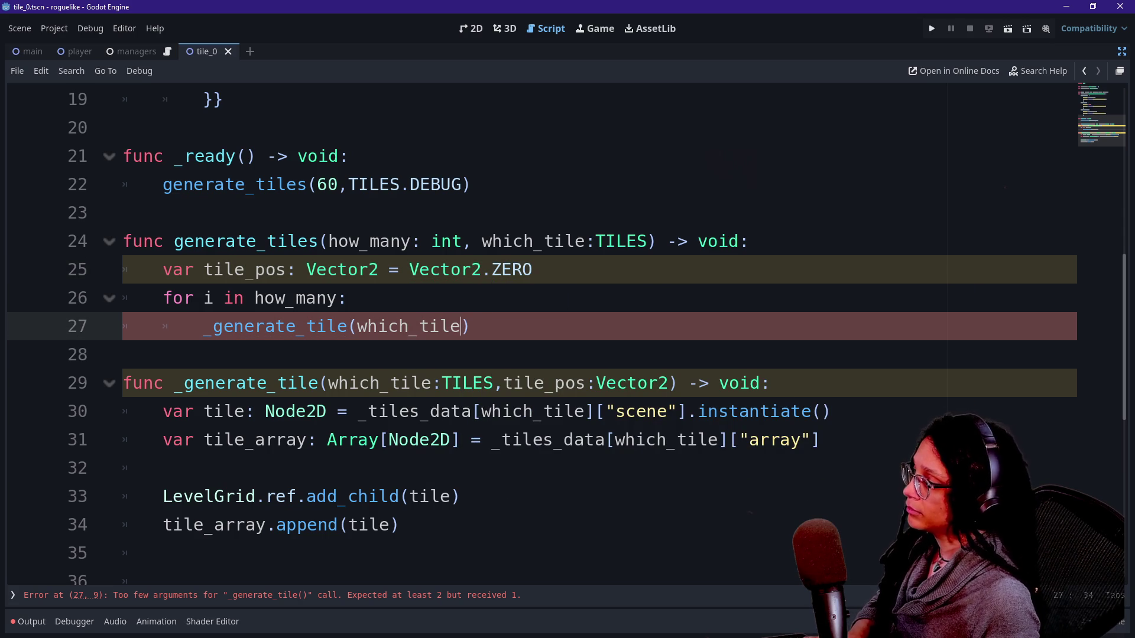
{"action": "type", "text": ",tile_pos"}
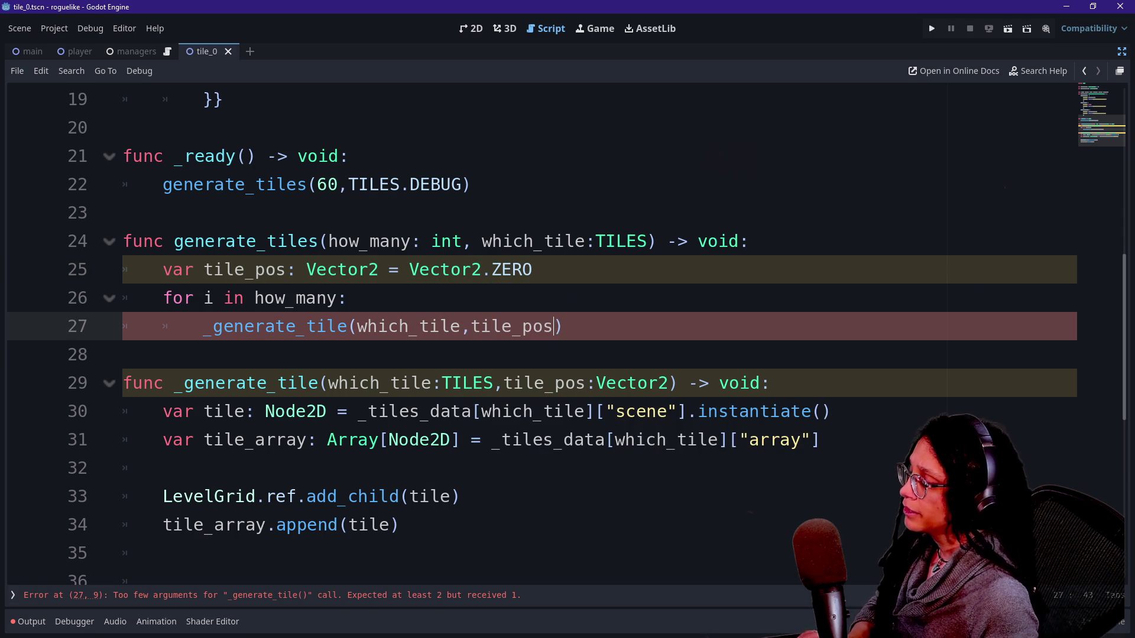
{"action": "left_click", "coordinate": [534, 270]}
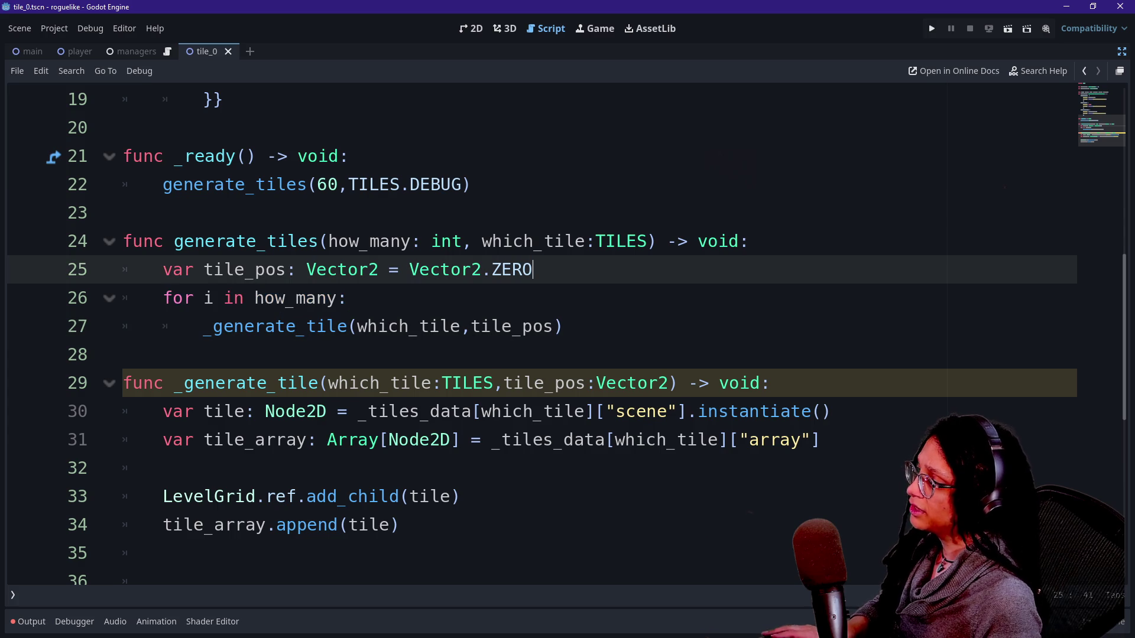
{"action": "key", "text": "Return"}
{"action": "key", "text": "Return"}
{"action": "key", "text": "BackSpace"}
{"action": "key", "text": "BackSpace"}
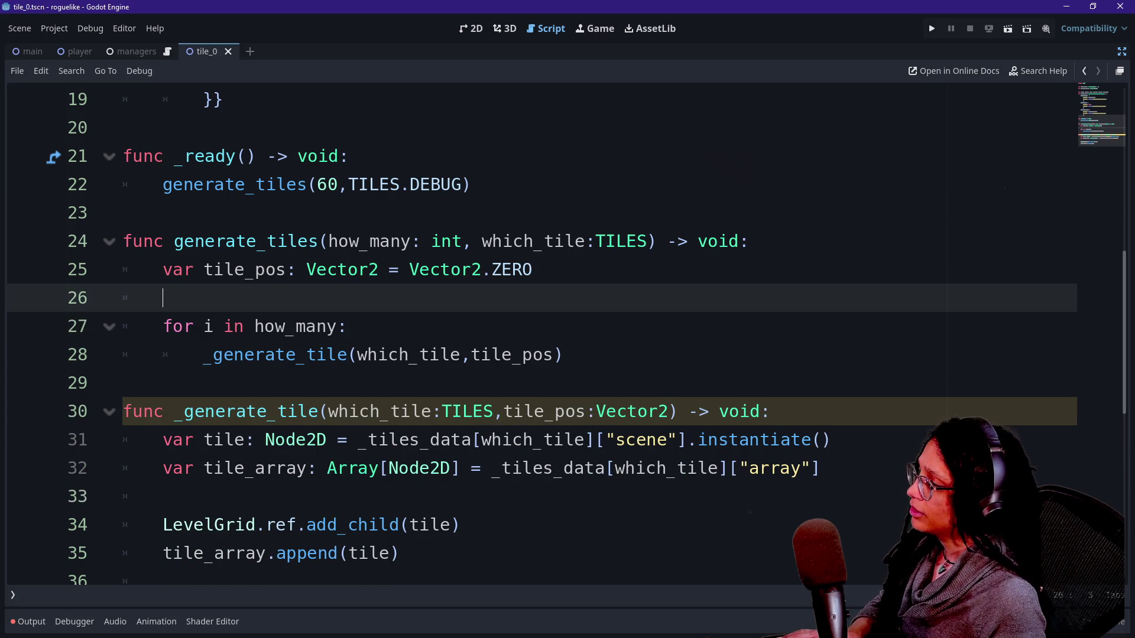
Add match which_tile: with an empty TILES.DEBUG: branch below the tile_pos declaration
{"action": "key", "text": "Return"}
{"action": "key", "text": "BackSpace"}
{"action": "key", "text": "BackSpace"}
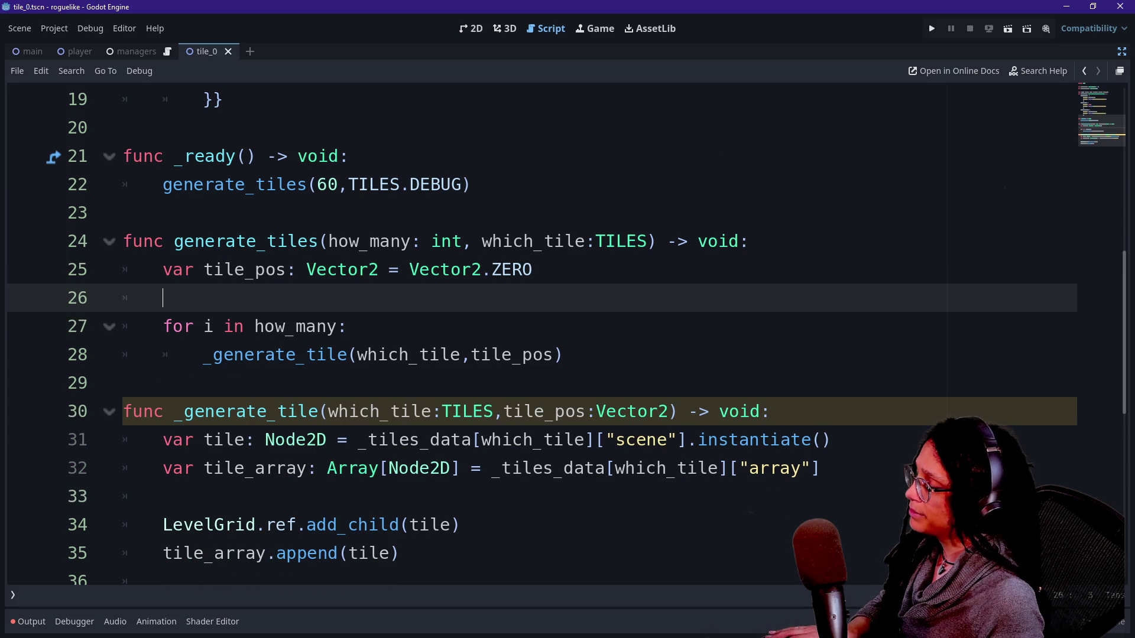
{"action": "left_click", "coordinate": [534, 270]}
{"action": "key", "text": "Return"}
{"action": "key", "text": "Return"}
{"action": "type", "text": "matc"}
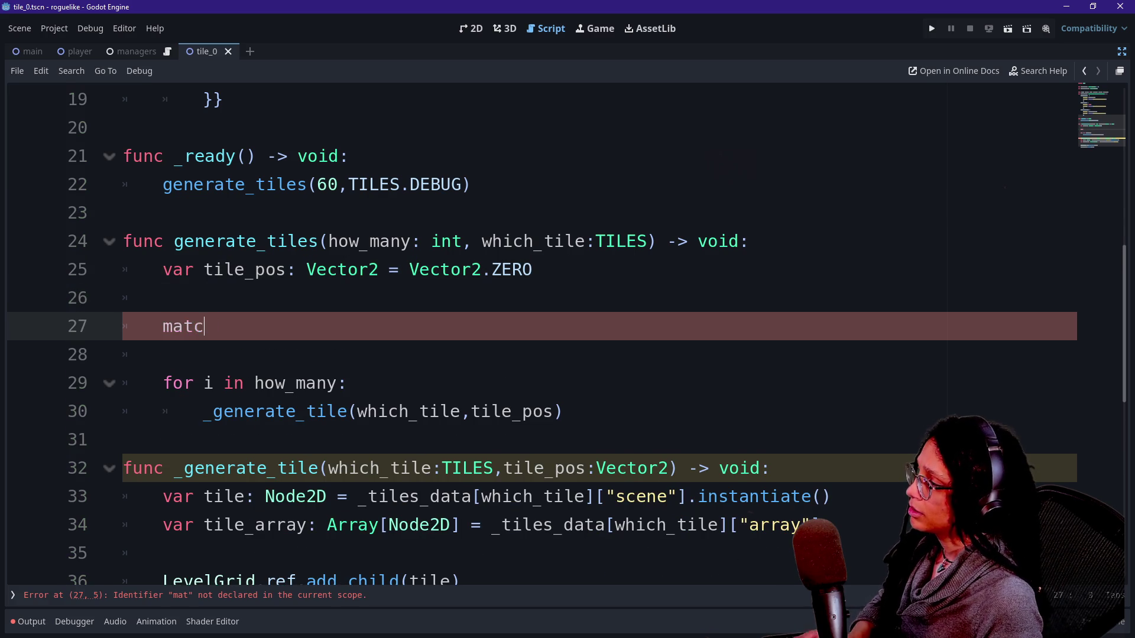
{"action": "type", "text": "h h"}
{"action": "key", "text": "BackSpace"}
{"action": "type", "text": "which_t"}
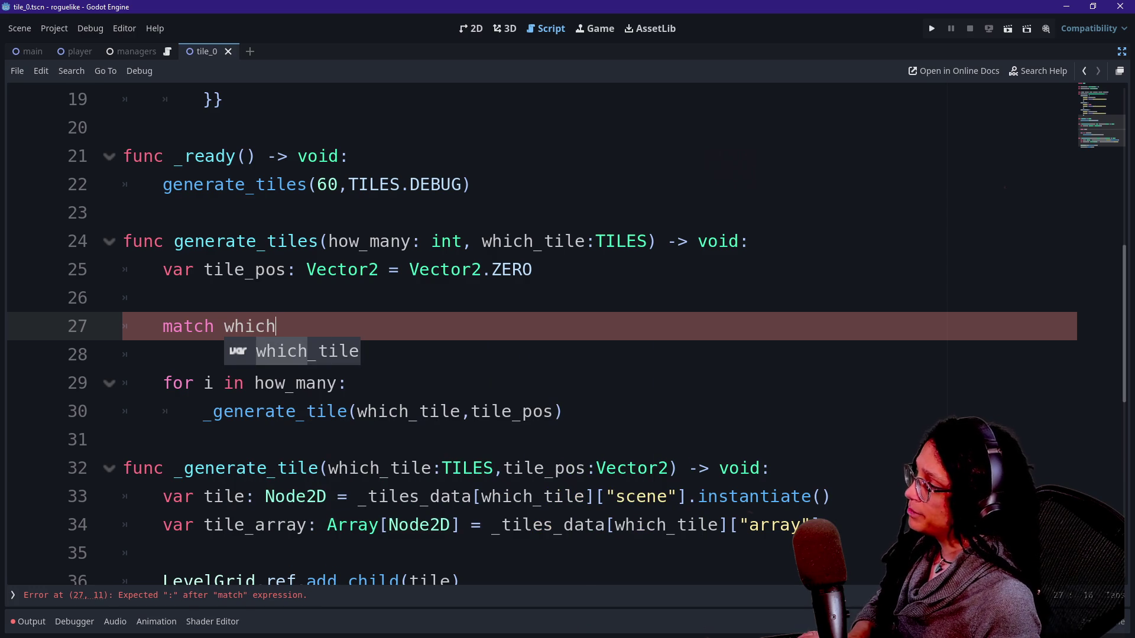
{"action": "key", "text": "BackSpace"}
{"action": "type", "text": "tile:"}
{"action": "key", "text": "Return"}
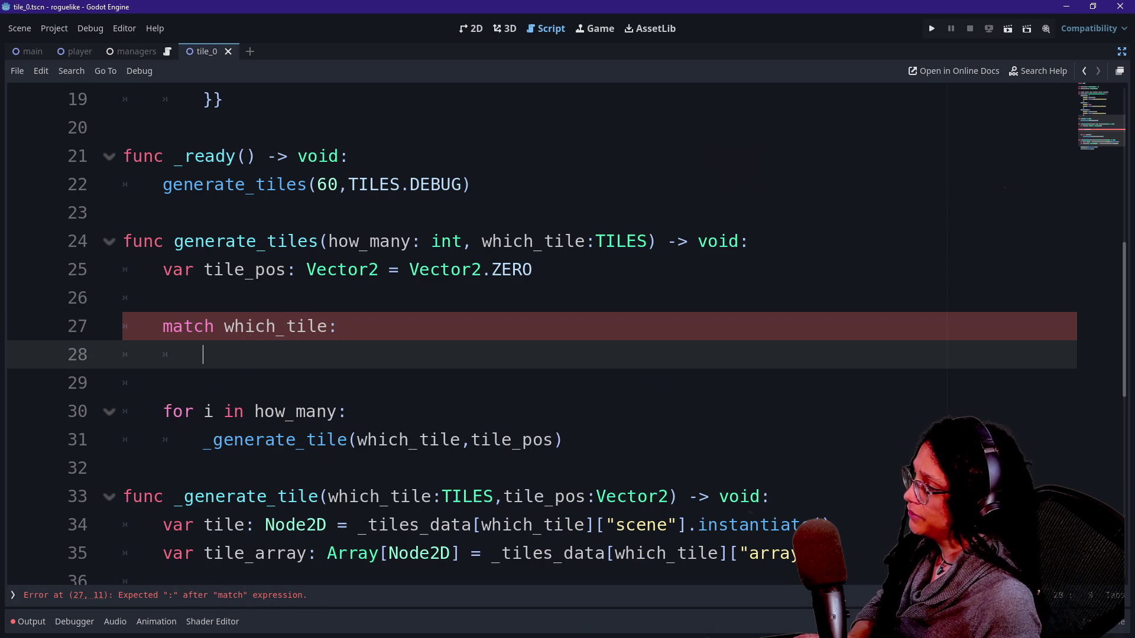
{"action": "type", "text": "TILES.DEBUG:"}
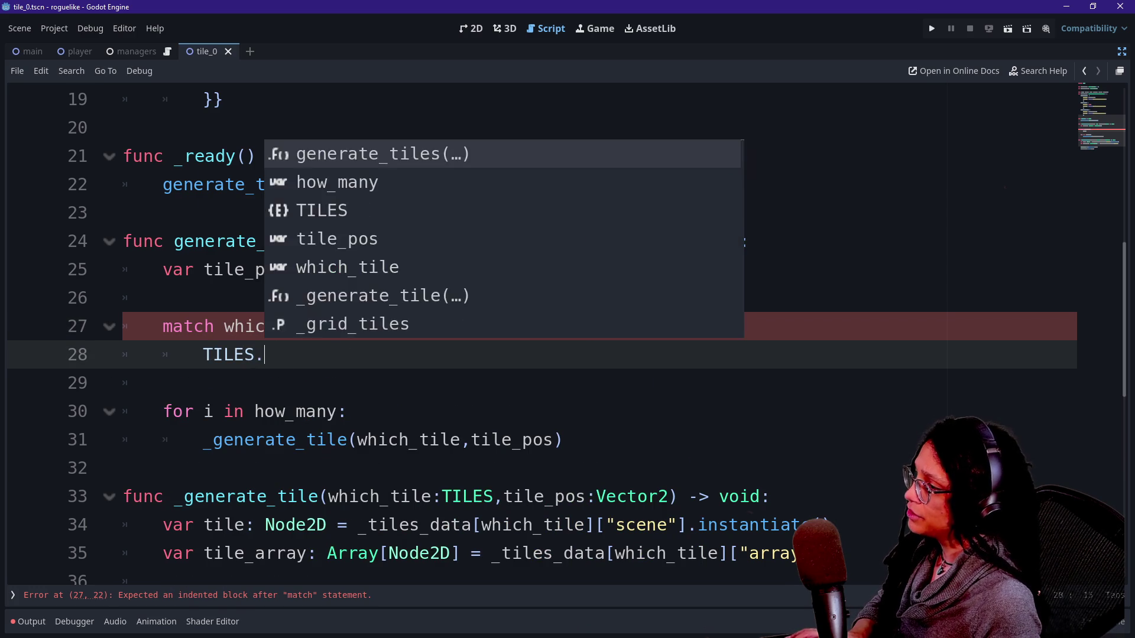
{"action": "key", "text": "Return"}
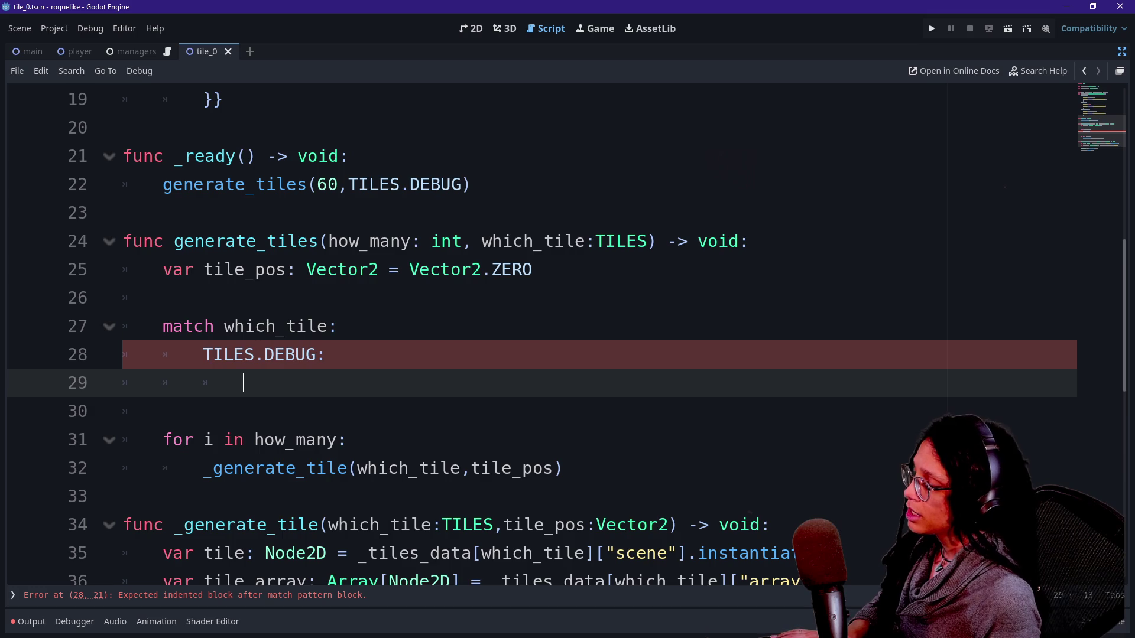
Scroll to the append() call and bring up its Array documentation
{"action": "scroll", "coordinate": [542, 334], "scroll_direction": "down", "scroll_amount": 1}
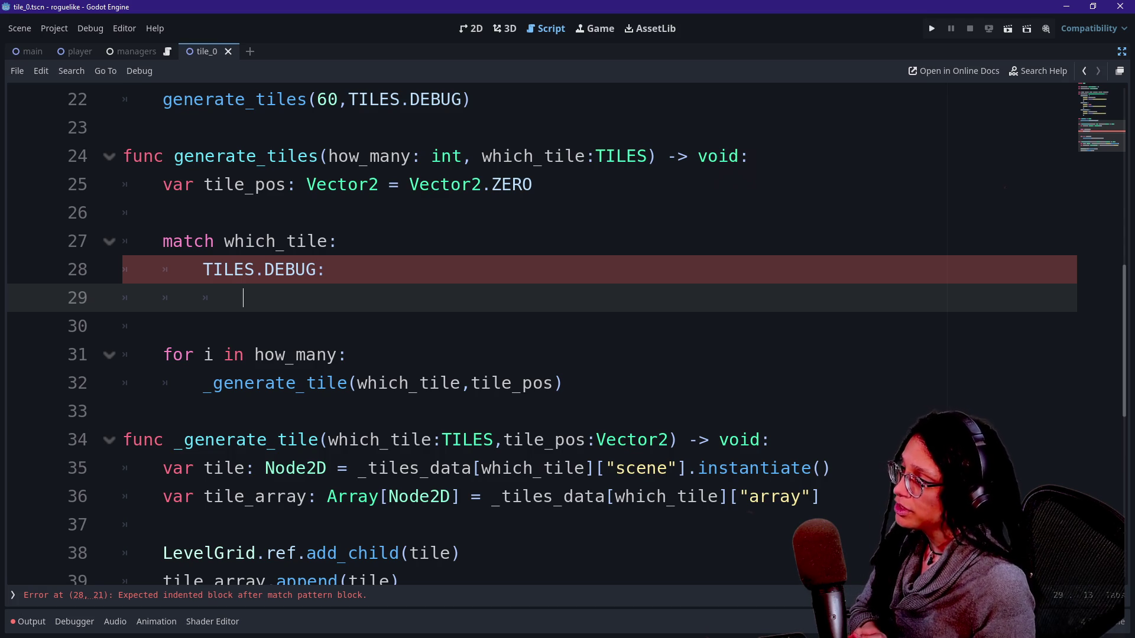
{"action": "scroll", "coordinate": [568, 332], "scroll_direction": "up", "scroll_amount": 7}
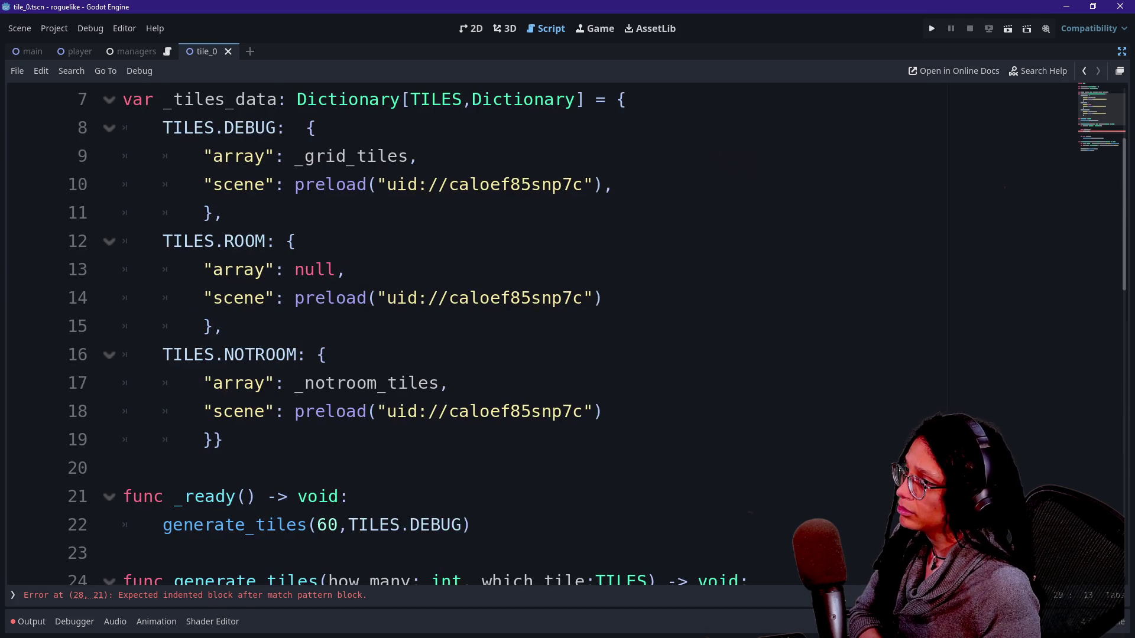
{"action": "scroll", "coordinate": [567, 332], "scroll_direction": "down", "scroll_amount": 3}
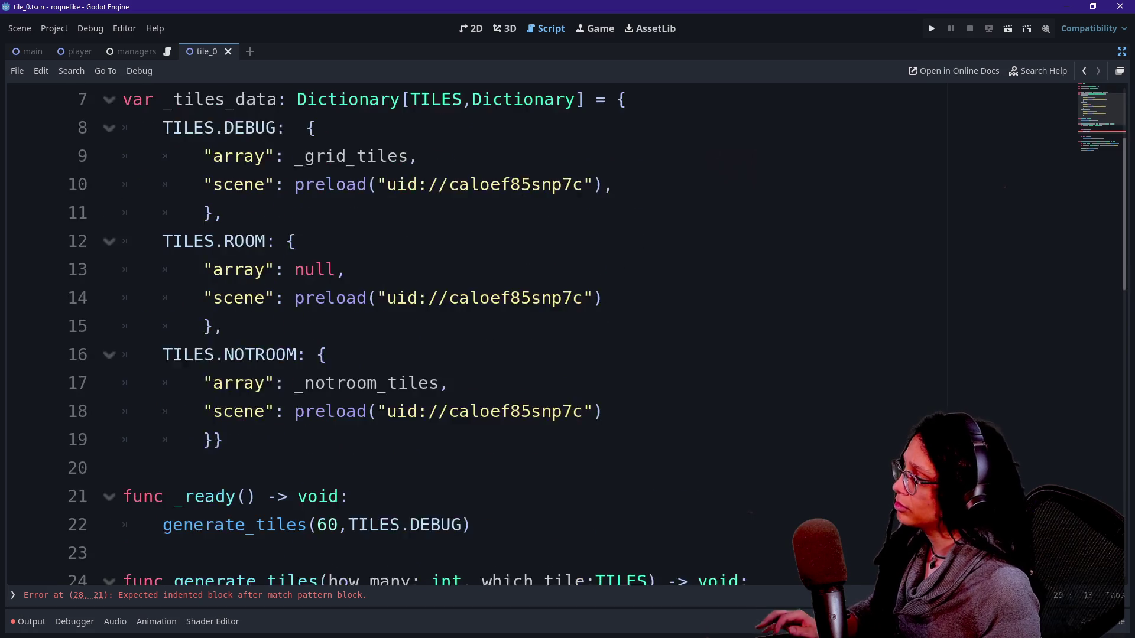
{"action": "scroll", "coordinate": [568, 331], "scroll_direction": "down", "scroll_amount": 2}
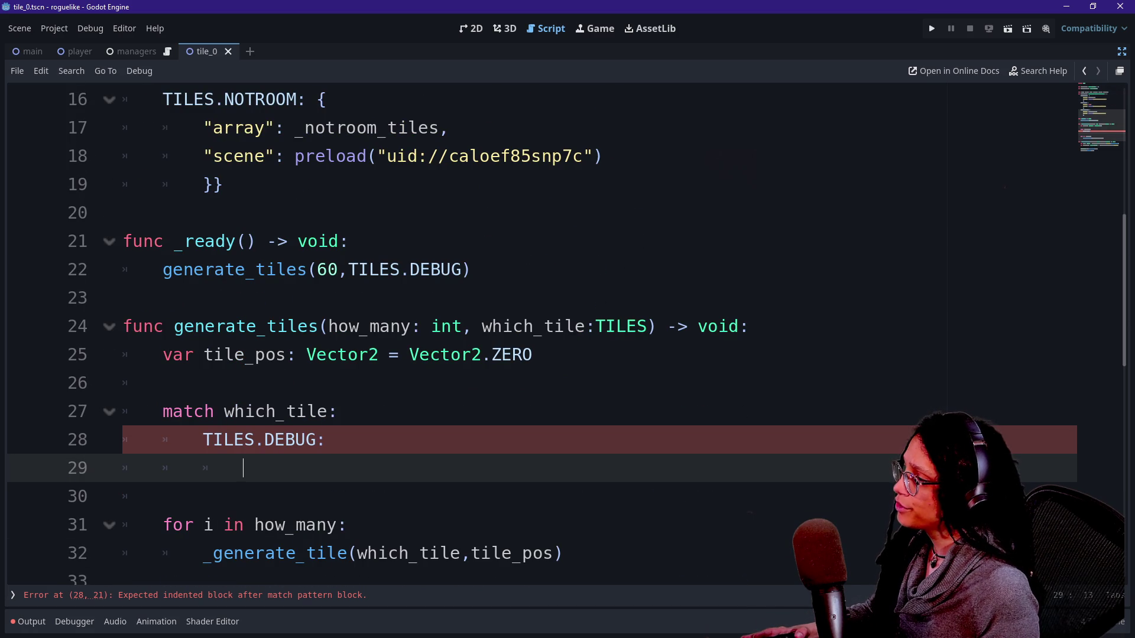
{"action": "scroll", "coordinate": [568, 331], "scroll_direction": "down", "scroll_amount": 4}
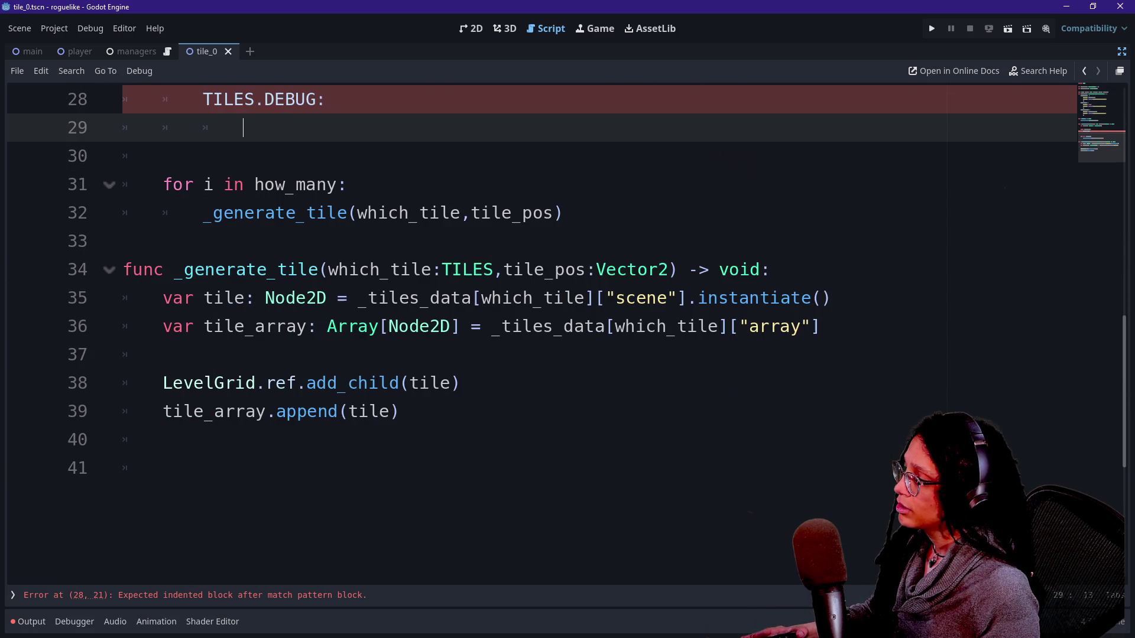
{"action": "left_click", "coordinate": [315, 413], "text": "ctrl"}
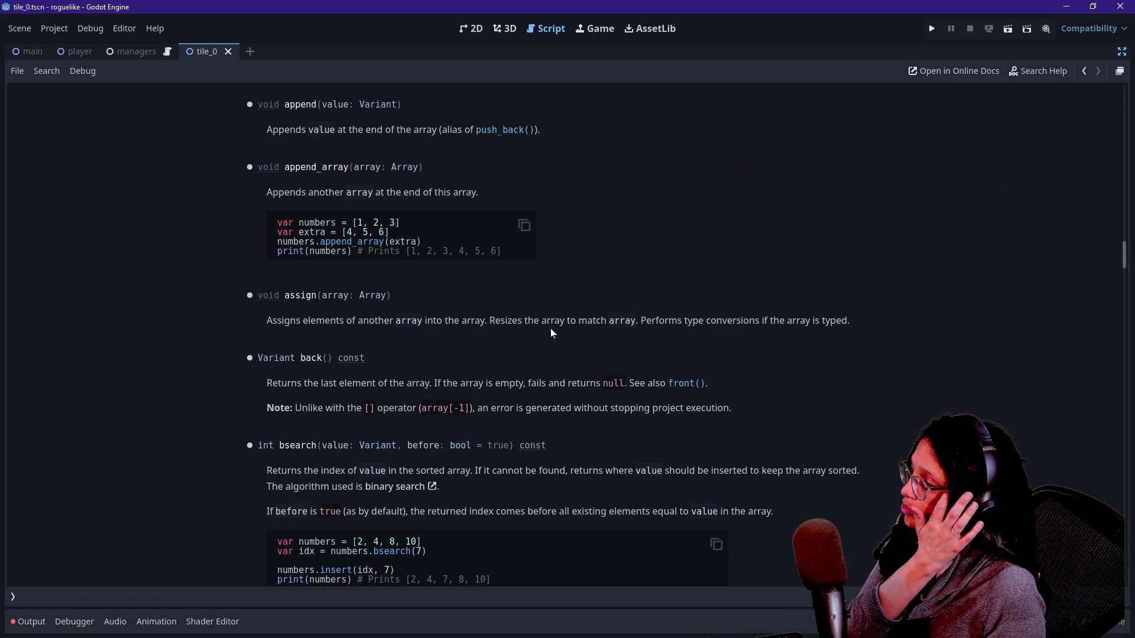
Look up the pop_back() method description in the Array reference
{"action": "scroll", "coordinate": [551, 328], "scroll_direction": "up", "scroll_amount": 10}
{"action": "scroll", "coordinate": [551, 333], "scroll_direction": "up", "scroll_amount": 5}
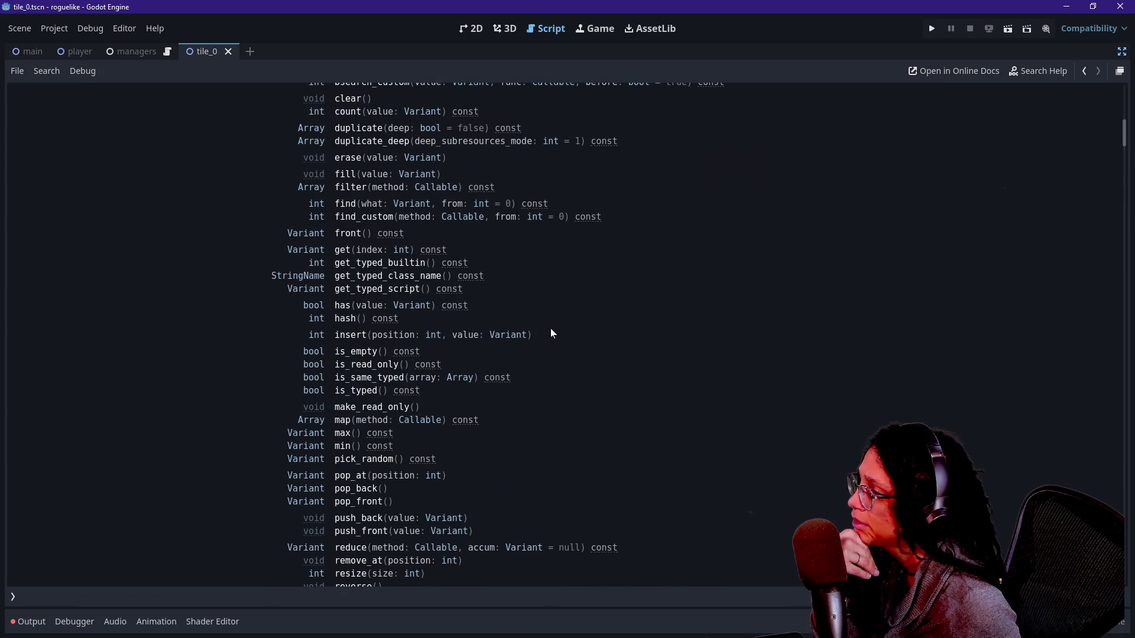
{"action": "scroll", "coordinate": [432, 345], "scroll_direction": "down", "scroll_amount": 1}
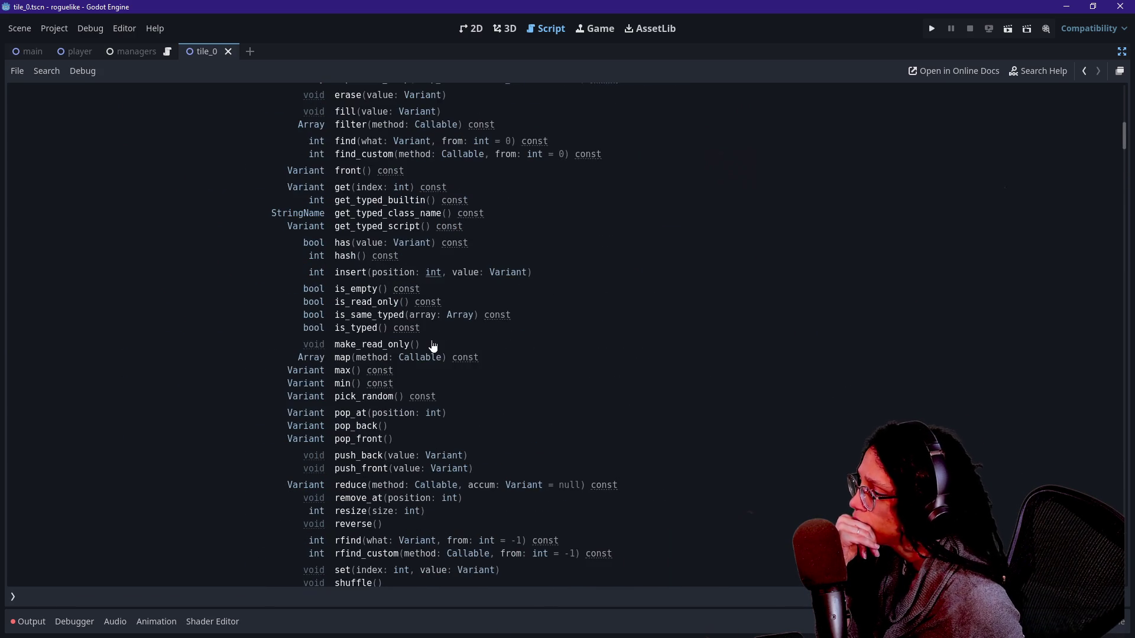
{"action": "scroll", "coordinate": [390, 420], "scroll_direction": "down", "scroll_amount": 1}
{"action": "left_click", "coordinate": [358, 362]}
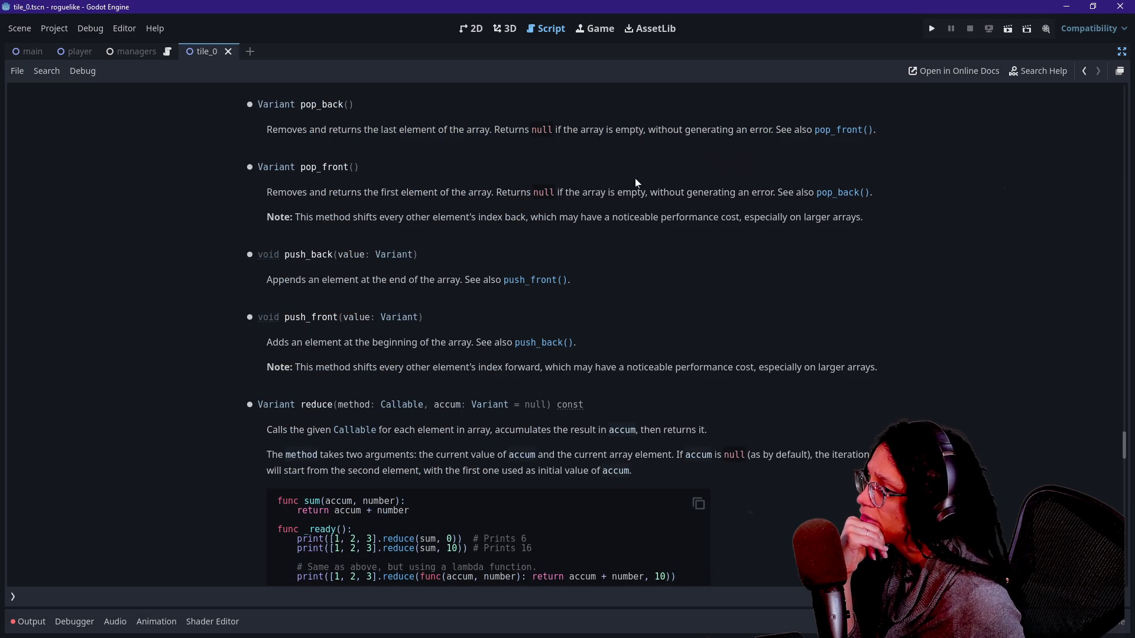
{"action": "scroll", "coordinate": [788, 168], "scroll_direction": "up", "scroll_amount": 20}
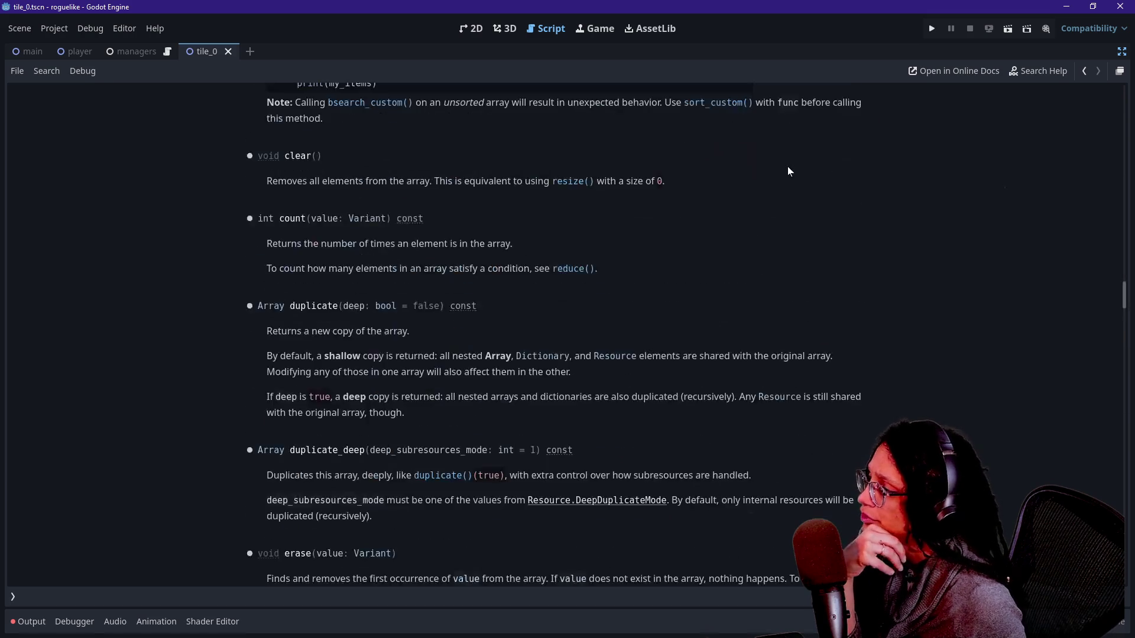
{"action": "scroll", "coordinate": [788, 171], "scroll_direction": "up", "scroll_amount": 20}
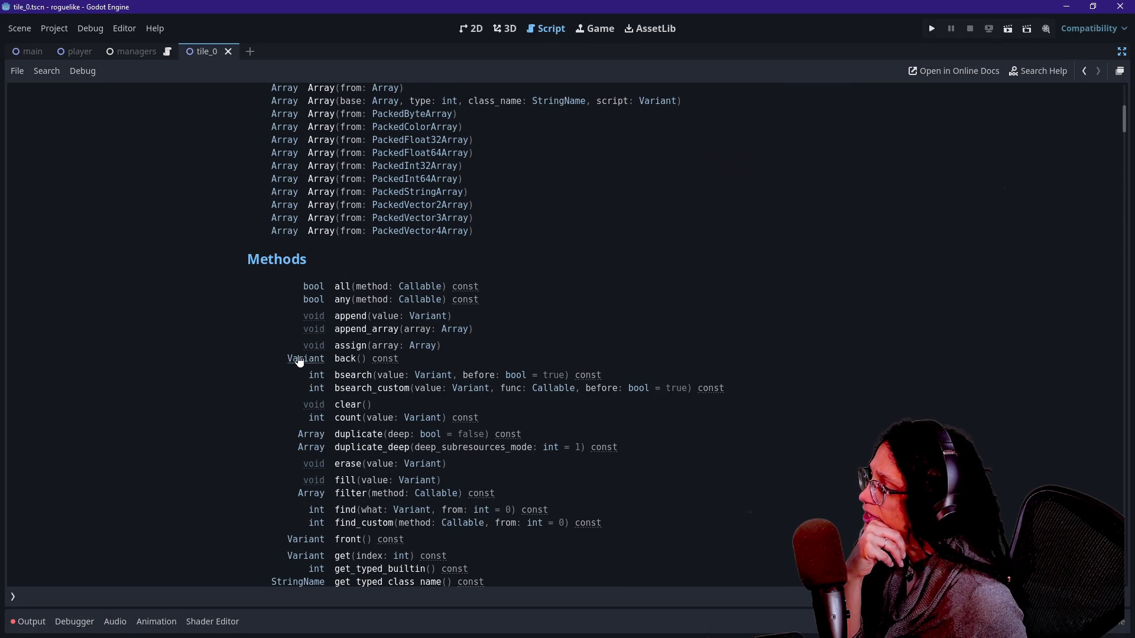
Read and select the back() description, then go back to the tile_0 script
{"action": "scroll", "coordinate": [353, 402], "scroll_direction": "down", "scroll_amount": 2}
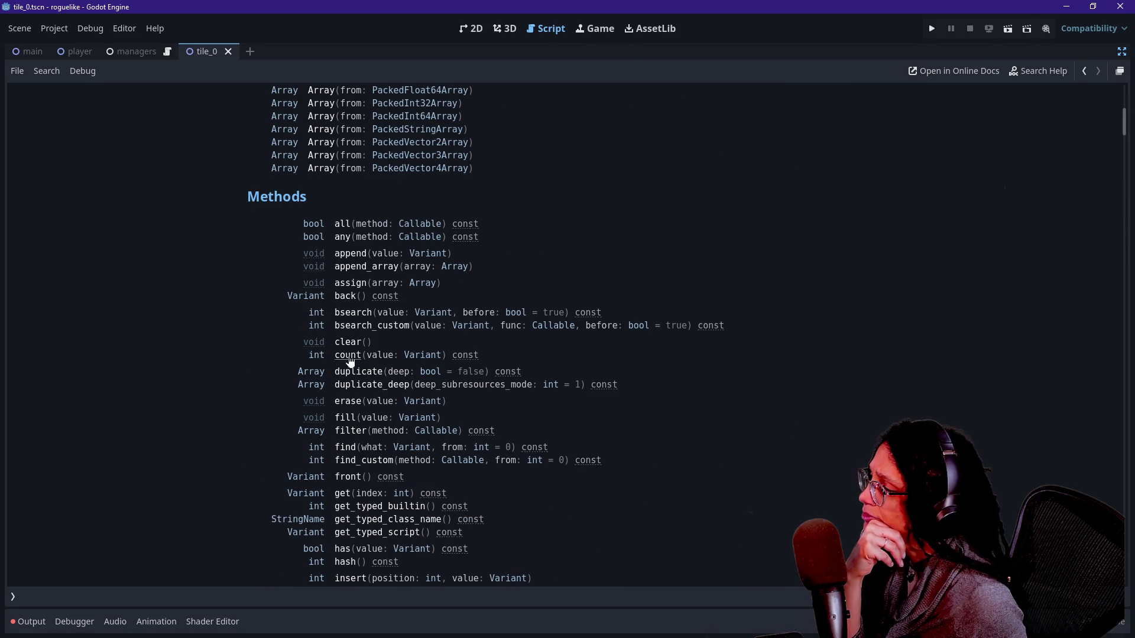
{"action": "left_click", "coordinate": [347, 304]}
{"action": "triple_click", "coordinate": [340, 130]}
{"action": "scroll", "coordinate": [623, 182], "scroll_direction": "up", "scroll_amount": 4}
{"action": "left_click", "coordinate": [536, 280], "text": "shift"}
{"action": "left_click", "coordinate": [702, 327]}
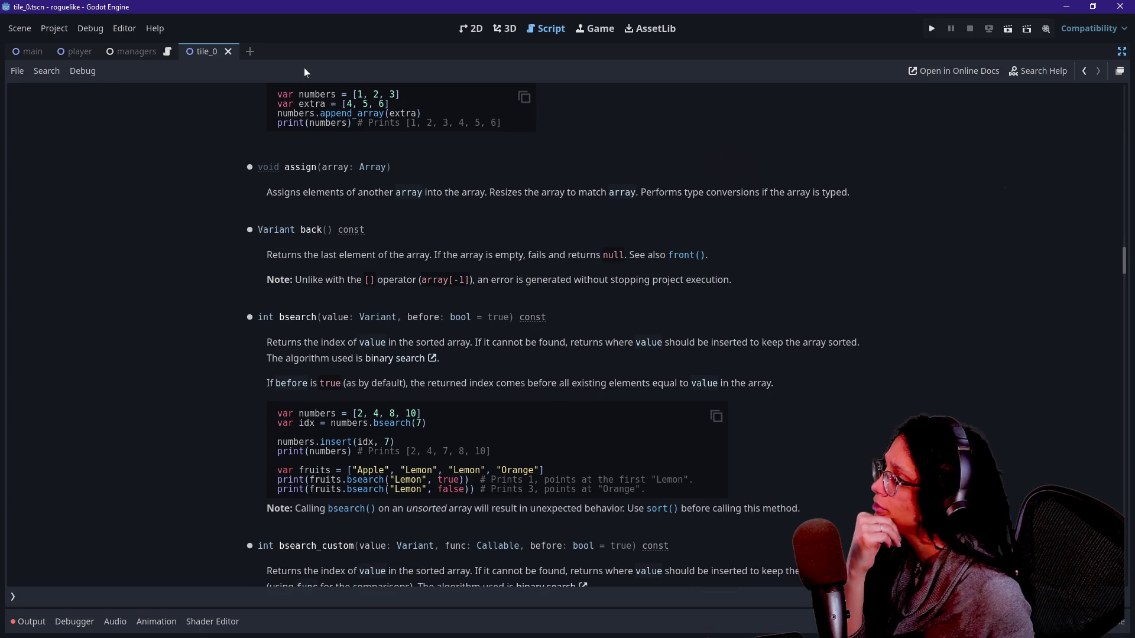
{"action": "left_click", "coordinate": [1084, 71]}
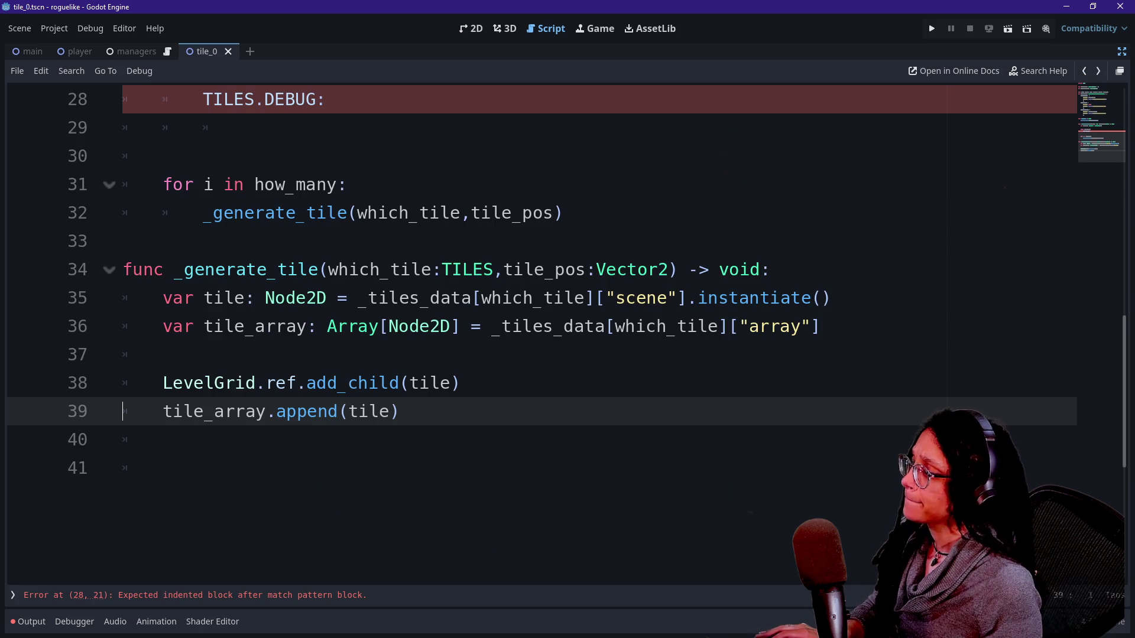
Write if _grid_tiles.back(): in the empty TILES.DEBUG branch using autocomplete
{"action": "left_click", "coordinate": [430, 298]}
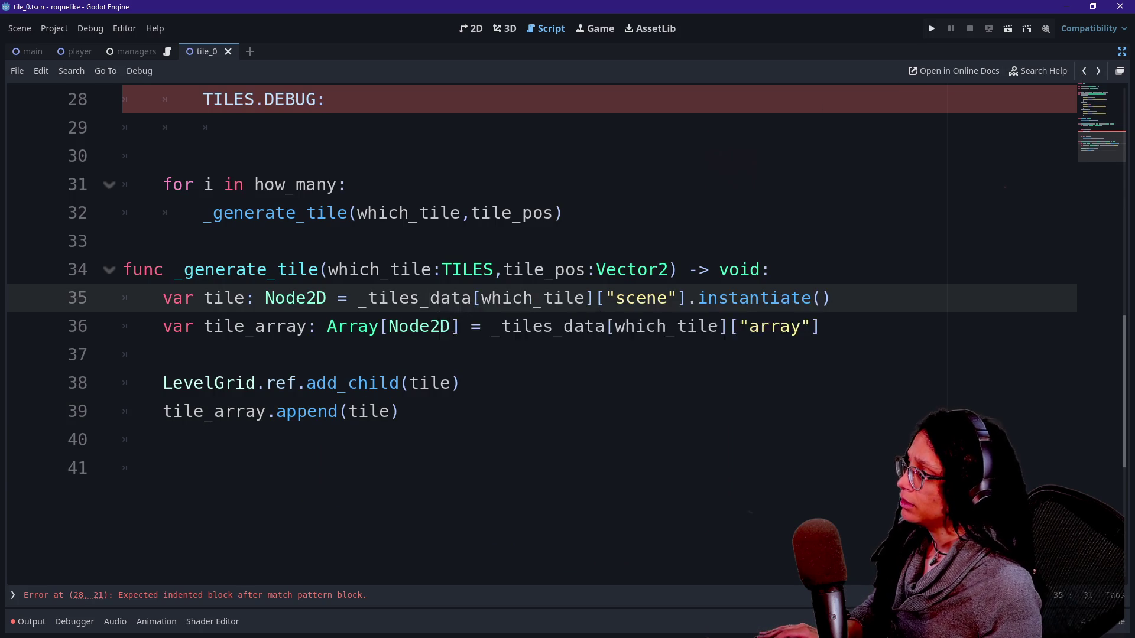
{"action": "scroll", "coordinate": [430, 298], "scroll_direction": "up", "scroll_amount": 2}
{"action": "left_click", "coordinate": [326, 270]}
{"action": "key", "text": "Down"}
{"action": "type", "text": "if"}
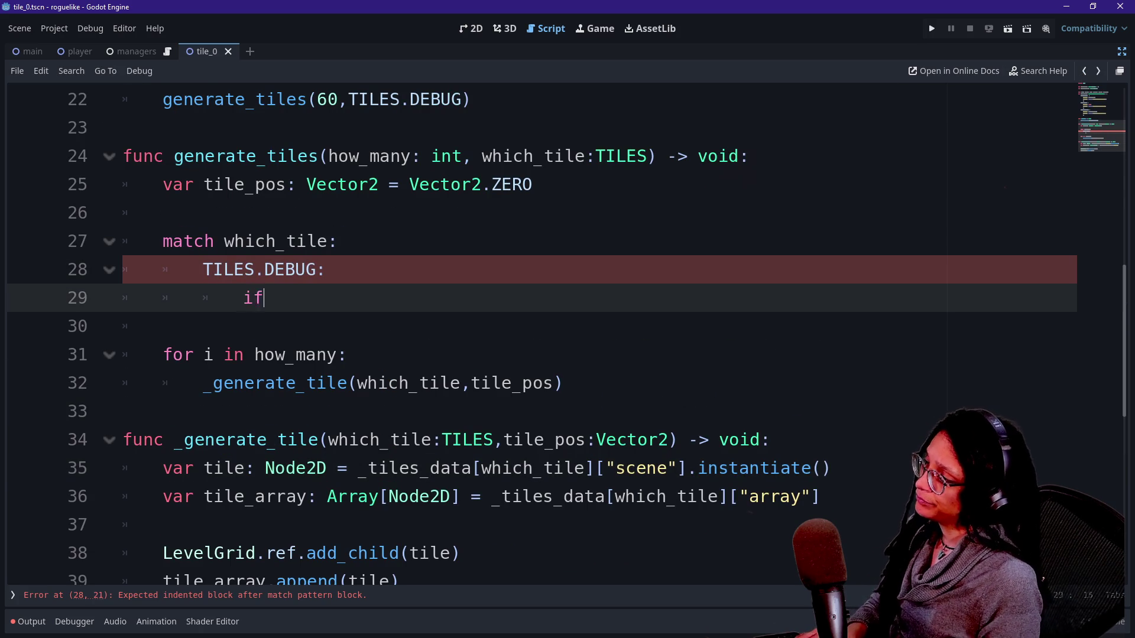
{"action": "type", "text": "ba"}
{"action": "key", "text": "BackSpace"}
{"action": "key", "text": "BackSpace"}
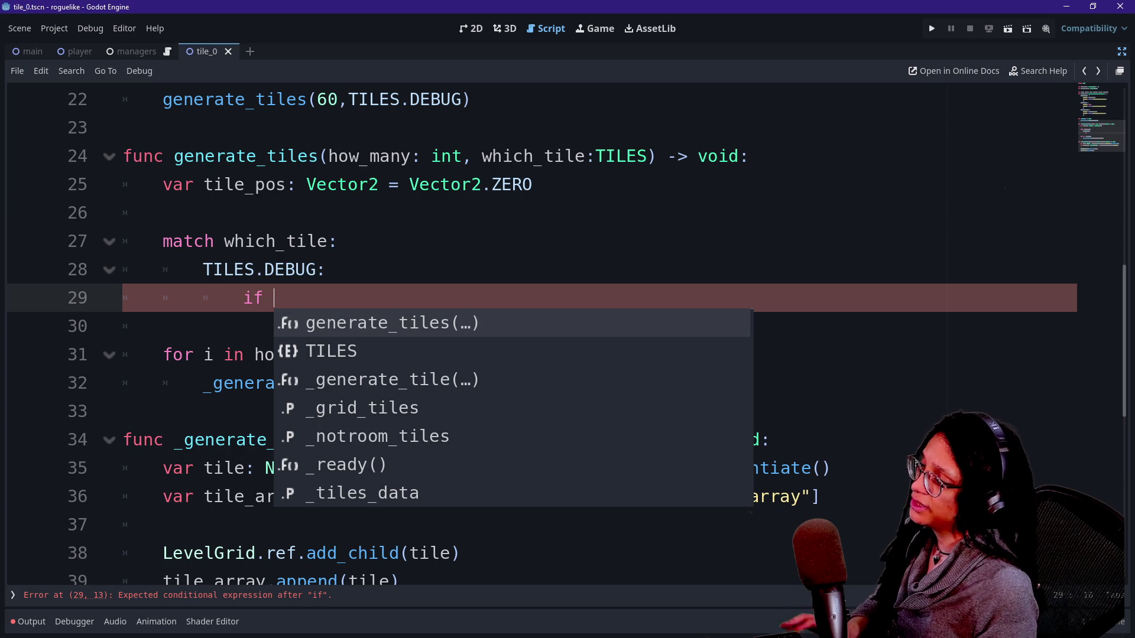
{"action": "type", "text": "_ti"}
{"action": "key", "text": "Down"}
{"action": "key", "text": "Down"}
{"action": "key", "text": "Up"}
{"action": "key", "text": "Return"}
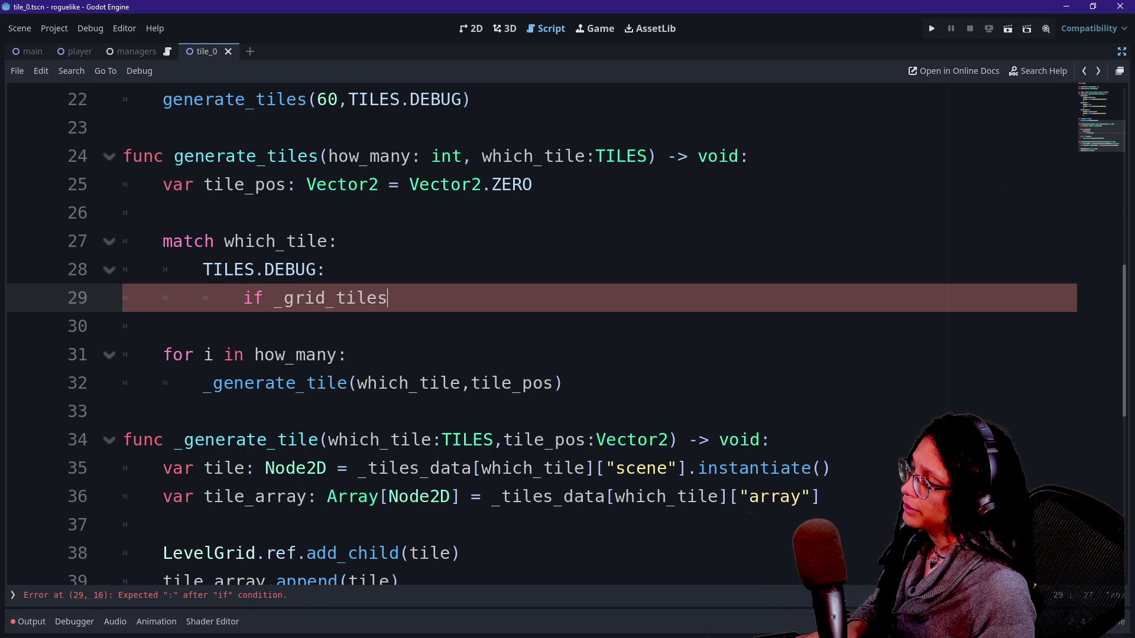
{"action": "type", "text": ".back"}
{"action": "key", "text": "Return"}
{"action": "type", "text": ":"}
Start a tile_pos = assignment inside the if, then add a line below TILES.DEBUG:
{"action": "key", "text": "Return"}
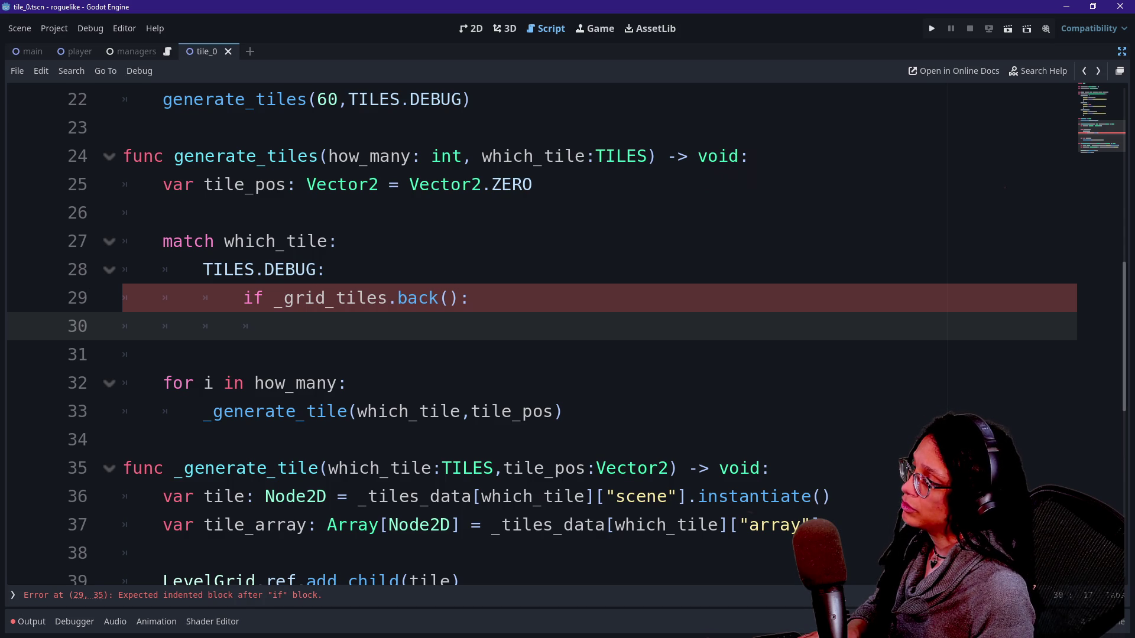
{"action": "type", "text": "tile_p"}
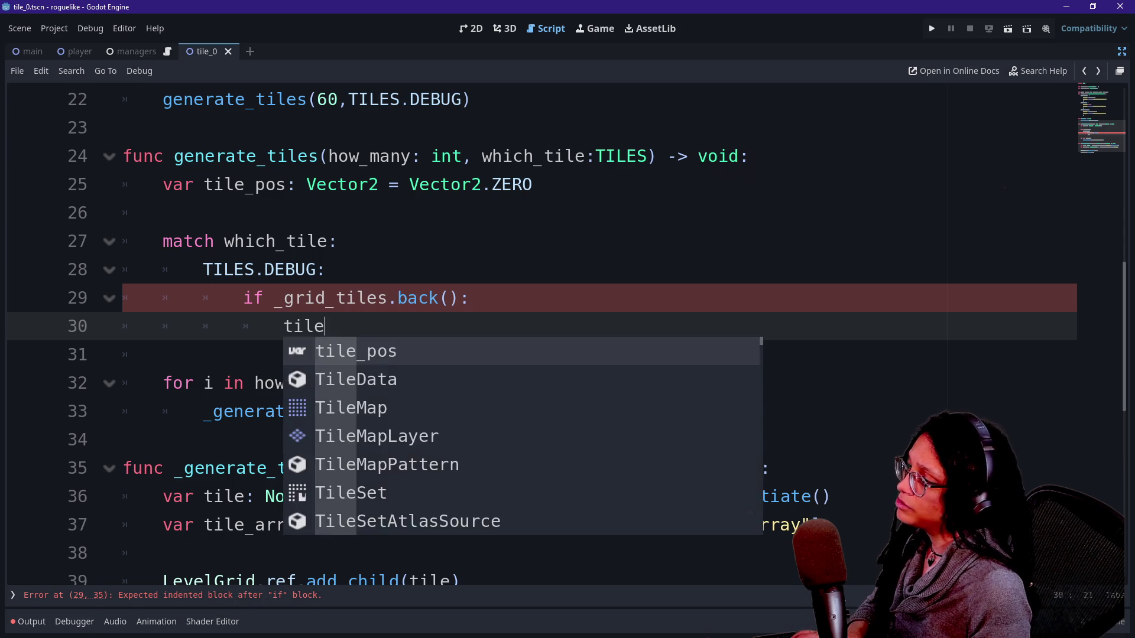
{"action": "key", "text": "Return"}
{"action": "mouse_move", "coordinate": [470, 298]}
{"action": "left_mouse_down"}
{"action": "mouse_move", "coordinate": [243, 298]}
{"action": "mouse_move", "coordinate": [264, 298]}
{"action": "left_mouse_up"}
{"action": "left_click", "coordinate": [264, 298]}
{"action": "left_click", "coordinate": [368, 326]}
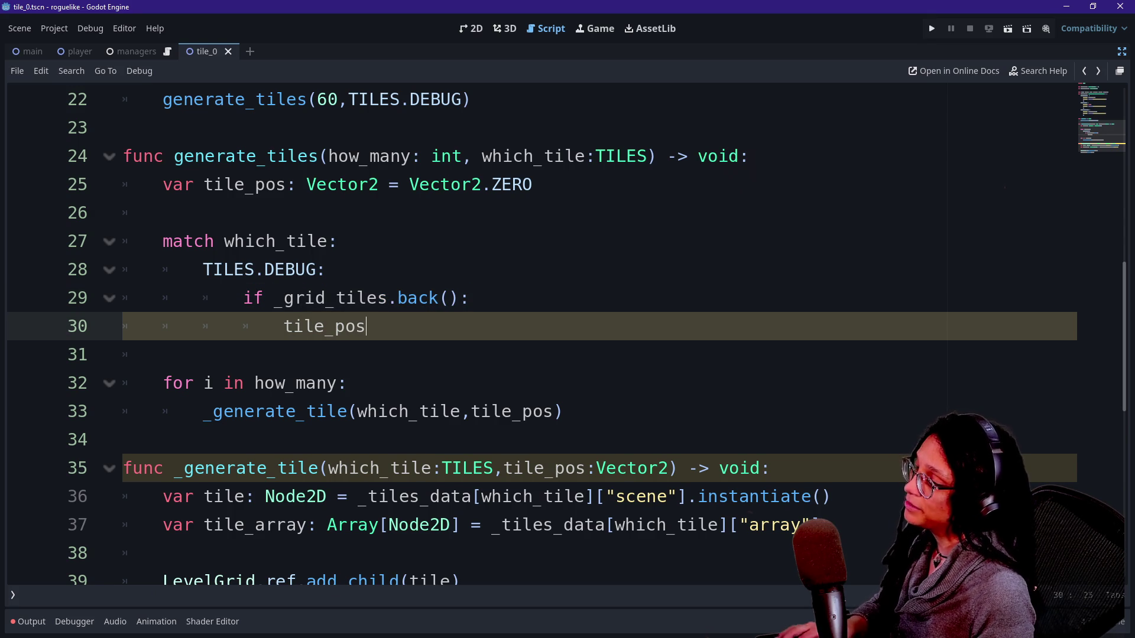
{"action": "type", "text": " ="}
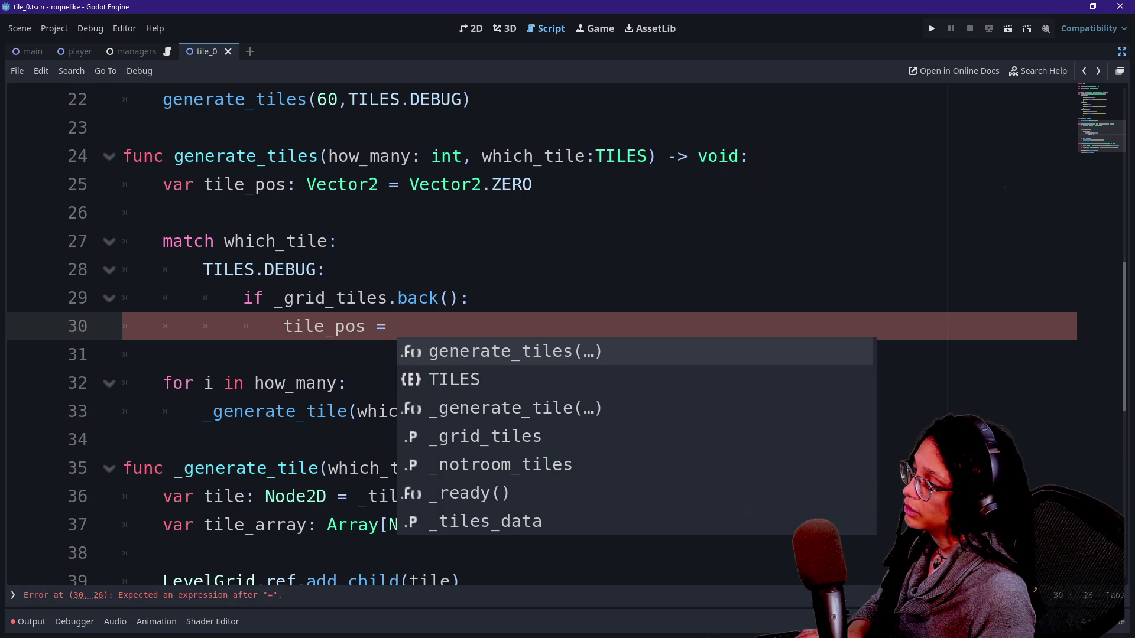
{"action": "left_click", "coordinate": [325, 269]}
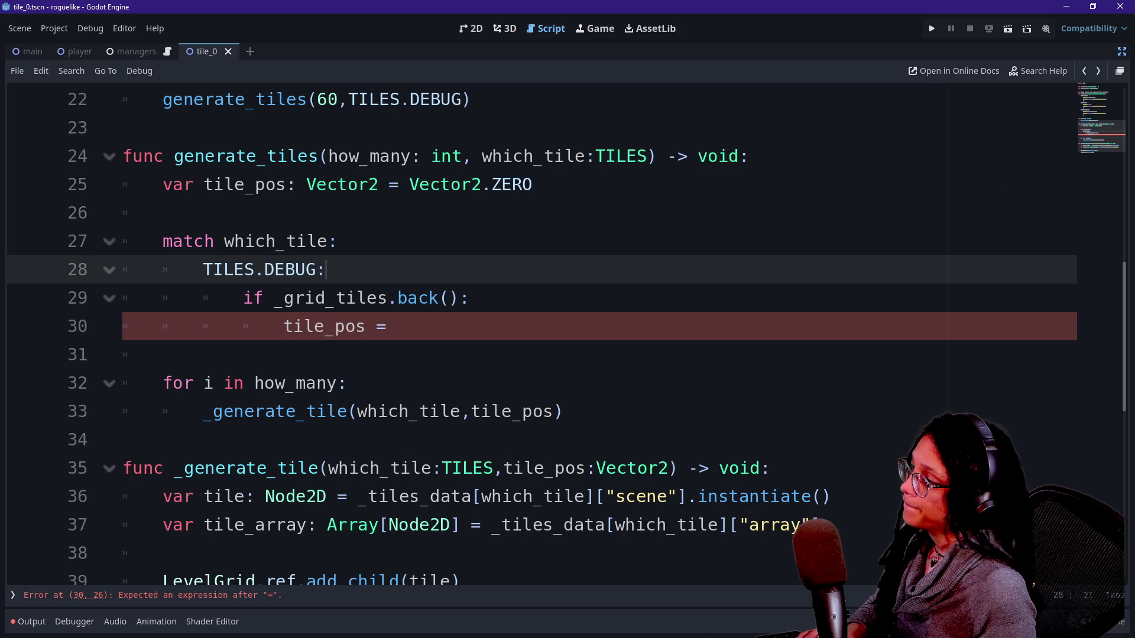
{"action": "key", "text": "Return"}
Declare var last_tile: Node2D = _grid_tiles.back(), moving the expression out of the if
{"action": "type", "text": "var _last"}
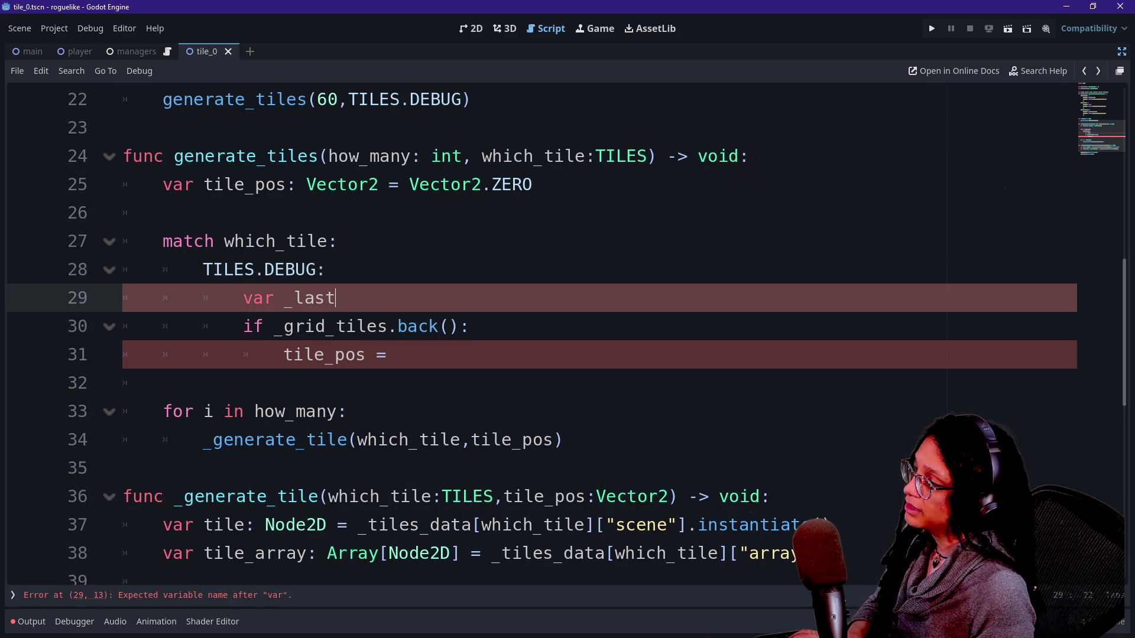
{"action": "key", "text": "BackSpace"}
{"action": "key", "text": "BackSpace"}
{"action": "key", "text": "BackSpace"}
{"action": "type", "text": "last_ti"}
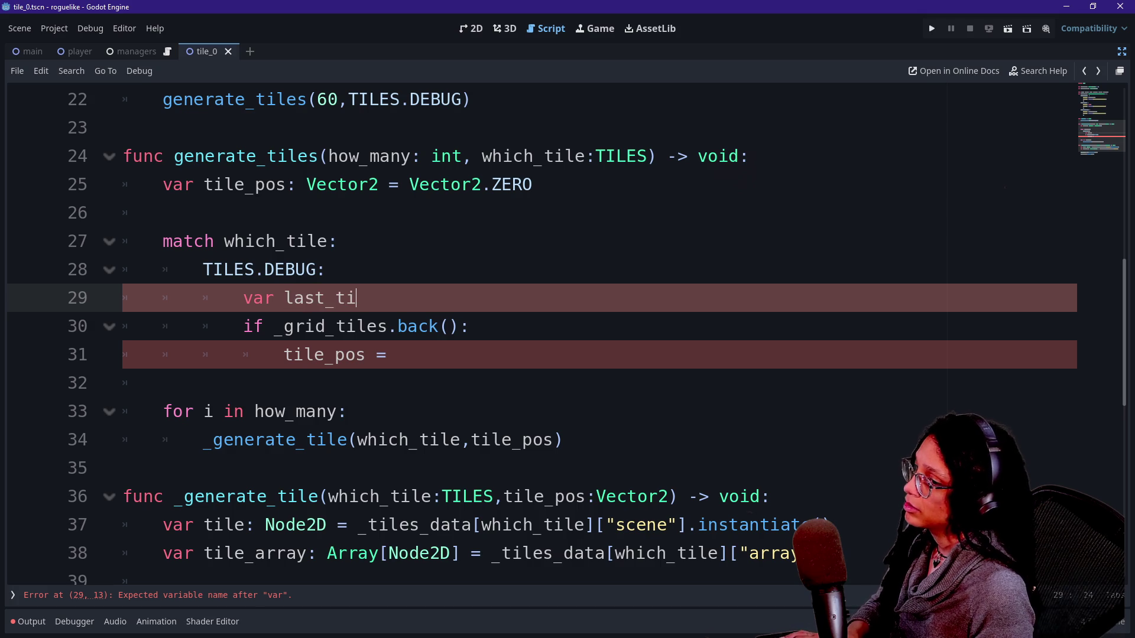
{"action": "type", "text": "le: Nod"}
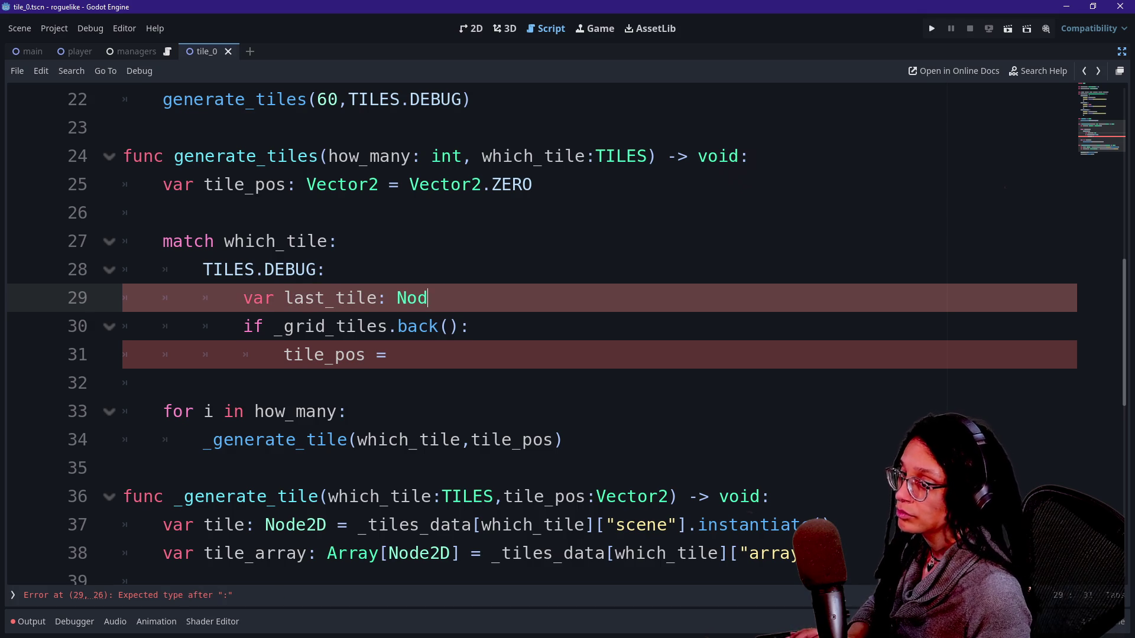
{"action": "type", "text": "e2D"}
{"action": "key", "text": "Return"}
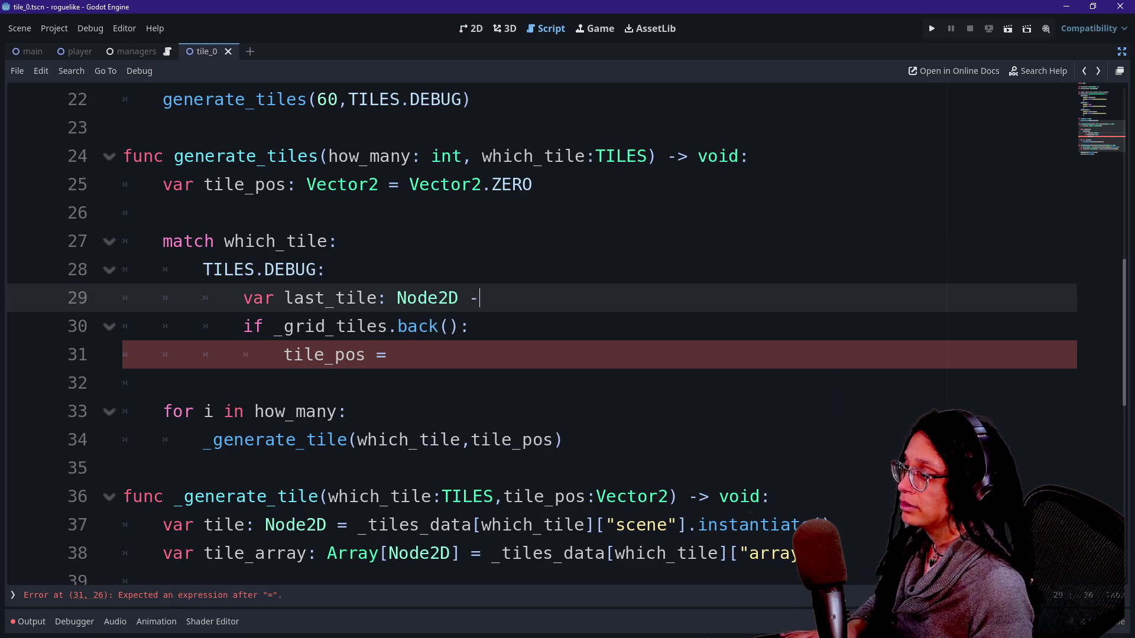
{"action": "key", "text": "BackSpace"}
{"action": "key", "text": "BackSpace"}
{"action": "key", "text": "BackSpace"}
{"action": "left_click_drag", "start_coordinate": [275, 326], "coordinate": [460, 327]}
{"action": "key", "text": "ctrl+x"}
{"action": "left_click", "coordinate": [479, 298]}
{"action": "key", "text": "ctrl+v"}
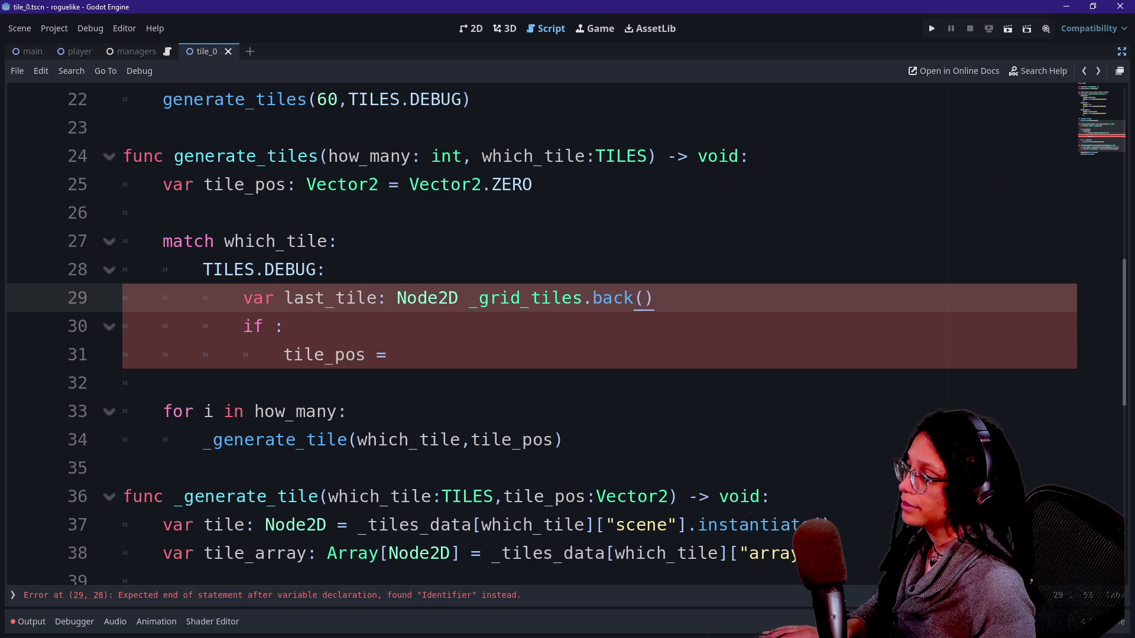
{"action": "type", "text": "="}
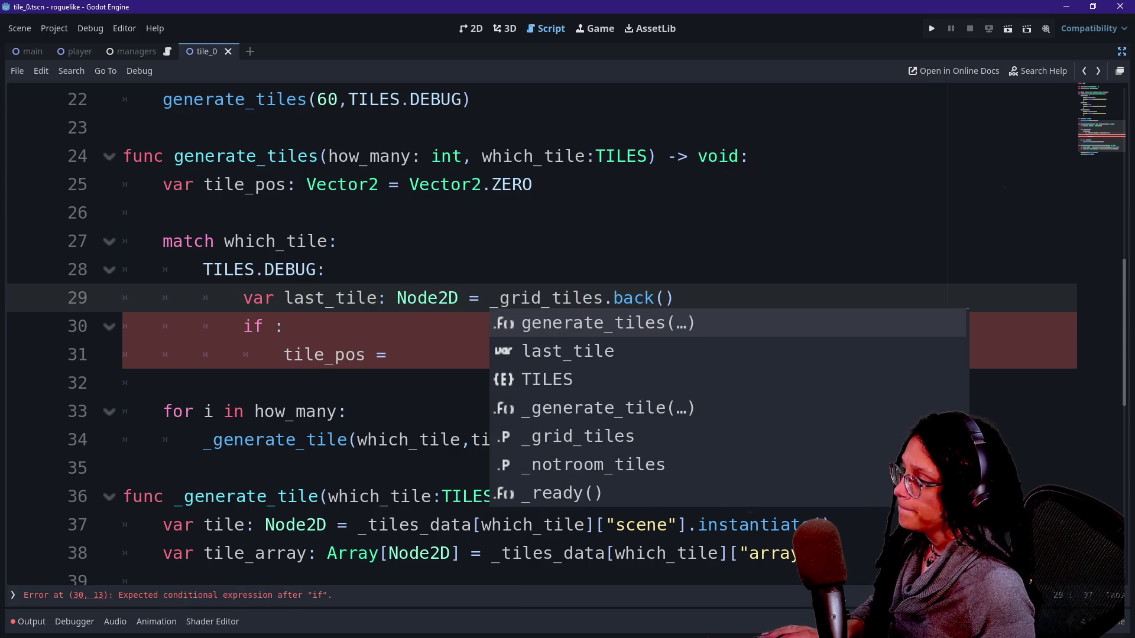
Make the if condition test last_tile alone
{"action": "left_click", "coordinate": [284, 327]}
{"action": "type", "text": "last_tile =="}
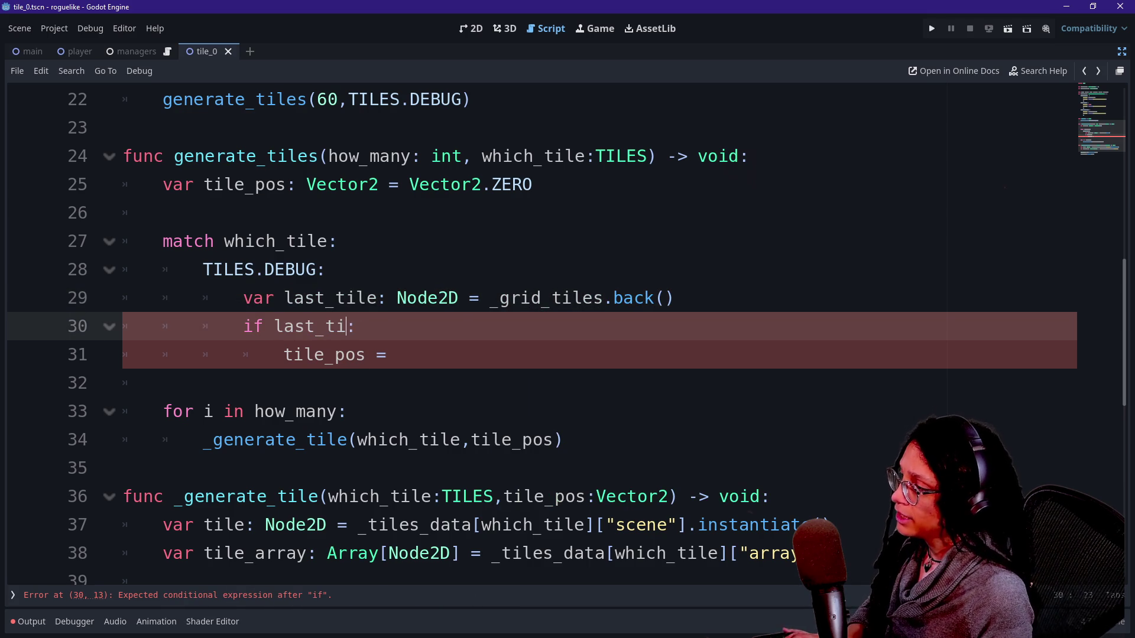
{"action": "key", "text": "BackSpace"}
{"action": "key", "text": "BackSpace"}
{"action": "key", "text": "BackSpace"}
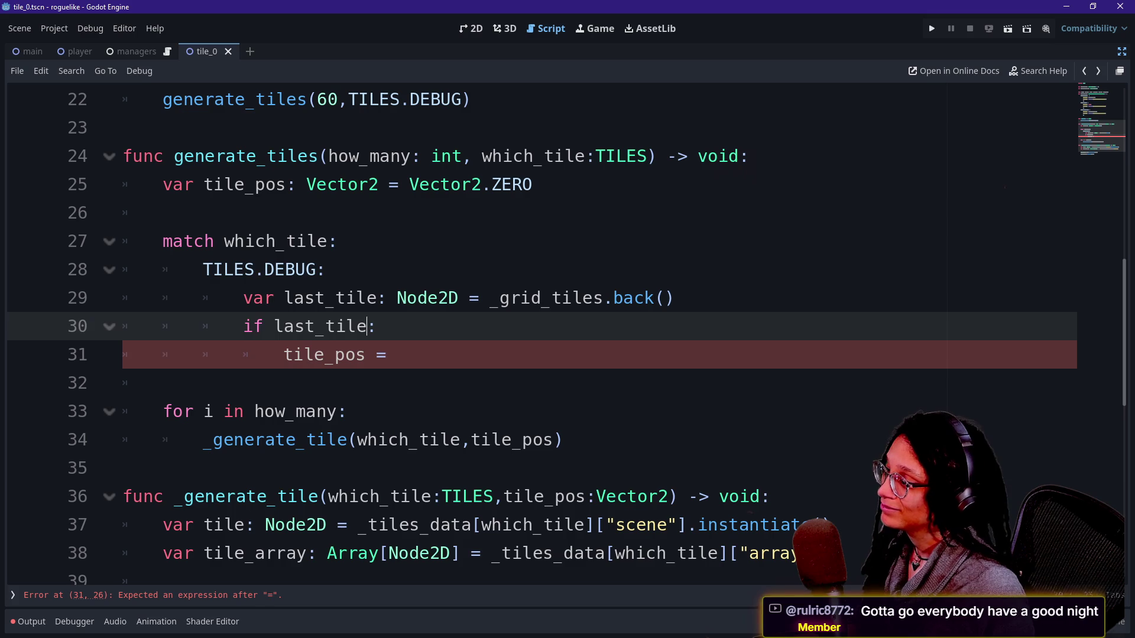
{"action": "left_click", "coordinate": [367, 355]}
{"action": "key", "text": "Up"}
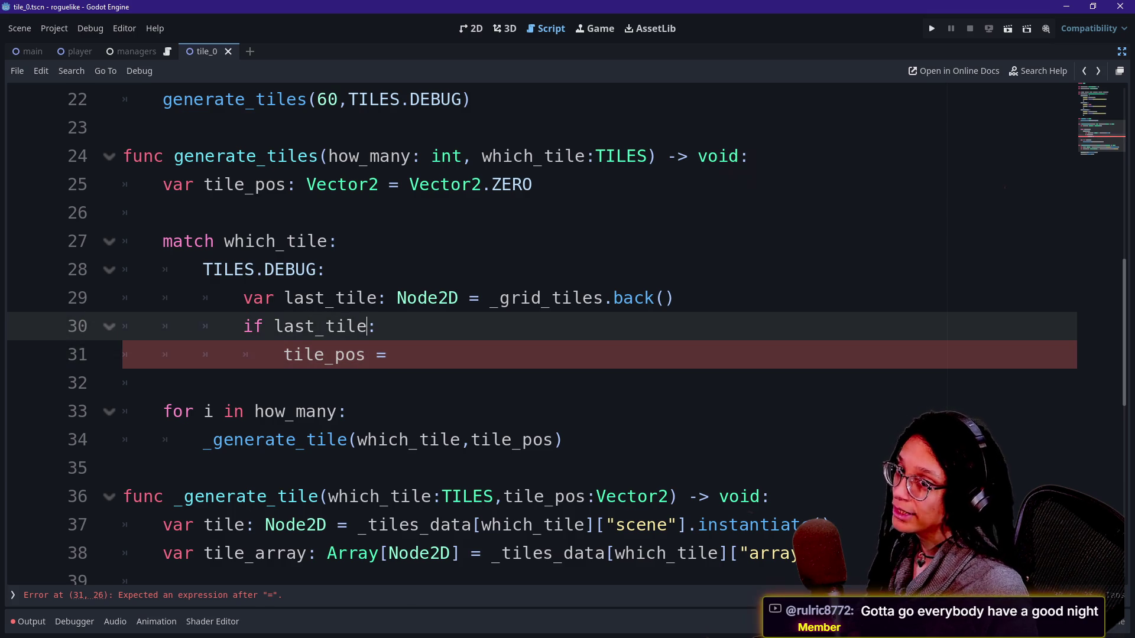
{"action": "key", "text": "Down"}
{"action": "key", "text": "Down"}
{"action": "key", "text": "Up"}
{"action": "key", "text": "Up"}
{"action": "key", "text": "Up"}
{"action": "key", "text": "Down"}
{"action": "key", "text": "Up"}
{"action": "key", "text": "Down"}
{"action": "key", "text": "Up"}
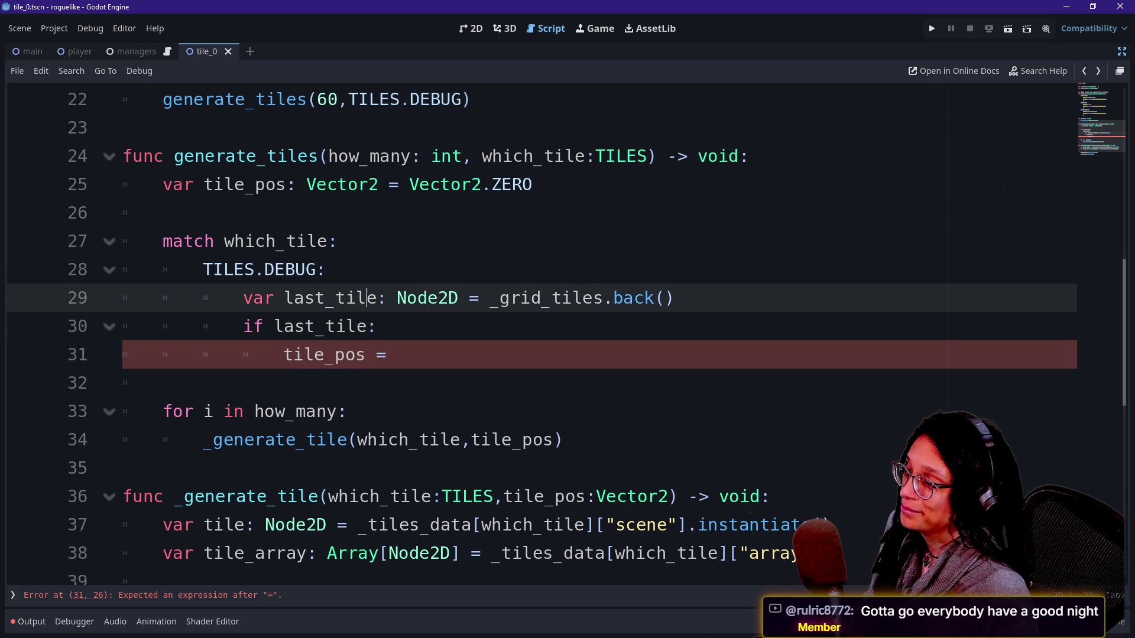
{"action": "key", "text": "Down"}
{"action": "key", "text": "Down"}
{"action": "key", "text": "Up"}
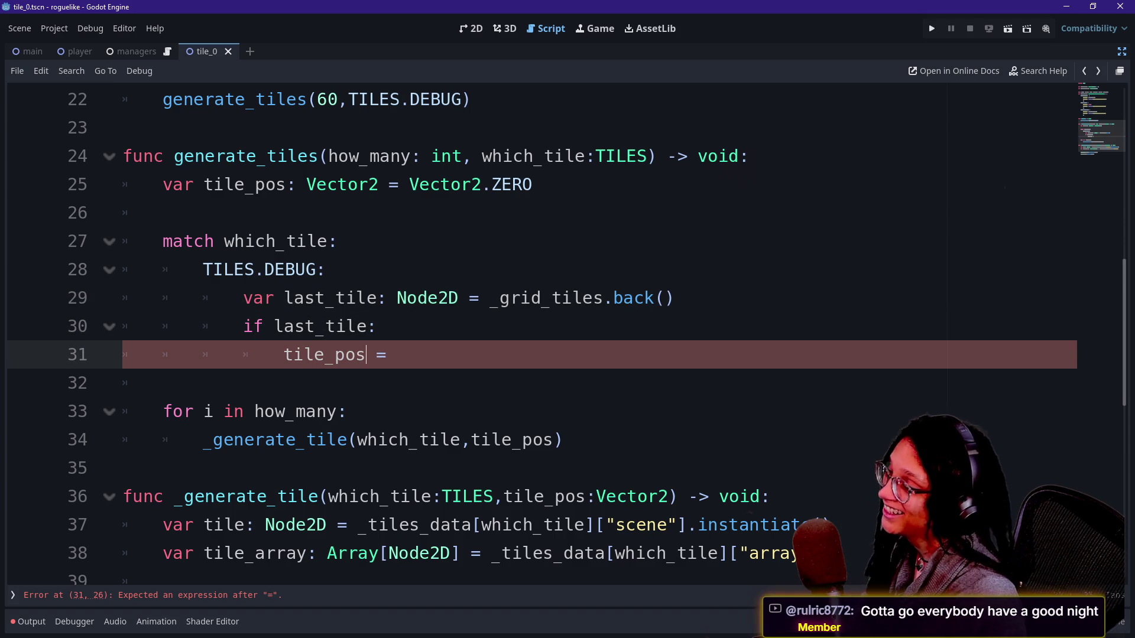
{"action": "key", "text": "Down"}
{"action": "key", "text": "Up"}
{"action": "key", "text": "Down"}
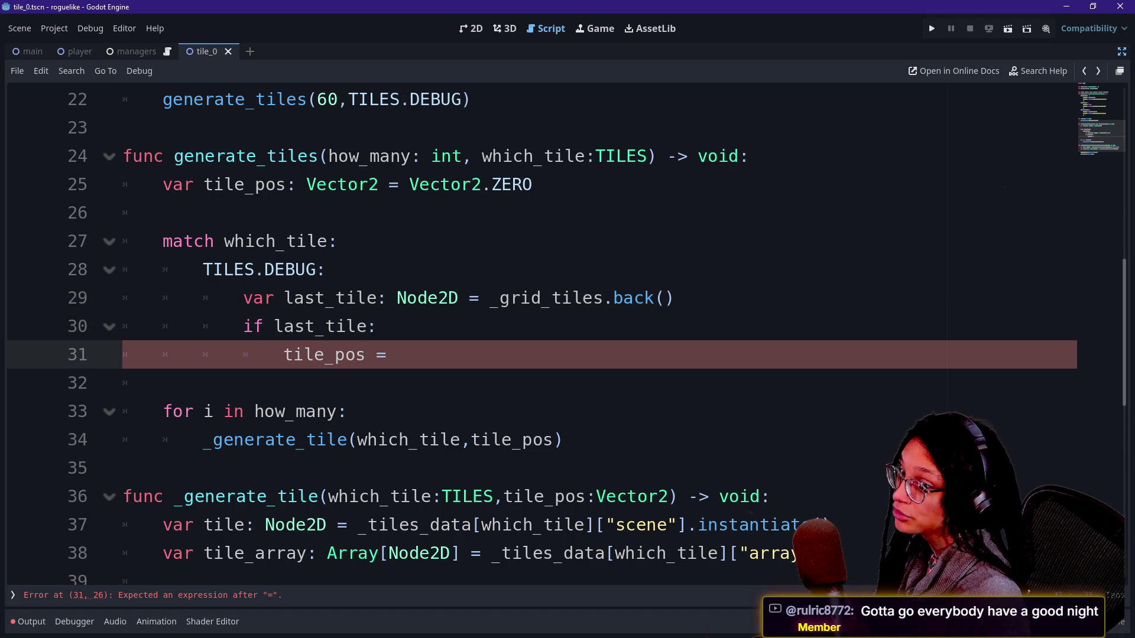
{"action": "key", "text": "Up"}
{"action": "key", "text": "Down"}
{"action": "key", "text": "Up"}
{"action": "key", "text": "Down"}
{"action": "key", "text": "Up"}
{"action": "key", "text": "Down"}
{"action": "key", "text": "Up"}
{"action": "key", "text": "Down"}
{"action": "key", "text": "Up"}
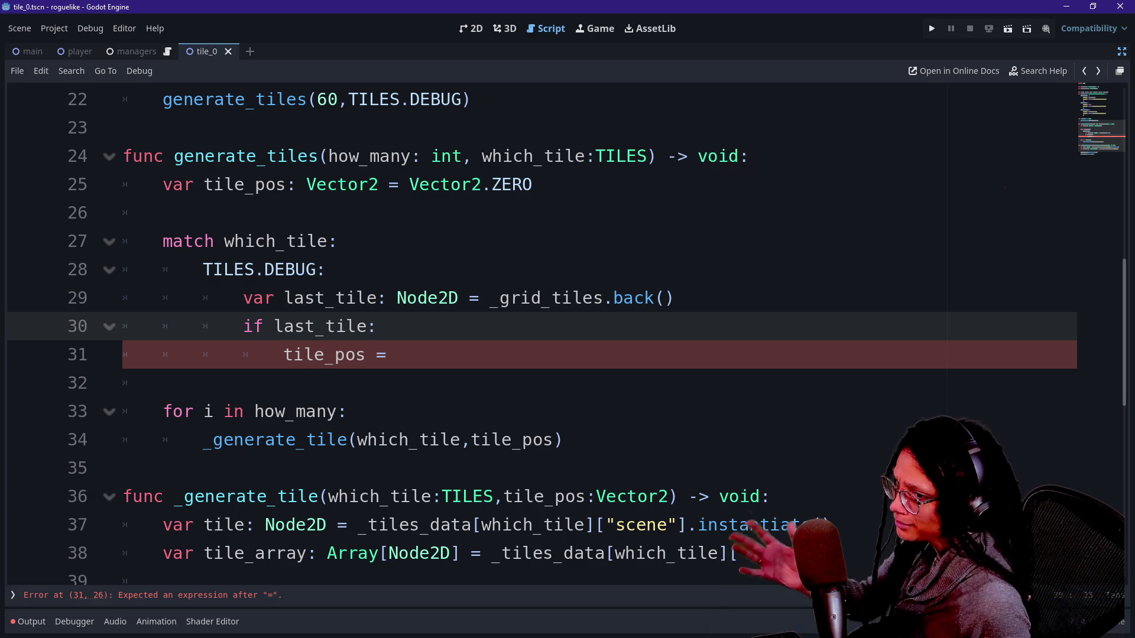
{"action": "left_click", "coordinate": [368, 326]}
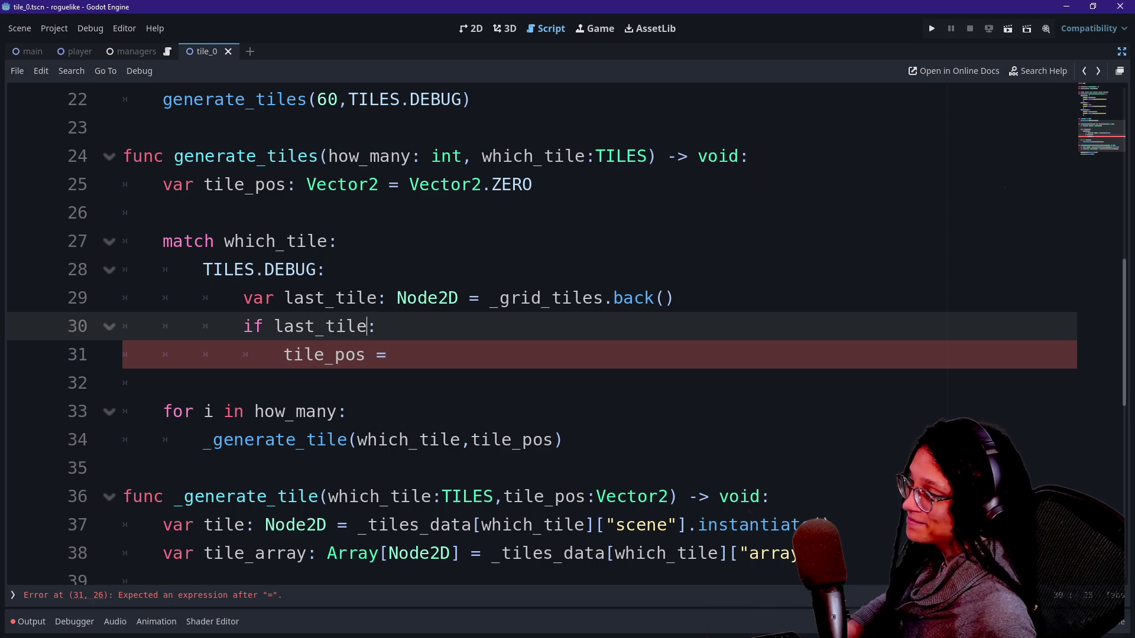
Extend the tile_pos assignment to read tile_pos = last_tile. and browse its members
{"action": "left_click", "coordinate": [377, 326]}
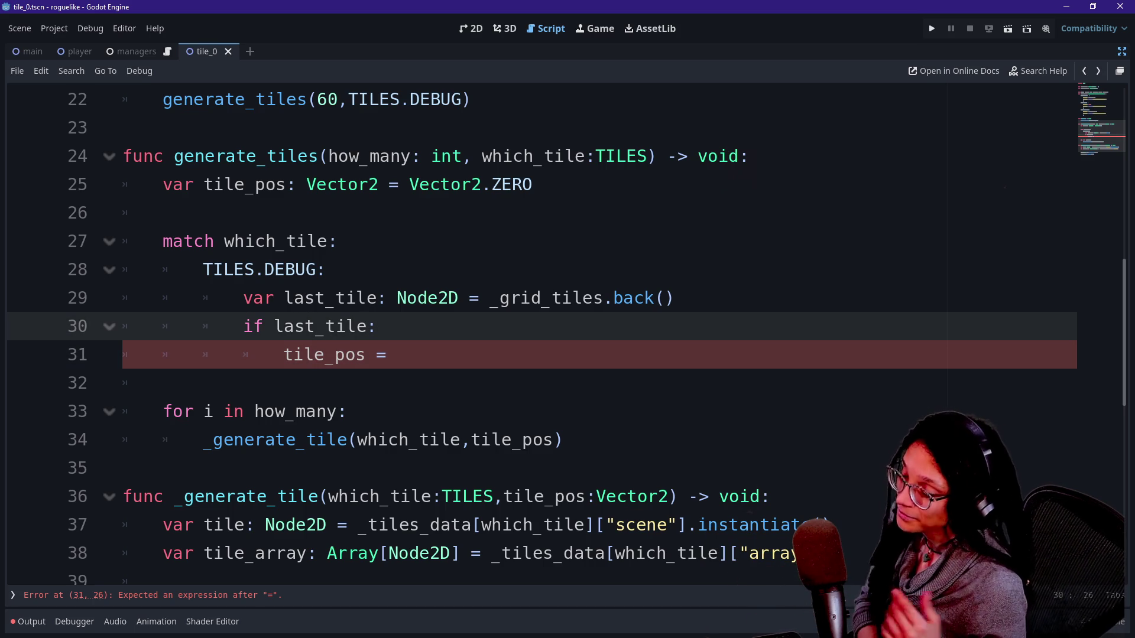
{"action": "type", "text": "f"}
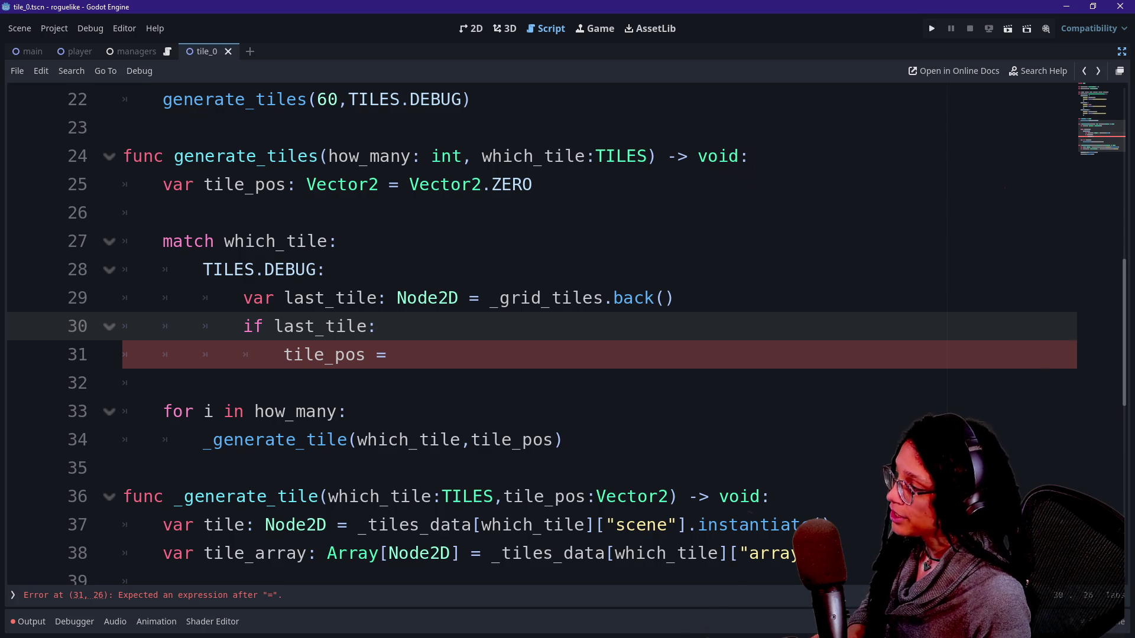
{"action": "left_click", "coordinate": [388, 354]}
{"action": "type", "text": "j"}
{"action": "key", "text": "BackSpace"}
{"action": "type", "text": "last_tile"}
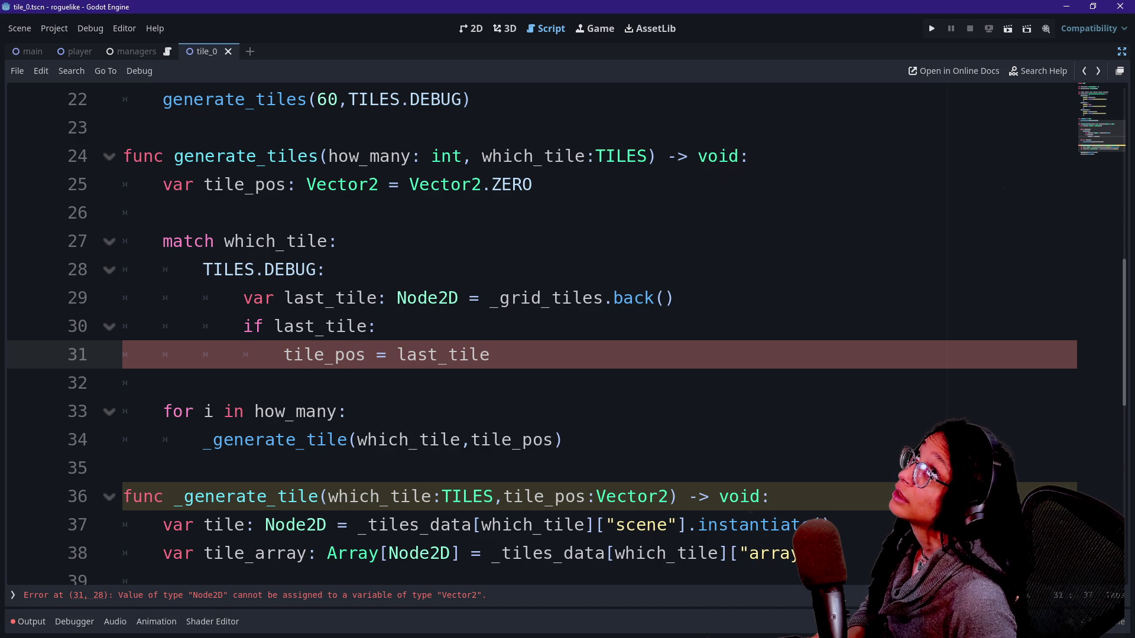
{"action": "type", "text": ".V"}
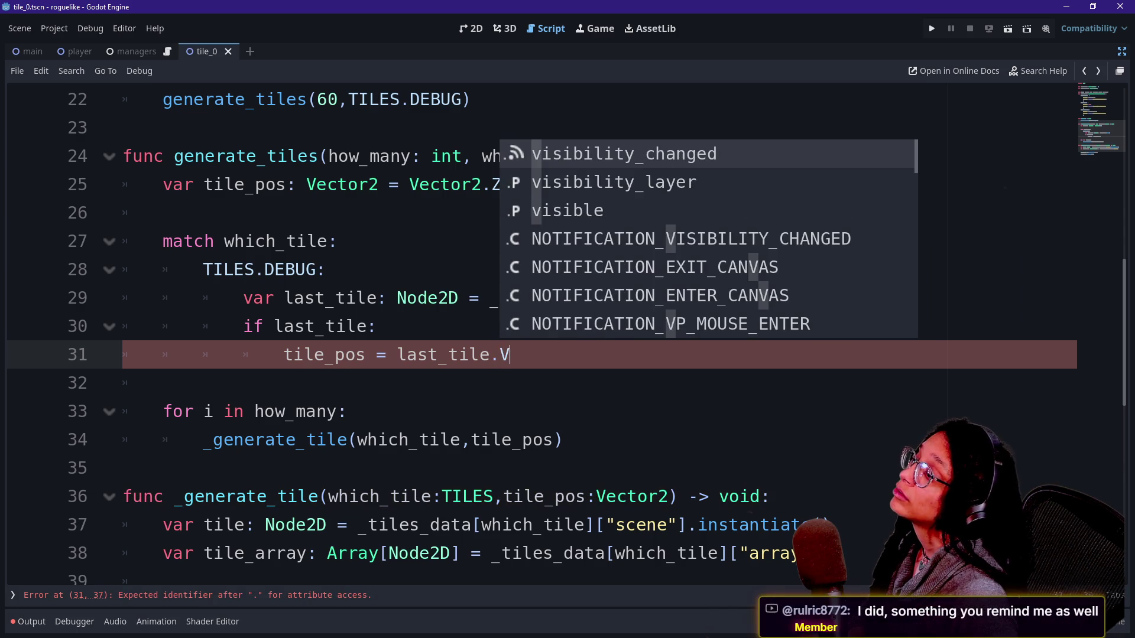
{"action": "key", "text": "BackSpace"}
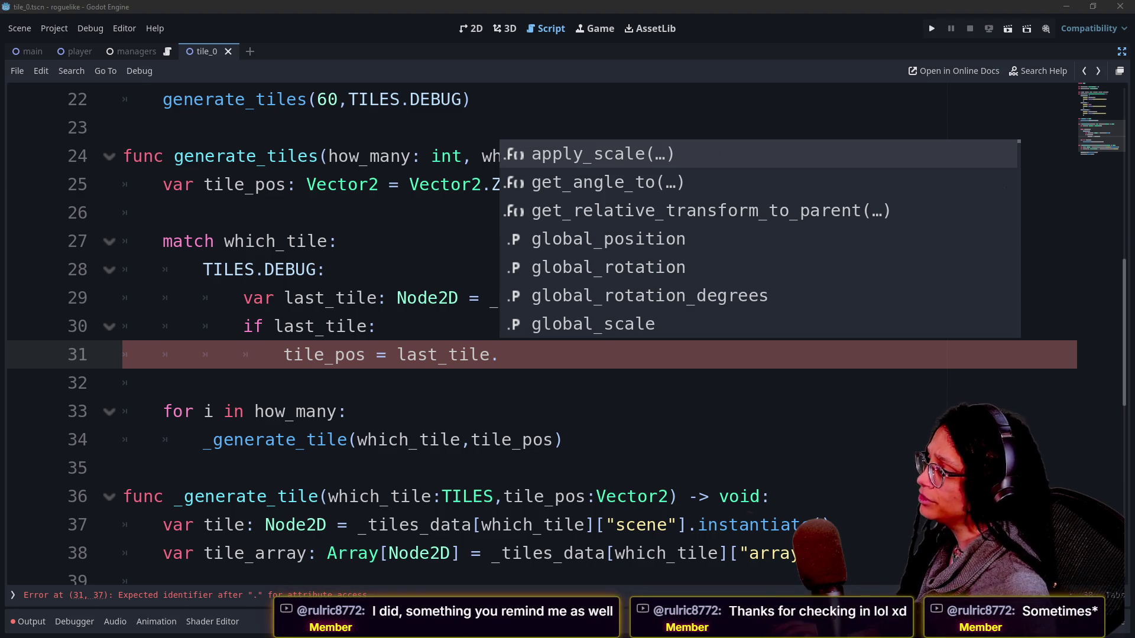
{"action": "key", "text": "Escape"}
Add a blank line below the _notroom_tiles declaration near the top of the script
{"action": "scroll", "coordinate": [525, 333], "scroll_direction": "up", "scroll_amount": 7}
{"action": "left_click", "coordinate": [464, 185]}
{"action": "key", "text": "Return"}
Add a const TILE_SIZE line right after extends Node
{"action": "key", "text": "BackSpace"}
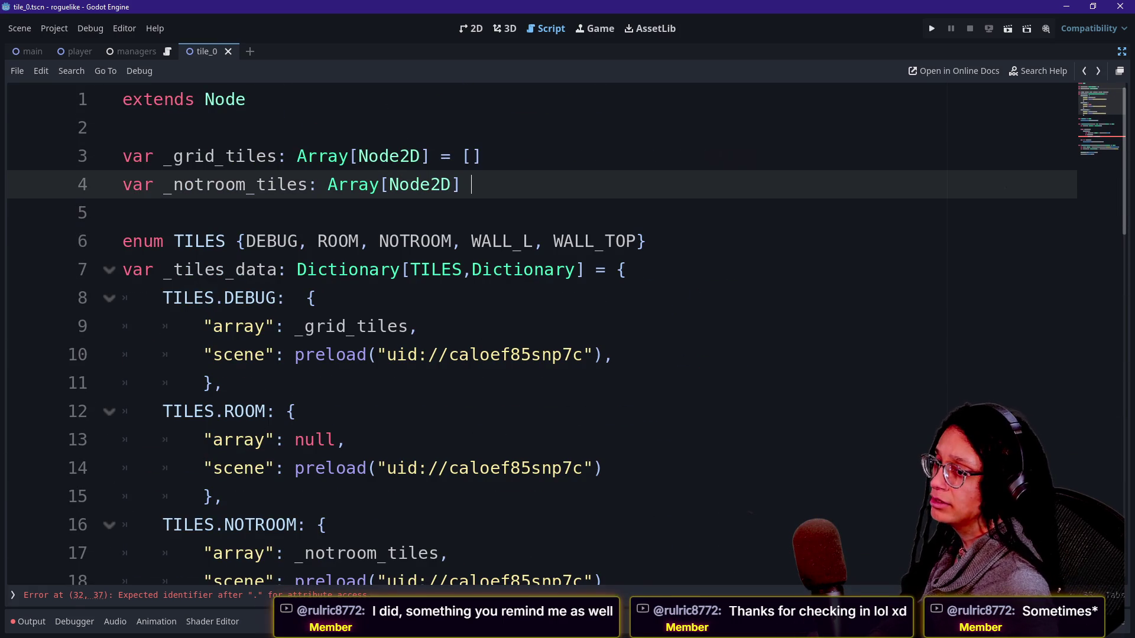
{"action": "left_click", "coordinate": [246, 100]}
{"action": "key", "text": "Return"}
{"action": "key", "text": "Return"}
{"action": "type", "text": "c"}
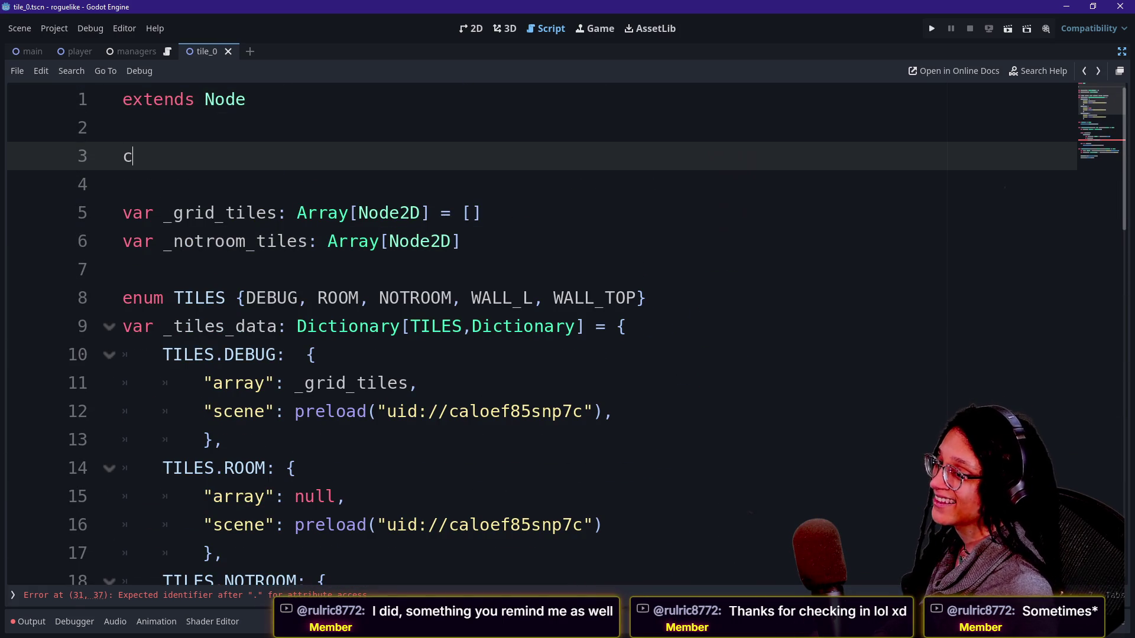
{"action": "type", "text": "onst "}
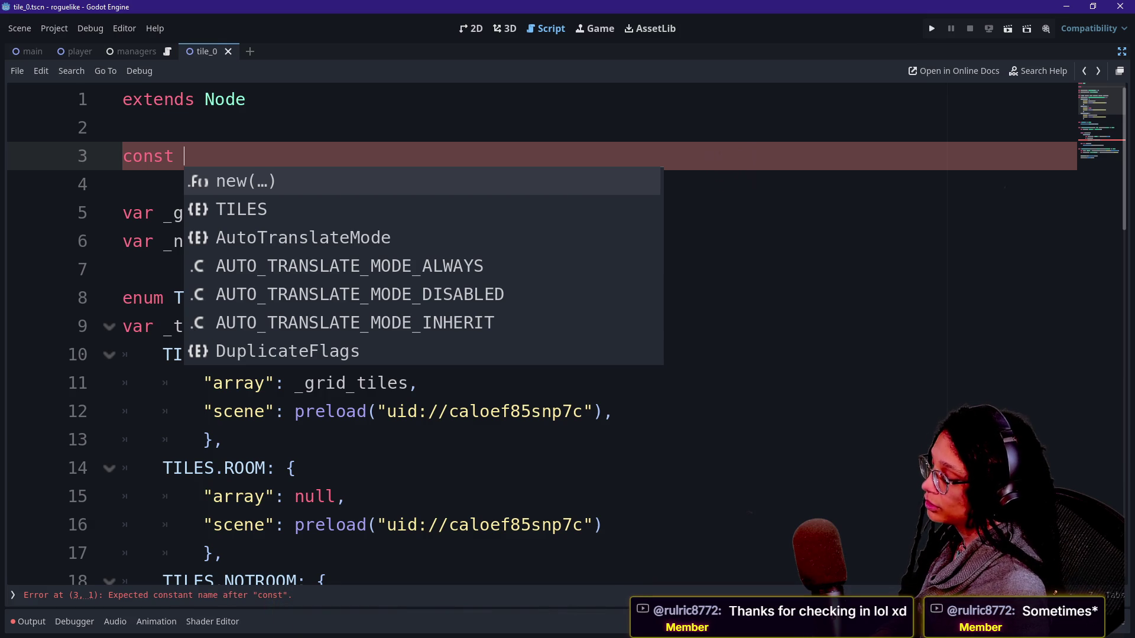
{"action": "type", "text": "TILE"}
{"action": "key", "text": "Escape"}
{"action": "type", "text": "_"}
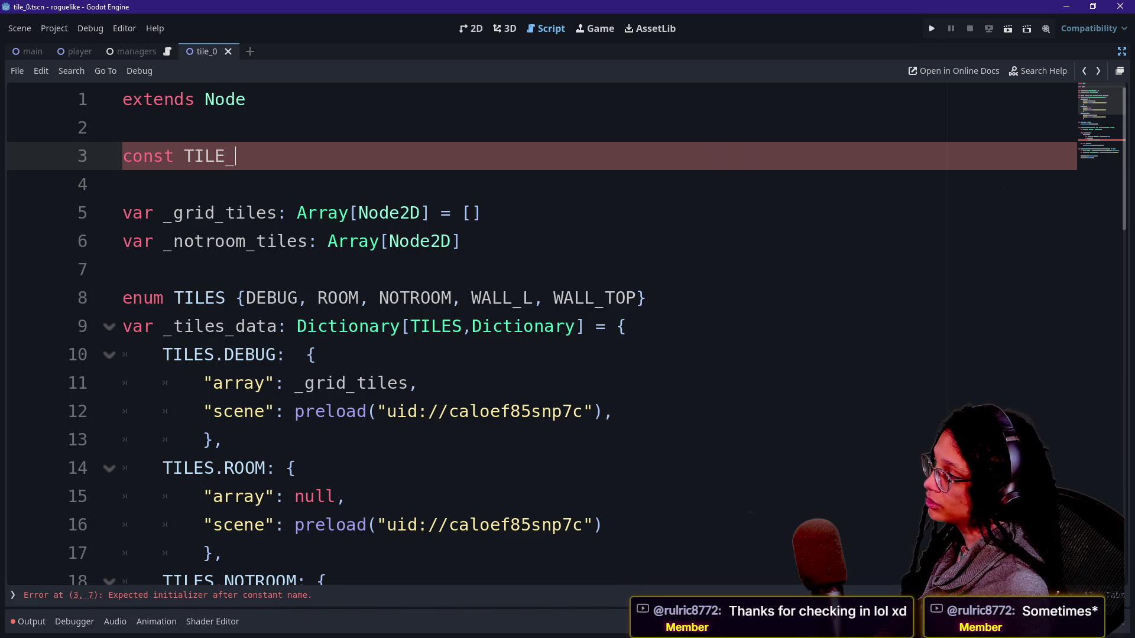
{"action": "type", "text": "SIZE"}
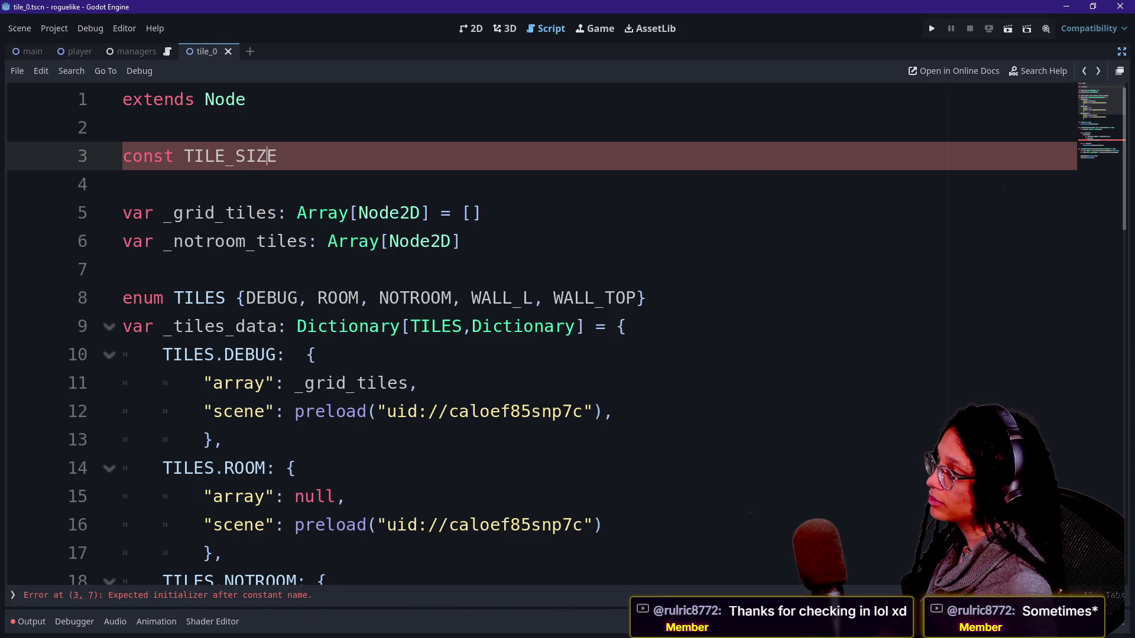
Rename it _TILE_SIZE and declare it as float with value 60
{"action": "left_click", "coordinate": [184, 156]}
{"action": "type", "text": "_"}
{"action": "key", "text": "End"}
{"action": "type", "text": ":"}
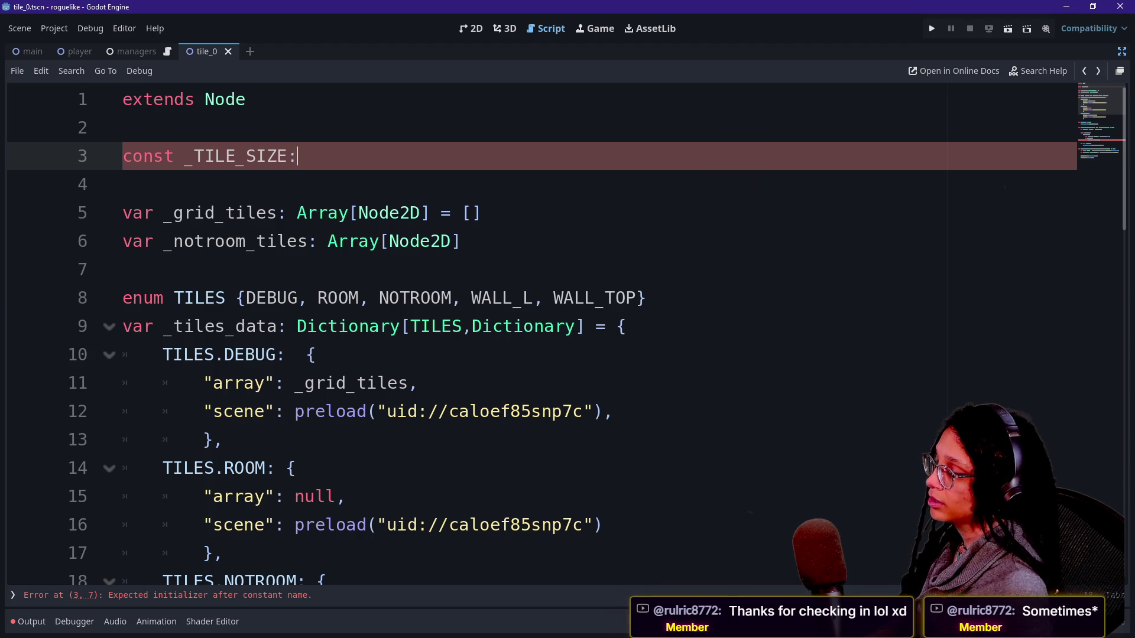
{"action": "type", "text": "50"}
{"action": "key", "text": "BackSpace"}
{"action": "key", "text": "BackSpace"}
{"action": "type", "text": "60."}
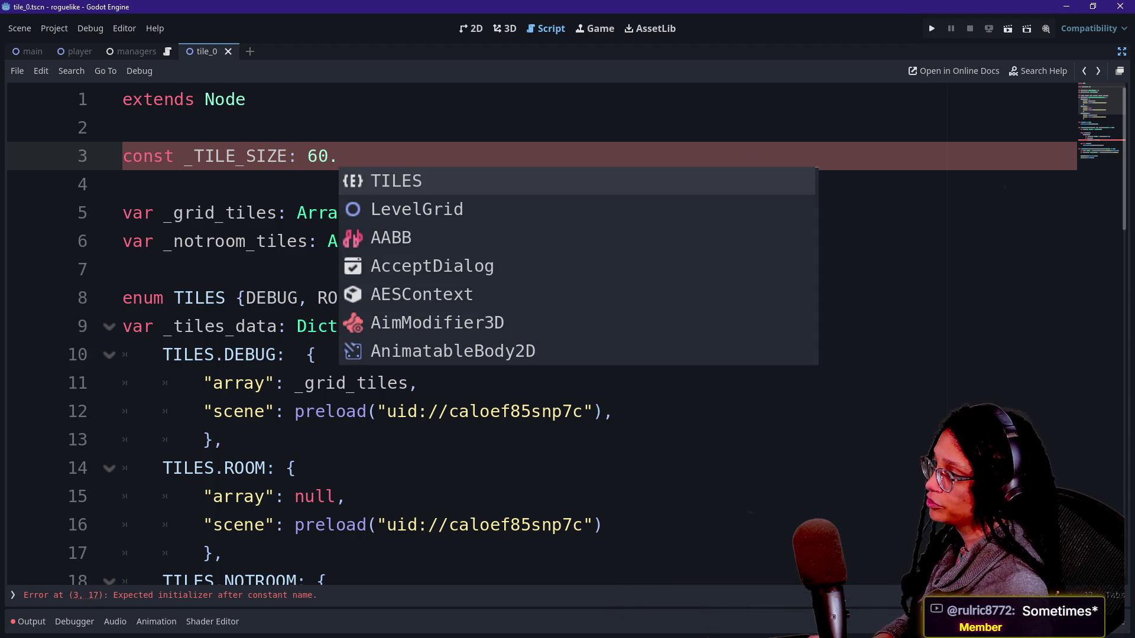
{"action": "left_click", "coordinate": [297, 156]}
{"action": "type", "text": "float"}
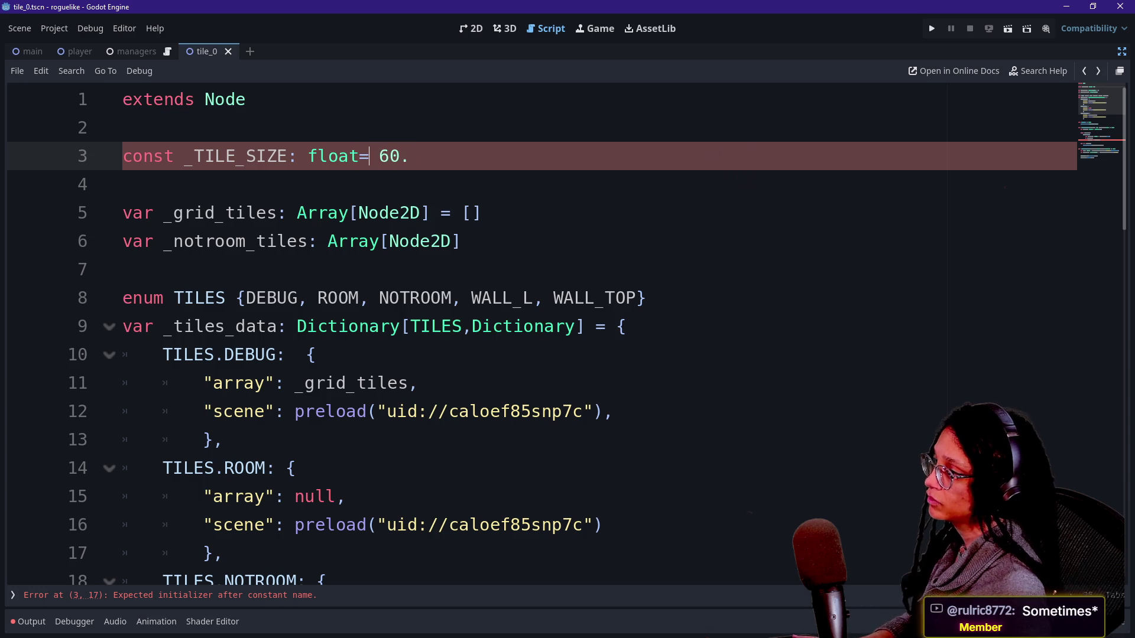
{"action": "type", "text": " ="}
{"action": "left_click", "coordinate": [290, 298]}
{"action": "scroll", "coordinate": [568, 332], "scroll_direction": "down", "scroll_amount": 8}
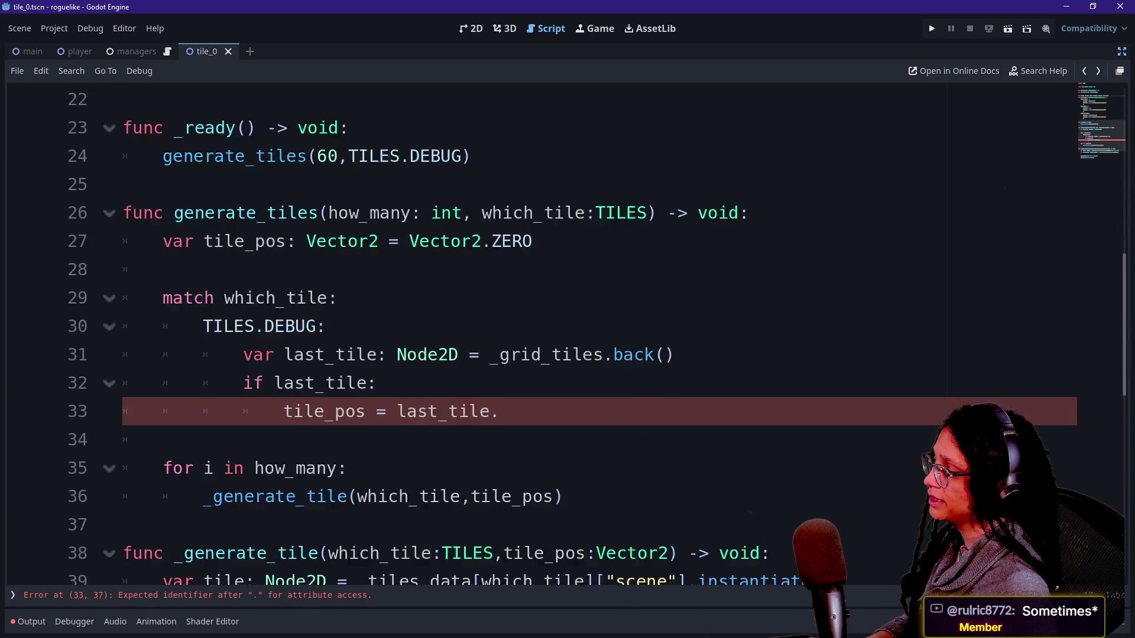
Start a new constant below _TILE_SIZE named _TILE_VECTOR
{"action": "scroll", "coordinate": [473, 242], "scroll_direction": "down", "scroll_amount": 1}
{"action": "key", "text": "shift+Up"}
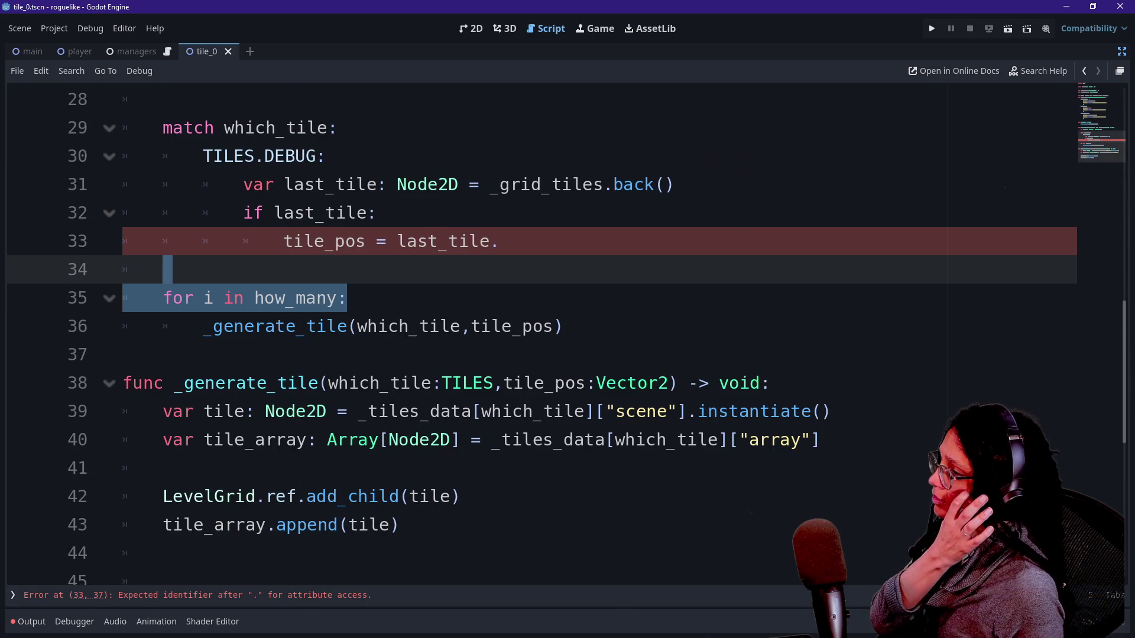
{"action": "key", "text": "ctrl+Home"}
{"action": "left_click", "coordinate": [426, 156]}
{"action": "key", "text": "Return"}
{"action": "type", "text": "const "}
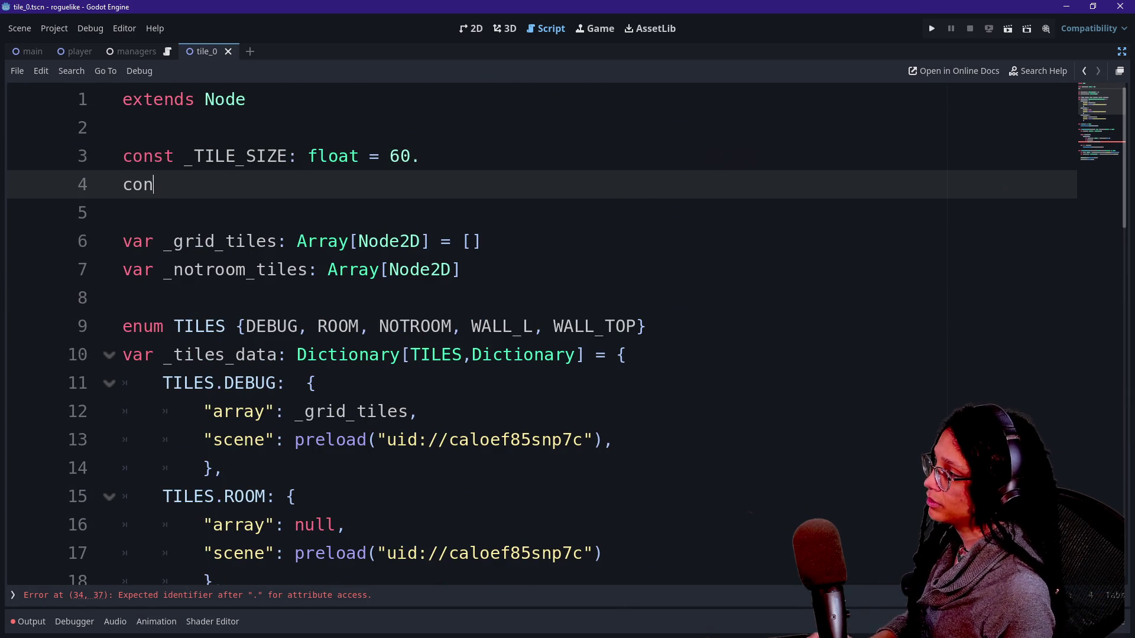
{"action": "type", "text": "_TIEL"}
{"action": "key", "text": "BackSpace"}
{"action": "key", "text": "BackSpace"}
{"action": "type", "text": "LE_SIZ"}
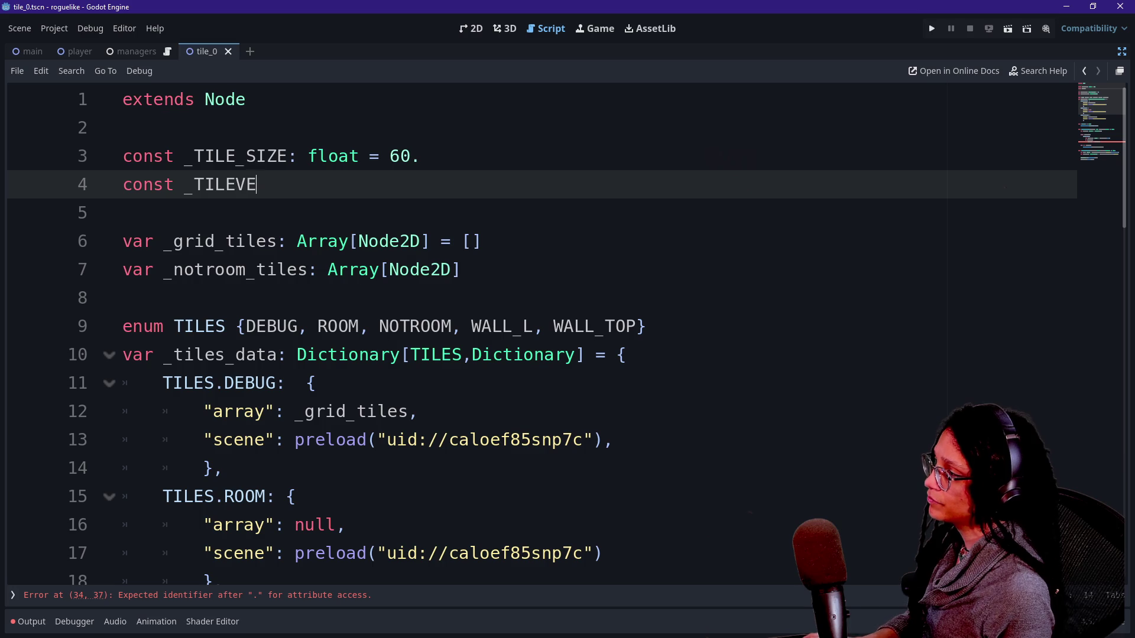
{"action": "type", "text": "E"}
{"action": "key", "text": "BackSpace"}
{"action": "key", "text": "BackSpace"}
{"action": "type", "text": "_V@"}
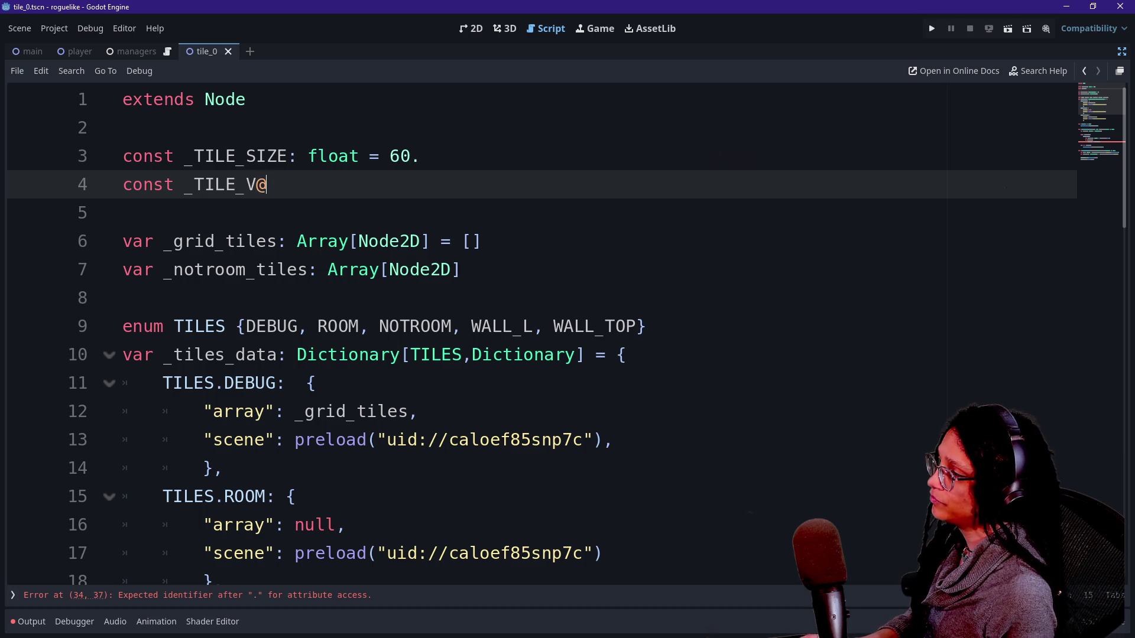
{"action": "type", "text": "2"}
{"action": "key", "text": "BackSpace"}
{"action": "key", "text": "BackSpace"}
{"action": "type", "text": "POS"}
{"action": "key", "text": "BackSpace"}
{"action": "key", "text": "BackSpace"}
{"action": "key", "text": "BackSpace"}
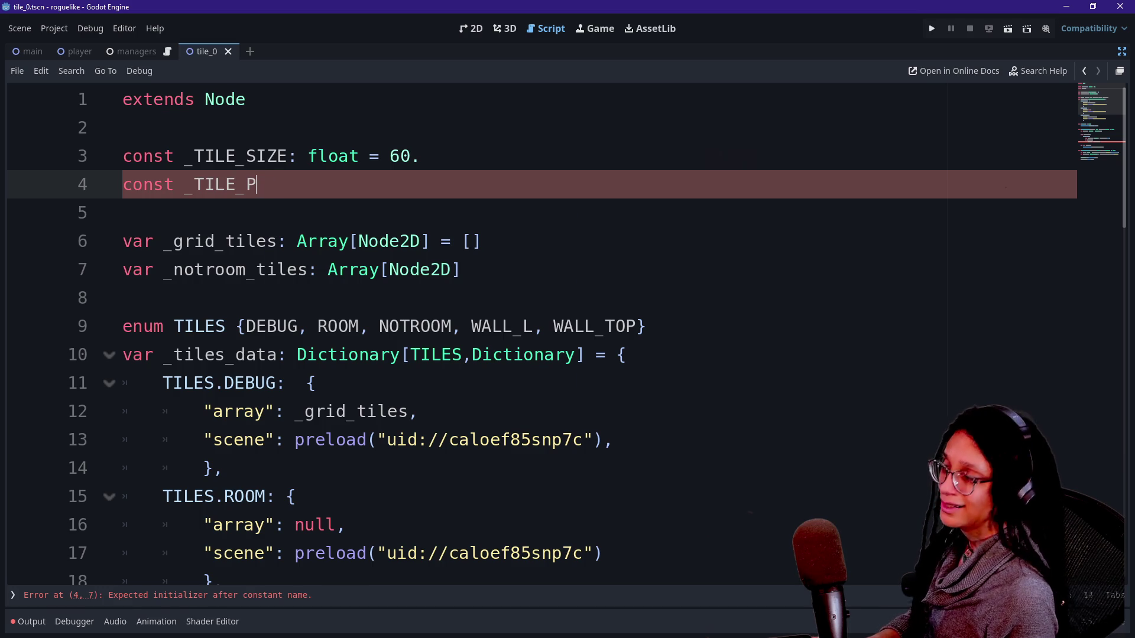
{"action": "type", "text": "SPACI"}
{"action": "key", "text": "BackSpace"}
{"action": "key", "text": "BackSpace"}
{"action": "key", "text": "BackSpace"}
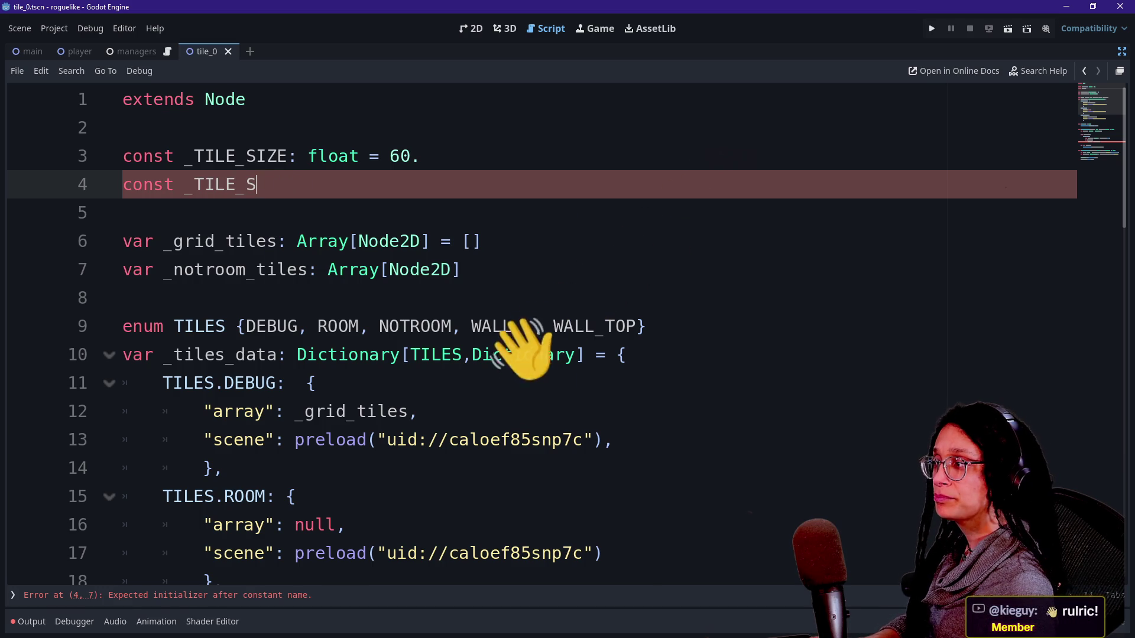
{"action": "type", "text": "SPAC"}
{"action": "key", "text": "BackSpace"}
{"action": "key", "text": "BackSpace"}
{"action": "key", "text": "BackSpace"}
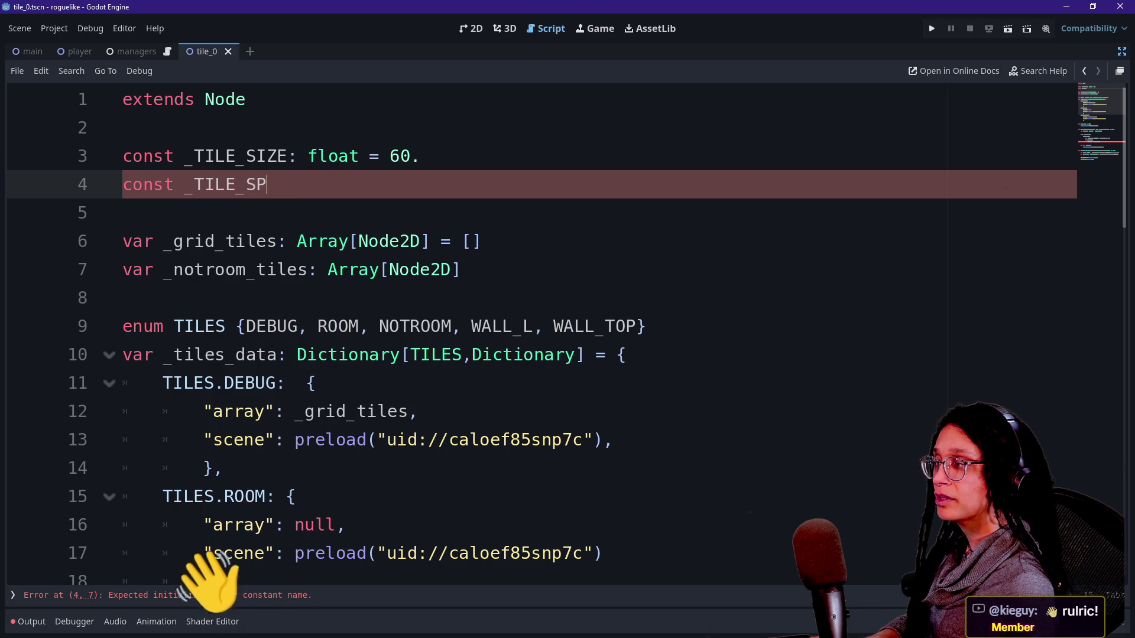
{"action": "type", "text": "VECTOR: Vector2"}
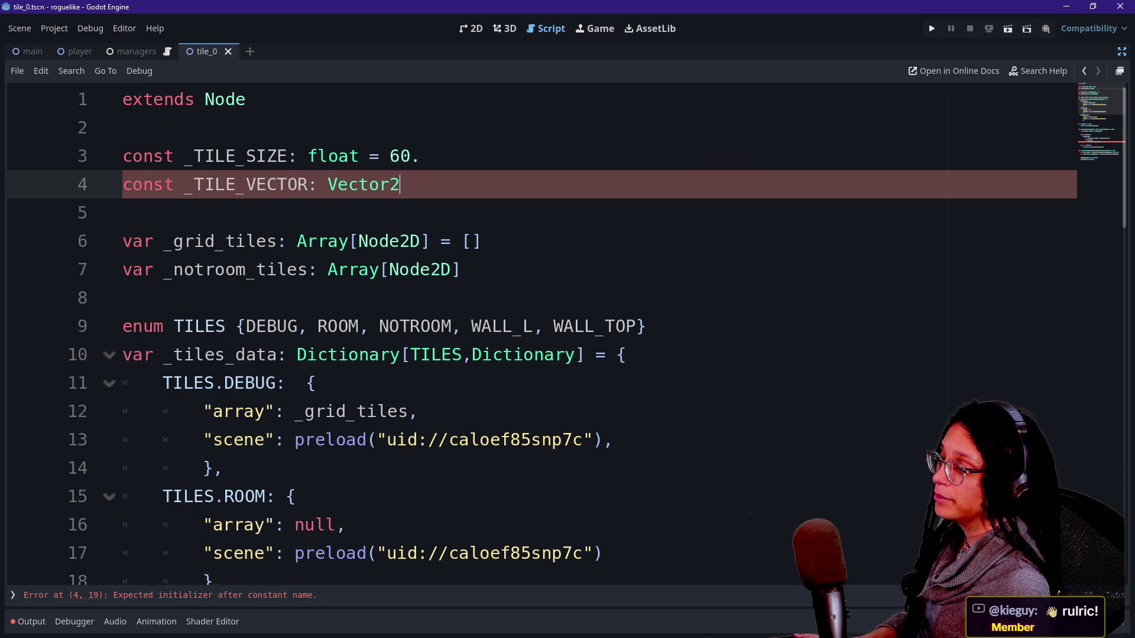
Type _TILE_VECTOR as Vector2 with value Vector2(_TILE_SIZE, _TILE_SIZE)
{"action": "key", "text": "Return"}
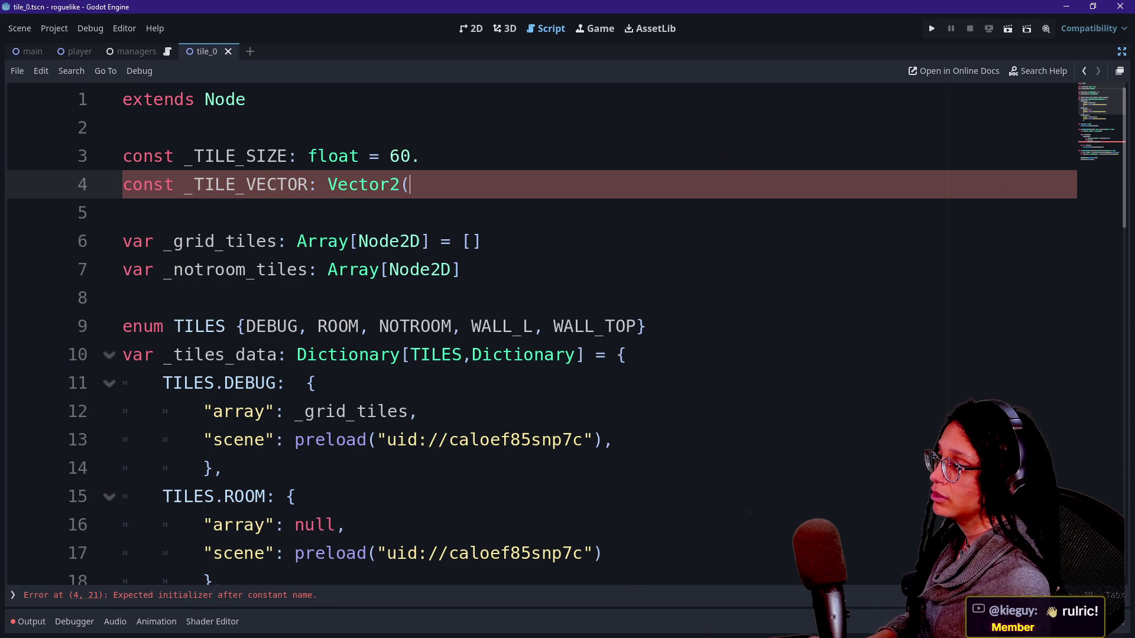
{"action": "type", "text": "Vecto"}
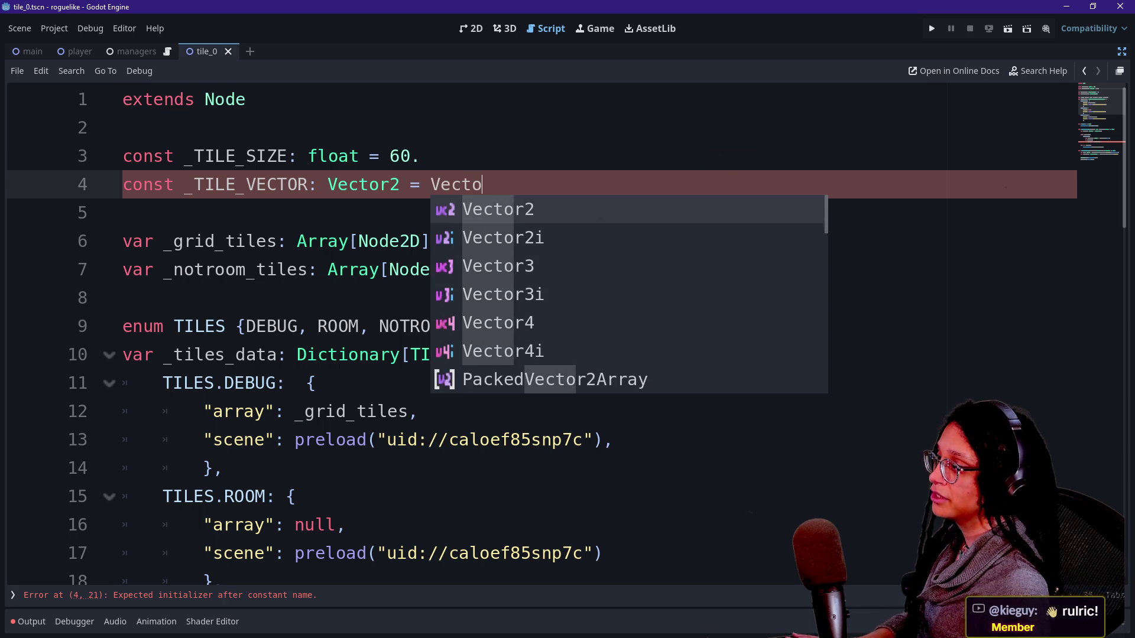
{"action": "key", "text": "Return"}
{"action": "type", "text": "_TILE_"}
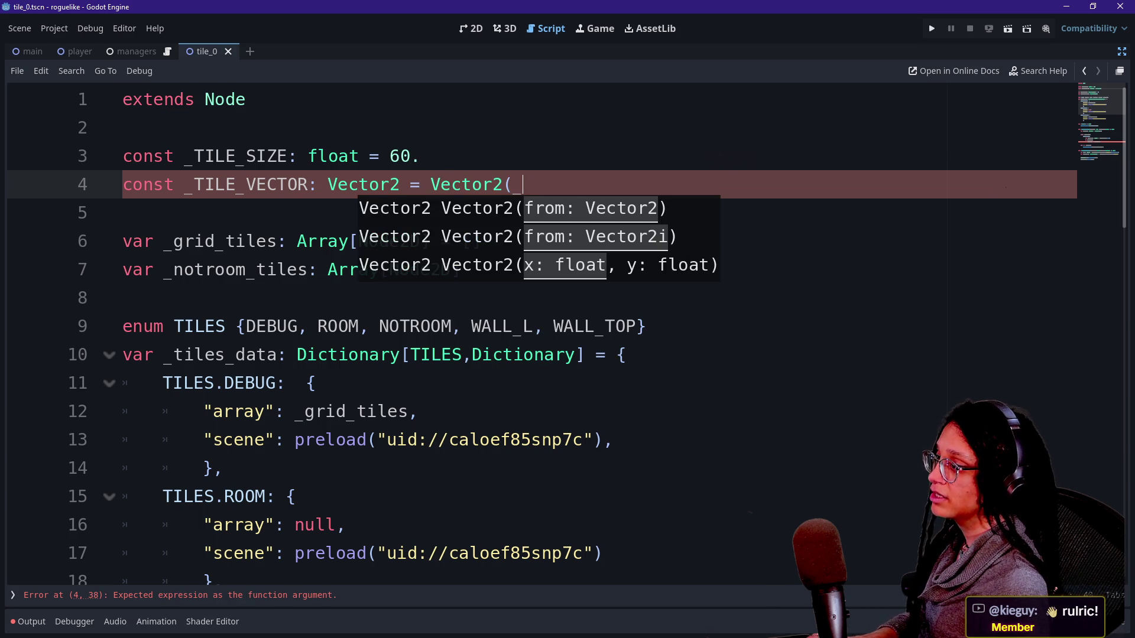
{"action": "type", "text": "SIZE"}
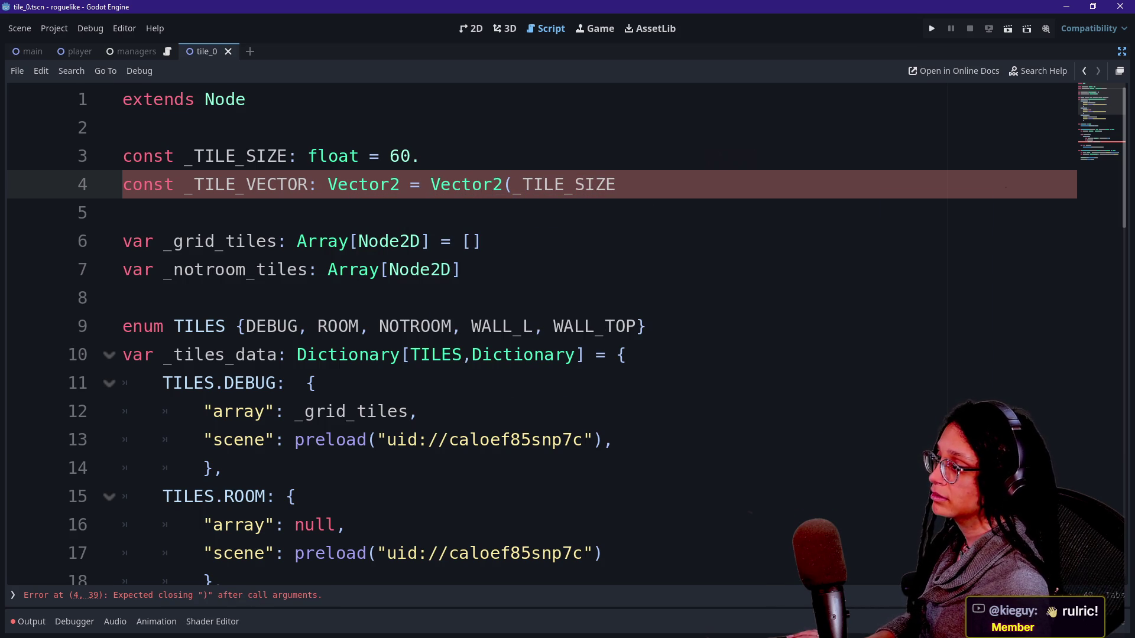
{"action": "type", "text": ", _TILE"}
{"action": "key", "text": "Return"}
{"action": "type", "text": ")"}
{"action": "left_click", "coordinate": [421, 156]}
{"action": "scroll", "coordinate": [532, 331], "scroll_direction": "down", "scroll_amount": 10}
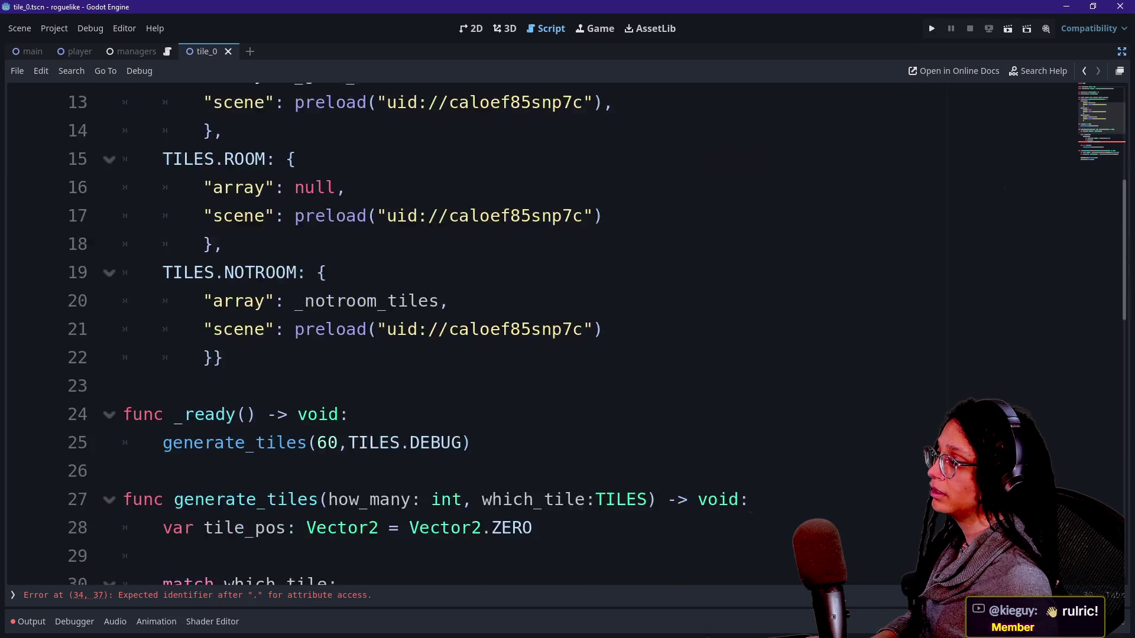
{"action": "left_click", "coordinate": [502, 269]}
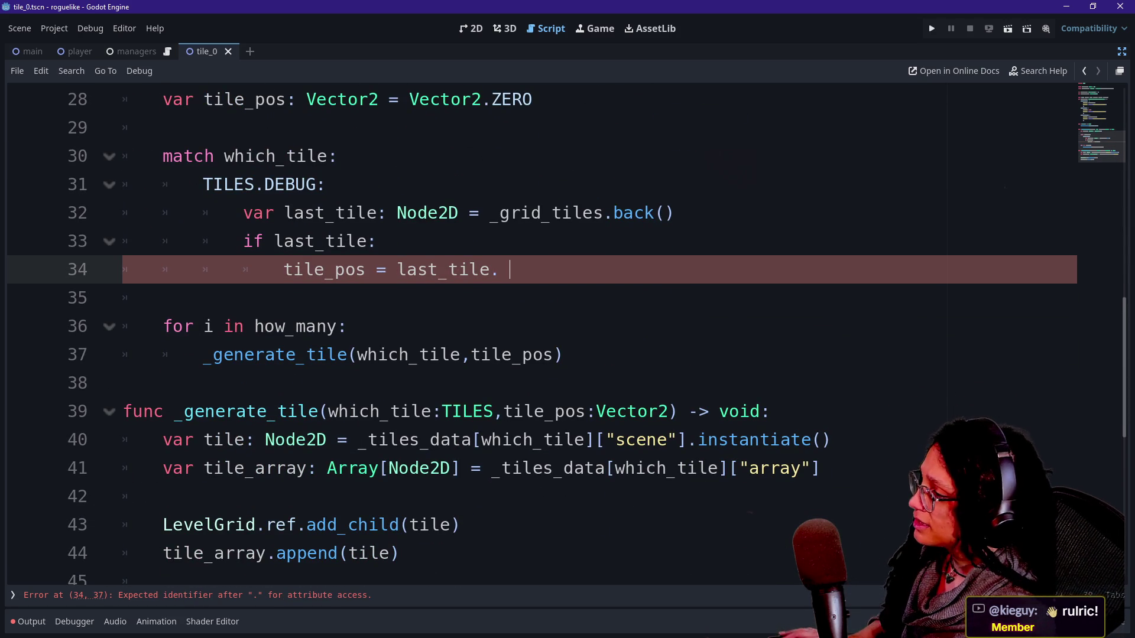
Complete the line as tile_pos = last_tile.position + _TILE_VECTOR
{"action": "type", "text": "positoin"}
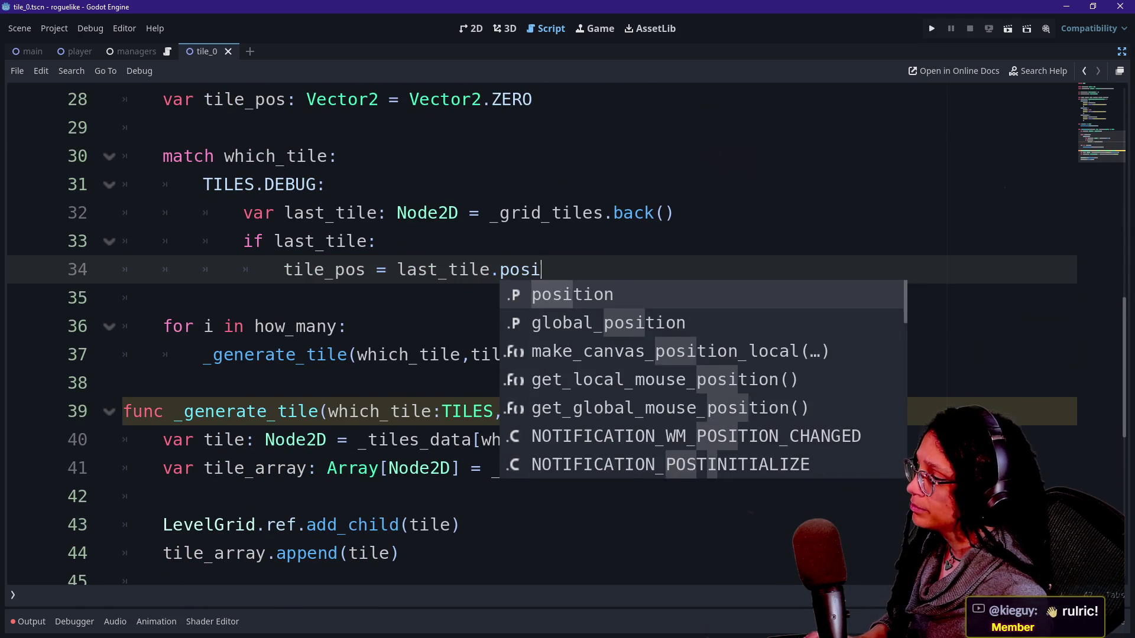
{"action": "key", "text": "BackSpace"}
{"action": "key", "text": "BackSpace"}
{"action": "type", "text": "tion + "}
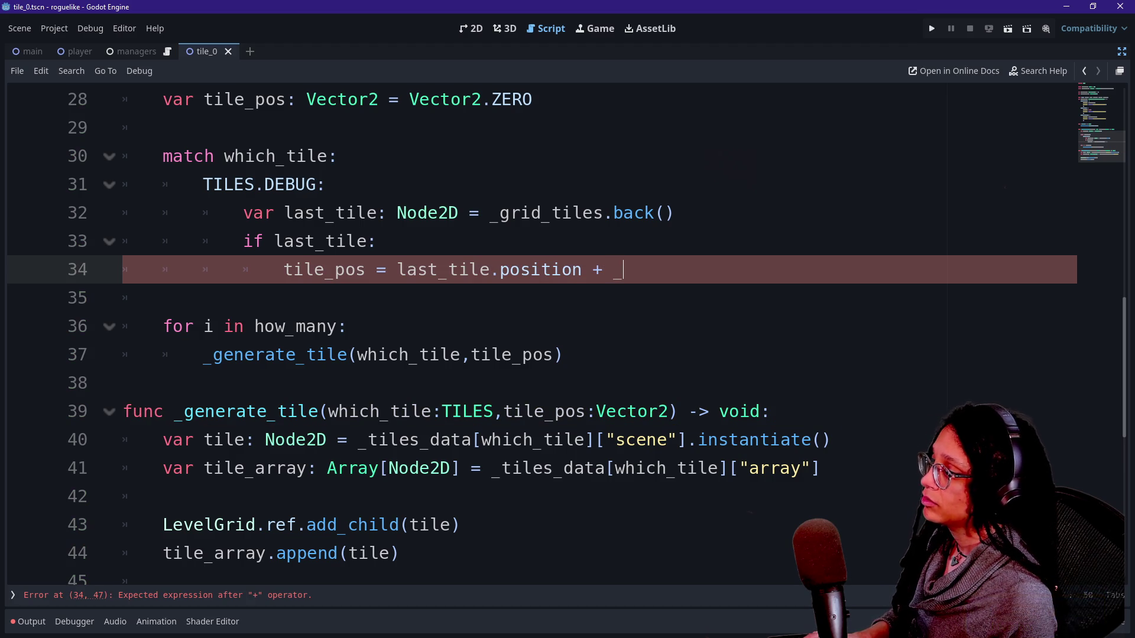
{"action": "type", "text": "_TILE_VECTOR"}
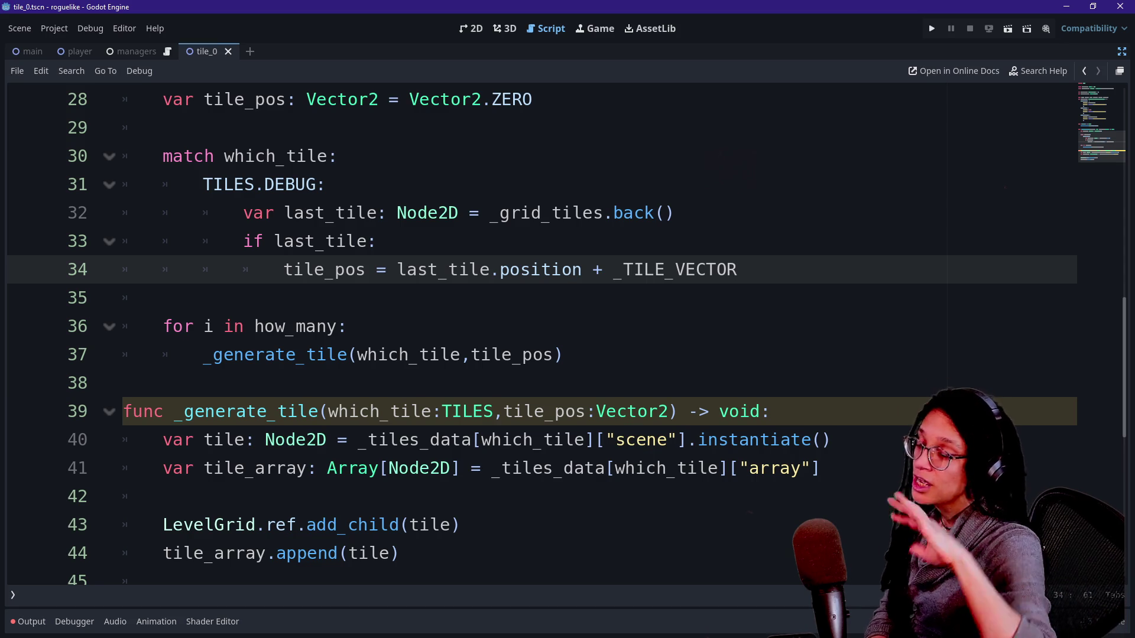
{"action": "key", "text": "Up"}
{"action": "key", "text": "Down"}
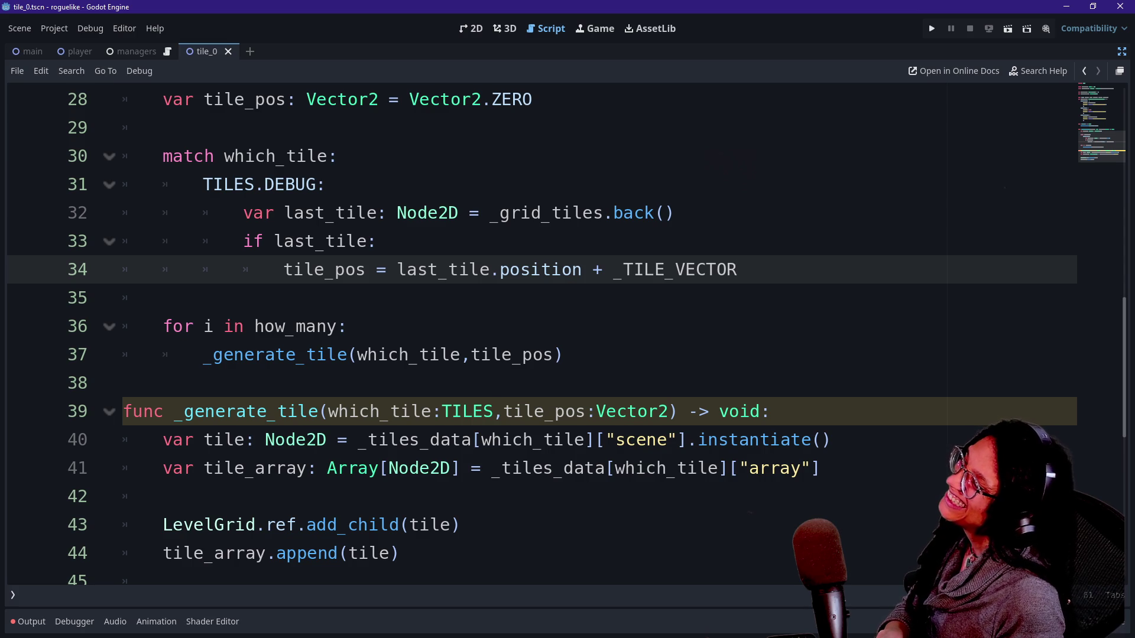
{"action": "scroll", "coordinate": [532, 331], "scroll_direction": "up", "scroll_amount": 10}
{"action": "scroll", "coordinate": [532, 331], "scroll_direction": "down", "scroll_amount": 1}
{"action": "scroll", "coordinate": [532, 331], "scroll_direction": "up", "scroll_amount": 4}
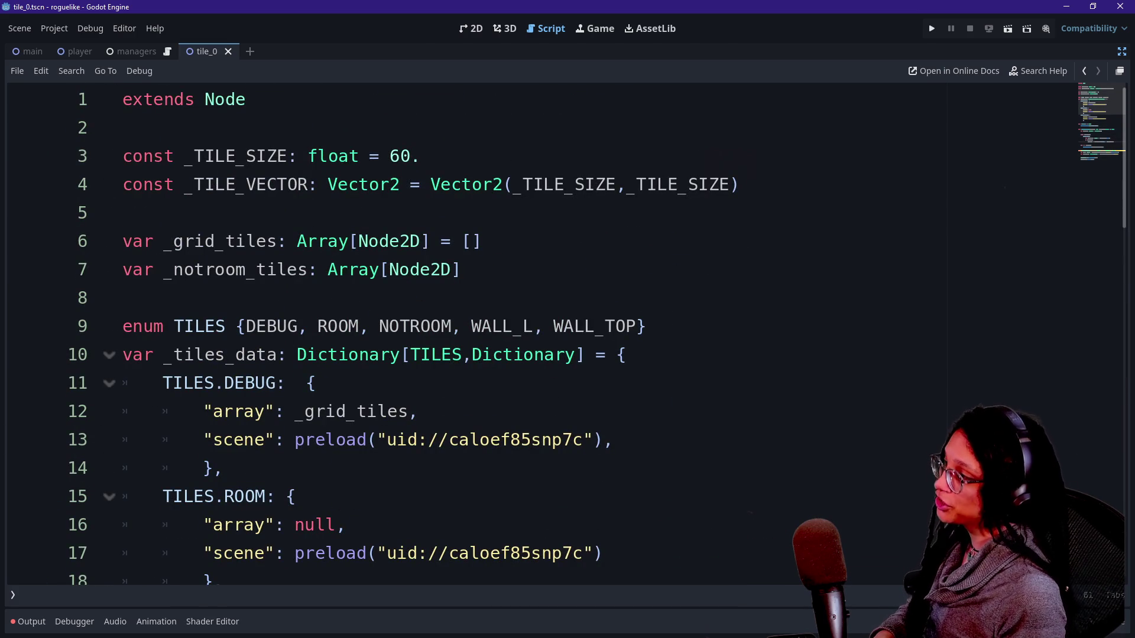
Delete the _TILE_VECTOR declaration line and the blank line left behind
{"action": "left_click_drag", "start_coordinate": [739, 185], "coordinate": [420, 157]}
{"action": "key", "text": "Return"}
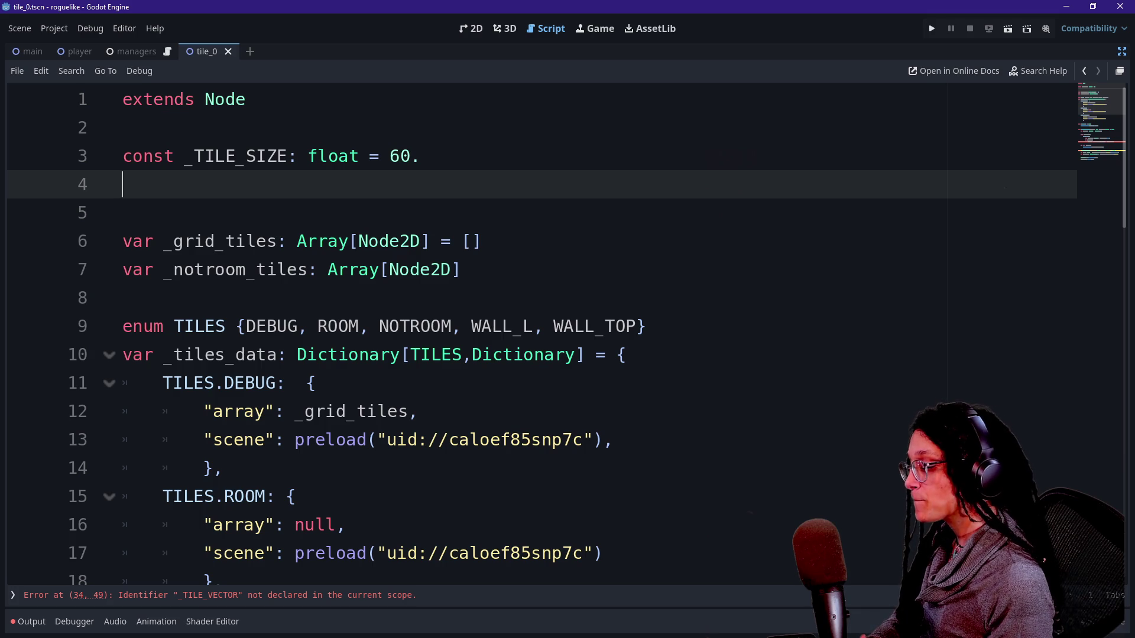
{"action": "key", "text": "BackSpace"}
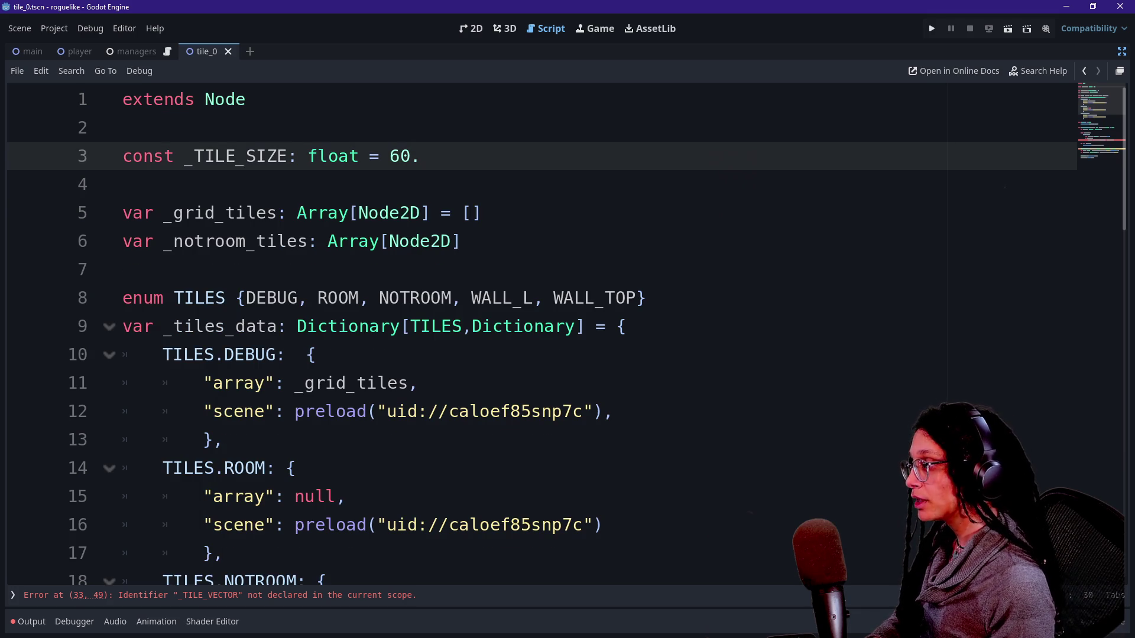
{"action": "left_click_drag", "start_coordinate": [123, 213], "coordinate": [360, 242]}
{"action": "left_click", "coordinate": [389, 213]}
{"action": "scroll", "coordinate": [532, 331], "scroll_direction": "down", "scroll_amount": 4}
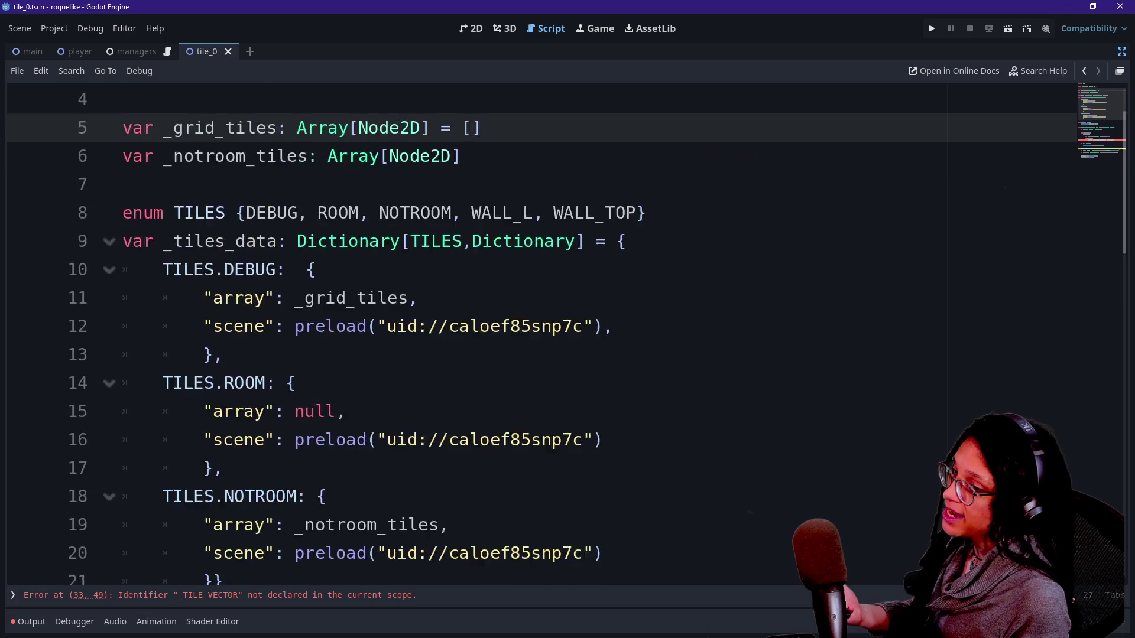
{"action": "scroll", "coordinate": [532, 331], "scroll_direction": "down", "scroll_amount": 1}
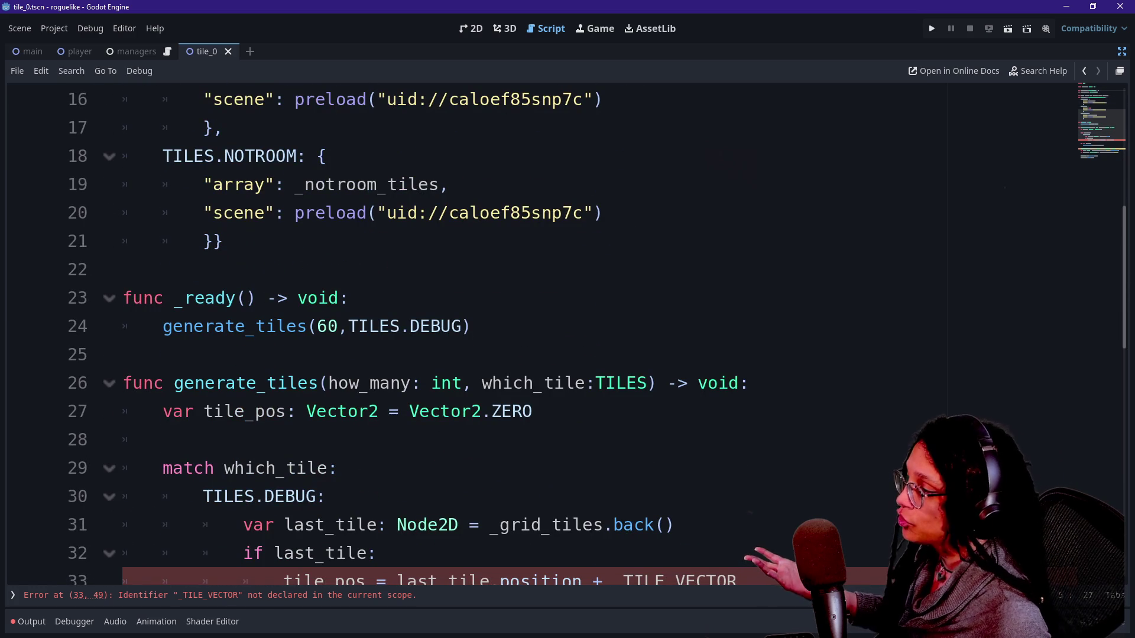
{"action": "scroll", "coordinate": [532, 331], "scroll_direction": "down", "scroll_amount": 1}
{"action": "left_click", "coordinate": [162, 355]}
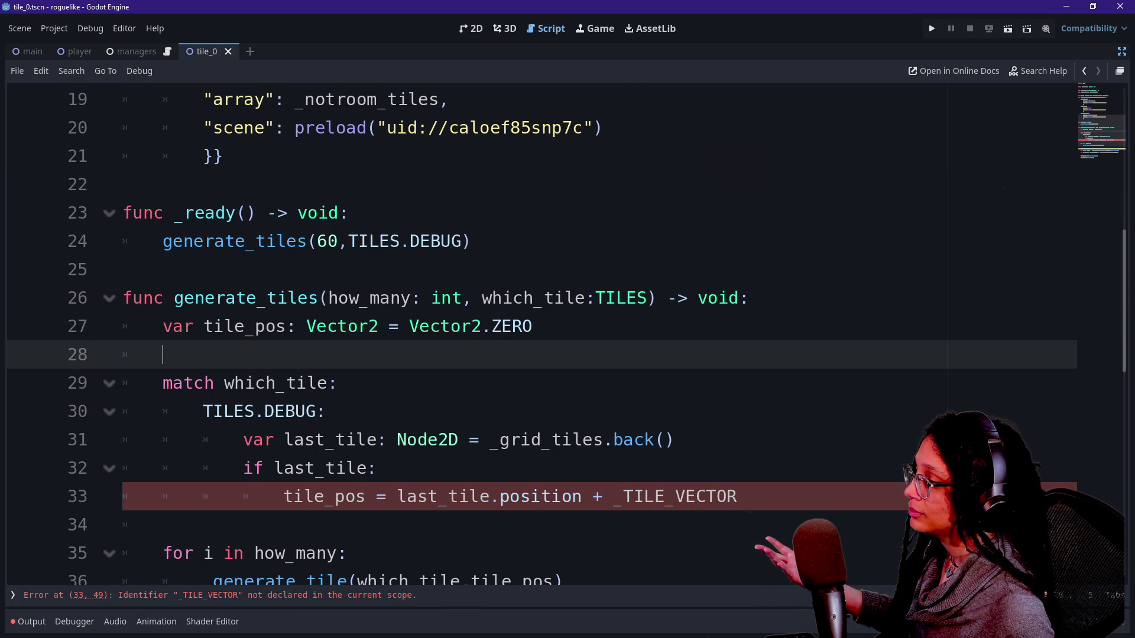
Add if _grid_tiles.size() < _TILE_SIZE on a new line under TILES.DEBUG
{"action": "left_click", "coordinate": [325, 411]}
{"action": "key", "text": "Return"}
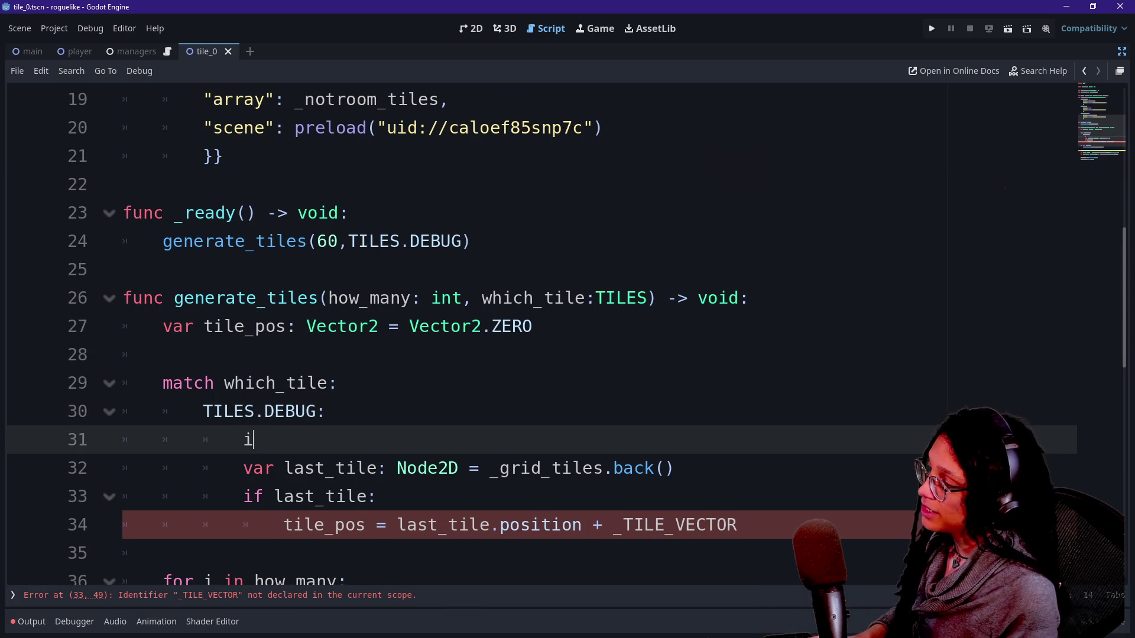
{"action": "type", "text": "ifg"}
{"action": "key", "text": "BackSpace"}
{"action": "type", "text": "_gr"}
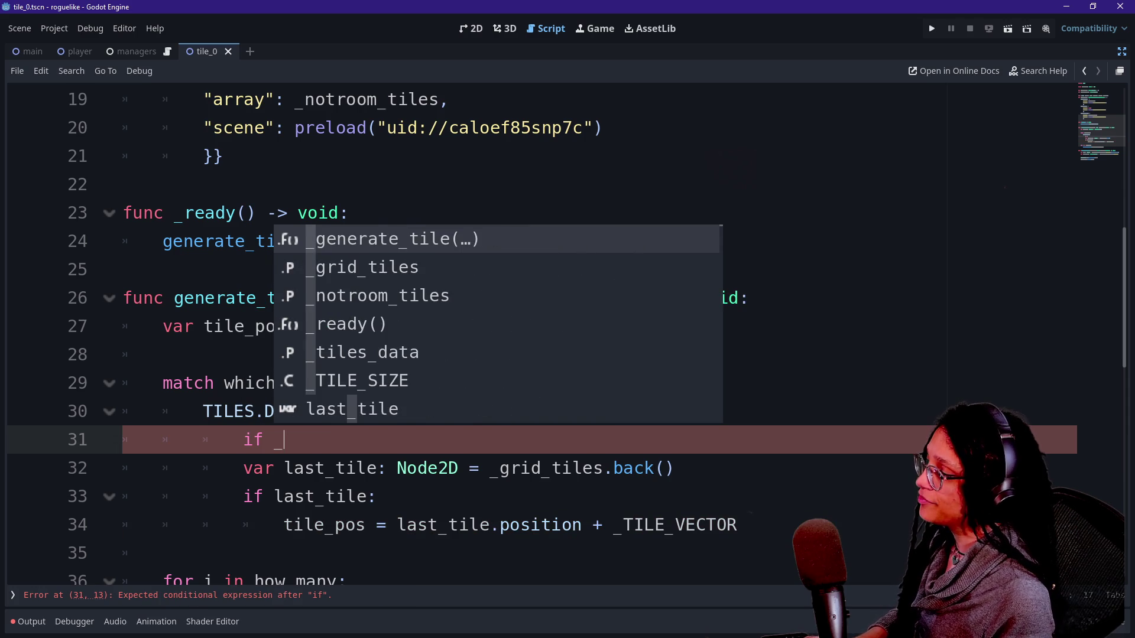
{"action": "key", "text": "Return"}
{"action": "type", "text": ".size"}
{"action": "key", "text": "Return"}
{"action": "type", "text": "< _"}
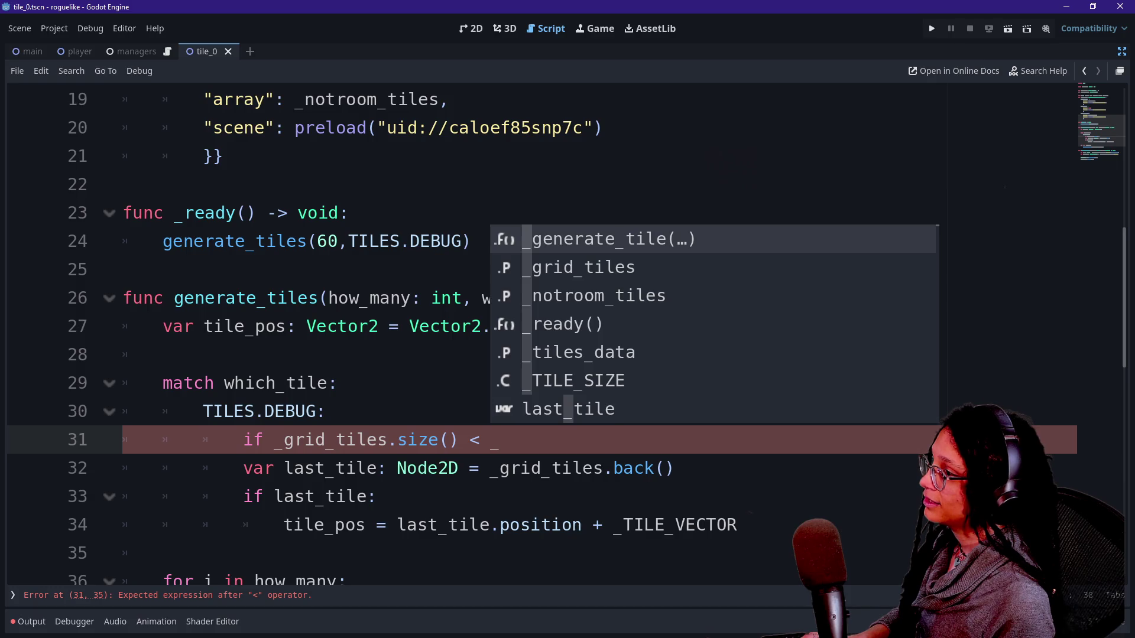
{"action": "type", "text": "TILE"}
{"action": "key", "text": "Return"}
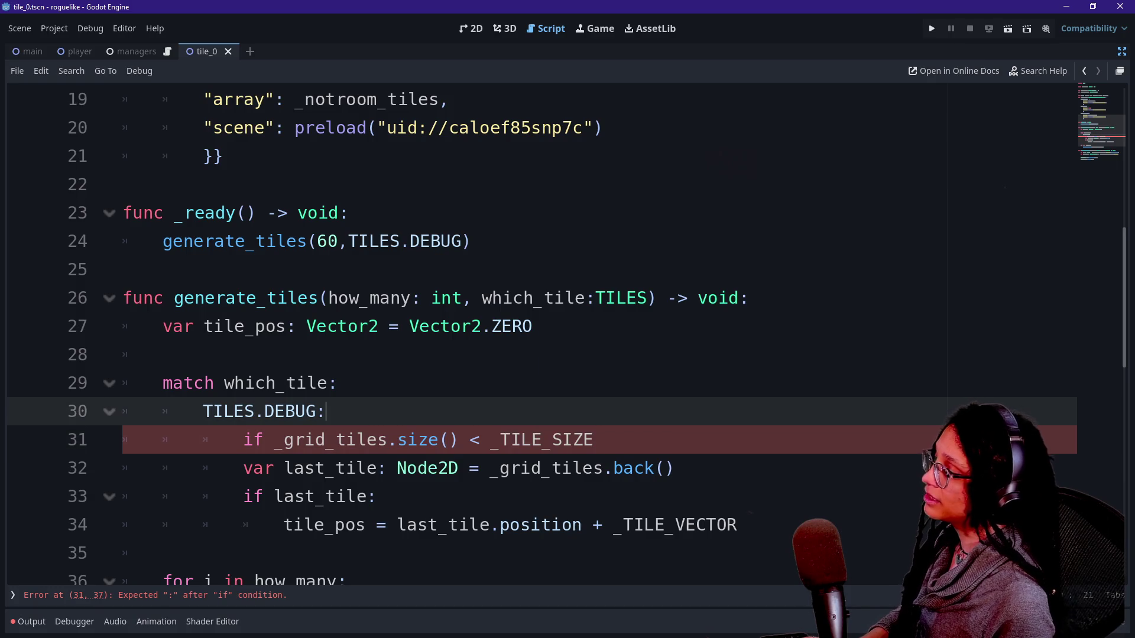
Check the _TILE_SIZE definition at the top, then return to the size comparison
{"action": "scroll", "coordinate": [532, 331], "scroll_direction": "up", "scroll_amount": 6}
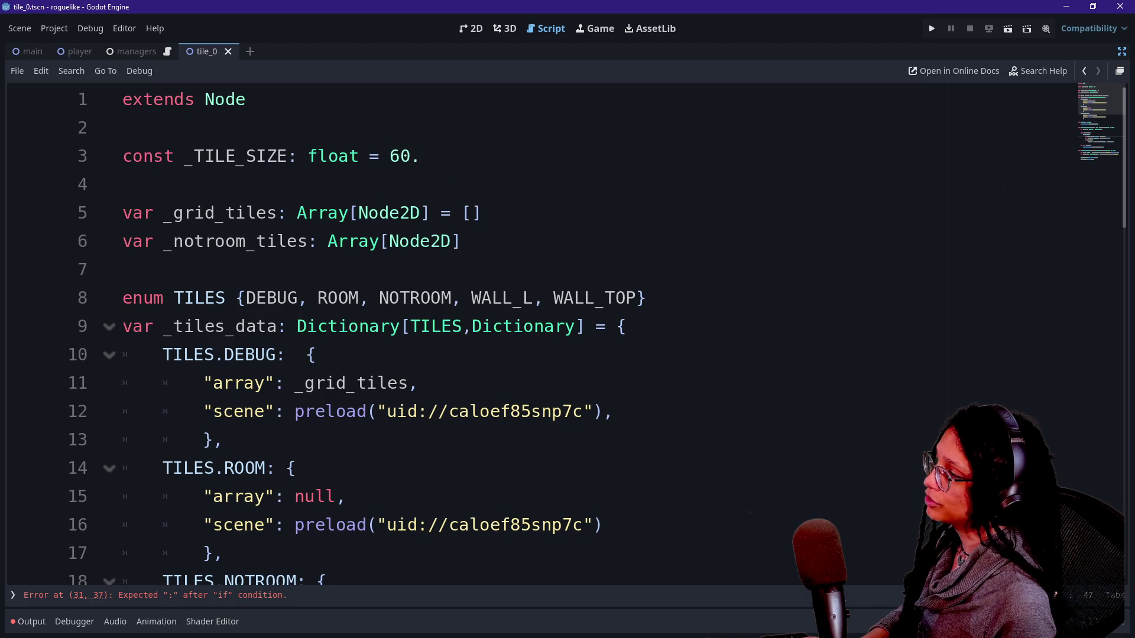
{"action": "left_click", "coordinate": [421, 156]}
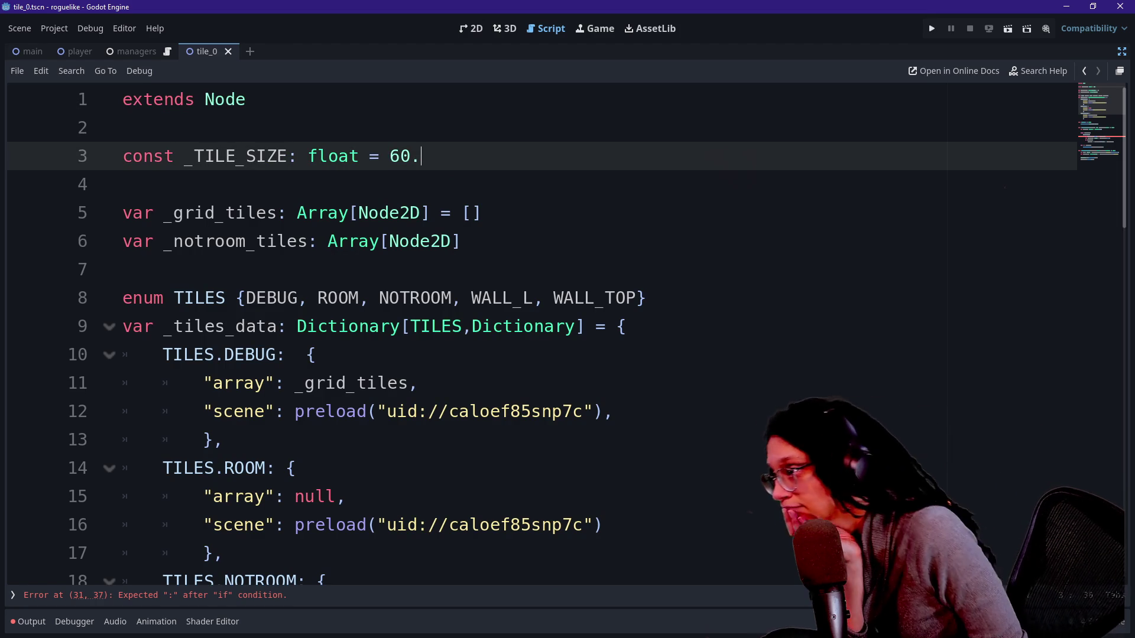
{"action": "scroll", "coordinate": [532, 331], "scroll_direction": "down", "scroll_amount": 6}
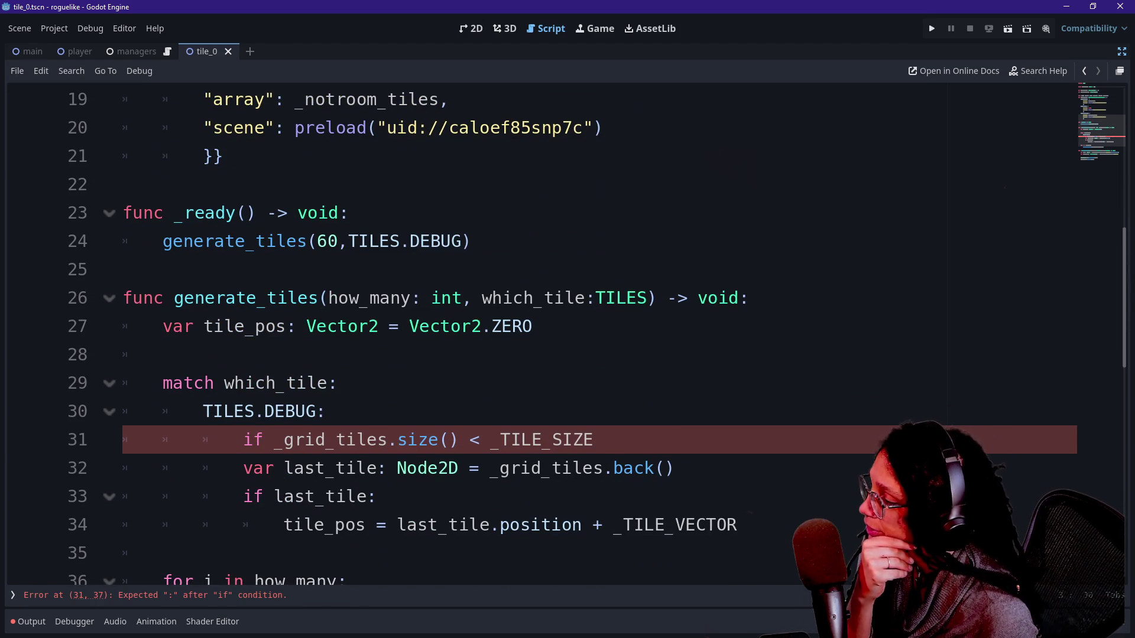
{"action": "left_click", "coordinate": [480, 440]}
{"action": "mouse_move", "coordinate": [567, 439]}
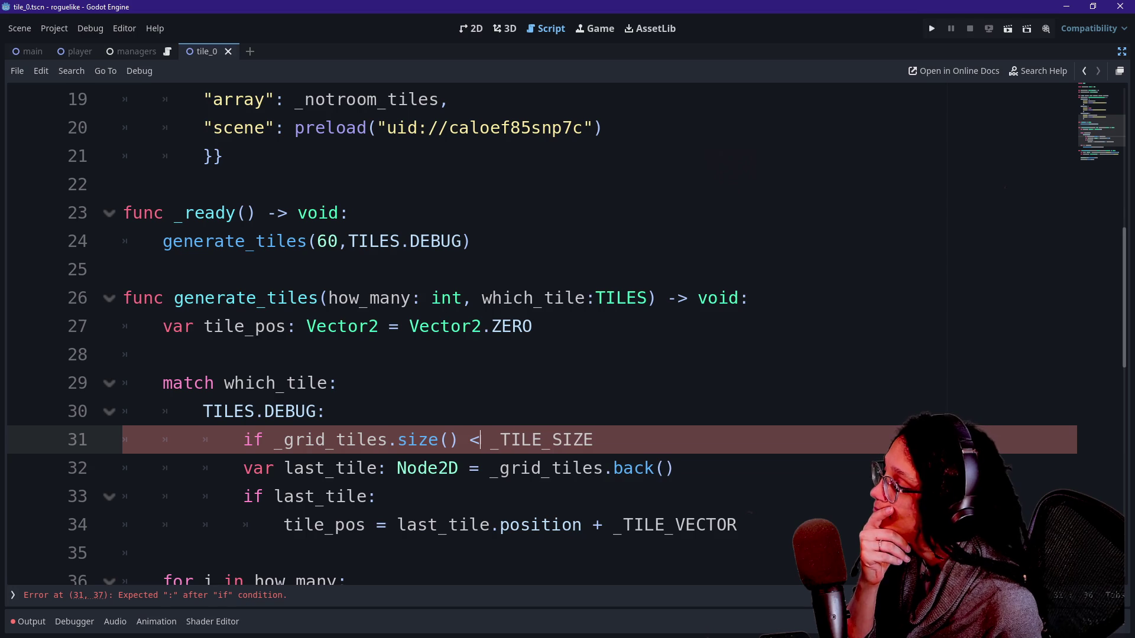
{"action": "type", "text": "="}
{"action": "key", "text": "BackSpace"}
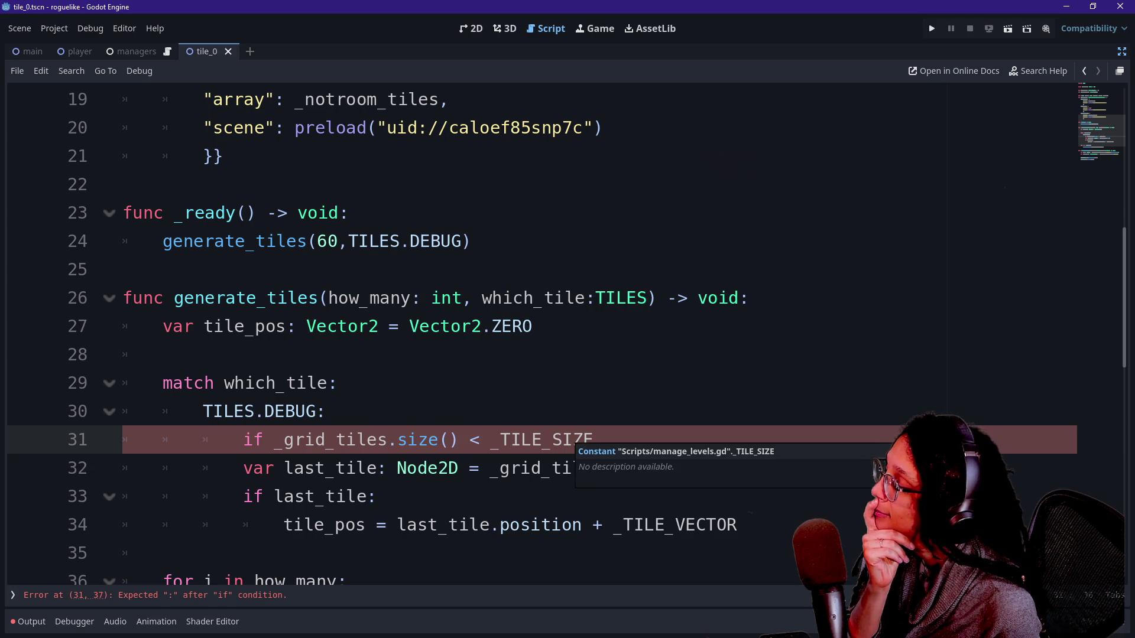
{"action": "left_click", "coordinate": [338, 383]}
{"action": "left_click", "coordinate": [594, 440]}
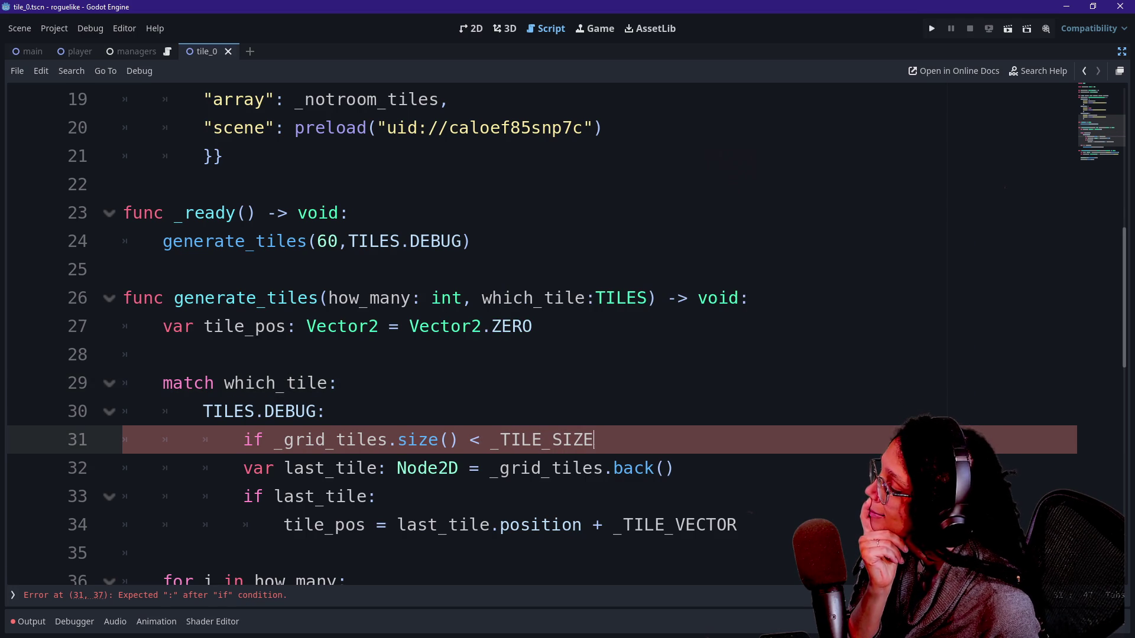
{"action": "mouse_move", "coordinate": [418, 440]}
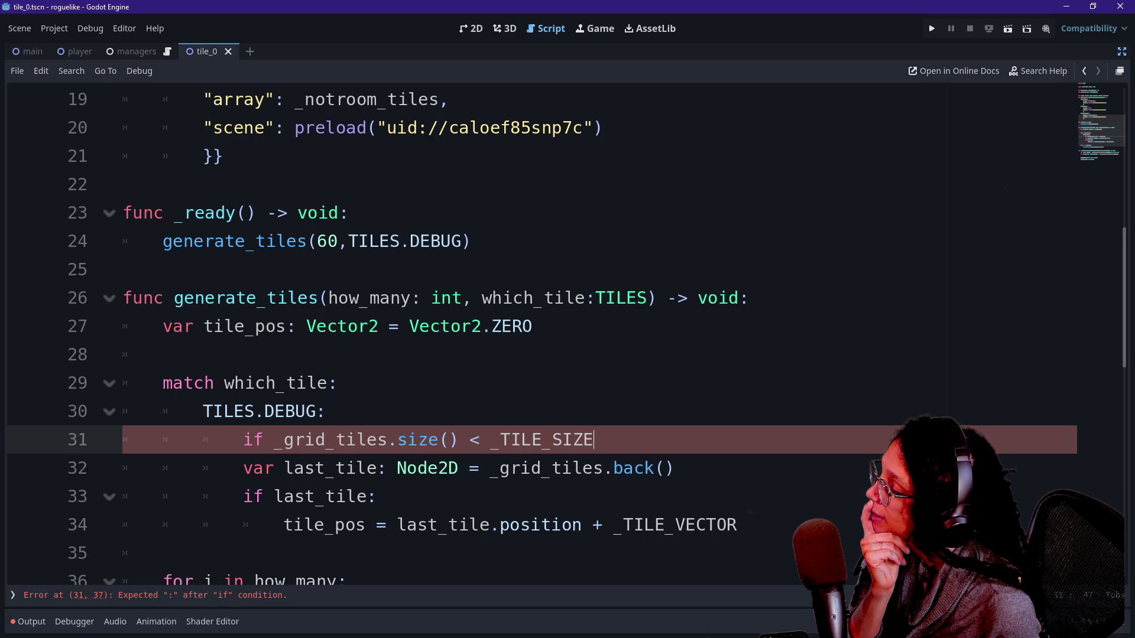
{"action": "scroll", "coordinate": [532, 331], "scroll_direction": "up", "scroll_amount": 6}
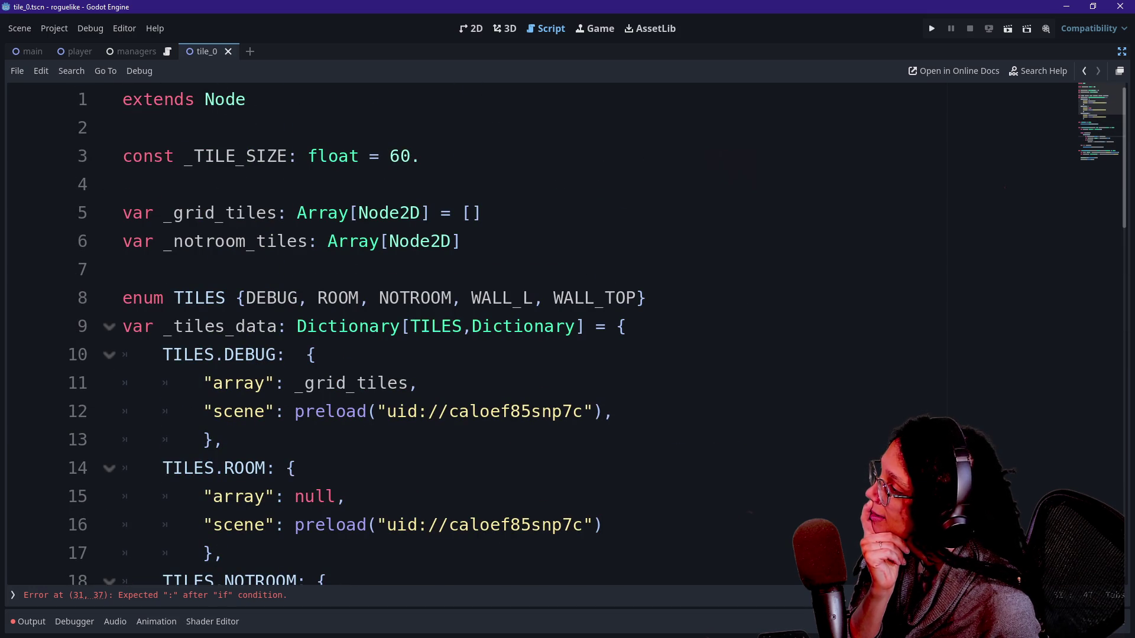
{"action": "left_click", "coordinate": [421, 156]}
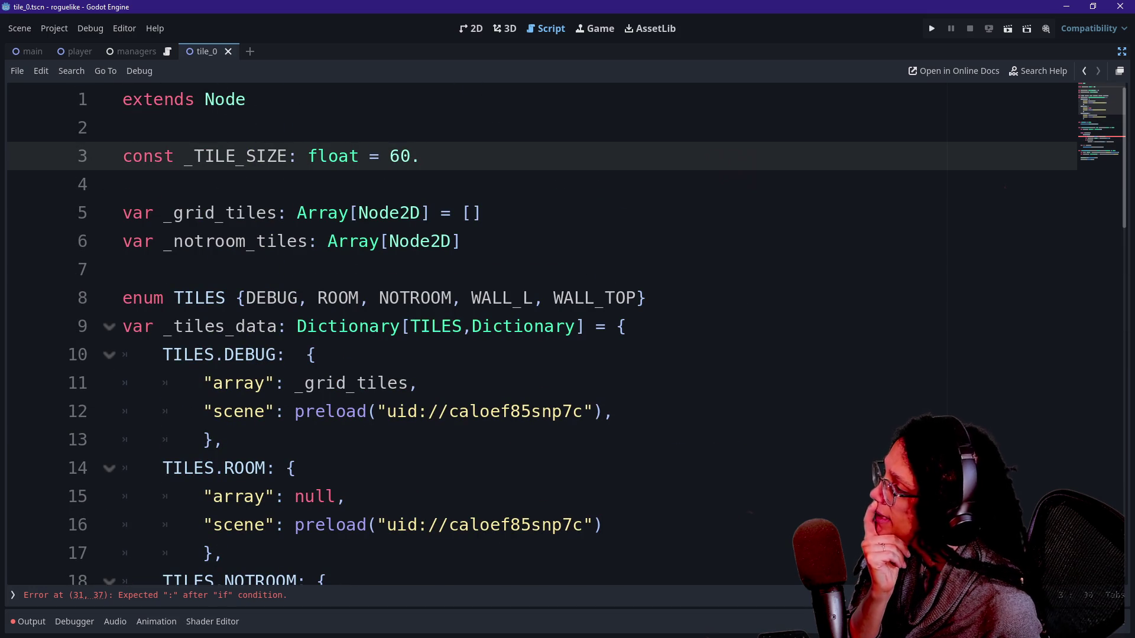
{"action": "left_click_drag", "start_coordinate": [278, 156], "coordinate": [421, 156]}
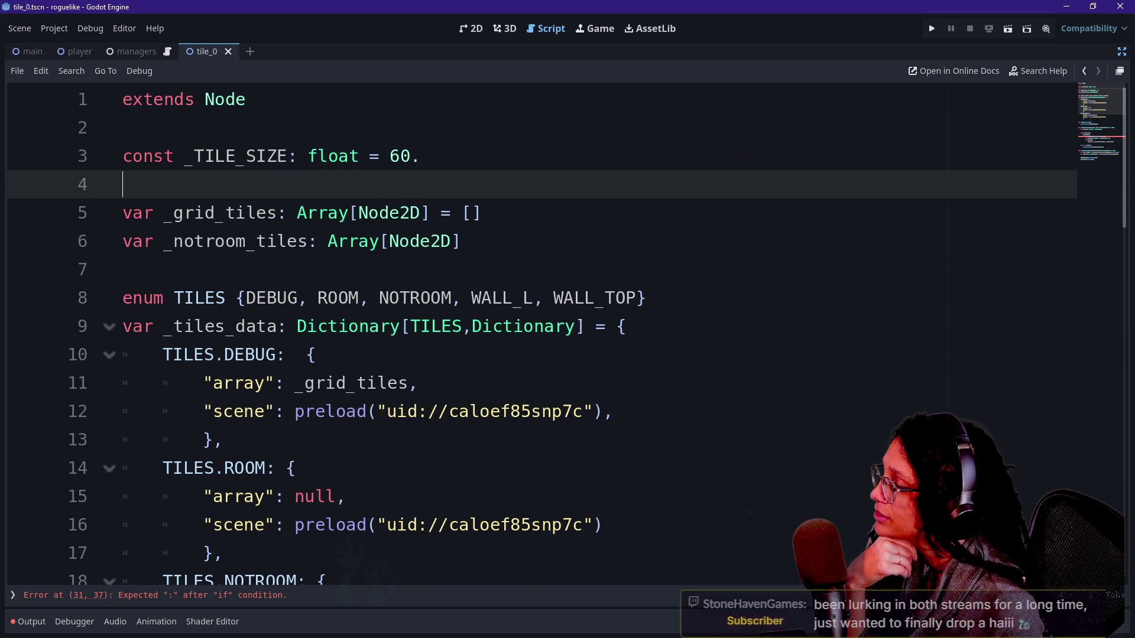
{"action": "left_click", "coordinate": [421, 156]}
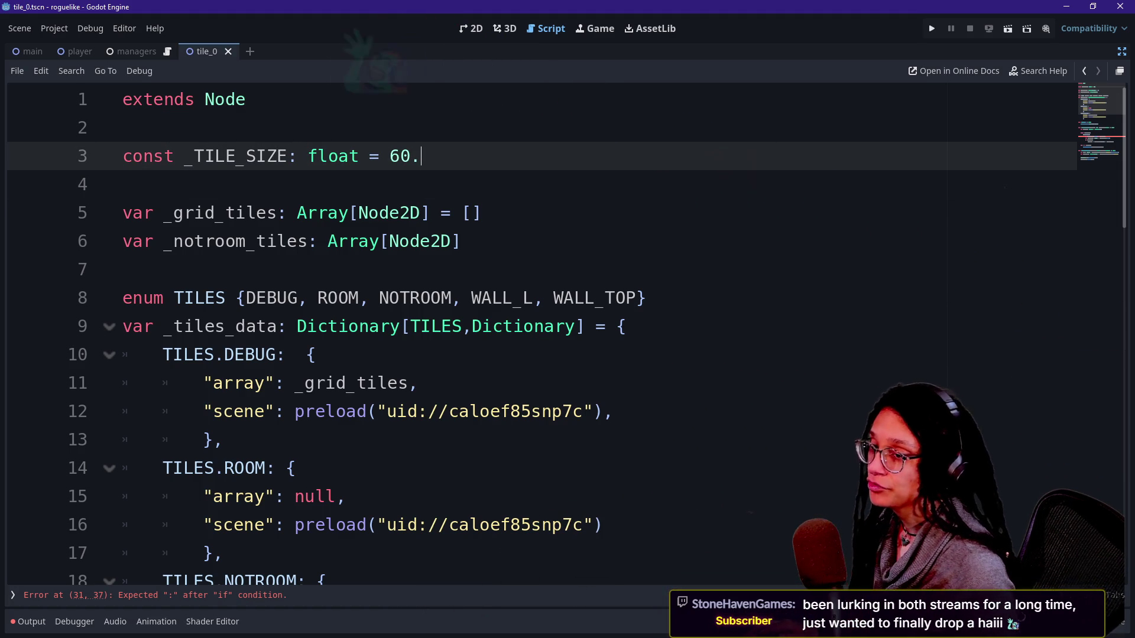
{"action": "key", "text": "alt+Tab"}
{"action": "mouse_move", "coordinate": [941, 285]}
{"action": "left_mouse_down"}
{"action": "mouse_move", "coordinate": [427, 112]}
{"action": "mouse_move", "coordinate": [365, 71]}
{"action": "left_mouse_up"}
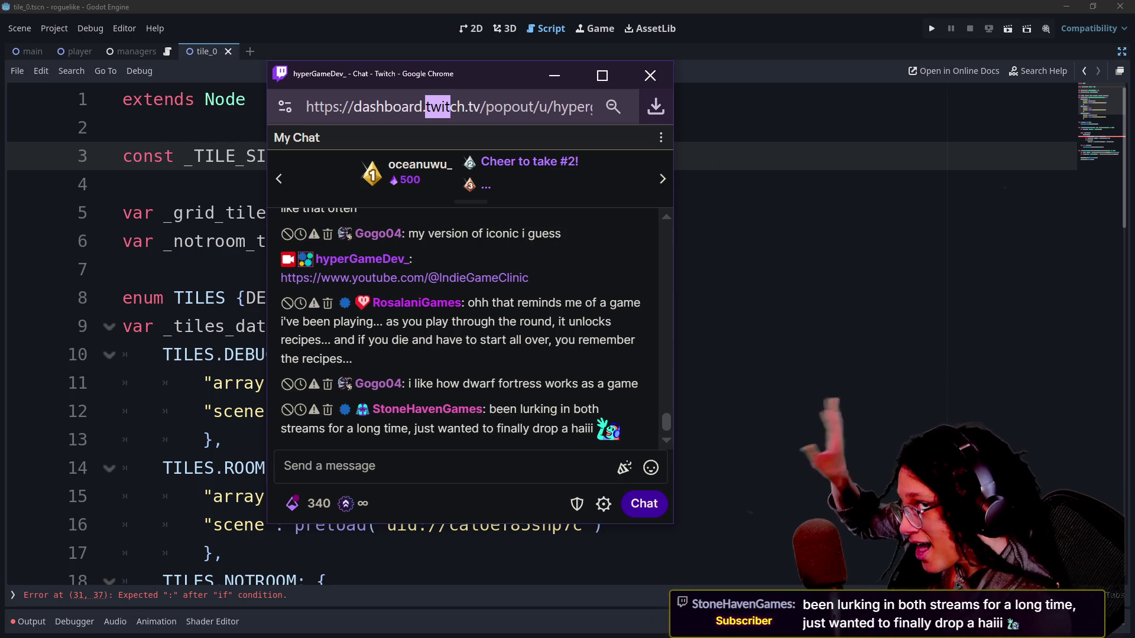
{"action": "left_click", "coordinate": [828, 213]}
{"action": "key", "text": "alt+Tab"}
{"action": "mouse_move", "coordinate": [464, 83]}
{"action": "left_mouse_down"}
{"action": "mouse_move", "coordinate": [822, 164]}
{"action": "mouse_move", "coordinate": [1134, 177]}
{"action": "left_mouse_up"}
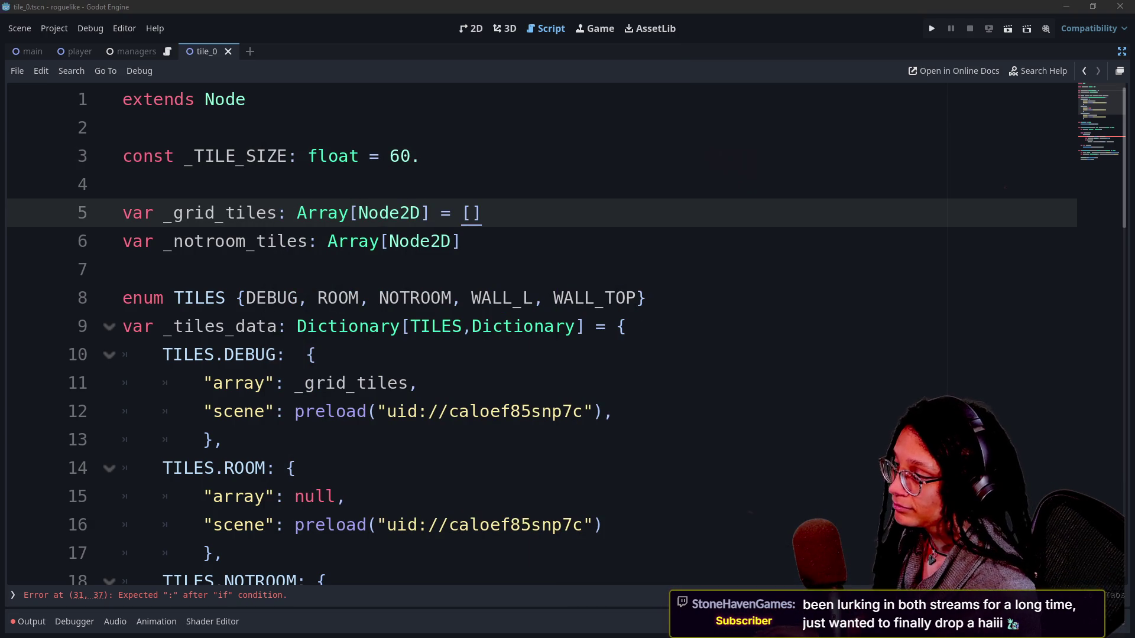
{"action": "key", "text": "Down"}
{"action": "key", "text": "Down"}
{"action": "key", "text": "Down"}
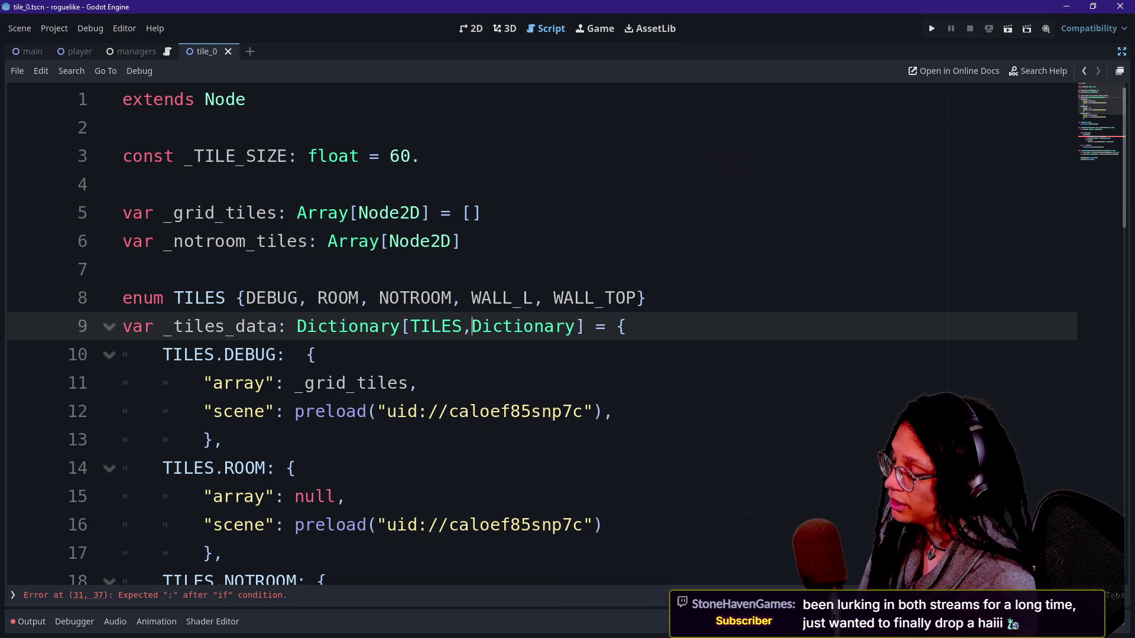
{"action": "key", "text": "Down"}
{"action": "key", "text": "Down"}
{"action": "key", "text": "Down"}
{"action": "scroll", "coordinate": [533, 331], "scroll_direction": "down", "scroll_amount": 1}
{"action": "key", "text": "Up"}
{"action": "key", "text": "Down"}
{"action": "key", "text": "Down"}
{"action": "key", "text": "Down"}
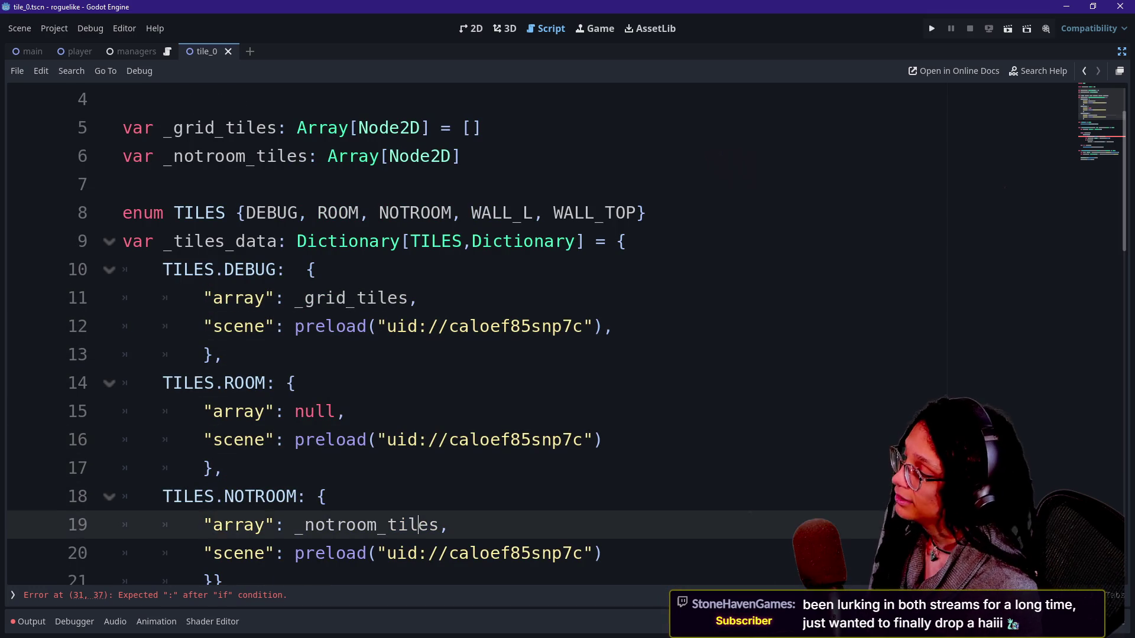
{"action": "key", "text": "Down"}
{"action": "key", "text": "Down"}
{"action": "key", "text": "Down"}
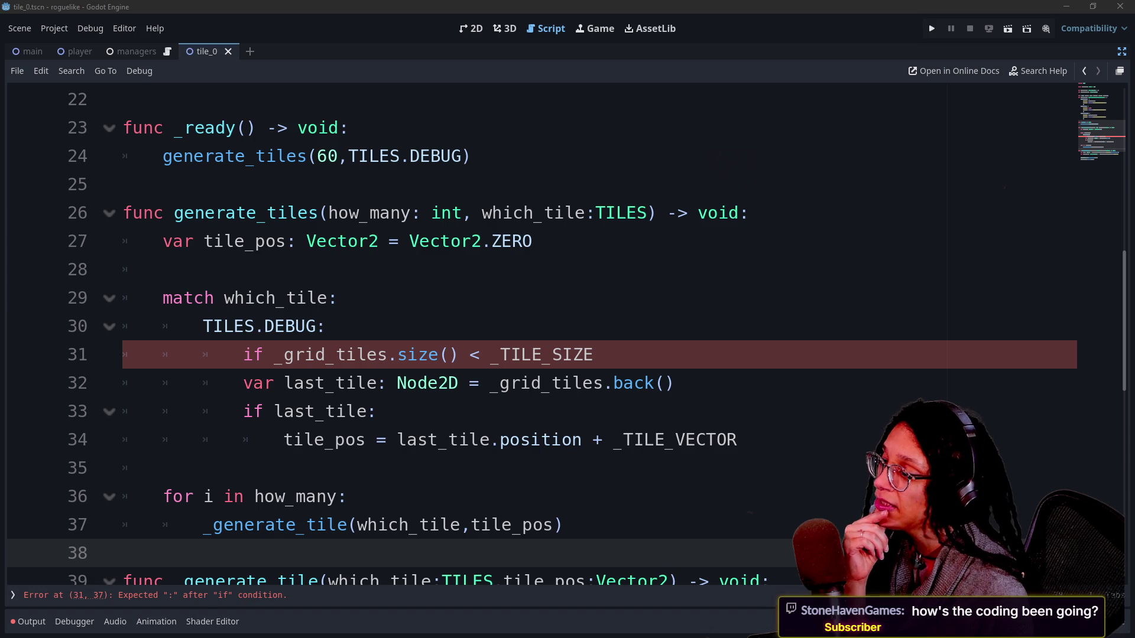
{"action": "left_click", "coordinate": [339, 298]}
{"action": "key", "text": "Down"}
{"action": "key", "text": "Down"}
{"action": "key", "text": "Down"}
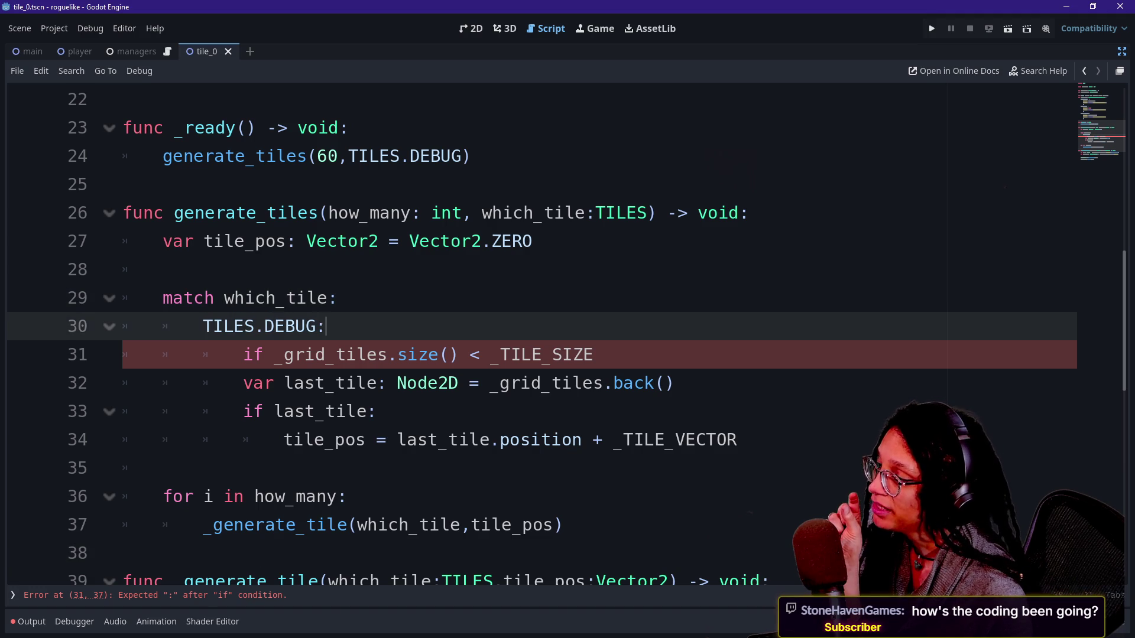
{"action": "key", "text": "Up"}
{"action": "key", "text": "Up"}
{"action": "key", "text": "Up"}
{"action": "key", "text": "Up"}
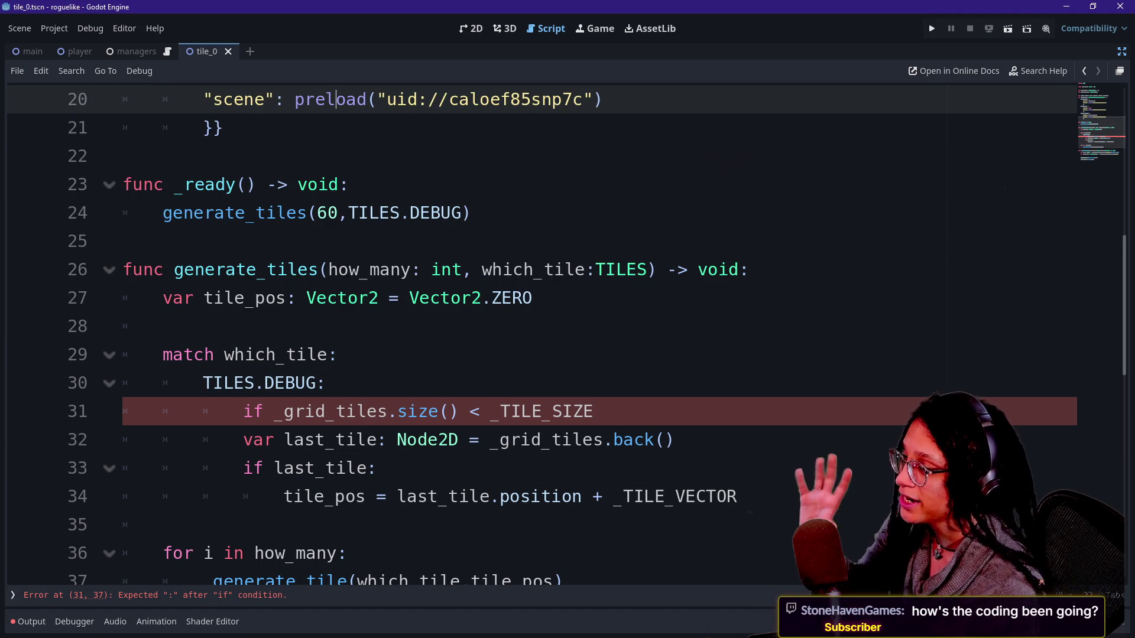
{"action": "left_click", "coordinate": [163, 326]}
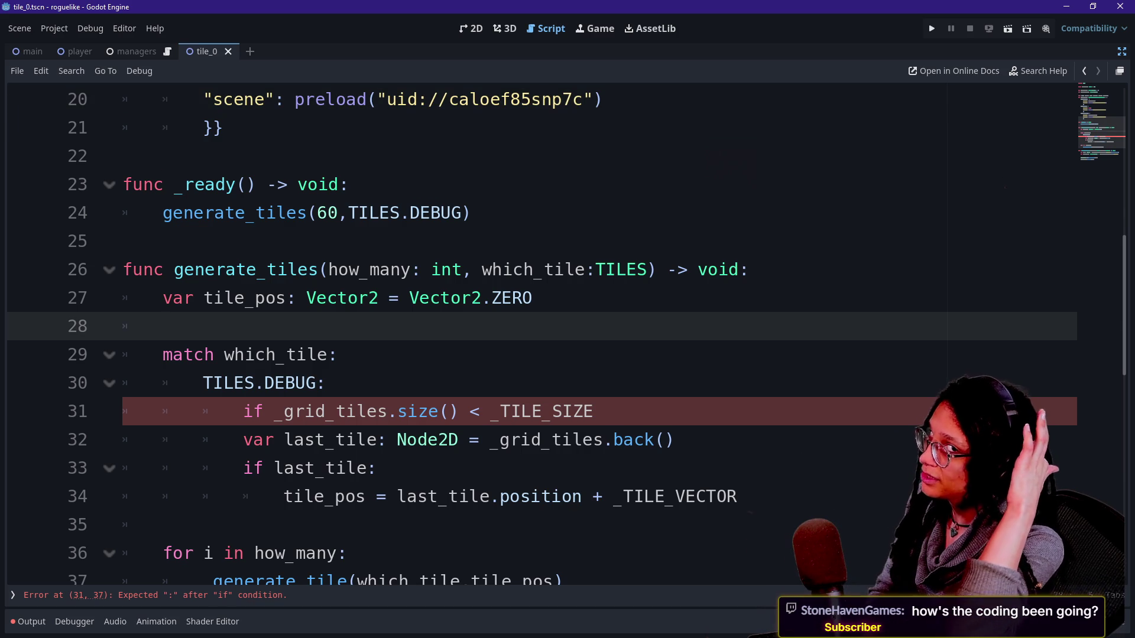
{"action": "left_click", "coordinate": [346, 553]}
{"action": "left_click", "coordinate": [326, 383]}
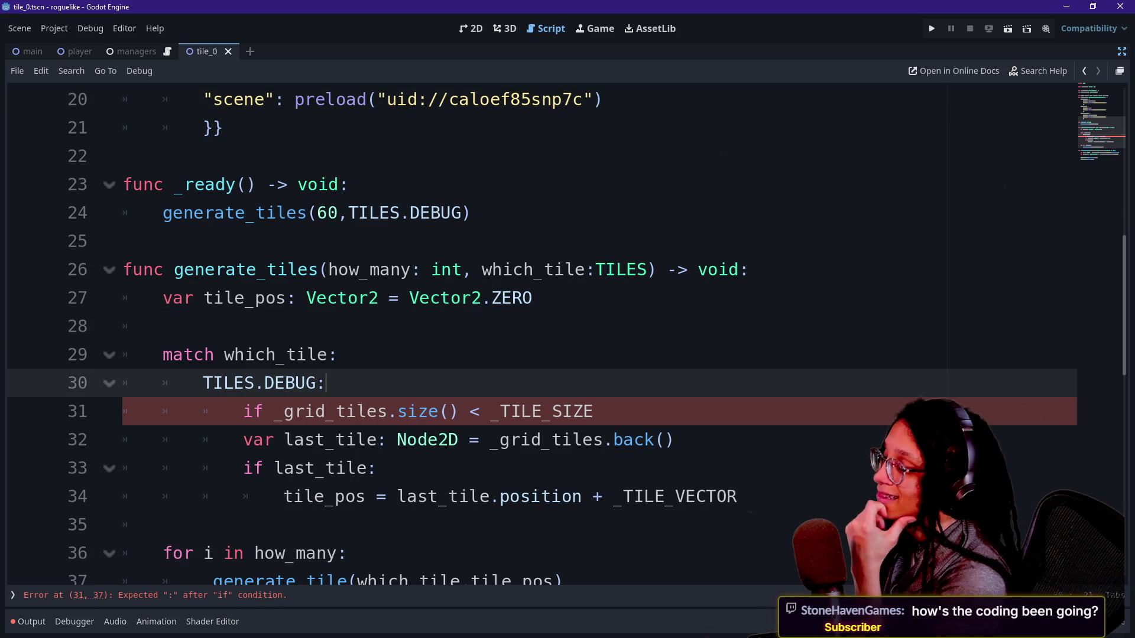
{"action": "left_click", "coordinate": [162, 326]}
{"action": "key", "text": "Down"}
{"action": "key", "text": "Down"}
{"action": "key", "text": "Down"}
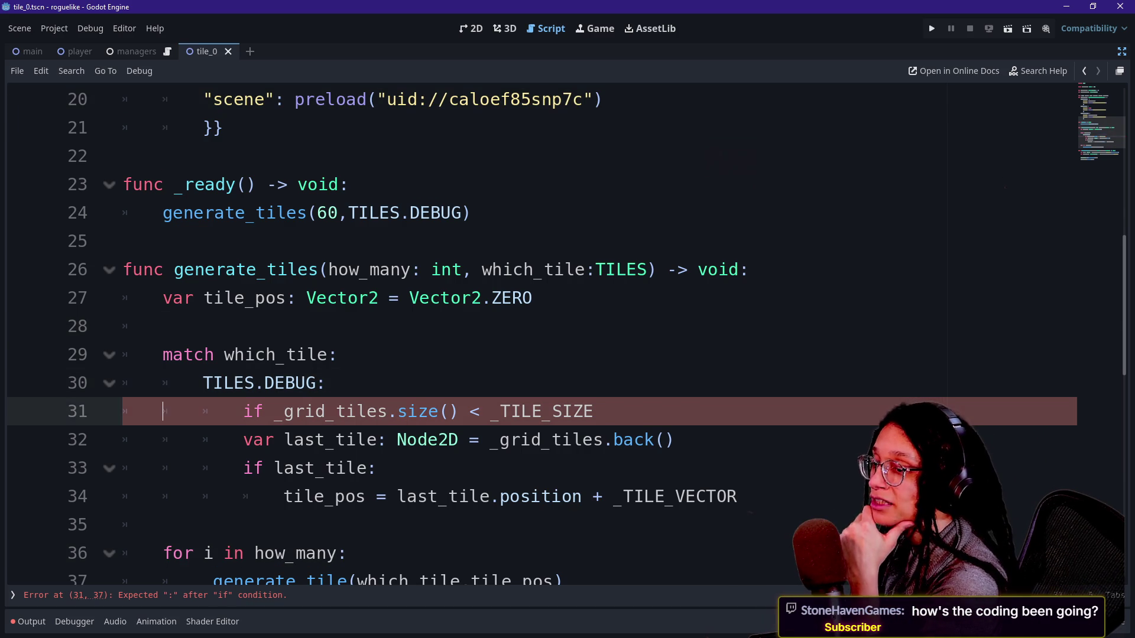
{"action": "key", "text": "Up"}
{"action": "key", "text": "Up"}
{"action": "key", "text": "Up"}
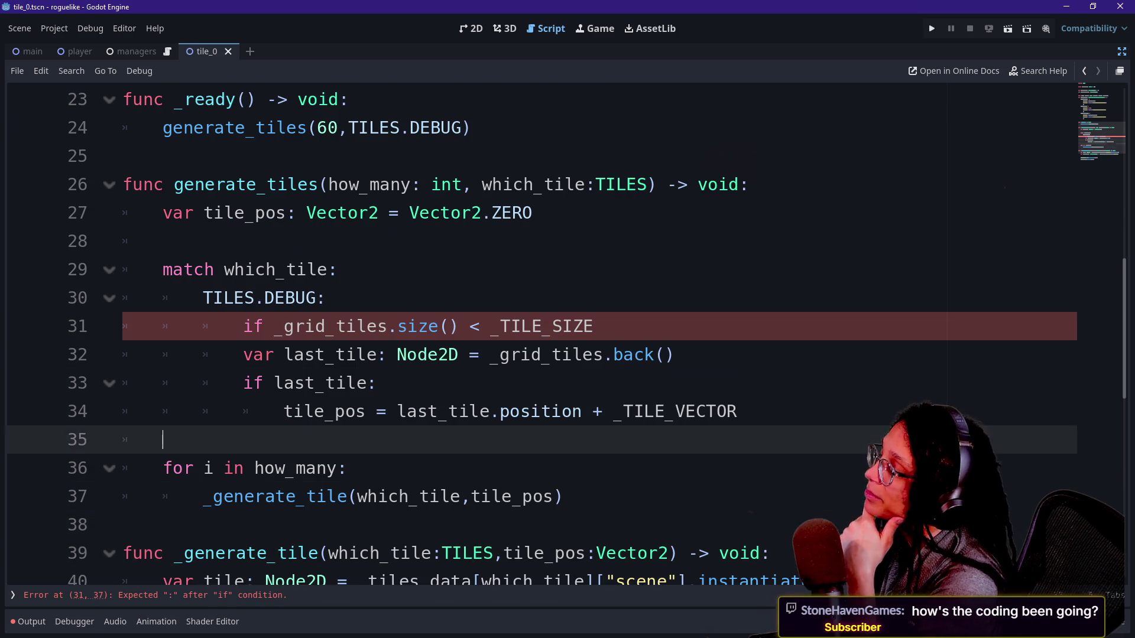
{"action": "key", "text": "Down"}
{"action": "left_click", "coordinate": [163, 327]}
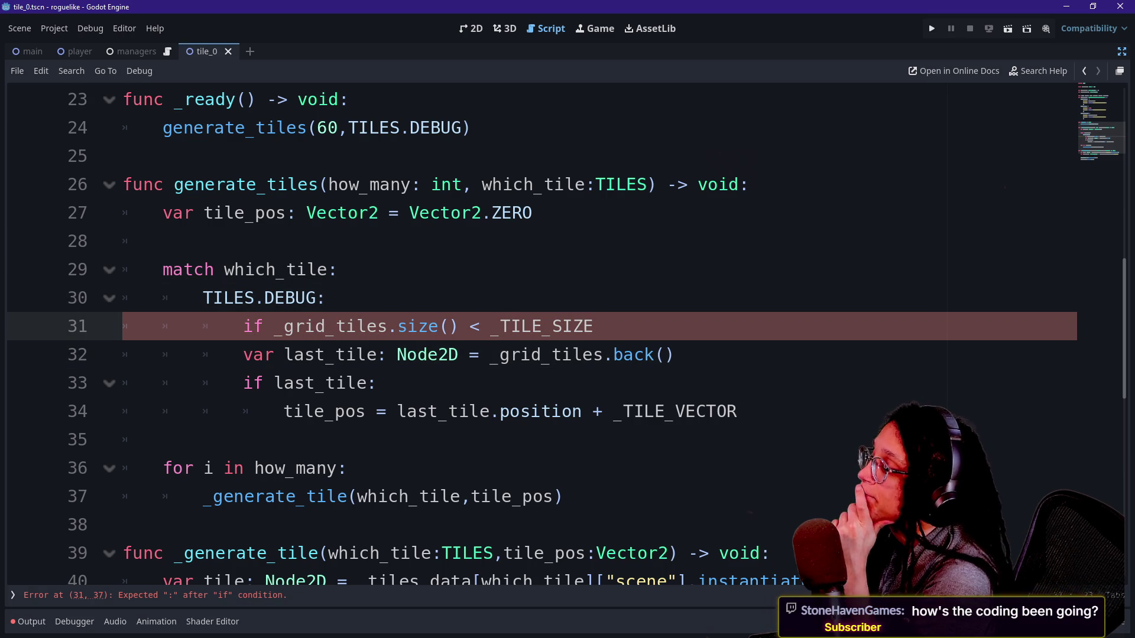
{"action": "key", "text": "Up"}
{"action": "key", "text": "Up"}
{"action": "key", "text": "Up"}
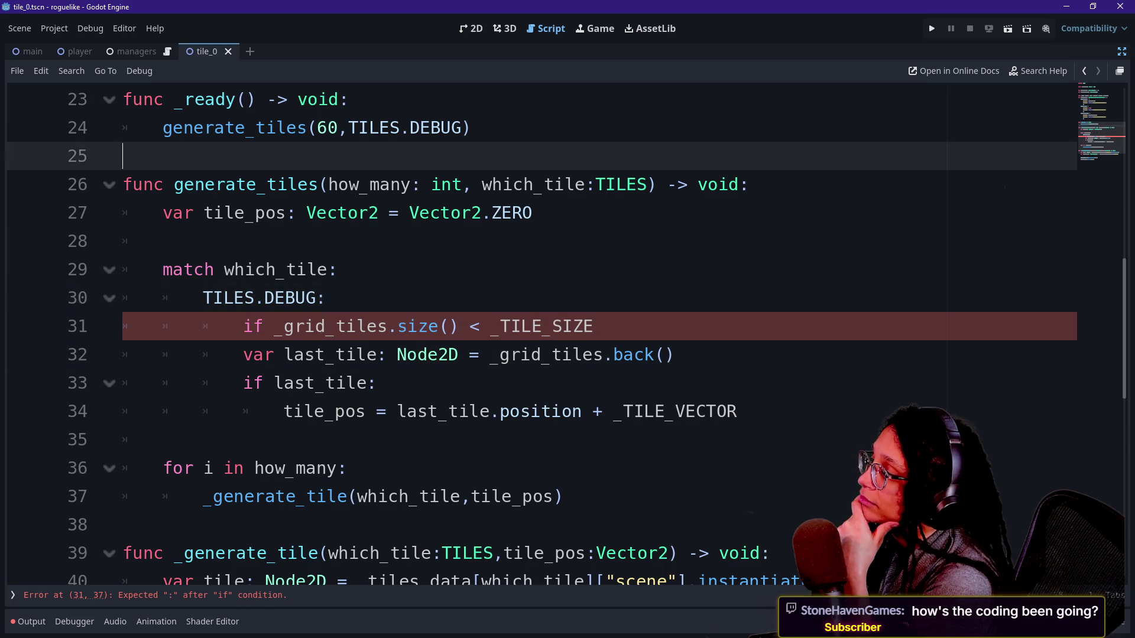
{"action": "key", "text": "Up"}
{"action": "key", "text": "Up"}
{"action": "key", "text": "Up"}
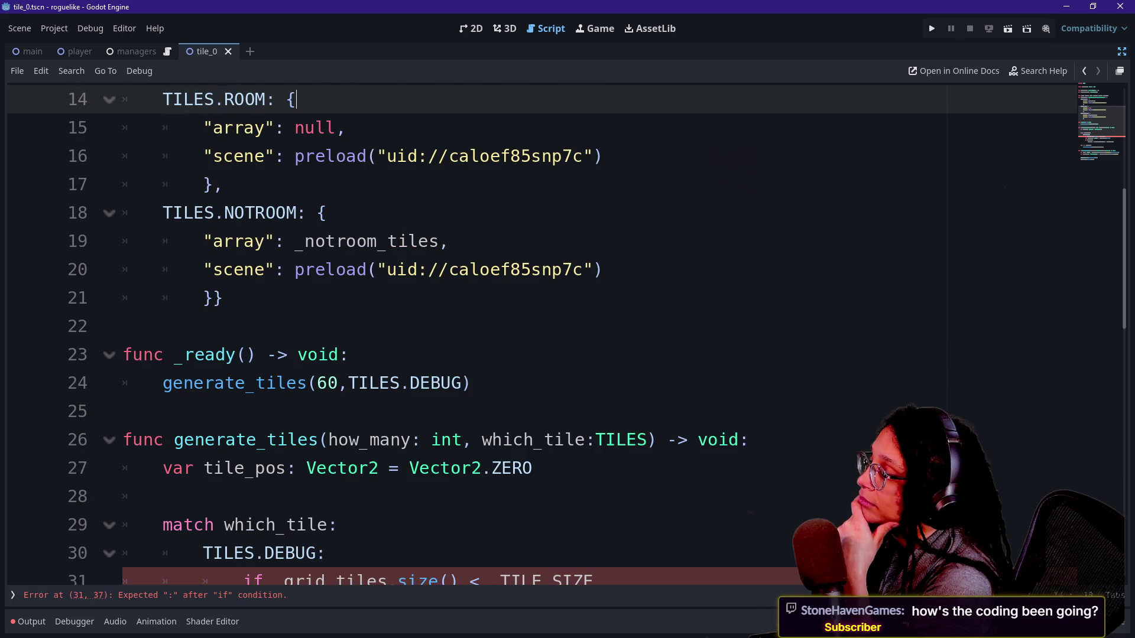
{"action": "key", "text": "Up"}
{"action": "key", "text": "Up"}
{"action": "key", "text": "Up"}
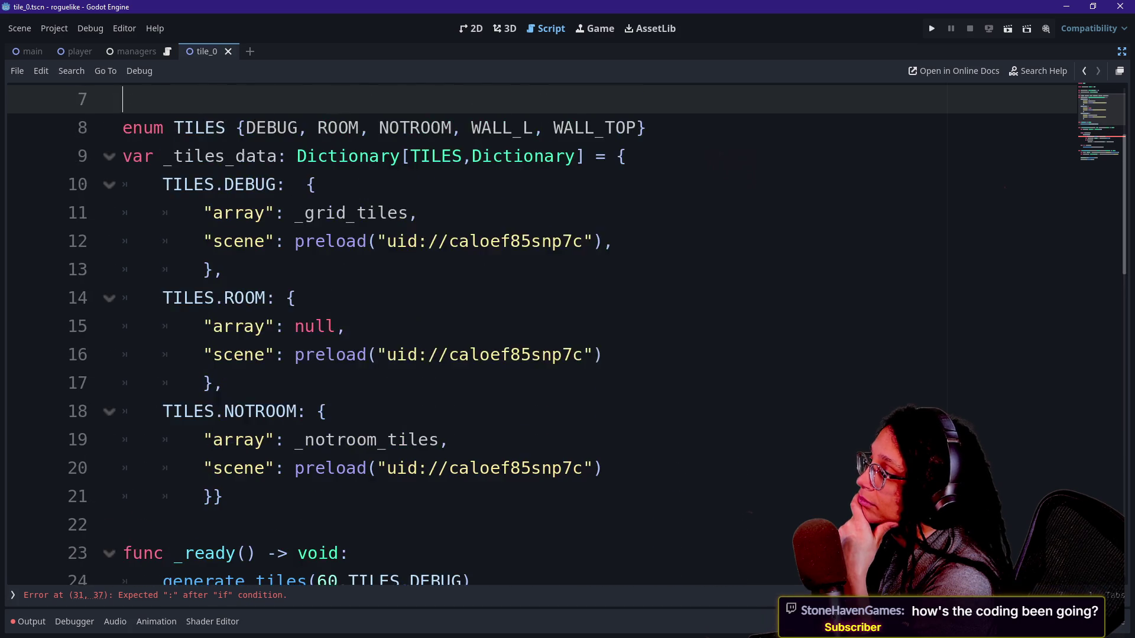
{"action": "key", "text": "Down"}
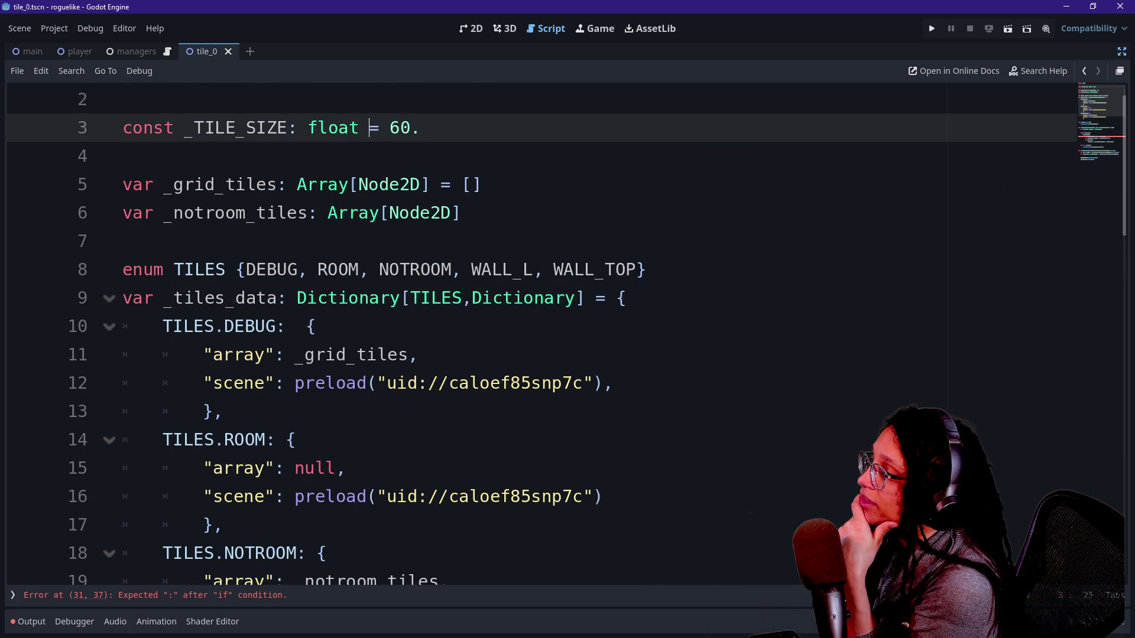
Change the _TILE_SIZE constant's type from float to int on line 3
{"action": "key", "text": "BackSpace"}
{"action": "key", "text": "BackSpace"}
{"action": "key", "text": "BackSpace"}
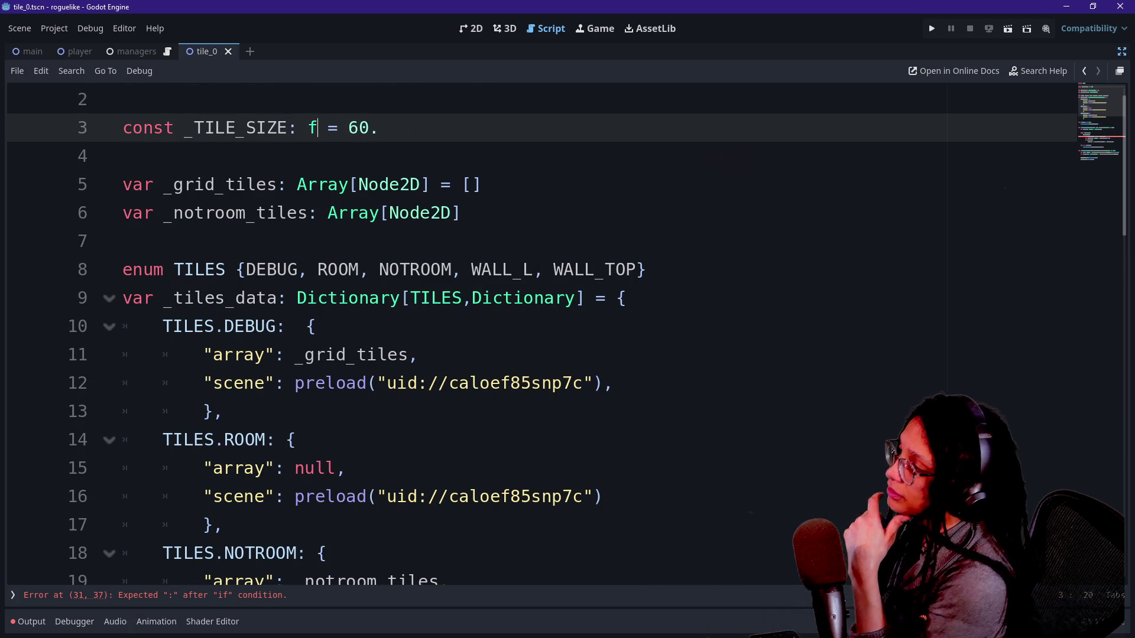
{"action": "type", "text": "int"}
{"action": "key", "text": "Right"}
{"action": "key", "text": "Right"}
{"action": "key", "text": "Right"}
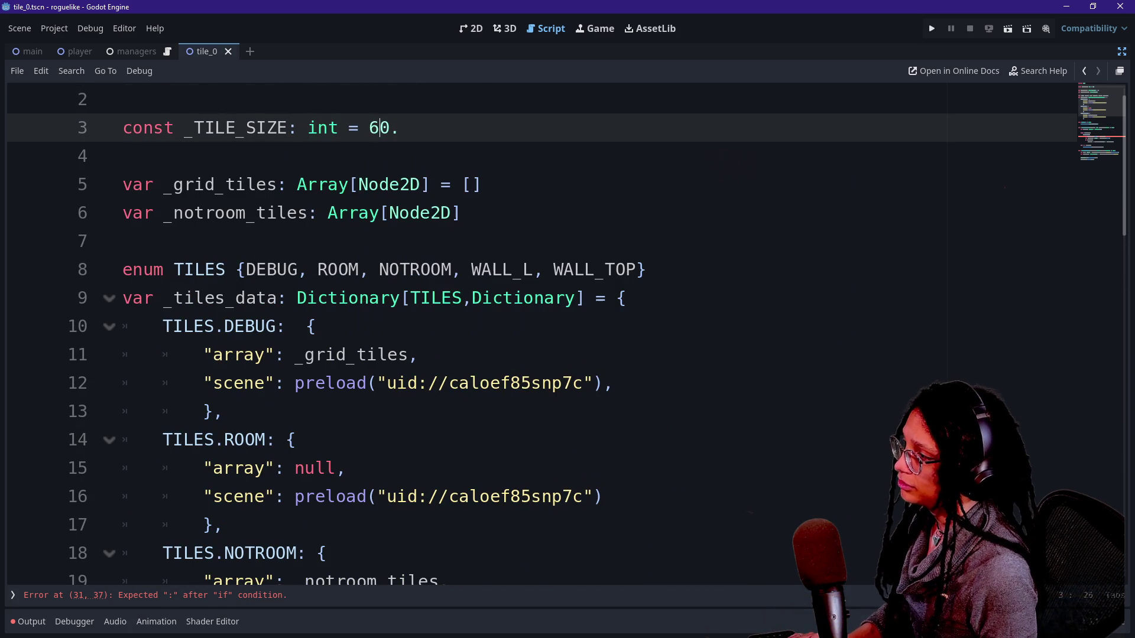
Replace the literal 60 with _TILE_SIZE in the generate_tiles call in _ready
{"action": "scroll", "coordinate": [566, 333], "scroll_direction": "down", "scroll_amount": 2}
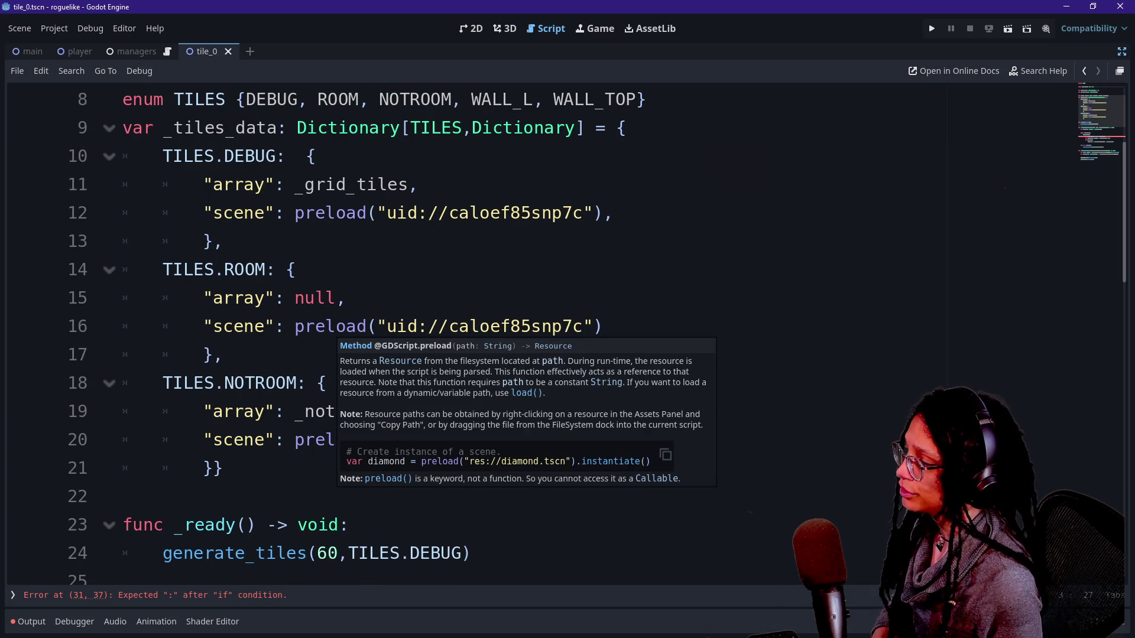
{"action": "left_click", "coordinate": [339, 554]}
{"action": "key", "text": "BackSpace"}
{"action": "key", "text": "BackSpace"}
{"action": "type", "text": "_TILE_SIZE"}
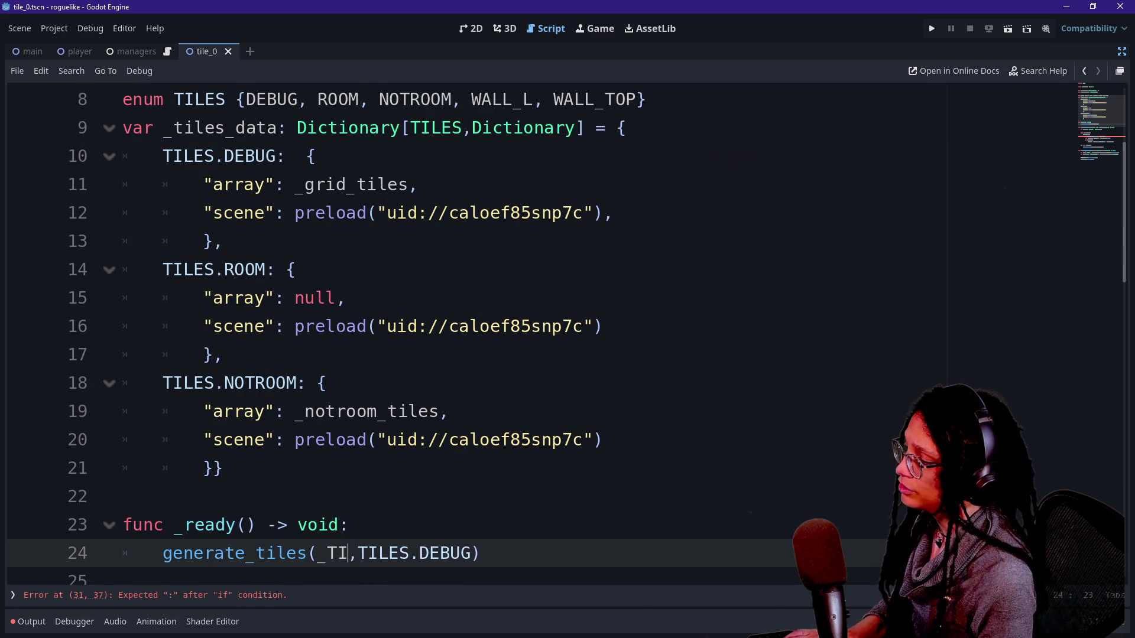
Remove the stray double quote after _TILE_SIZE on the size check line
{"action": "left_click", "coordinate": [204, 411]}
{"action": "scroll", "coordinate": [566, 333], "scroll_direction": "down", "scroll_amount": 5}
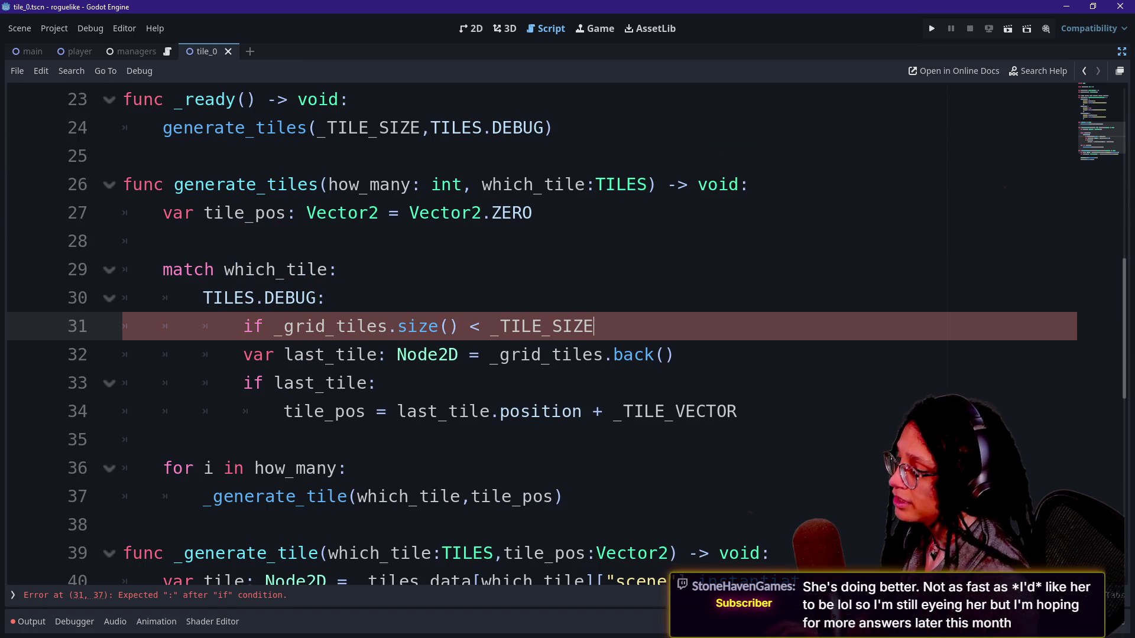
{"action": "type", "text": "\""}
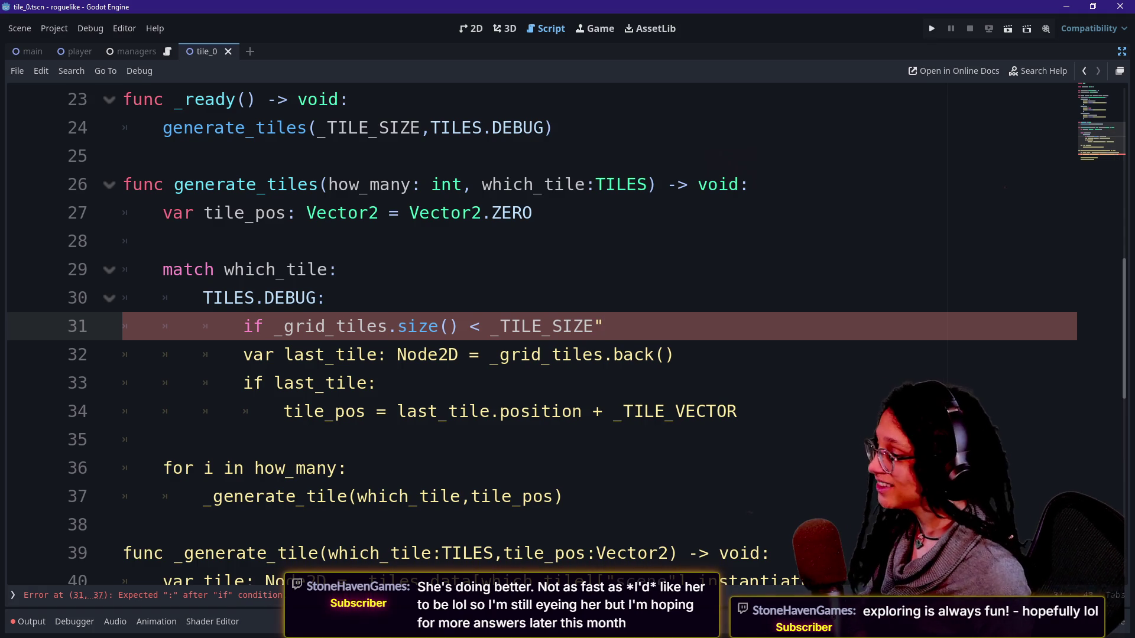
{"action": "key", "text": "Delete"}
Restore the merged line 32, delete the stray quote, and rework the comparison on line 31
{"action": "key", "text": "ctrl+z"}
{"action": "key", "text": "BackSpace"}
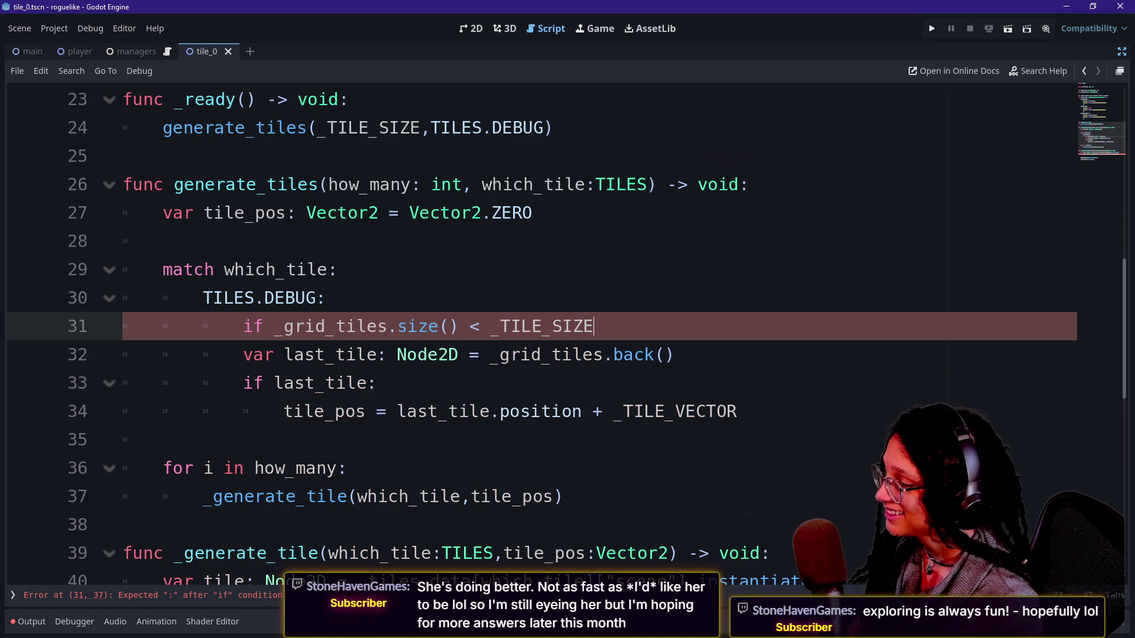
{"action": "type", "text": ":"}
{"action": "left_click", "coordinate": [501, 326]}
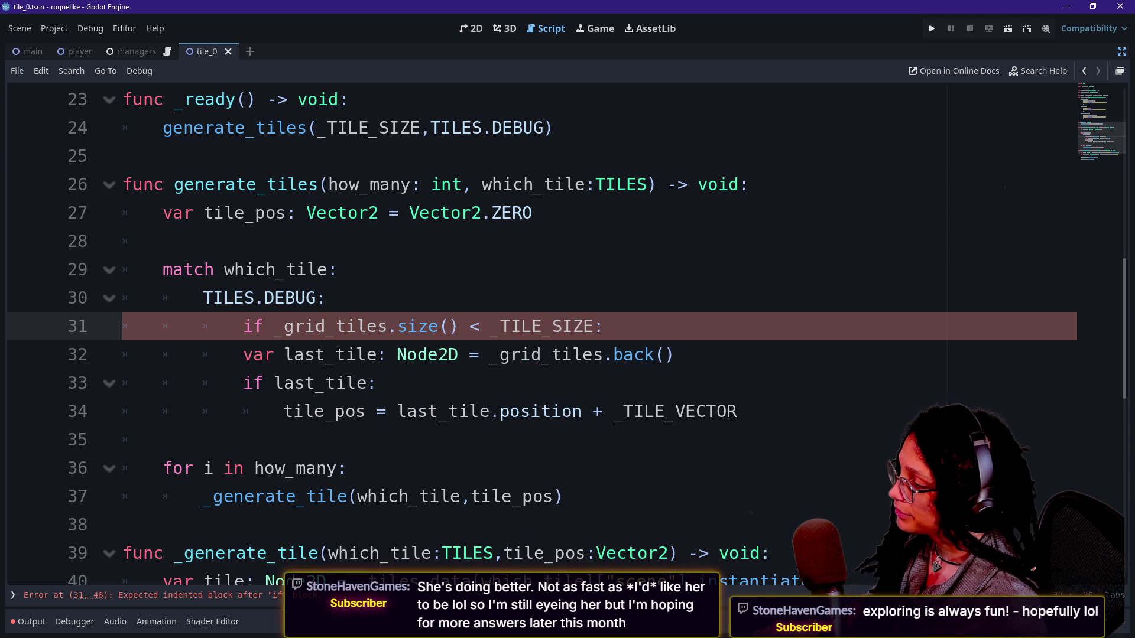
{"action": "type", "text": "="}
{"action": "key", "text": "BackSpace"}
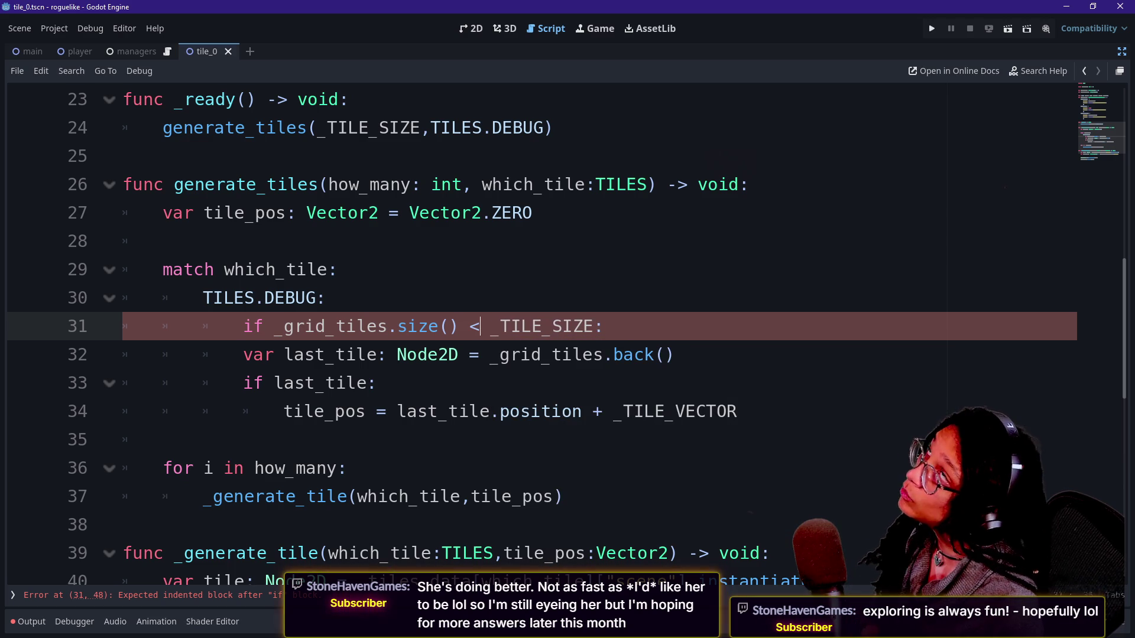
{"action": "type", "text": "="}
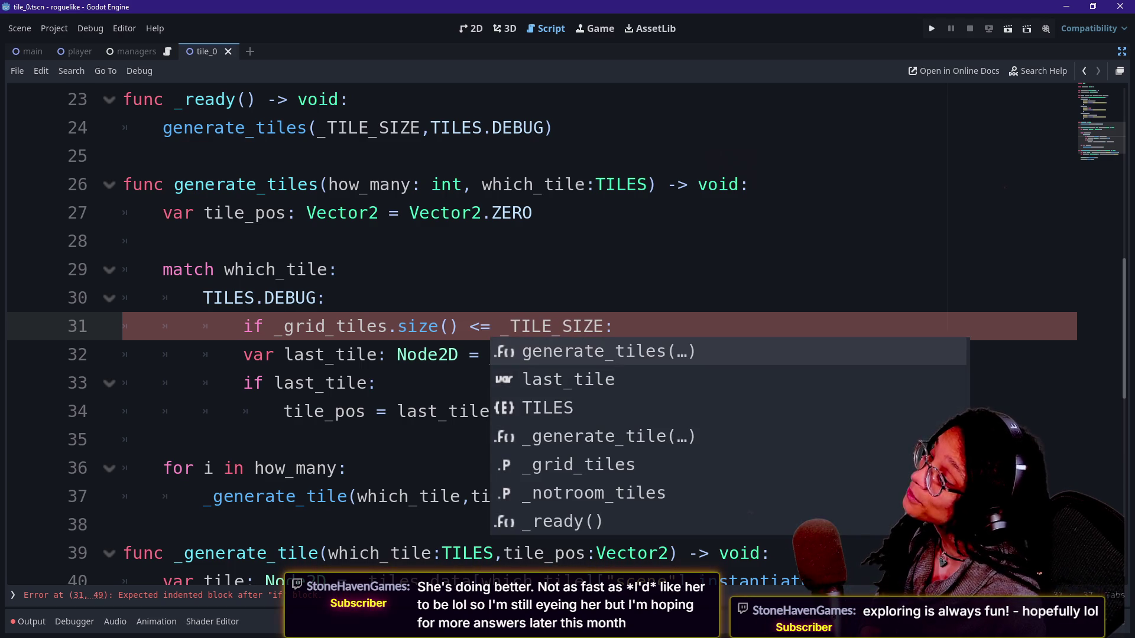
{"action": "left_click", "coordinate": [674, 355]}
{"action": "left_click", "coordinate": [357, 355]}
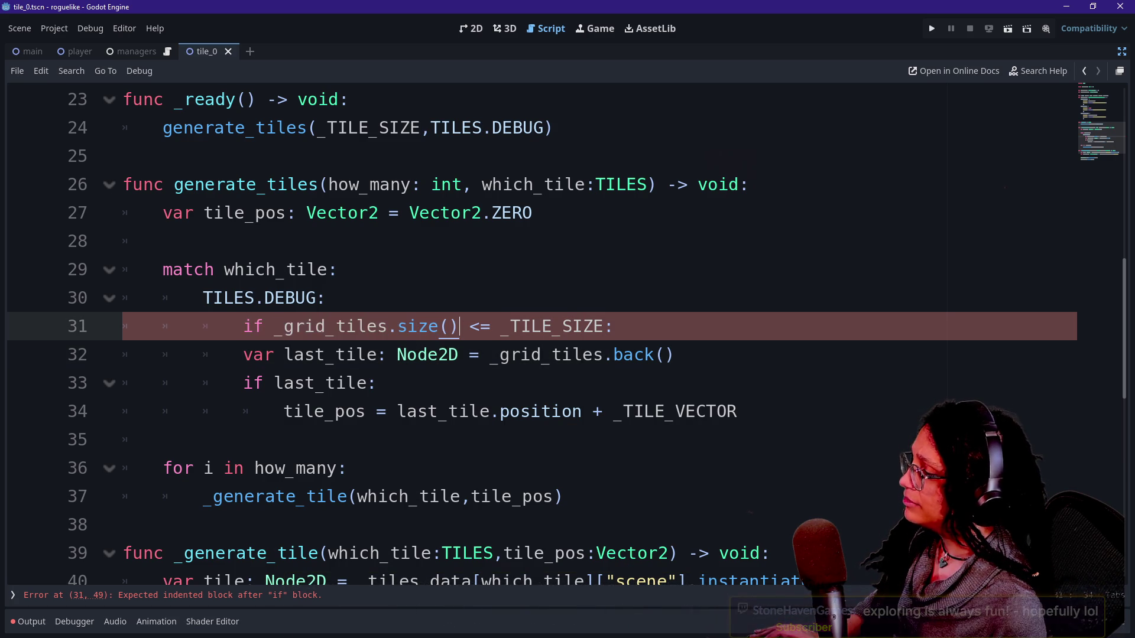
Try a not keyword in the size check, then flip the comparison toward greater-than
{"action": "left_click", "coordinate": [253, 327]}
{"action": "left_click", "coordinate": [438, 326]}
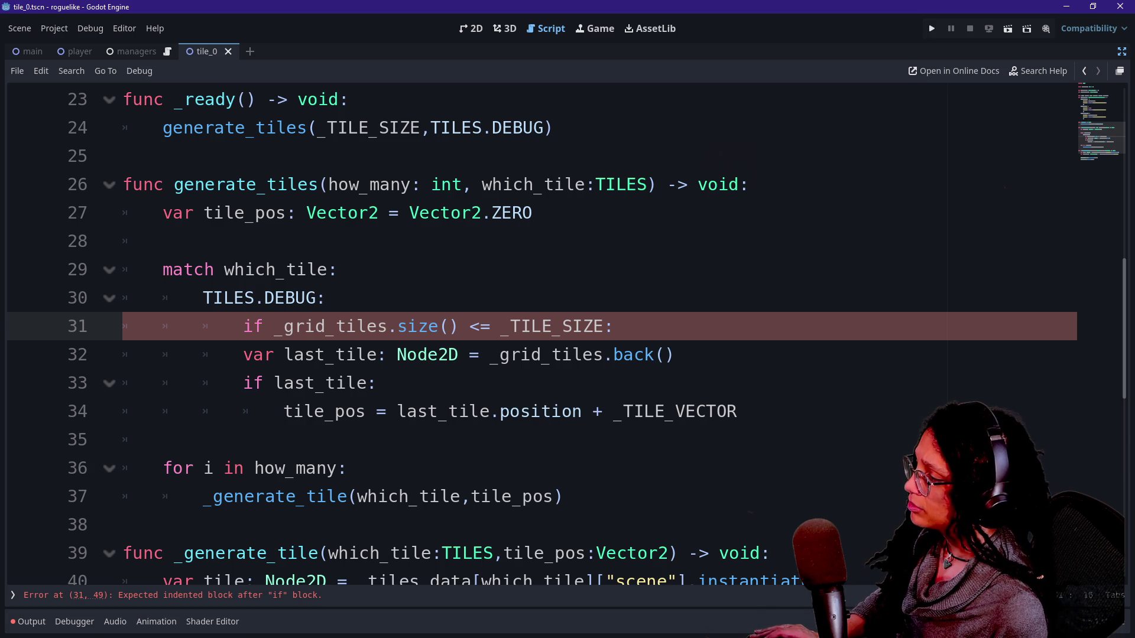
{"action": "type", "text": "not"}
{"action": "key", "text": "BackSpace"}
{"action": "key", "text": "BackSpace"}
{"action": "key", "text": "BackSpace"}
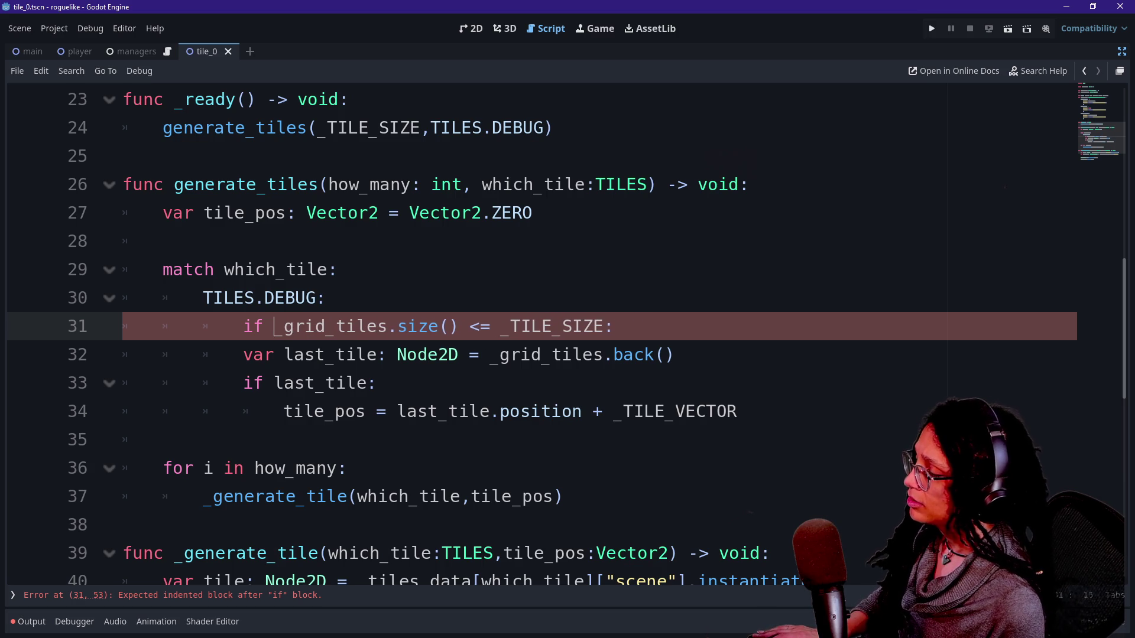
{"action": "left_click", "coordinate": [490, 326]}
{"action": "key", "text": "BackSpace"}
{"action": "type", "text": ">"}
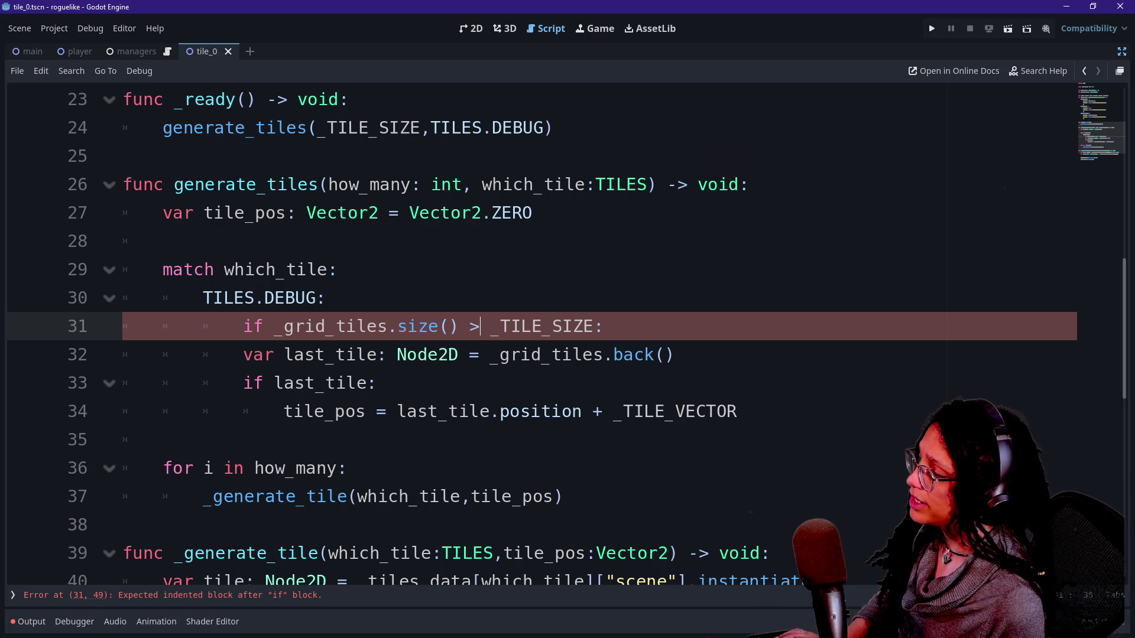
Finish the check as => _TILE_SIZE: and add an indented return line beneath it
{"action": "key", "text": "Up"}
{"action": "key", "text": "Down"}
{"action": "key", "text": "End"}
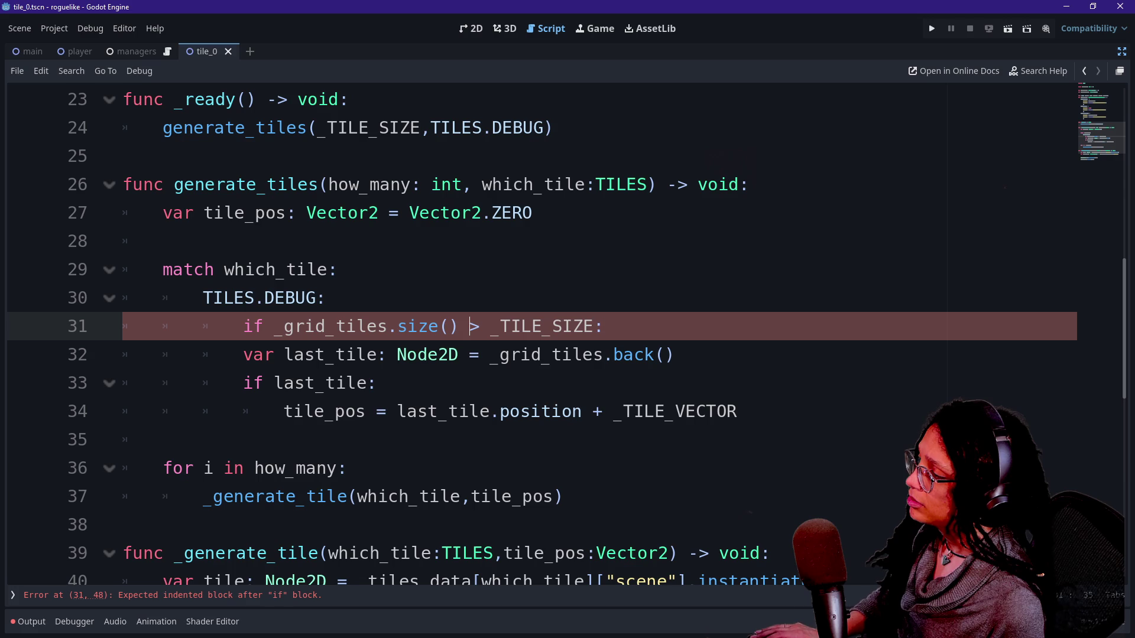
{"action": "type", "text": "="}
{"action": "key", "text": "End"}
{"action": "key", "text": "Return"}
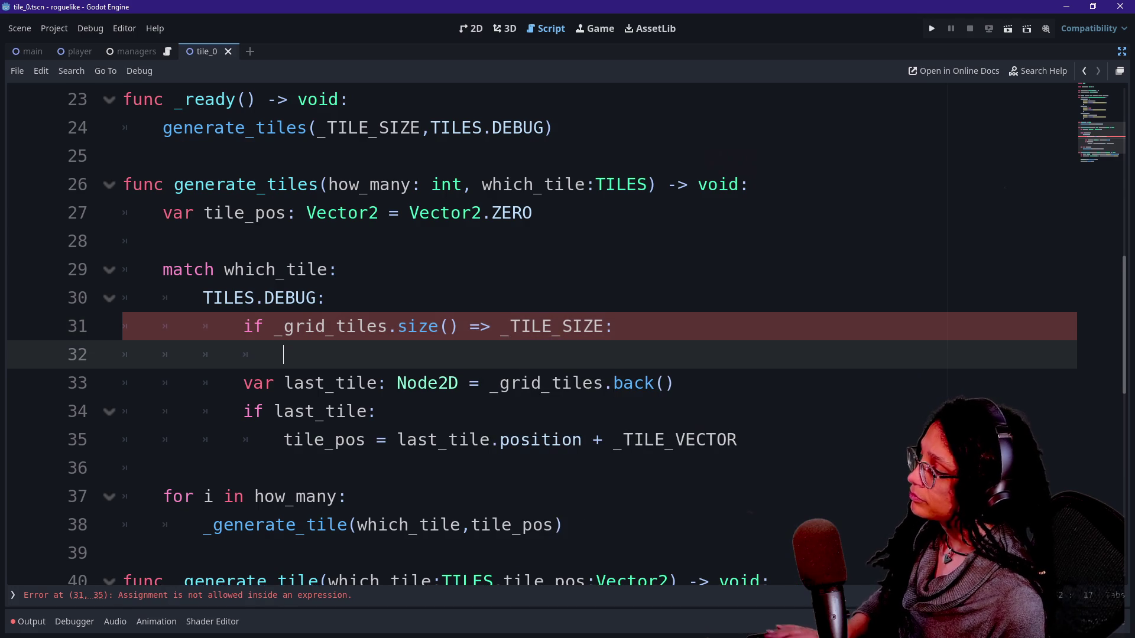
{"action": "type", "text": "return"}
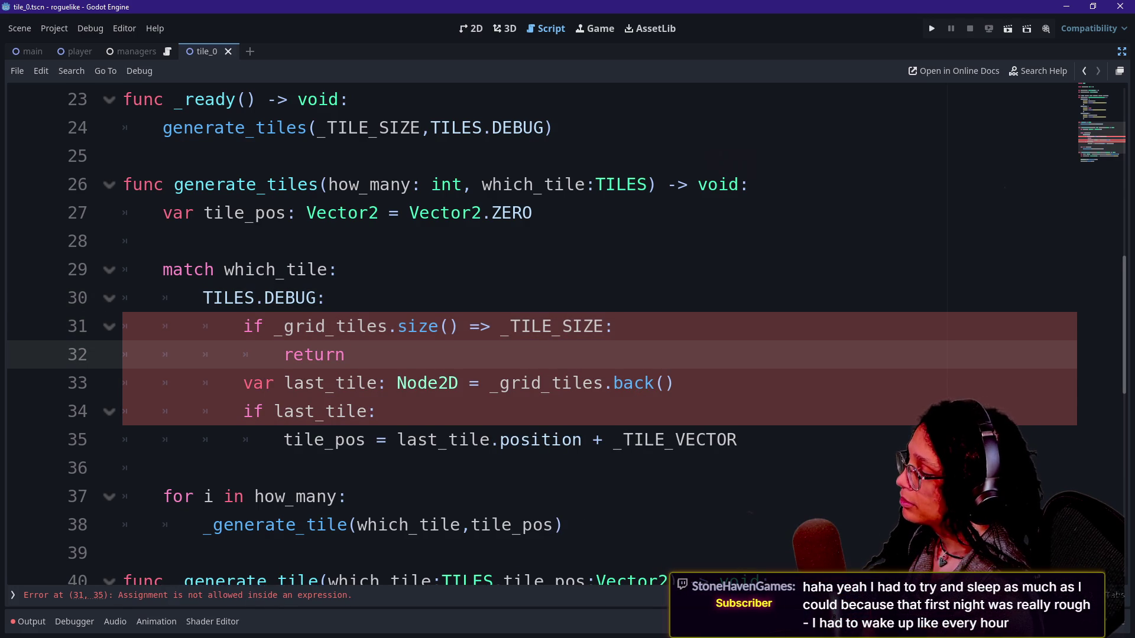
{"action": "key", "text": "Down"}
{"action": "key", "text": "Down"}
{"action": "key", "text": "Down"}
{"action": "key", "text": "Up"}
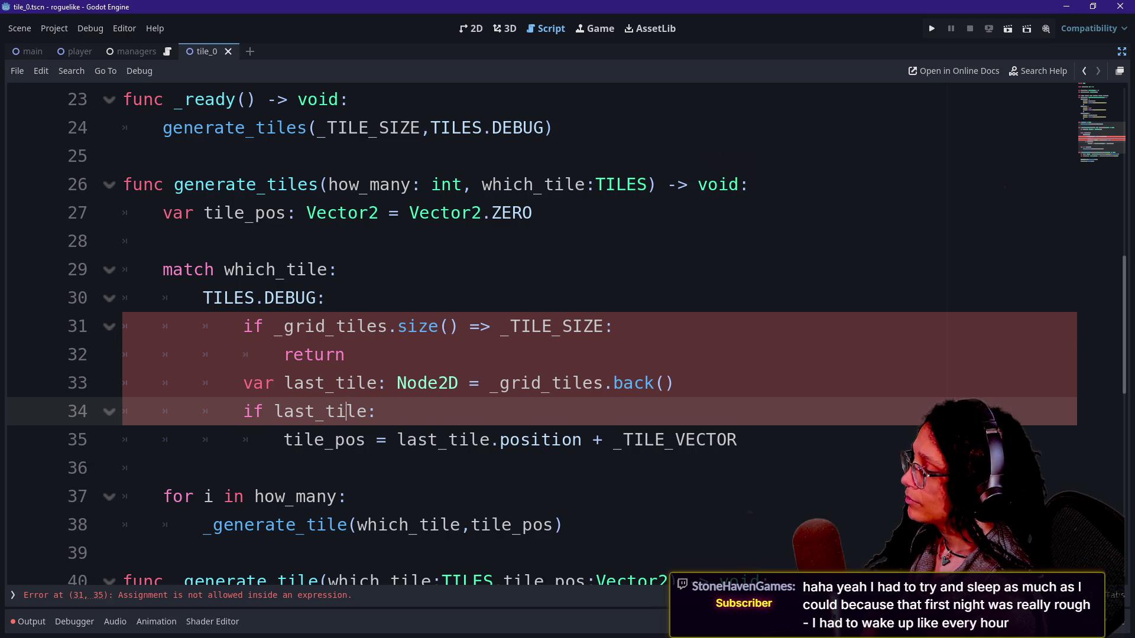
Replace the malformed => with >= so the check reads _grid_tiles.size() >= _TILE_SIZE
{"action": "left_click", "coordinate": [491, 326]}
{"action": "key", "text": "BackSpace"}
{"action": "key", "text": "BackSpace"}
{"action": "type", "text": ">="}
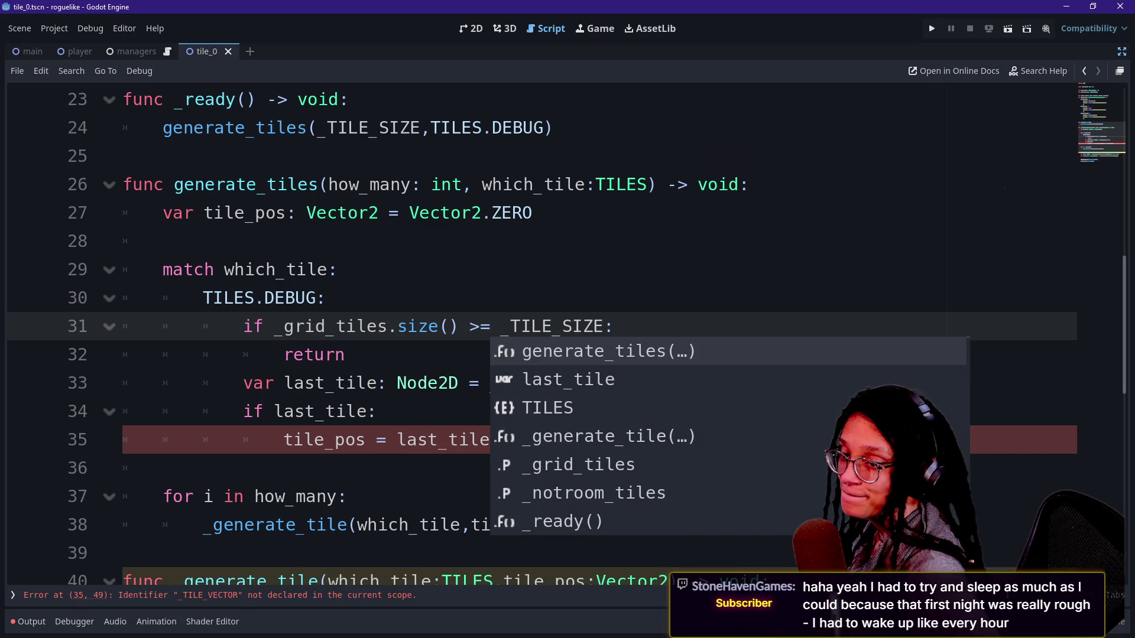
{"action": "left_click", "coordinate": [237, 241]}
{"action": "left_click", "coordinate": [338, 270]}
{"action": "left_click", "coordinate": [615, 327]}
{"action": "left_click", "coordinate": [346, 354]}
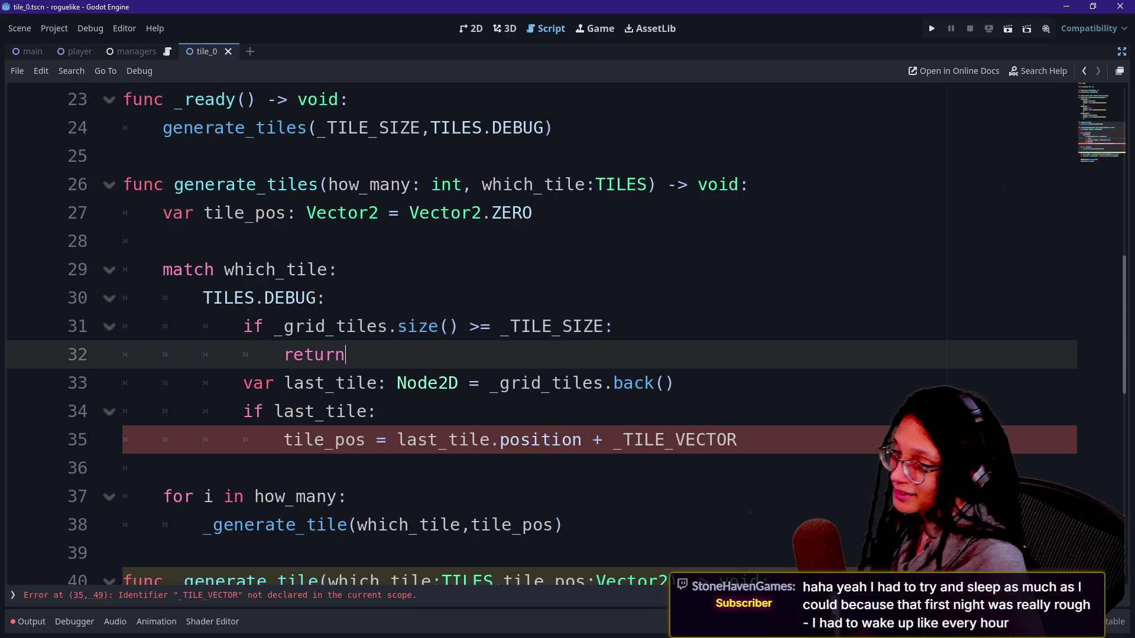
{"action": "left_click", "coordinate": [615, 326]}
{"action": "left_click", "coordinate": [346, 355]}
{"action": "left_click", "coordinate": [615, 326]}
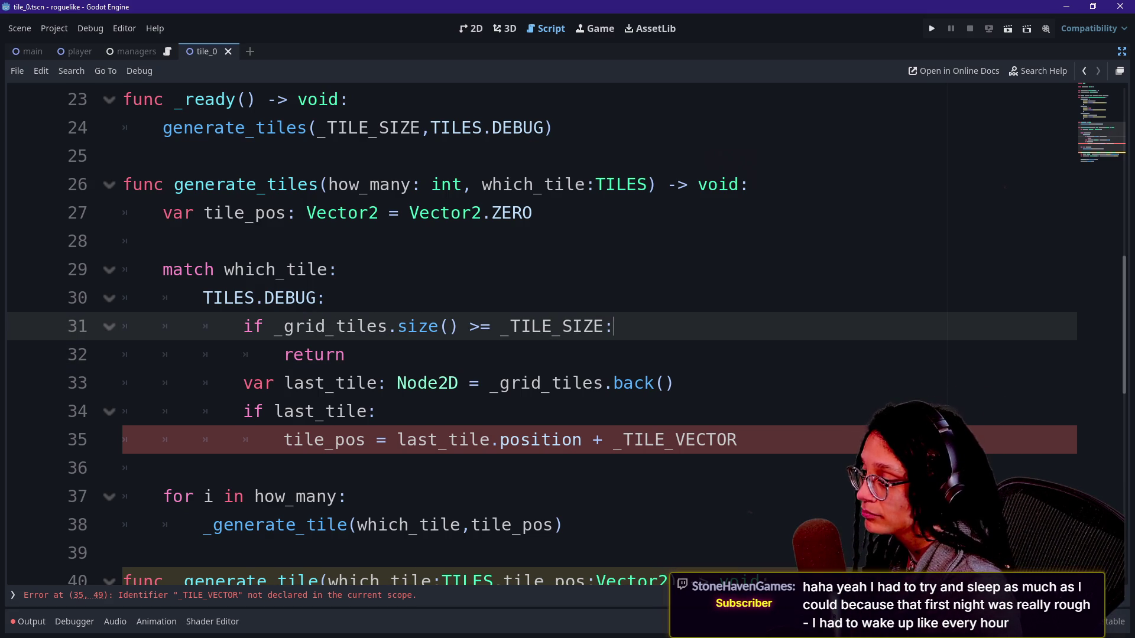
{"action": "left_click", "coordinate": [346, 354]}
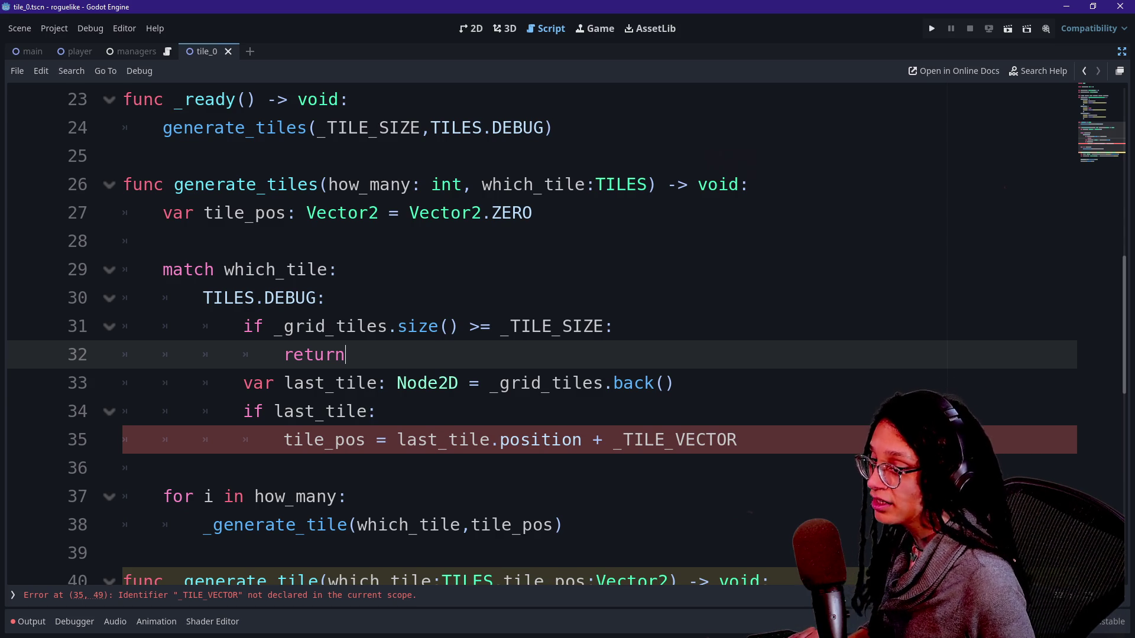
Review the rest of the DEBUG branch and step down into _generate_tile
{"action": "key", "text": "Down"}
{"action": "key", "text": "Down"}
{"action": "key", "text": "Down"}
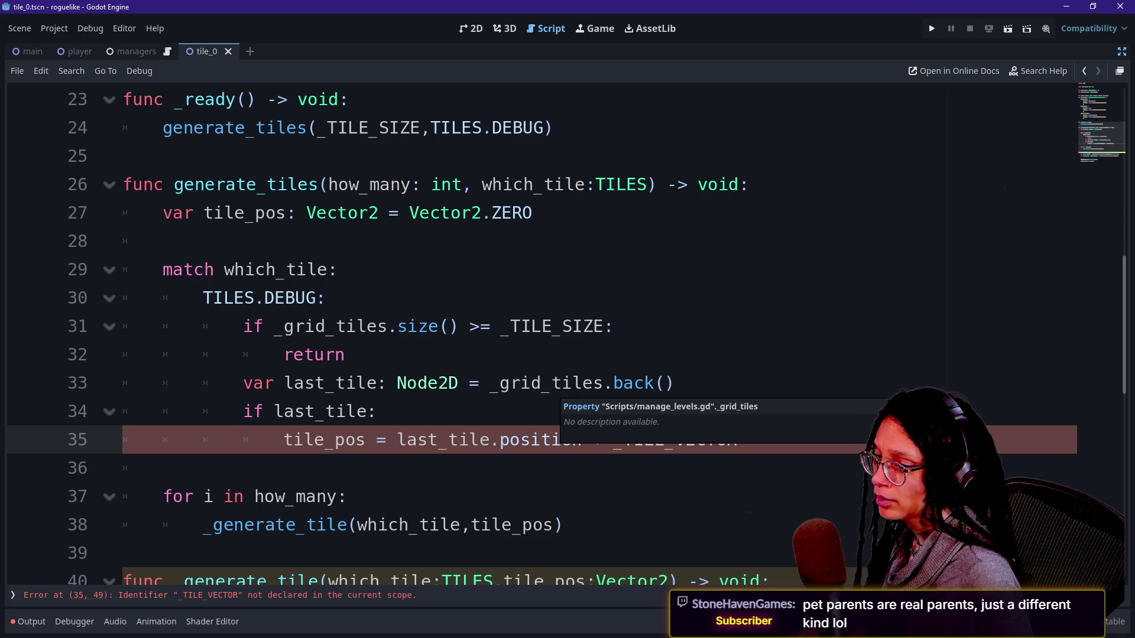
{"action": "left_click", "coordinate": [162, 468]}
{"action": "left_click", "coordinate": [378, 411]}
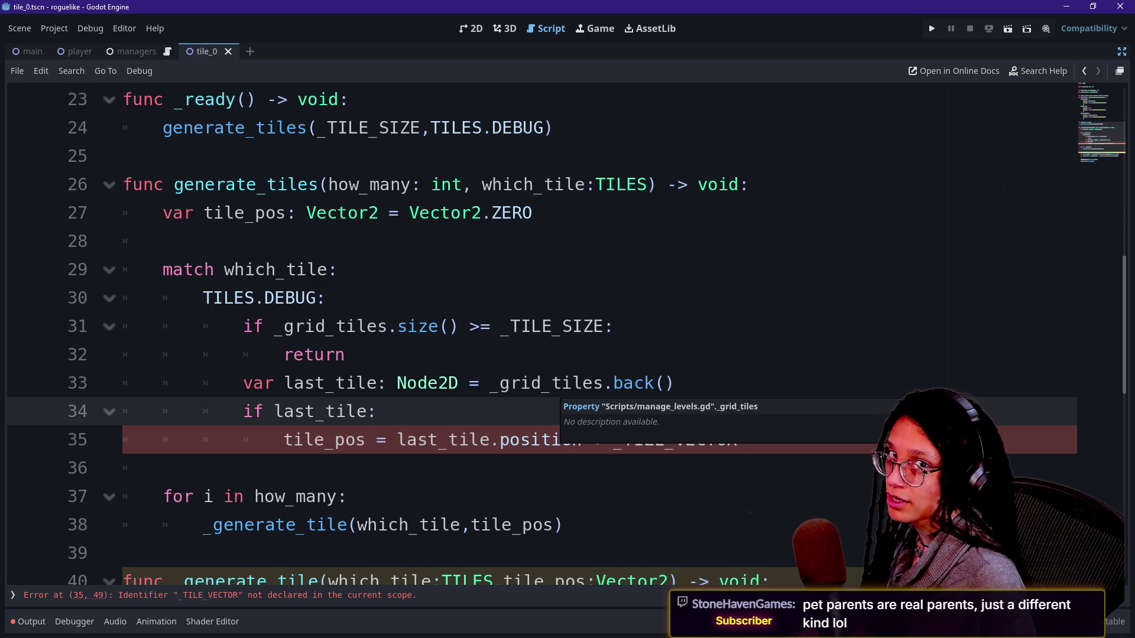
{"action": "left_click", "coordinate": [346, 355]}
{"action": "left_click", "coordinate": [551, 383]}
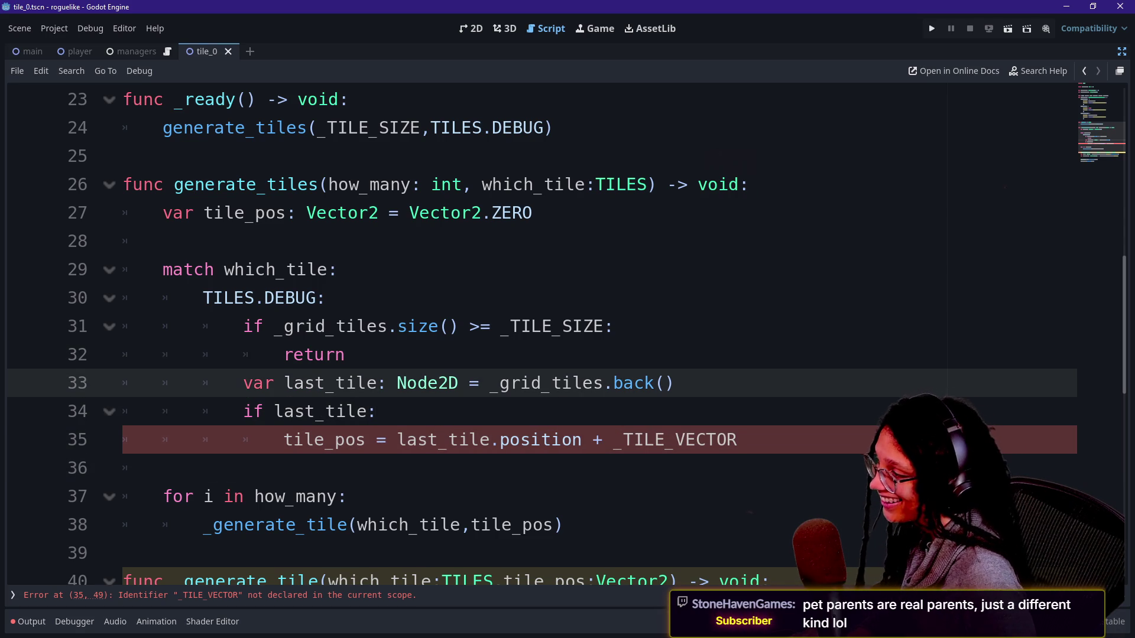
{"action": "left_click", "coordinate": [346, 355]}
{"action": "key", "text": "Down"}
{"action": "key", "text": "Down"}
{"action": "key", "text": "Down"}
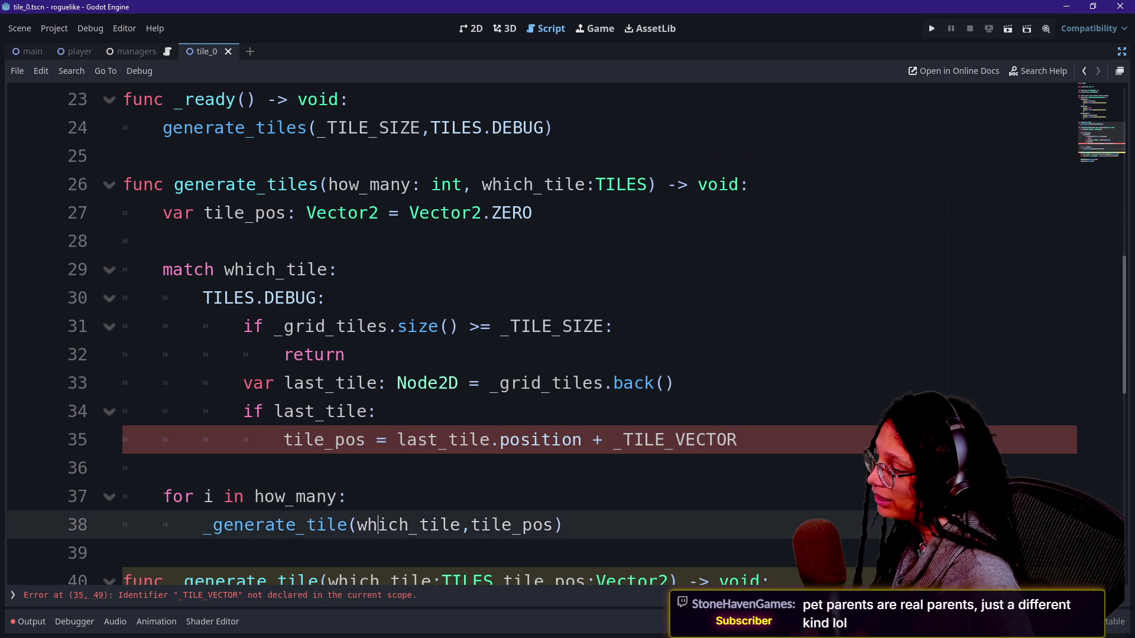
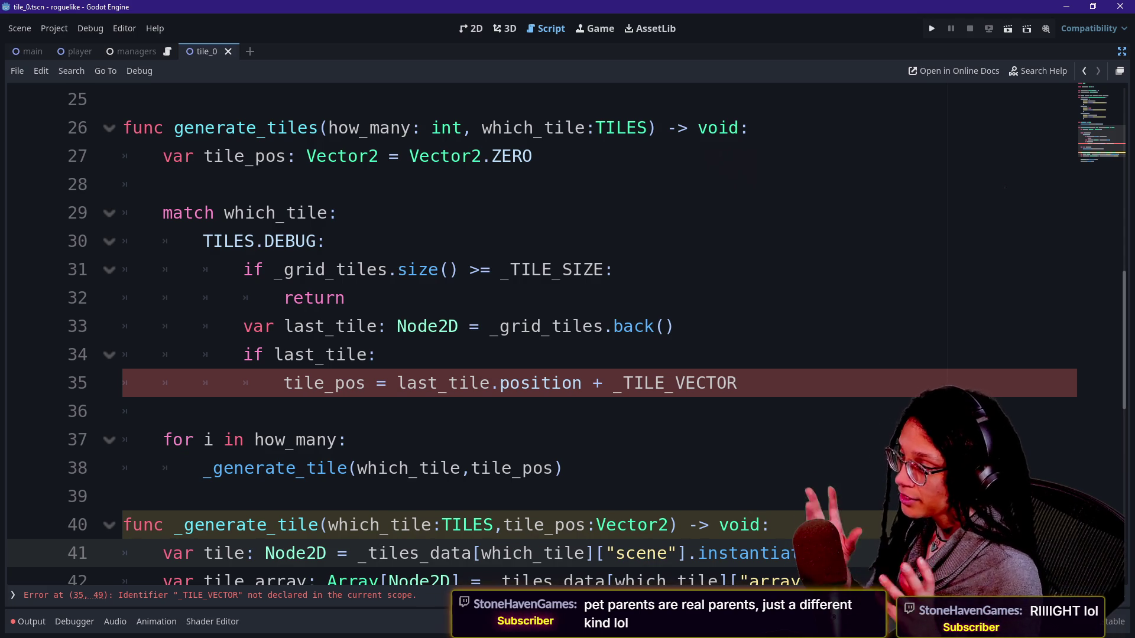
Change last_tile.position to last_tile.position.x on line 35
{"action": "left_click_drag", "start_coordinate": [613, 326], "coordinate": [293, 327]}
{"action": "left_click", "coordinate": [614, 326]}
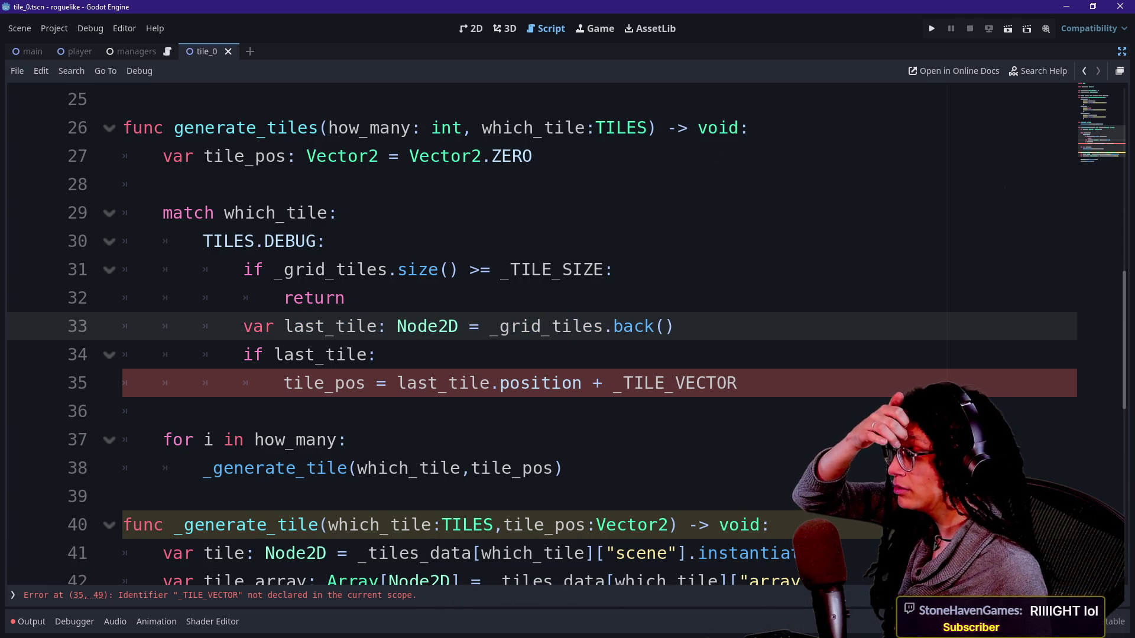
{"action": "left_click", "coordinate": [294, 354]}
{"action": "left_click", "coordinate": [377, 355]}
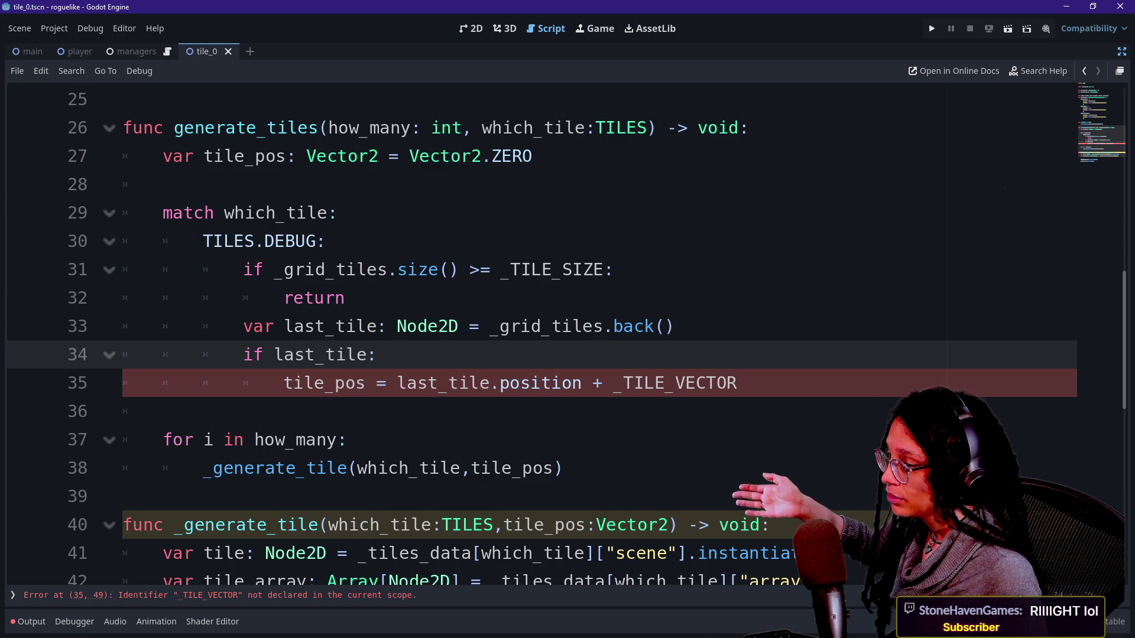
{"action": "left_click", "coordinate": [581, 383]}
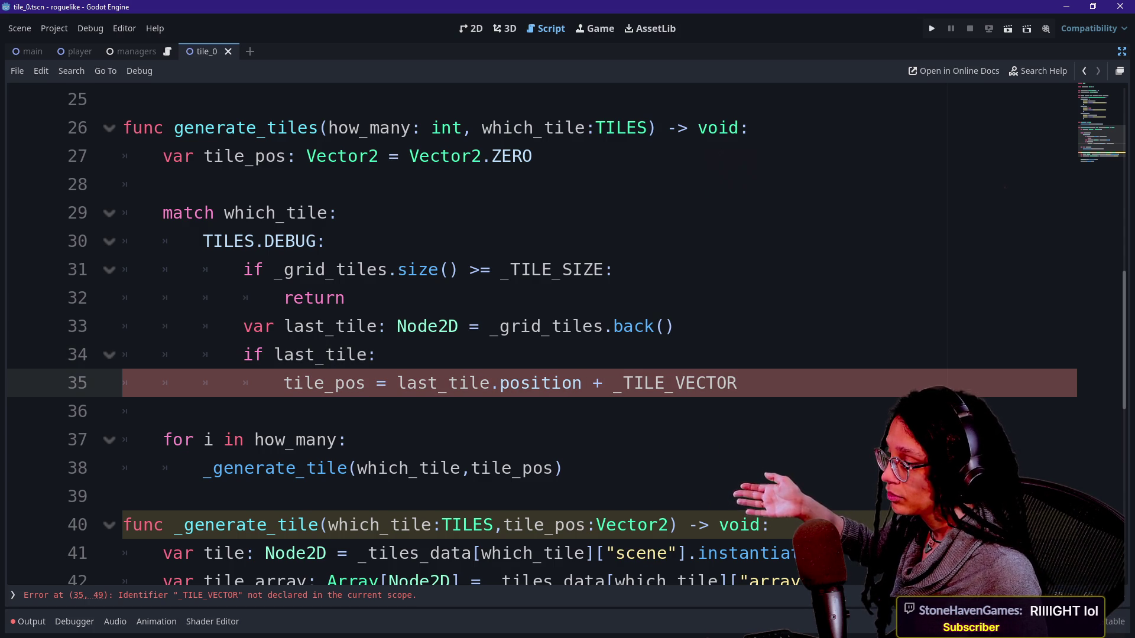
{"action": "type", "text": ".c"}
{"action": "key", "text": "BackSpace"}
{"action": "type", "text": "x"}
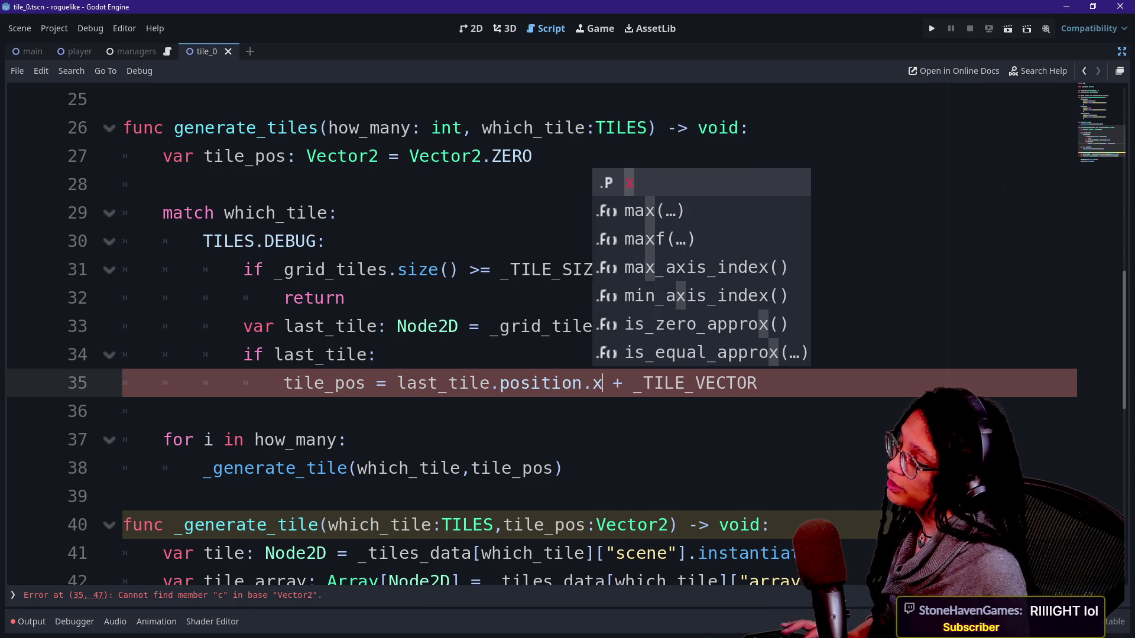
Delete the return on line 32 and indent the last_tile lines 33–35 under the size check
{"action": "left_click", "coordinate": [203, 298]}
{"action": "left_click_drag", "start_coordinate": [346, 298], "coordinate": [294, 298]}
{"action": "key", "text": "BackSpace"}
{"action": "key", "text": "BackSpace"}
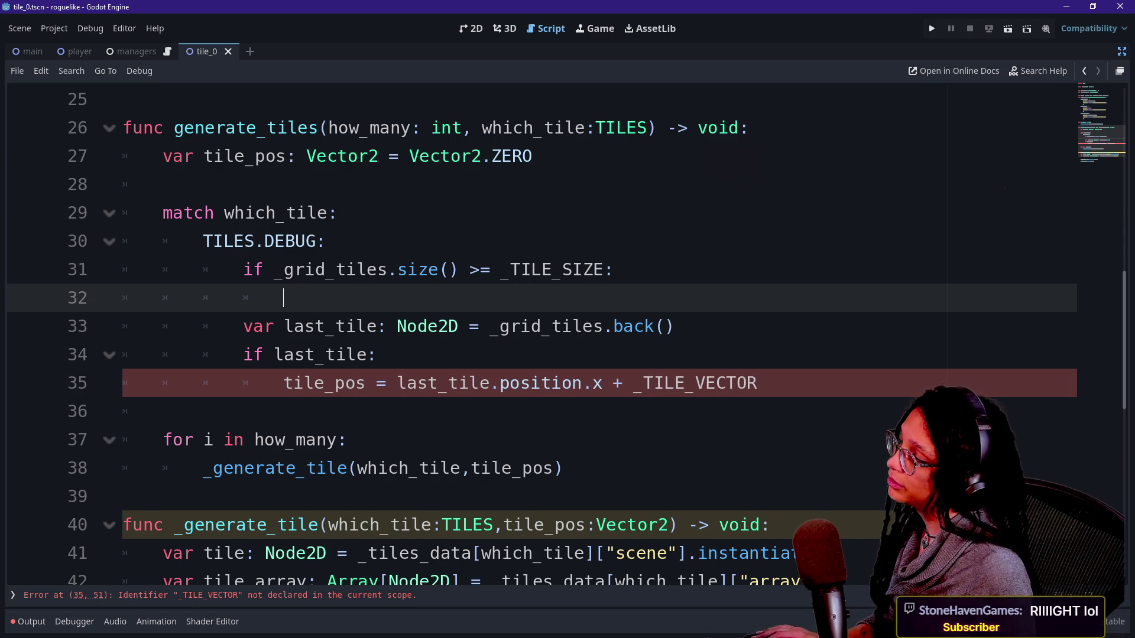
{"action": "type", "text": "r"}
{"action": "key", "text": "BackSpace"}
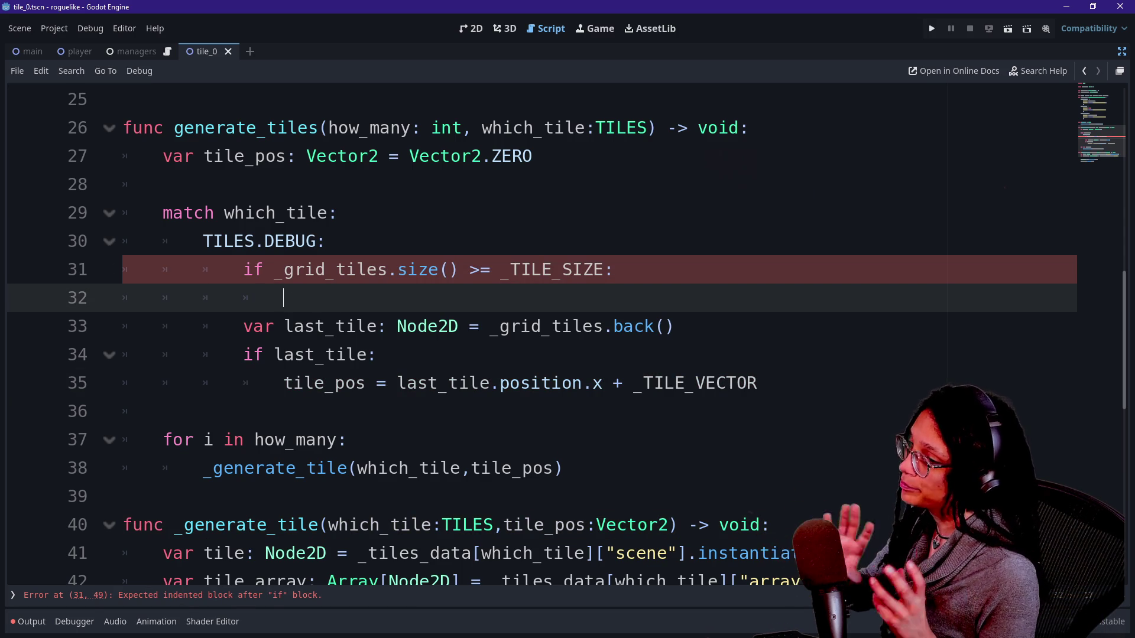
{"action": "left_click_drag", "start_coordinate": [335, 326], "coordinate": [367, 383]}
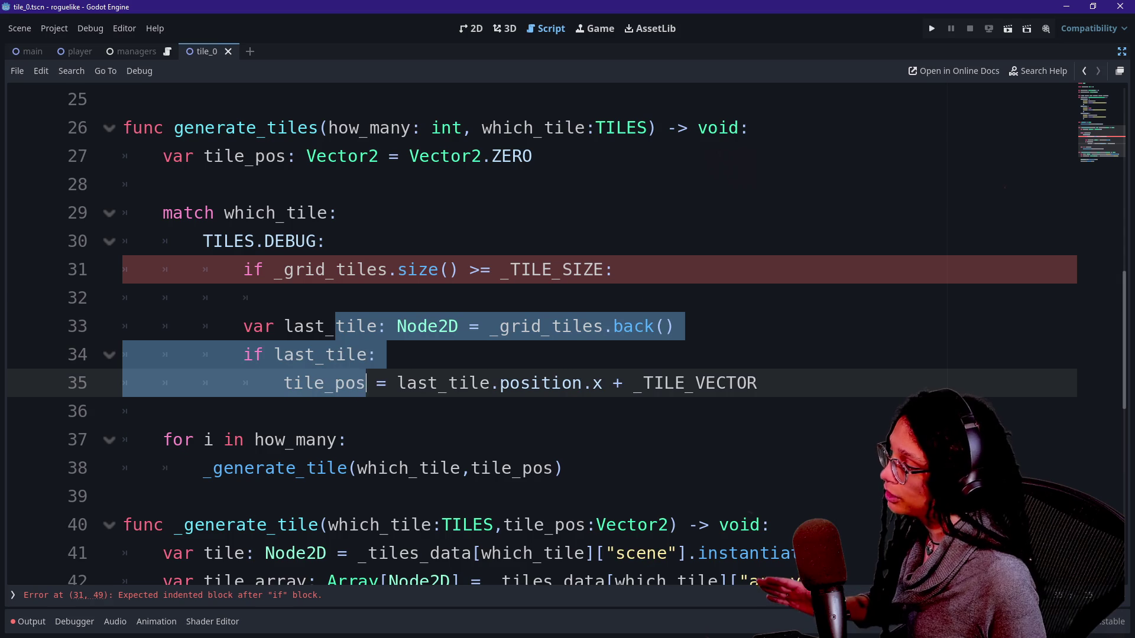
{"action": "key", "text": "Tab"}
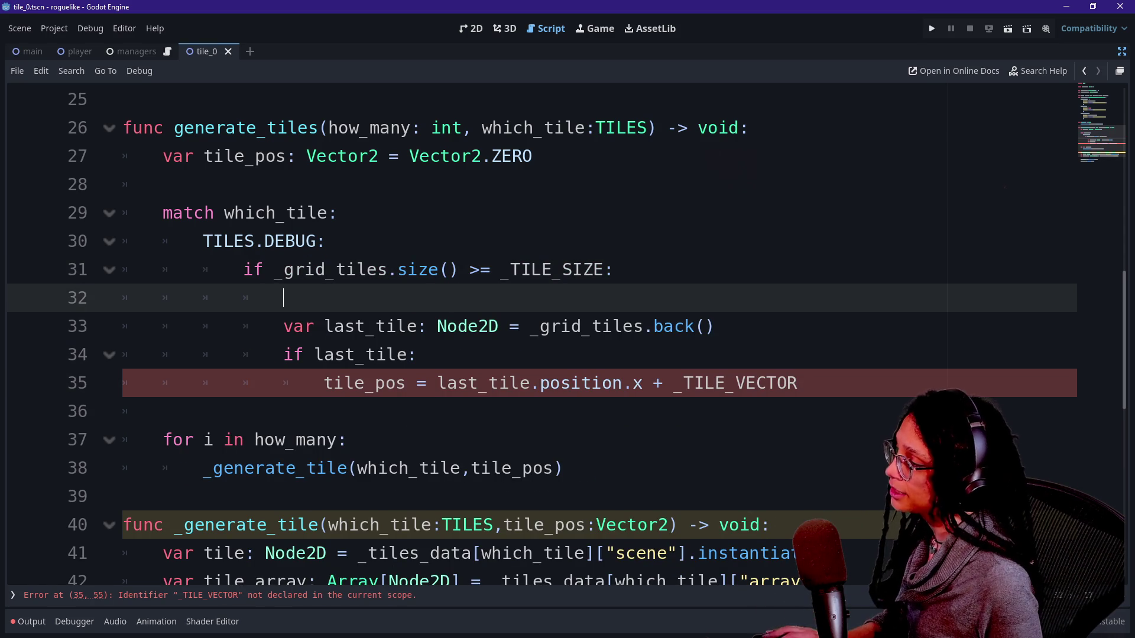
Add a new indented blank line under the TILES.DEBUG case
{"action": "key", "text": "Up"}
{"action": "key", "text": "Up"}
{"action": "key", "text": "End"}
{"action": "key", "text": "Return"}
{"action": "type", "text": "r"}
{"action": "key", "text": "BackSpace"}
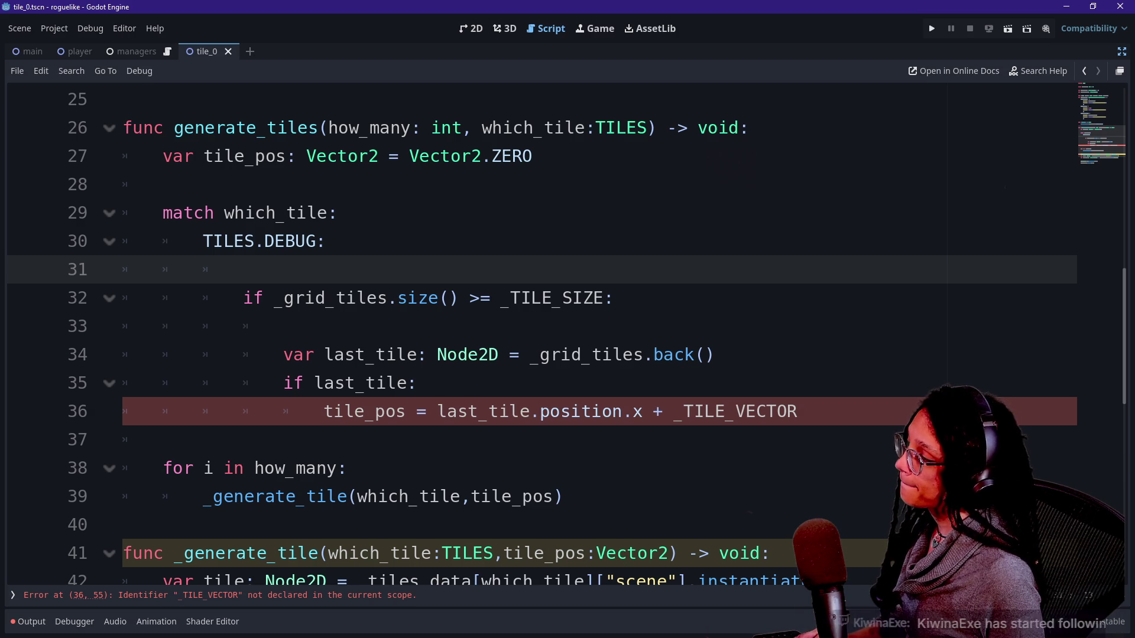
Write tile_pos = _generate_debug_tiles() in the TILES.DEBUG case, using code completion
{"action": "type", "text": "tile_pos"}
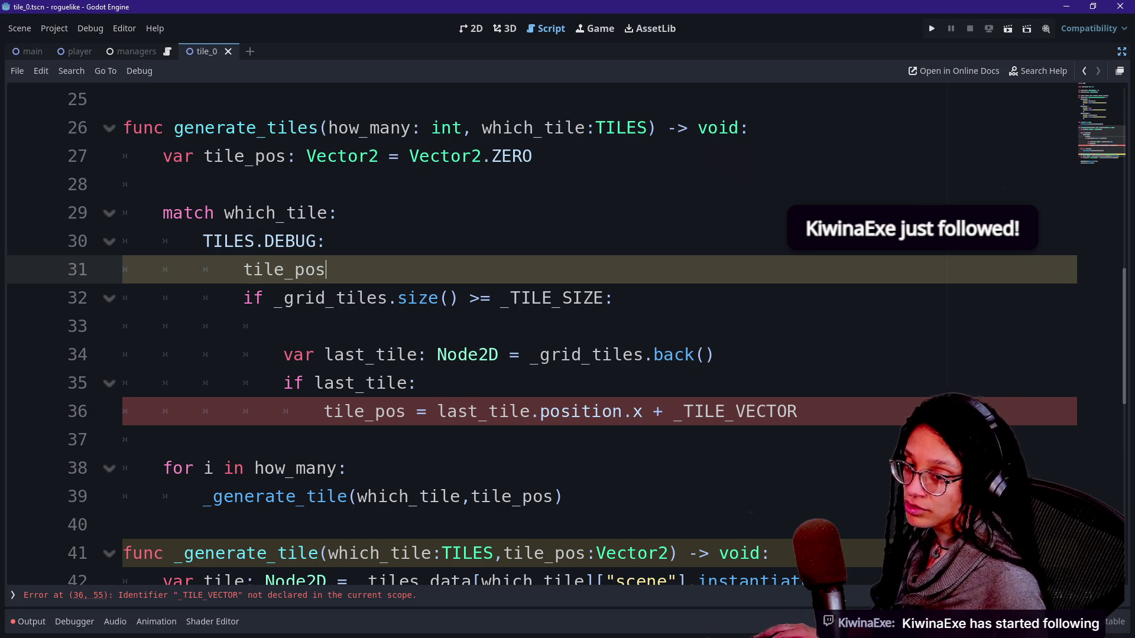
{"action": "key", "text": "Up"}
{"action": "key", "text": "Down"}
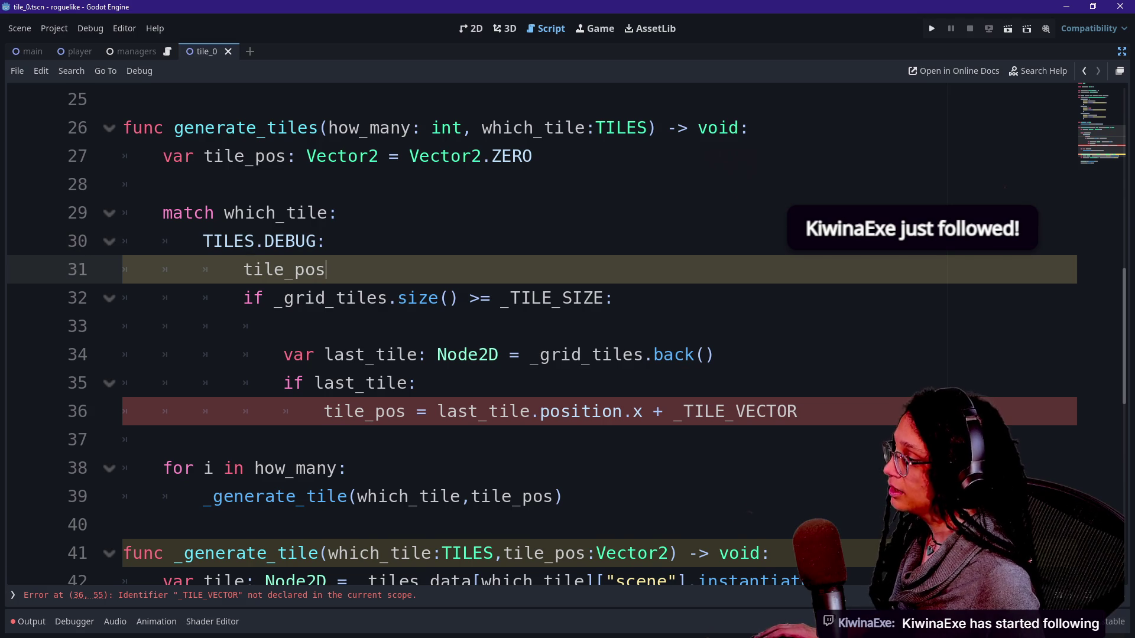
{"action": "type", "text": " ="}
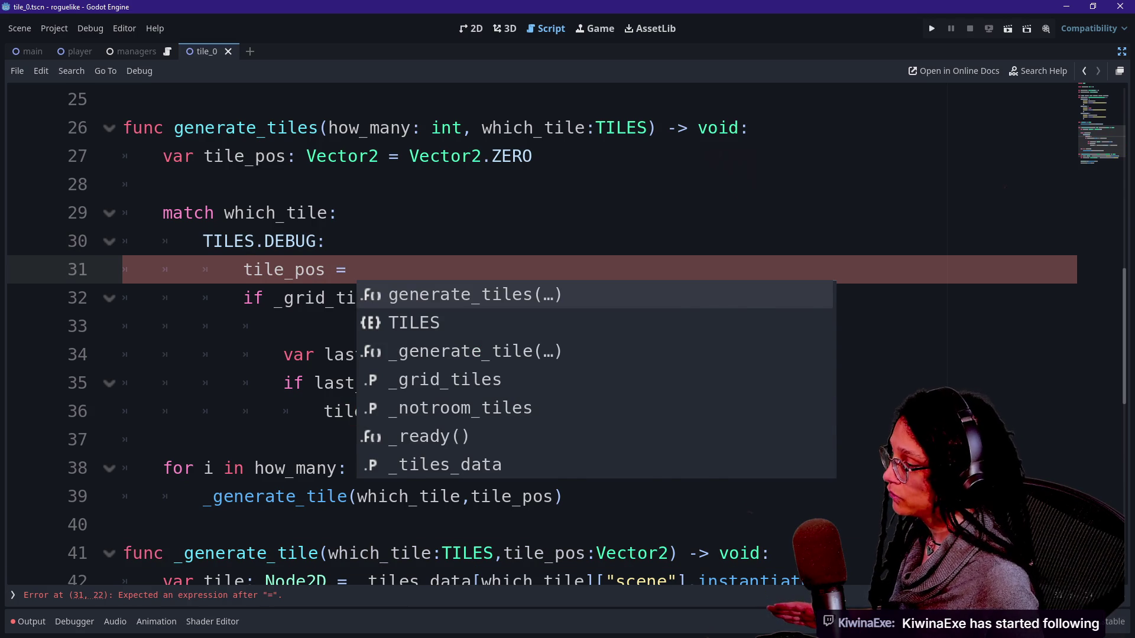
{"action": "key", "text": "Escape"}
{"action": "key", "text": "Up"}
{"action": "key", "text": "Down"}
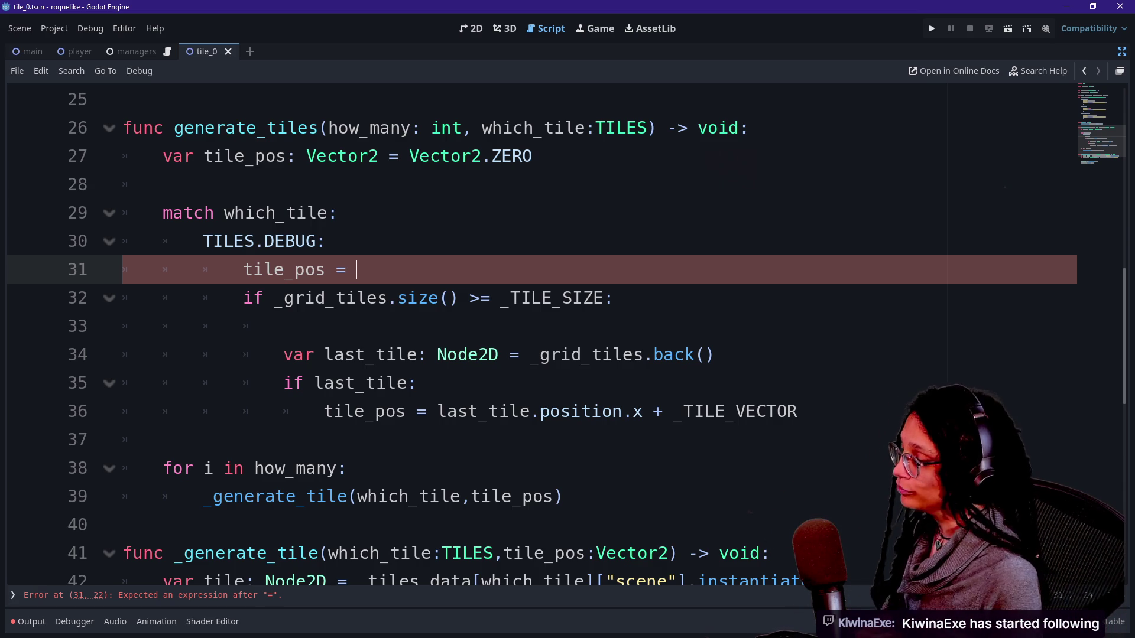
{"action": "key", "text": "ctrl+space"}
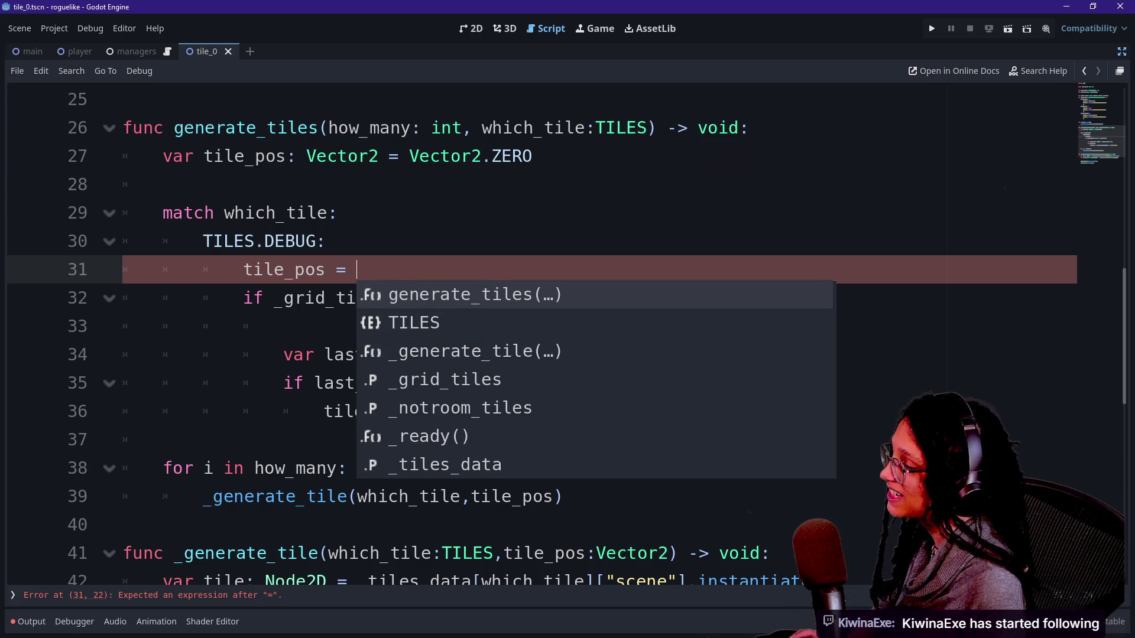
{"action": "type", "text": "_"}
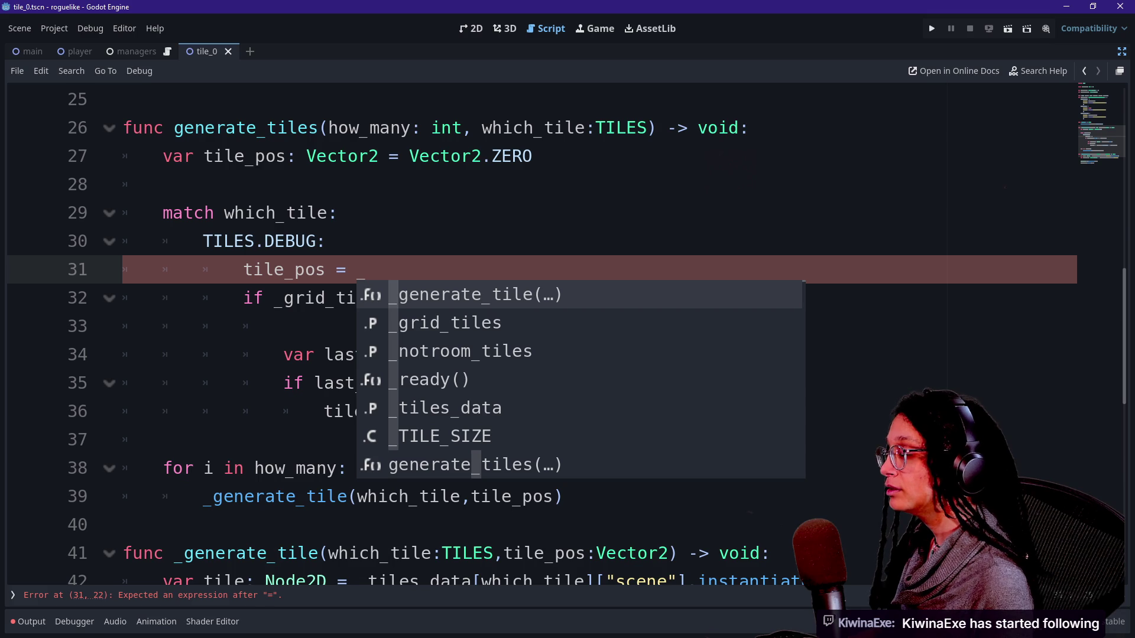
{"action": "type", "text": "ge"}
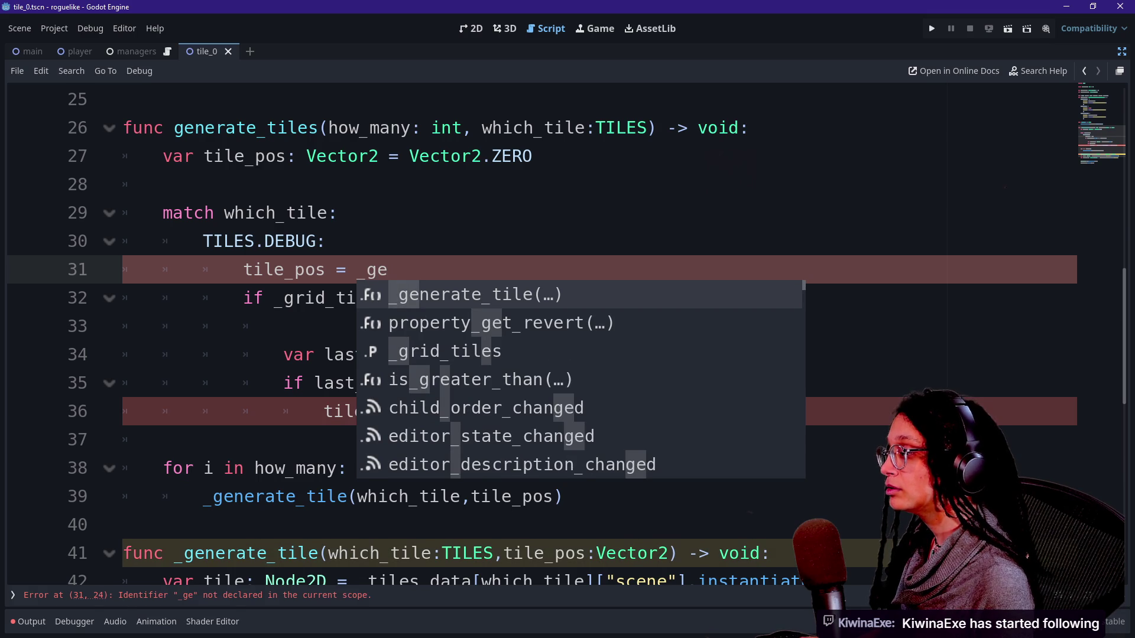
{"action": "type", "text": "nerate_de"}
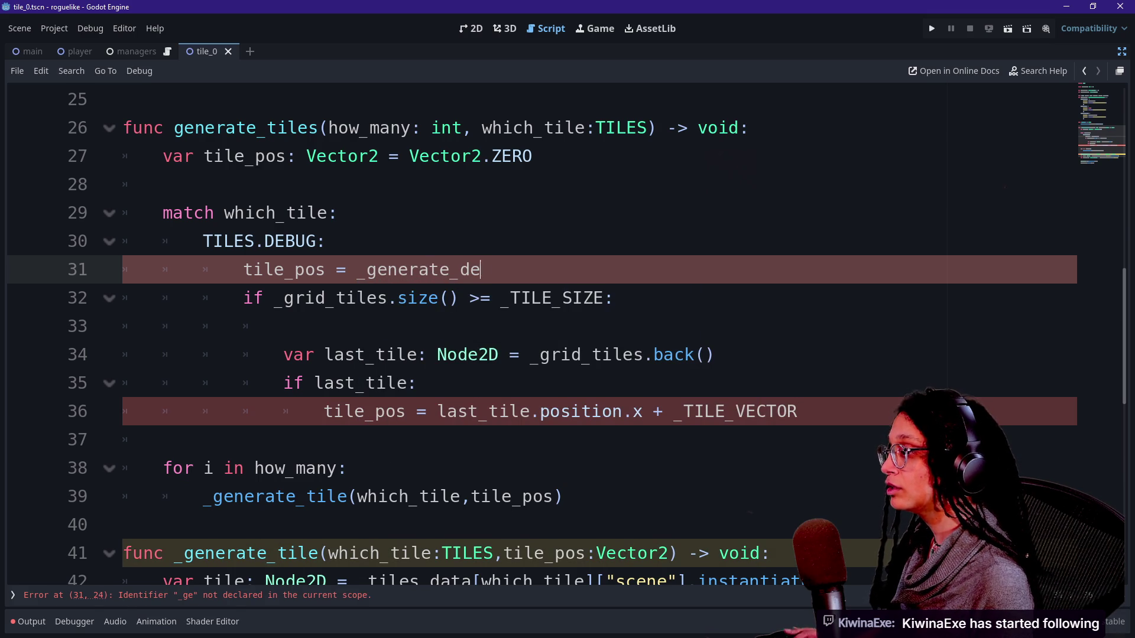
{"action": "type", "text": "bug_tiles("}
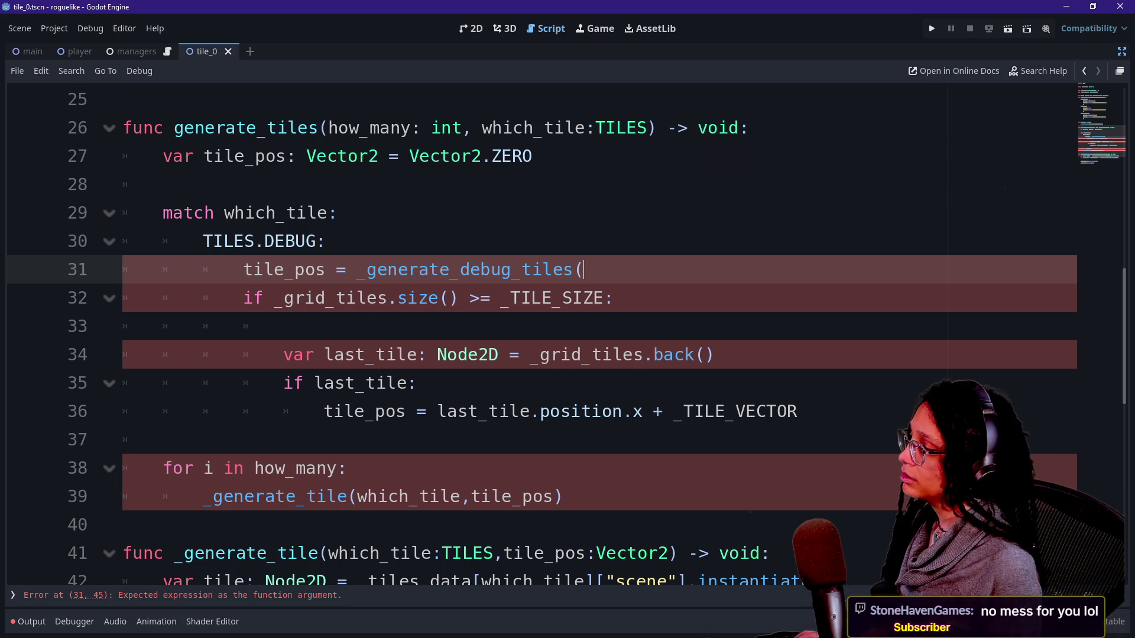
{"action": "type", "text": ")"}
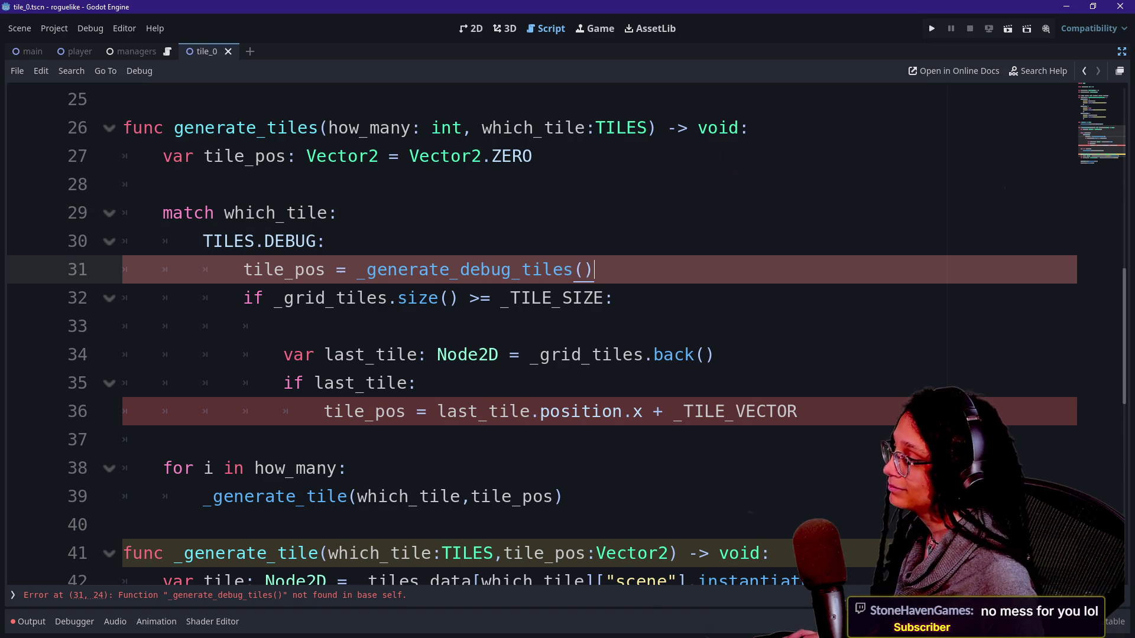
Start a top-level func line below the for loop ending on line 39
{"action": "left_click", "coordinate": [564, 496]}
{"action": "key", "text": "Return"}
{"action": "key", "text": "Return"}
{"action": "key", "text": "BackSpace"}
{"action": "key", "text": "BackSpace"}
{"action": "type", "text": "func"}
{"action": "scroll", "coordinate": [567, 331], "scroll_direction": "down", "scroll_amount": 1}
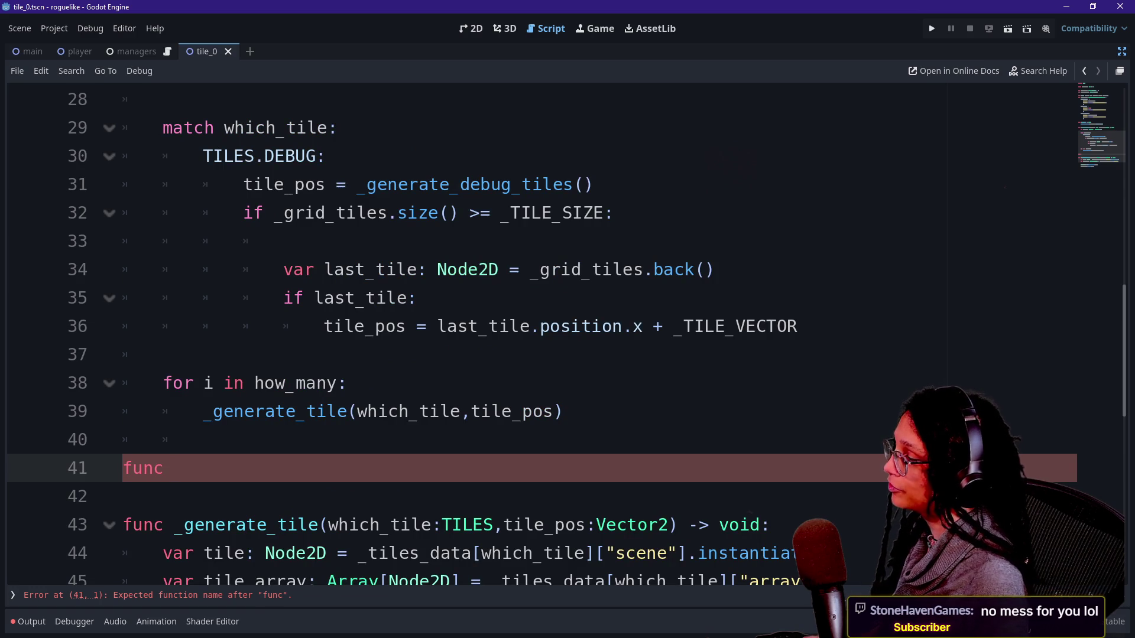
Declare func _generate_debug_tiles() -> Vector2: on line 41 and open its body line
{"action": "type", "text": " _gener"}
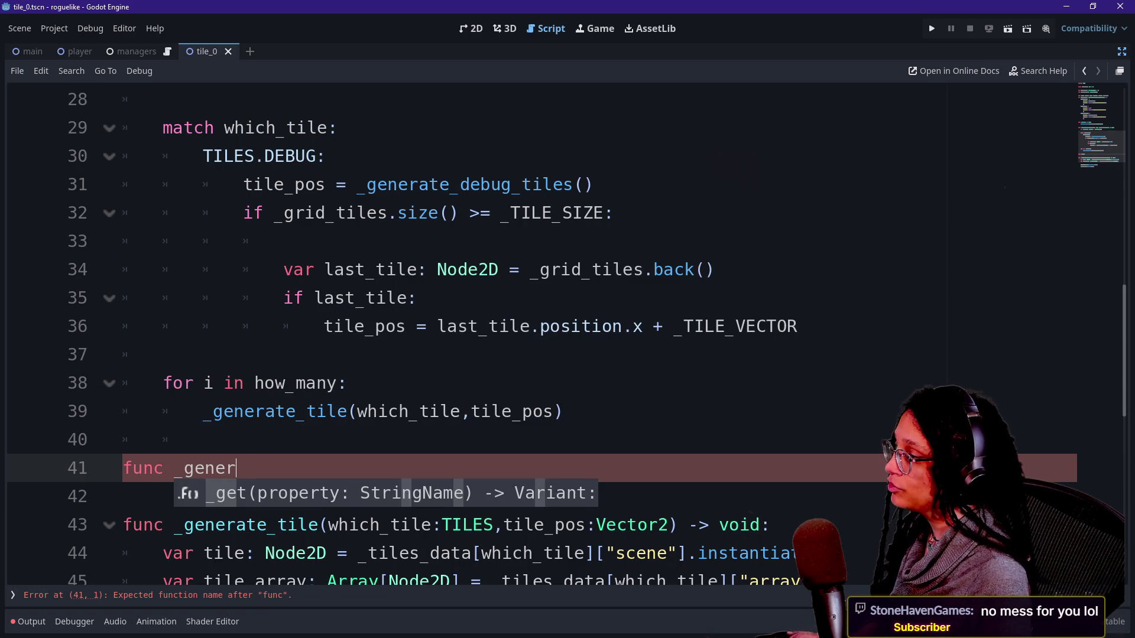
{"action": "type", "text": "ate_debug_tiles"}
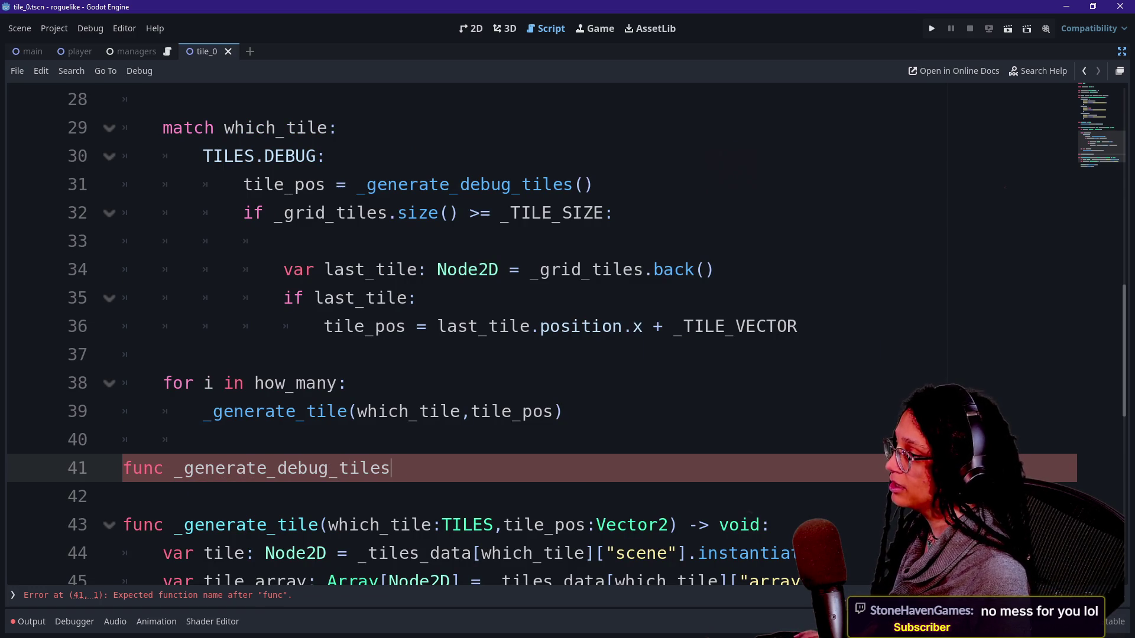
{"action": "type", "text": "() -> Ve"}
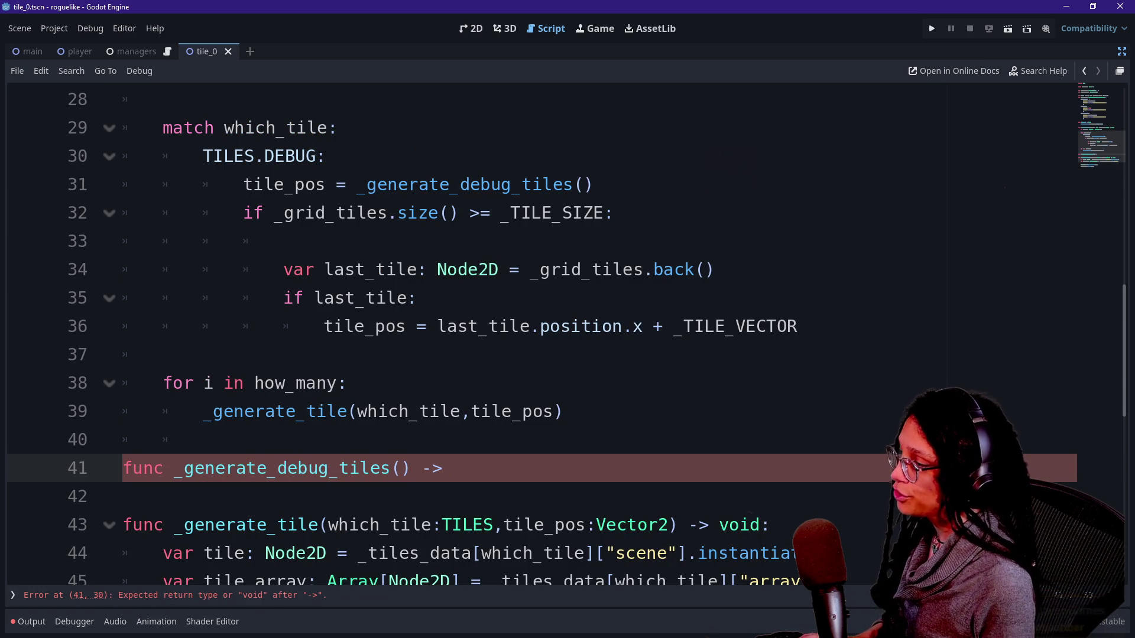
{"action": "type", "text": "ctor2"}
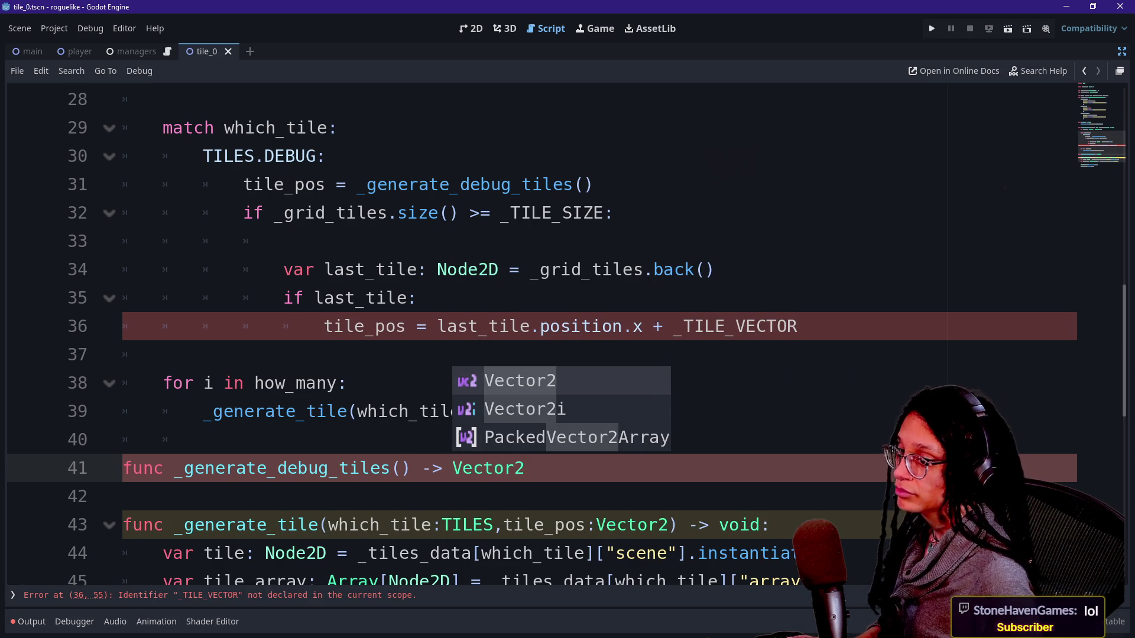
{"action": "left_click", "coordinate": [123, 496]}
{"action": "key", "text": "Left"}
{"action": "type", "text": ":"}
{"action": "key", "text": "Return"}
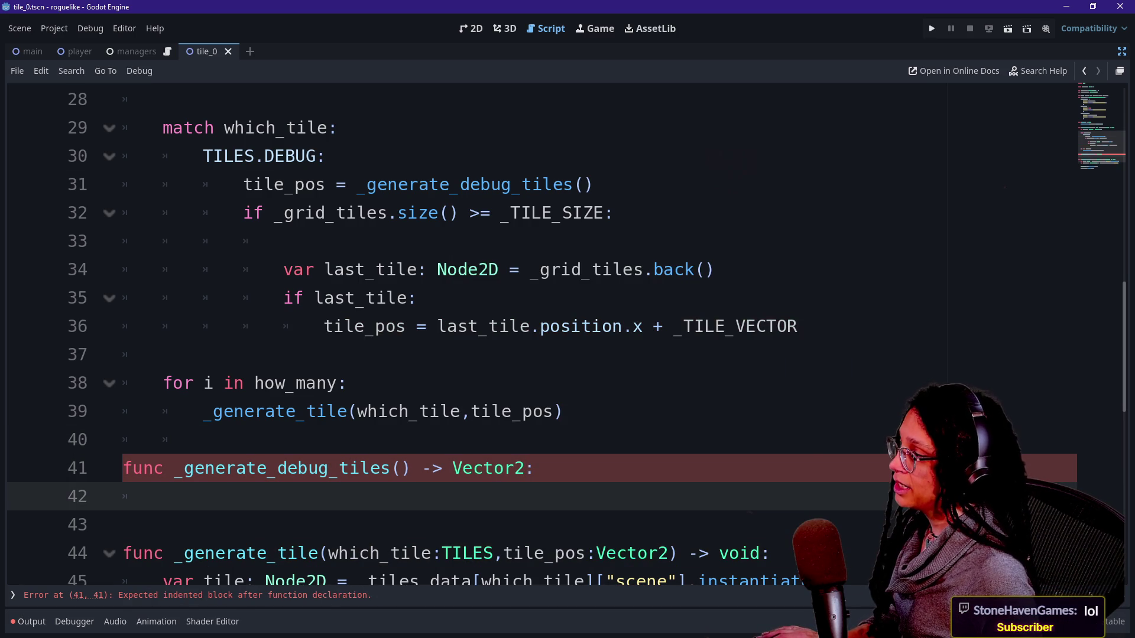
{"action": "left_click_drag", "start_coordinate": [243, 185], "coordinate": [797, 326]}
{"action": "left_click", "coordinate": [777, 326]}
Move the grid-size if block from the TILES.DEBUG case into _generate_debug_tiles
{"action": "left_click_drag", "start_coordinate": [244, 213], "coordinate": [162, 355]}
{"action": "key", "text": "ctrl+c"}
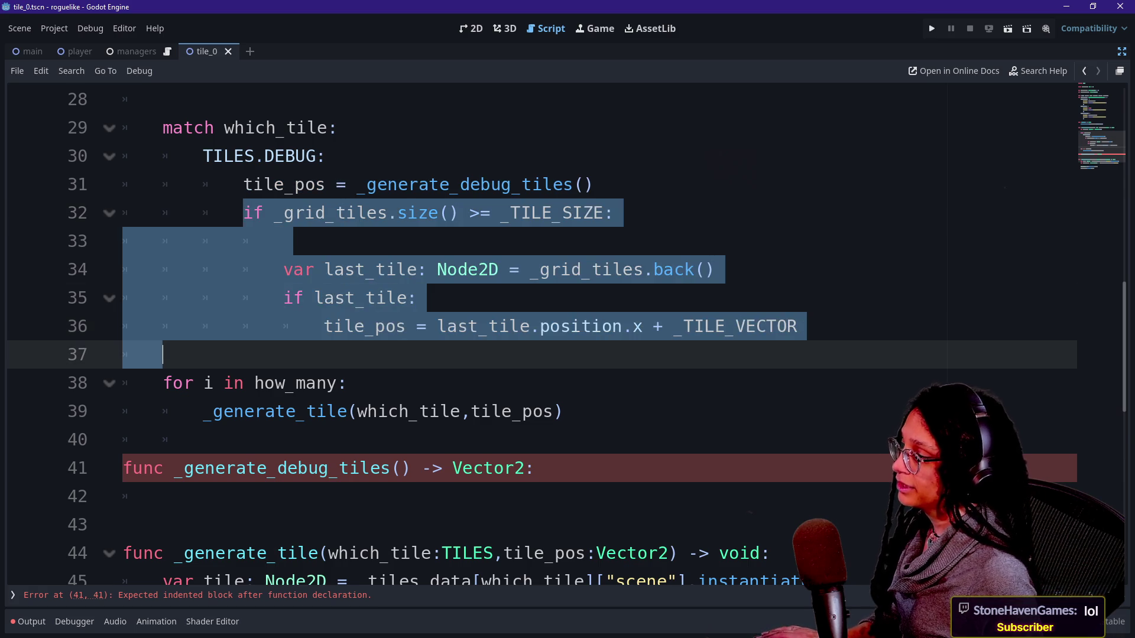
{"action": "key", "text": "BackSpace"}
{"action": "key", "text": "BackSpace"}
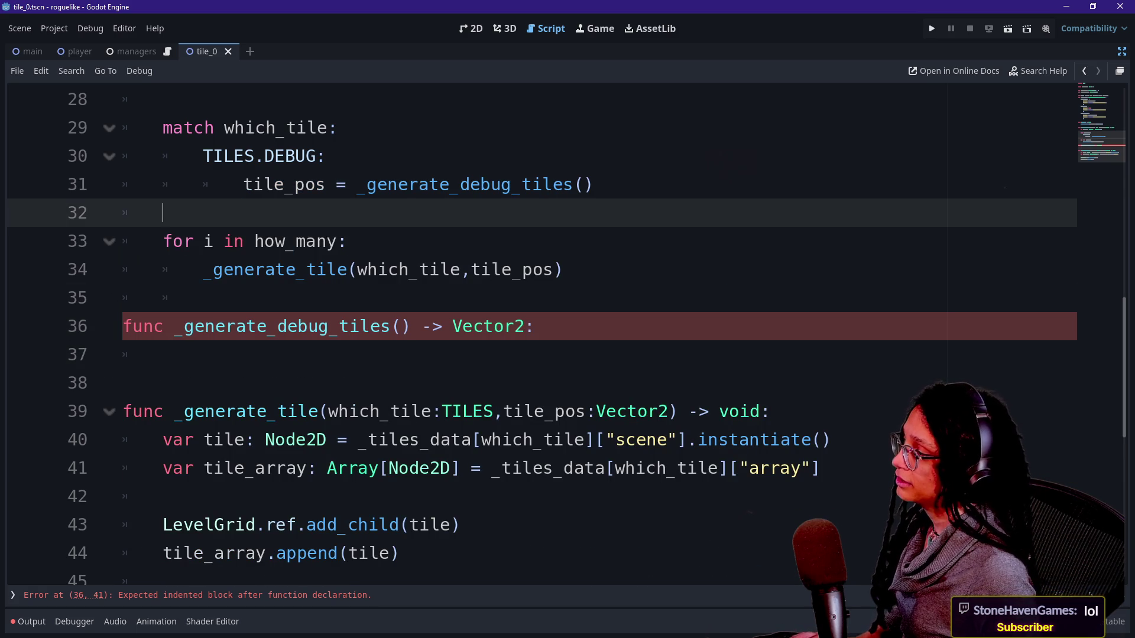
{"action": "left_click", "coordinate": [163, 355]}
{"action": "key", "text": "ctrl+v"}
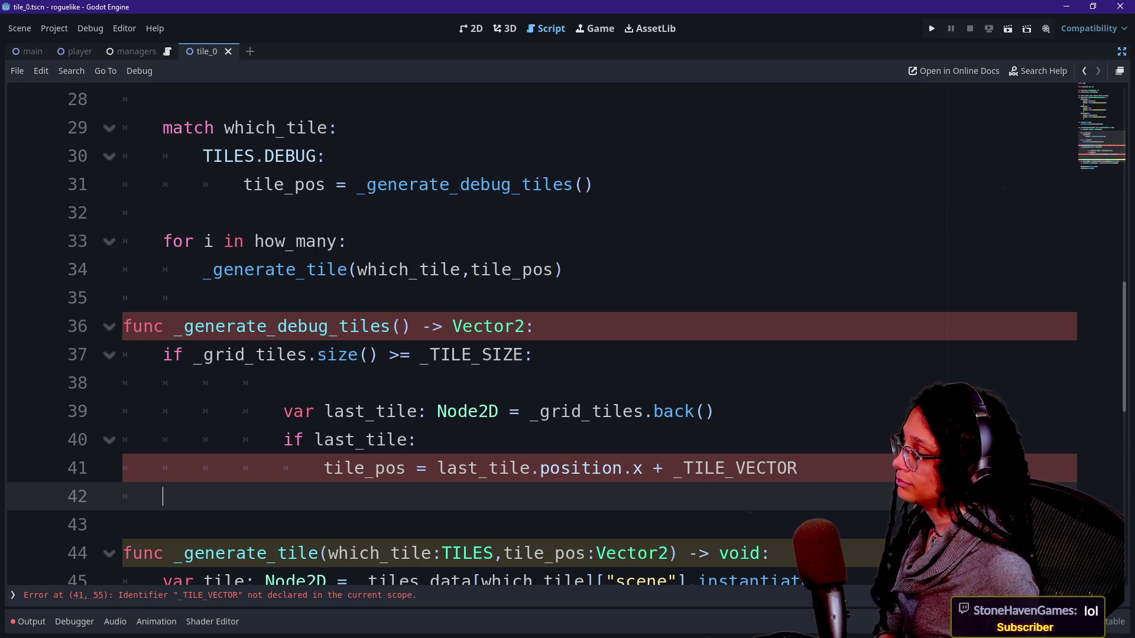
Rename the _TILE_VECTOR constant to _TILE on line 41
{"action": "left_click", "coordinate": [283, 383]}
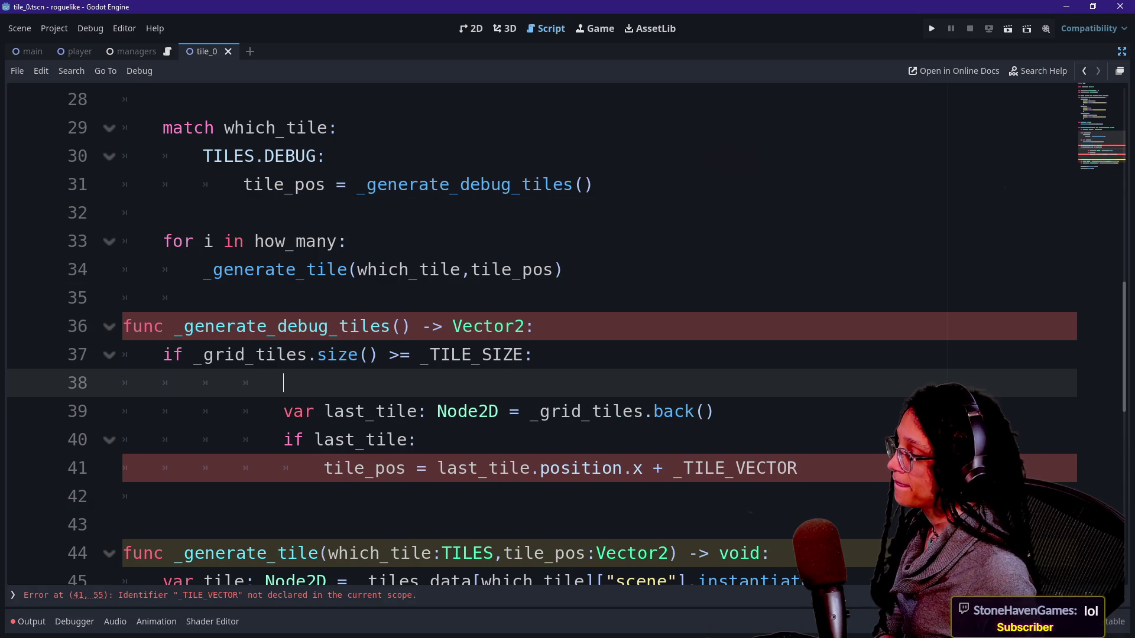
{"action": "left_click_drag", "start_coordinate": [798, 468], "coordinate": [704, 469]}
{"action": "key", "text": "BackSpace"}
{"action": "type", "text": "LE"}
{"action": "left_click", "coordinate": [520, 468]}
De-indent the last_tile lines 39–41 one level and clear extra indentation on line 38
{"action": "scroll", "coordinate": [521, 468], "scroll_direction": "down", "scroll_amount": 1}
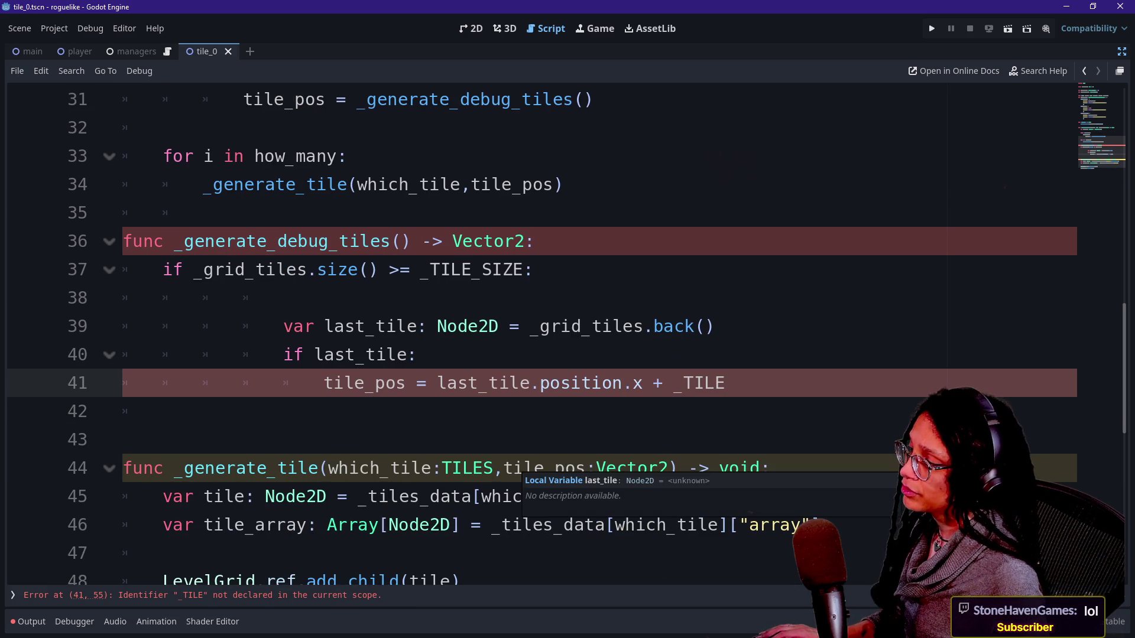
{"action": "left_click", "coordinate": [284, 298]}
{"action": "left_click_drag", "start_coordinate": [458, 326], "coordinate": [478, 383]}
{"action": "key", "text": "shift+Tab"}
{"action": "key", "text": "shift+Tab"}
{"action": "left_click", "coordinate": [284, 298]}
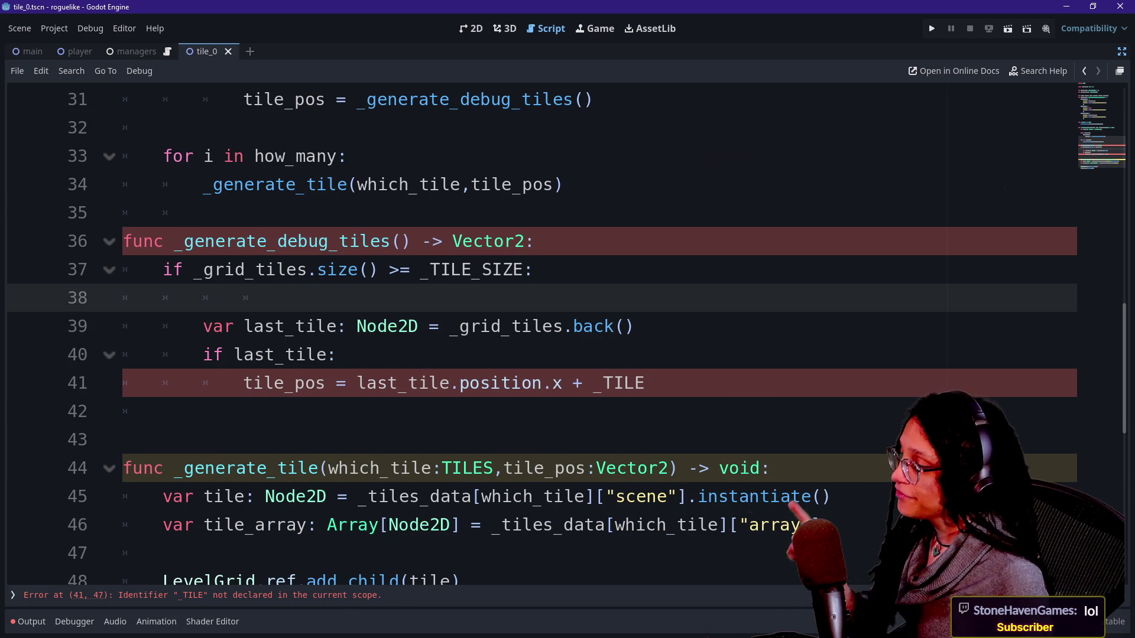
{"action": "left_click_drag", "start_coordinate": [409, 270], "coordinate": [440, 270]}
{"action": "left_click", "coordinate": [284, 298]}
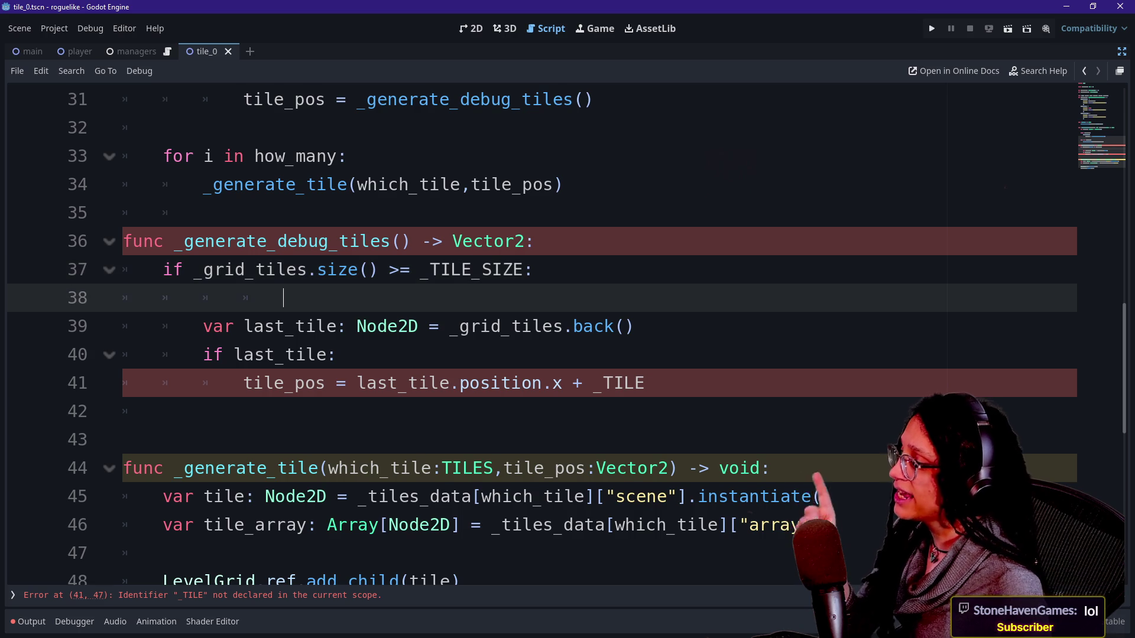
{"action": "key", "text": "BackSpace"}
{"action": "key", "text": "BackSpace"}
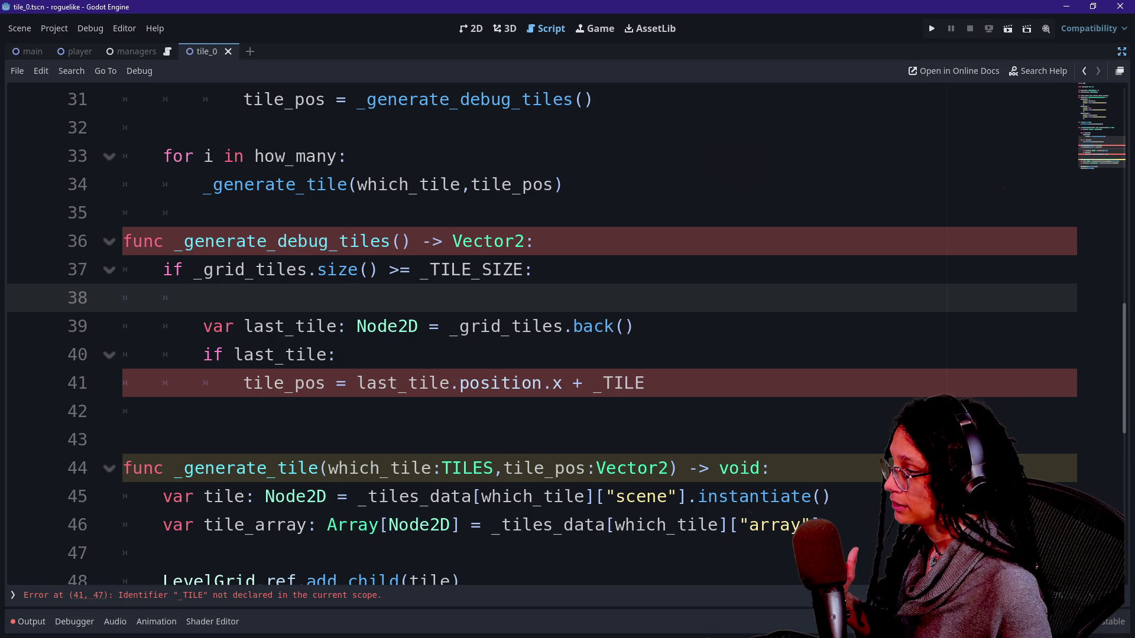
Move the last_tile declaration above the size check and fix its indentation
{"action": "key", "text": "shift+Down"}
{"action": "key", "text": "shift+End"}
{"action": "key", "text": "ctrl+x"}
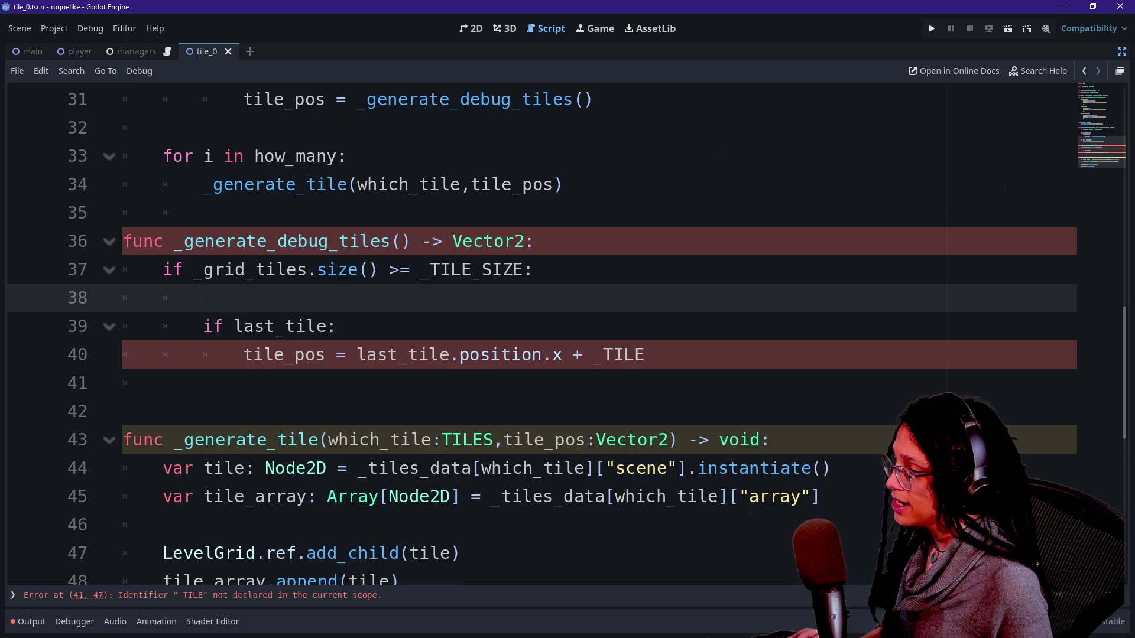
{"action": "key", "text": "Up"}
{"action": "key", "text": "Up"}
{"action": "key", "text": "End"}
{"action": "key", "text": "Return"}
{"action": "key", "text": "ctrl+v"}
{"action": "key", "text": "Home"}
{"action": "key", "text": "BackSpace"}
{"action": "key", "text": "BackSpace"}
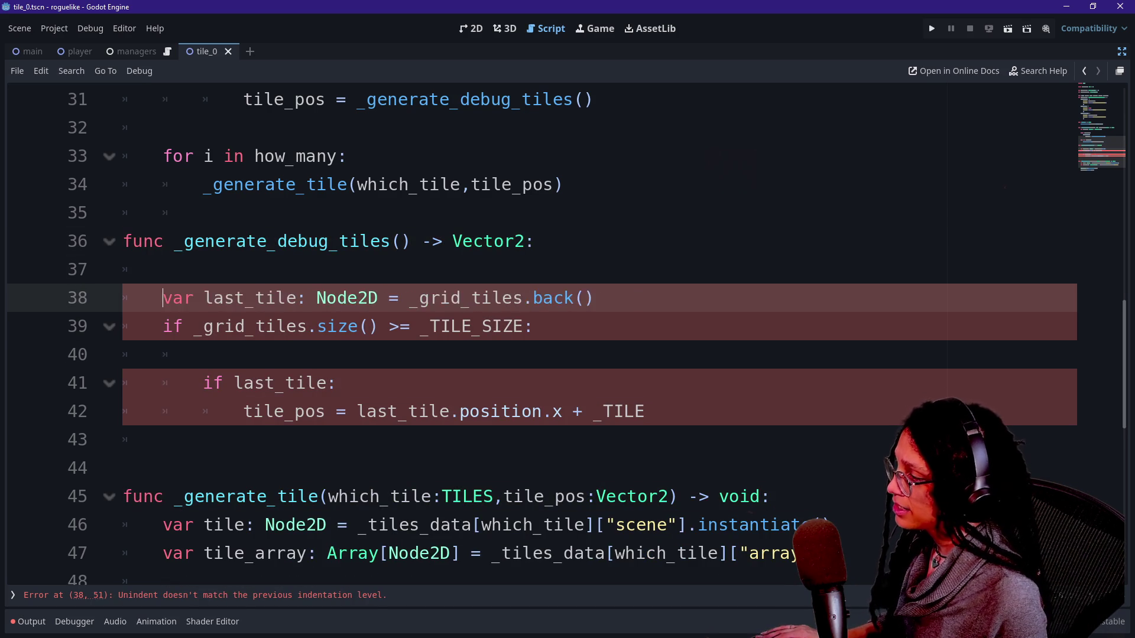
{"action": "key", "text": "Tab"}
{"action": "key", "text": "Up"}
{"action": "key", "text": "BackSpace"}
{"action": "key", "text": "BackSpace"}
Move the last_tile declaration back below the size check inside a new else: branch
{"action": "left_click", "coordinate": [389, 269]}
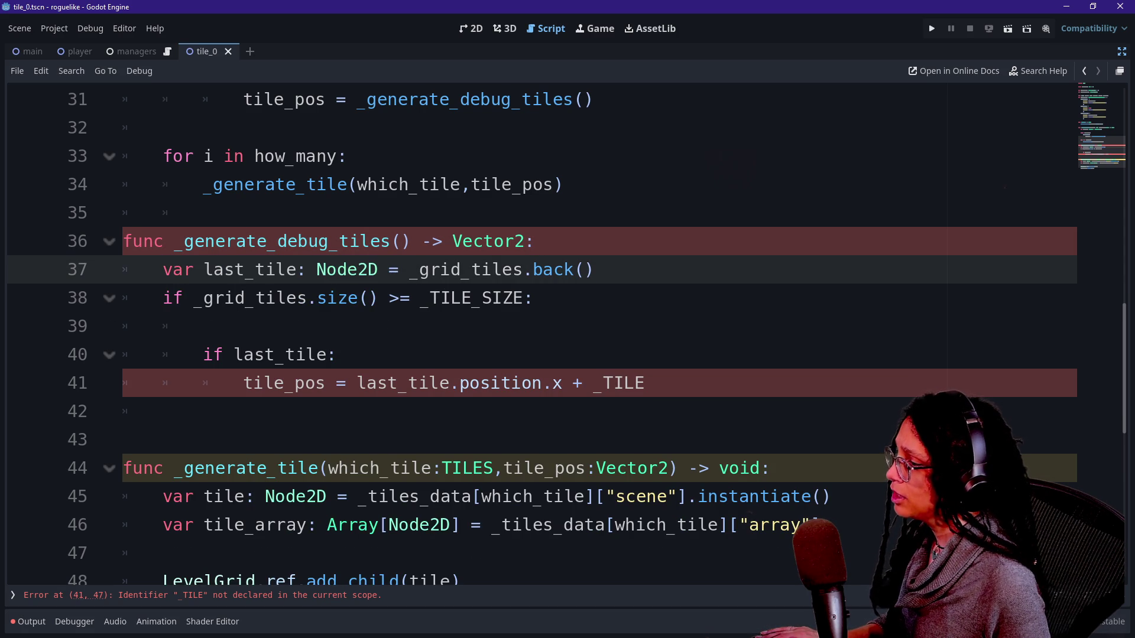
{"action": "key", "text": "End"}
{"action": "key", "text": "shift+Up"}
{"action": "key", "text": "ctrl+x"}
{"action": "key", "text": "Down"}
{"action": "key", "text": "Down"}
{"action": "key", "text": "ctrl+v"}
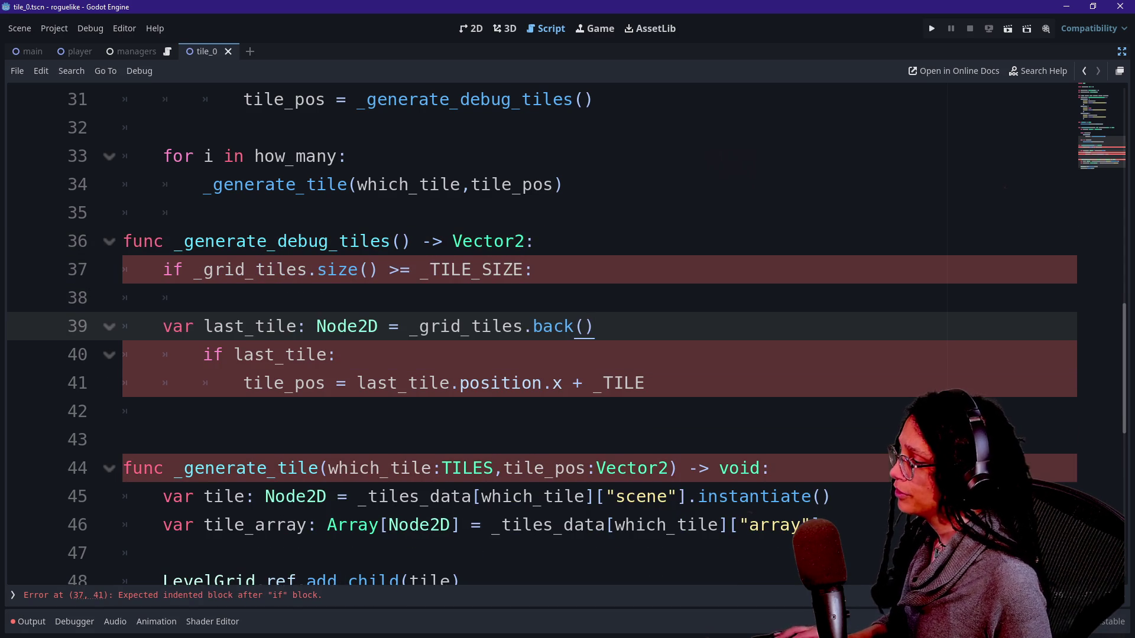
{"action": "key", "text": "Home"}
{"action": "key", "text": "Tab"}
{"action": "key", "text": "Return"}
{"action": "key", "text": "Up"}
{"action": "key", "text": "Up"}
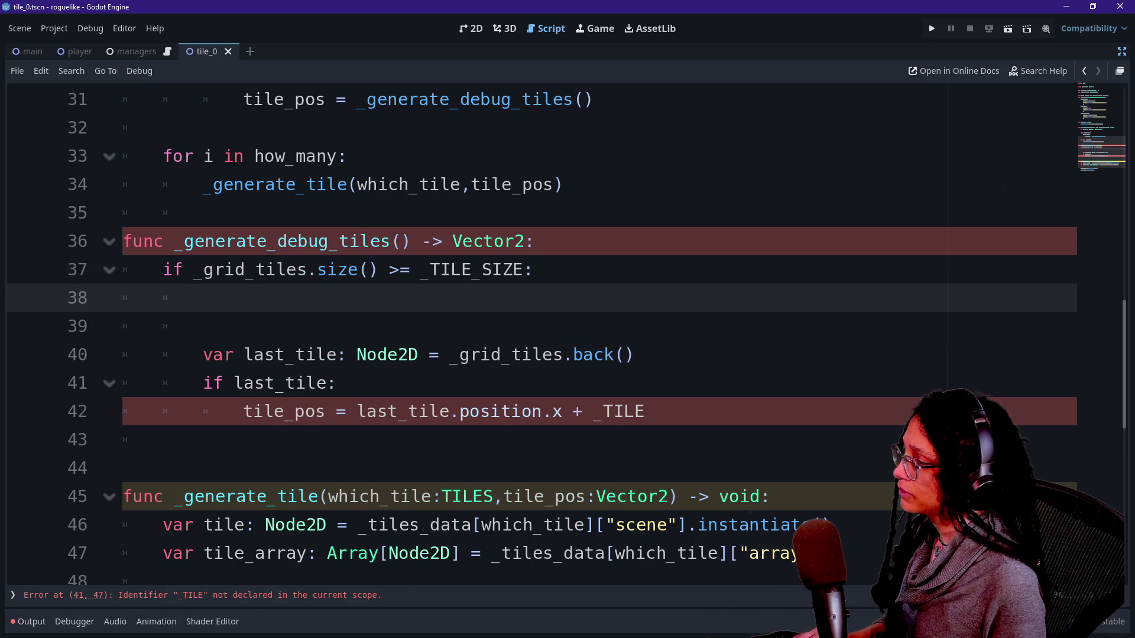
{"action": "type", "text": "else:"}
{"action": "key", "text": "Up"}
{"action": "key", "text": "End"}
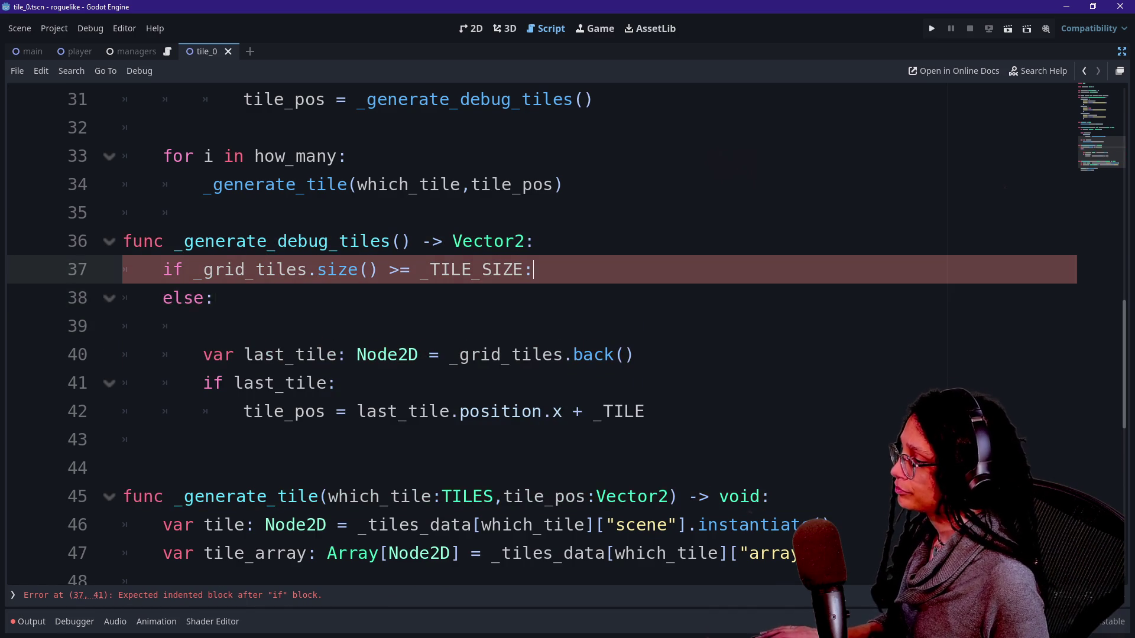
Add a nested 'if _grid_titles.size()' line inside the _TILE_SIZE branch, removing the blank line under else
{"action": "key", "text": "Return"}
{"action": "key", "text": "Down"}
{"action": "key", "text": "Down"}
{"action": "key", "text": "BackSpace"}
{"action": "key", "text": "BackSpace"}
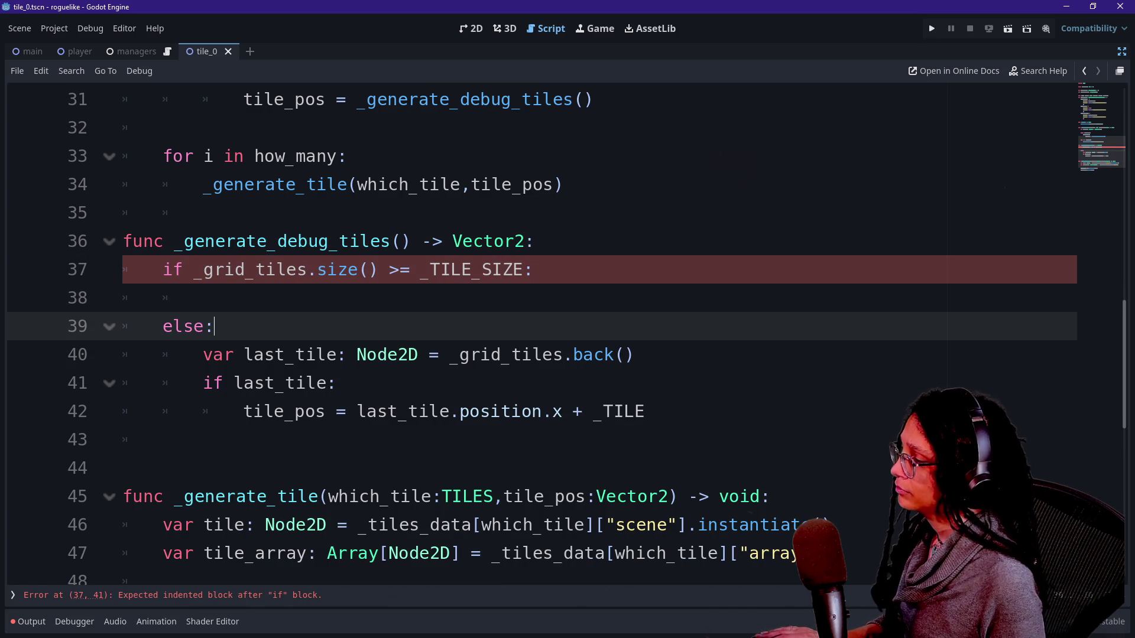
{"action": "left_click", "coordinate": [203, 298]}
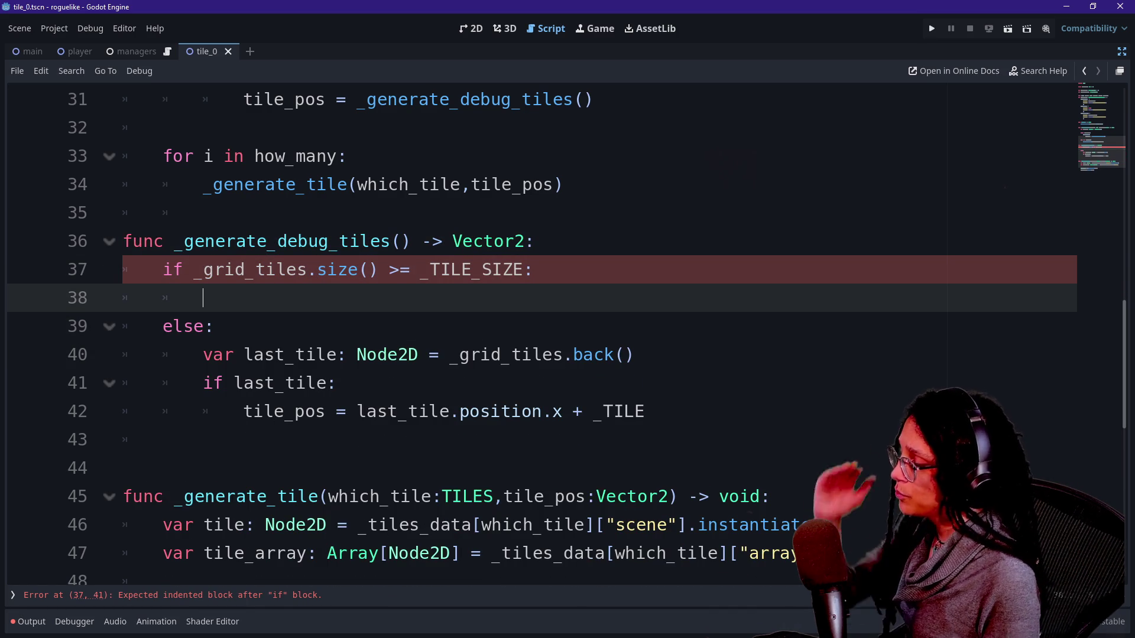
{"action": "type", "text": "if _grid_titles"}
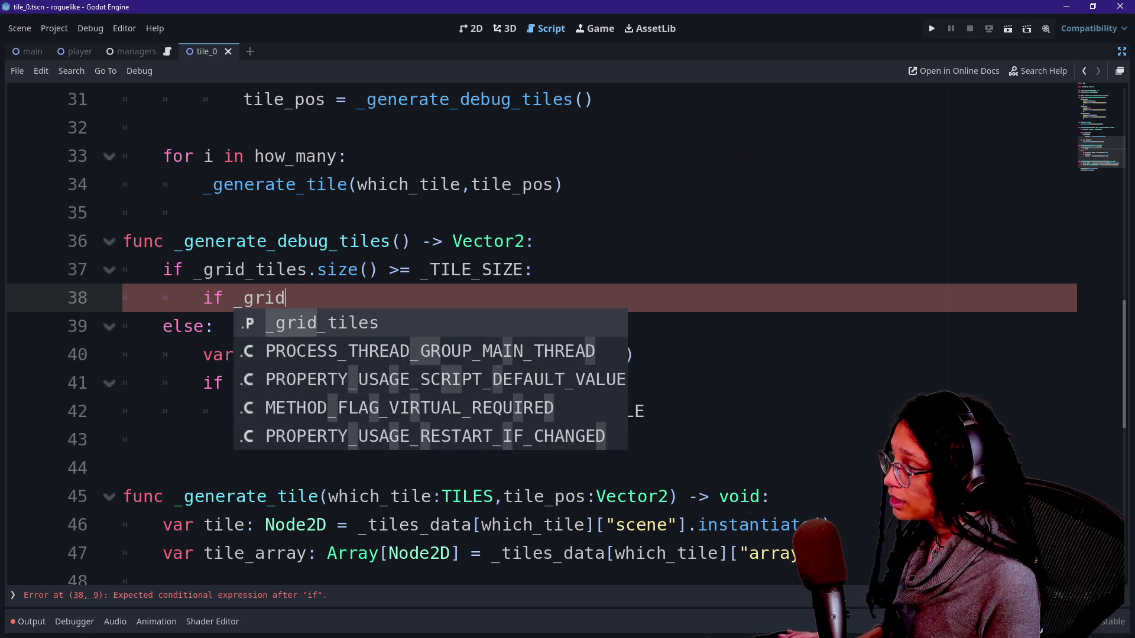
{"action": "type", "text": ".size()"}
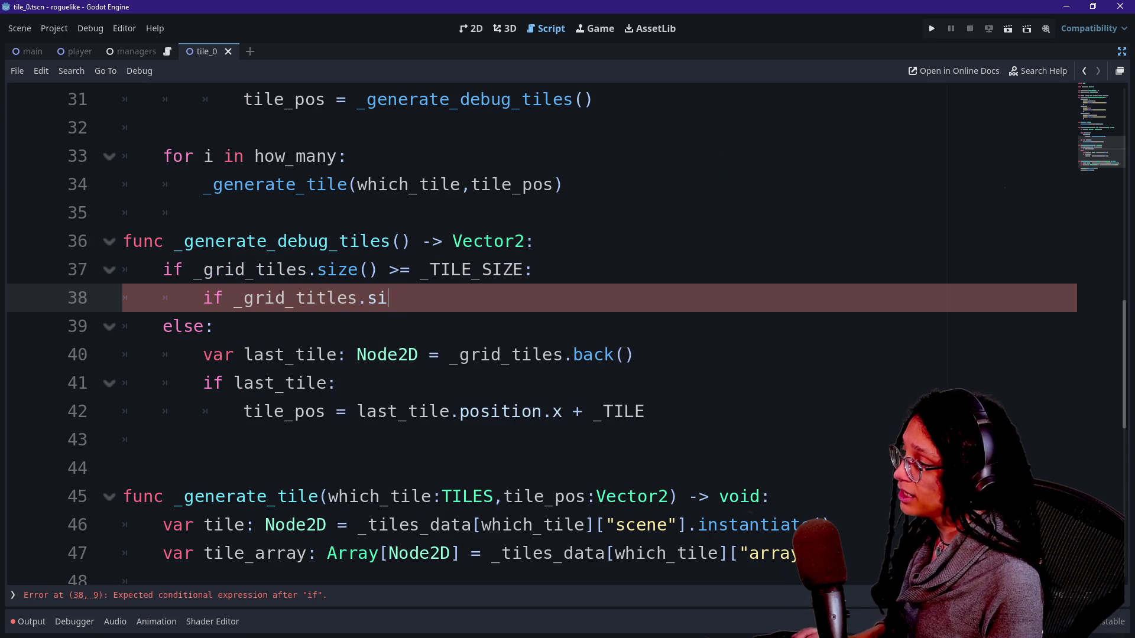
{"action": "key", "text": "BackSpace"}
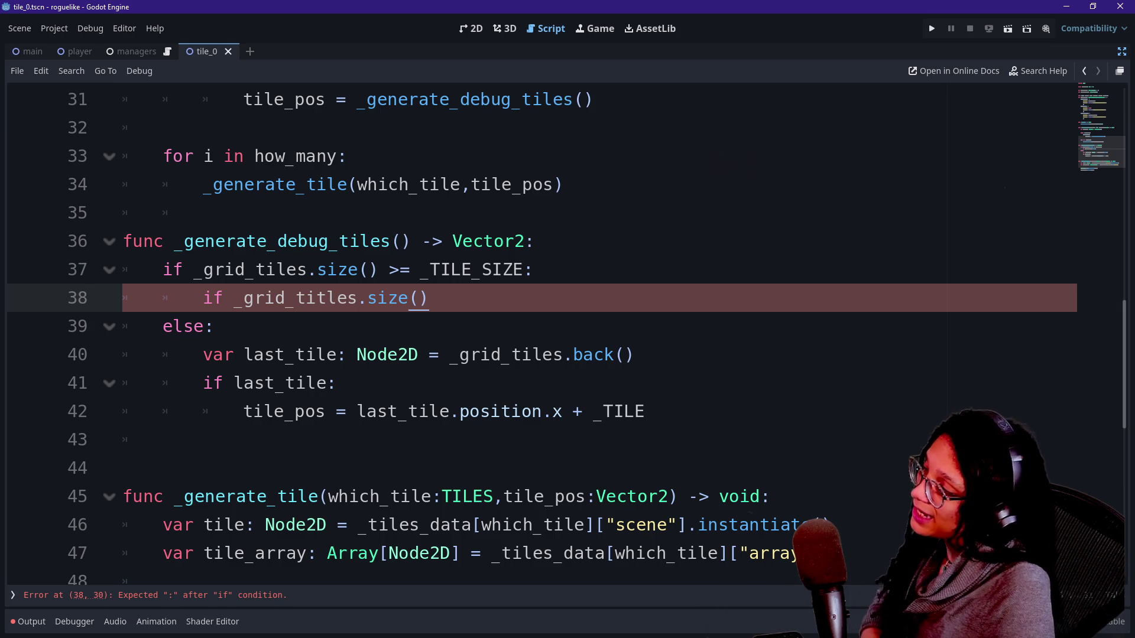
{"action": "scroll", "coordinate": [532, 331], "scroll_direction": "up", "scroll_amount": 4}
Change the Array type of _grid_tiles and _notroom_tiles on lines 5–6 to Dictionary
{"action": "scroll", "coordinate": [532, 331], "scroll_direction": "up", "scroll_amount": 2}
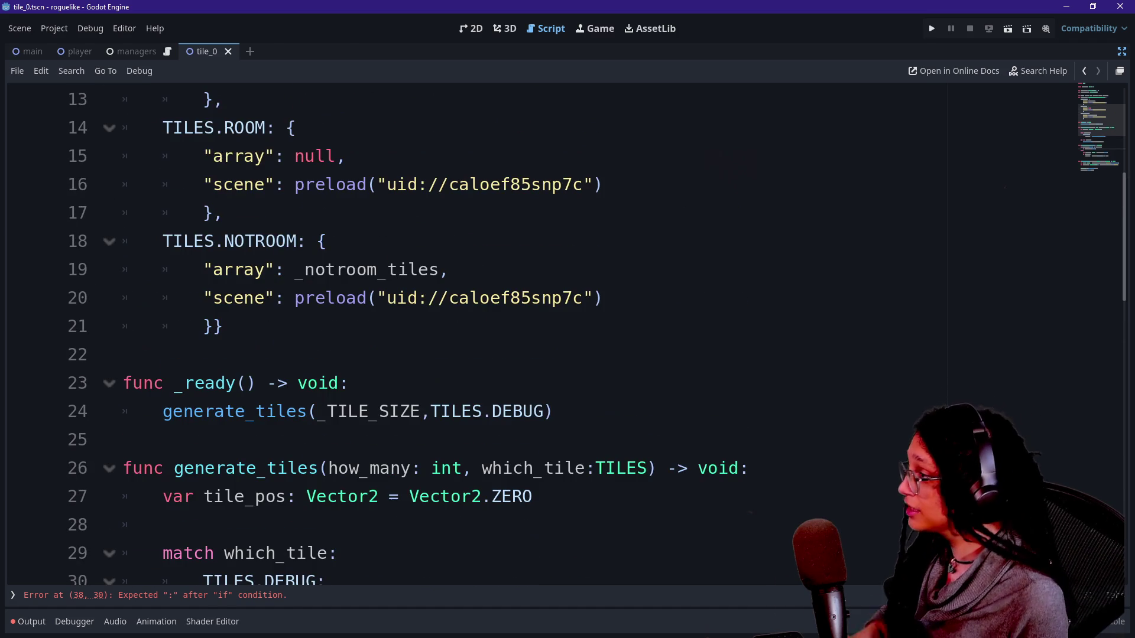
{"action": "scroll", "coordinate": [532, 331], "scroll_direction": "up", "scroll_amount": 4}
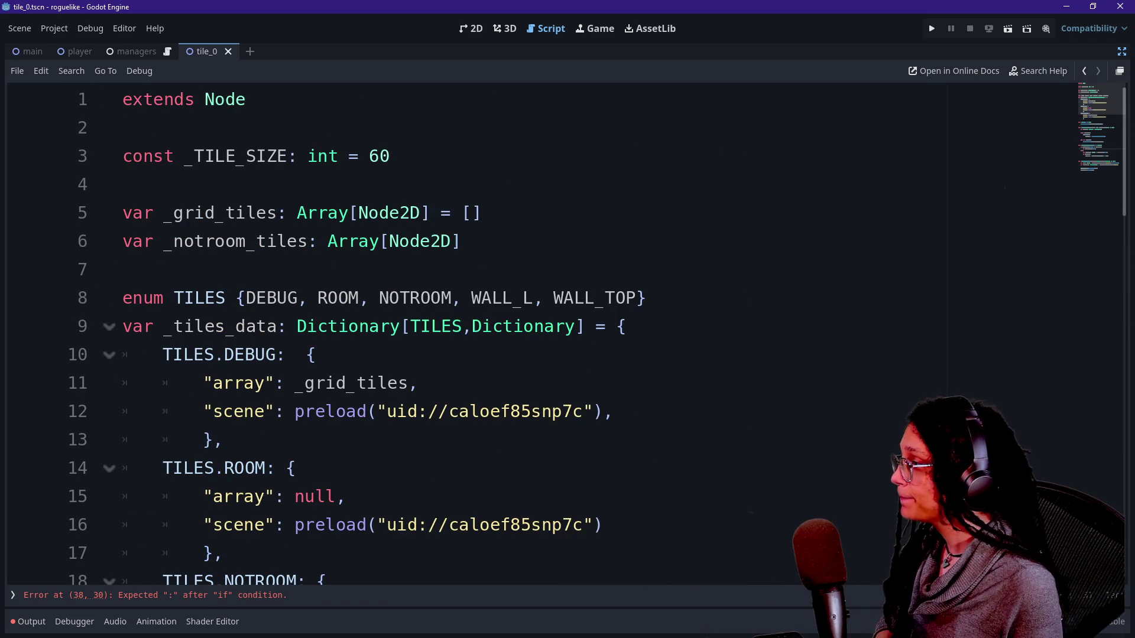
{"action": "mouse_move", "coordinate": [297, 213]}
{"action": "left_mouse_down"}
{"action": "mouse_move", "coordinate": [349, 212]}
{"action": "mouse_move", "coordinate": [338, 213]}
{"action": "mouse_move", "coordinate": [348, 213]}
{"action": "mouse_move", "coordinate": [337, 241]}
{"action": "mouse_move", "coordinate": [380, 241]}
{"action": "left_mouse_up"}
{"action": "type", "text": "Fi"}
{"action": "key", "text": "BackSpace"}
{"action": "key", "text": "BackSpace"}
{"action": "type", "text": "Dcitio"}
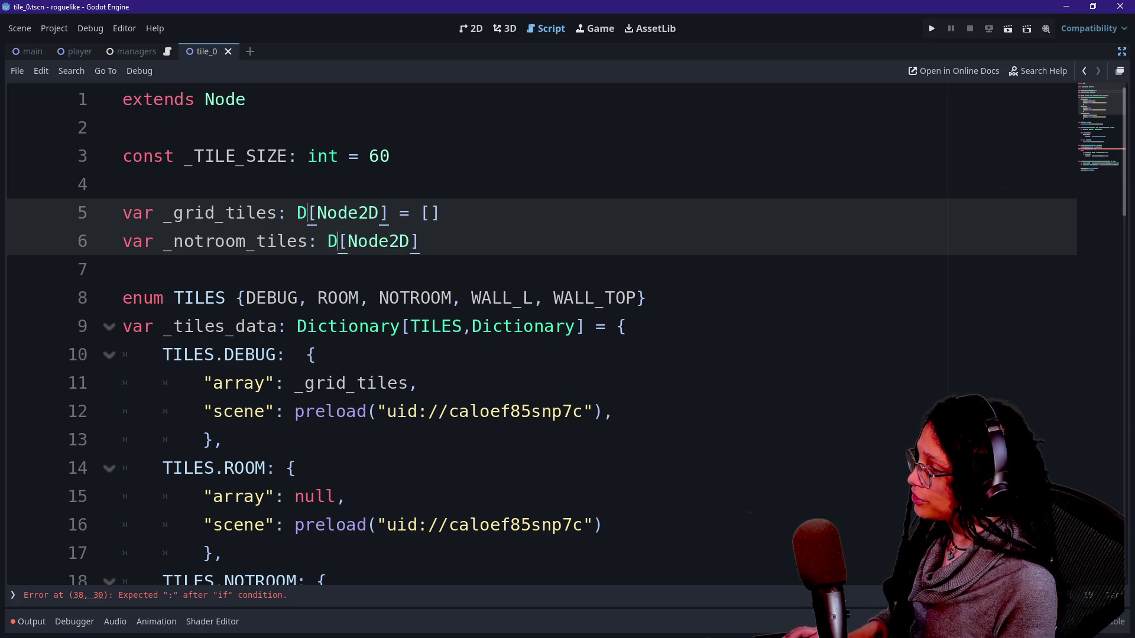
{"action": "key", "text": "BackSpace"}
{"action": "key", "text": "BackSpace"}
{"action": "key", "text": "BackSpace"}
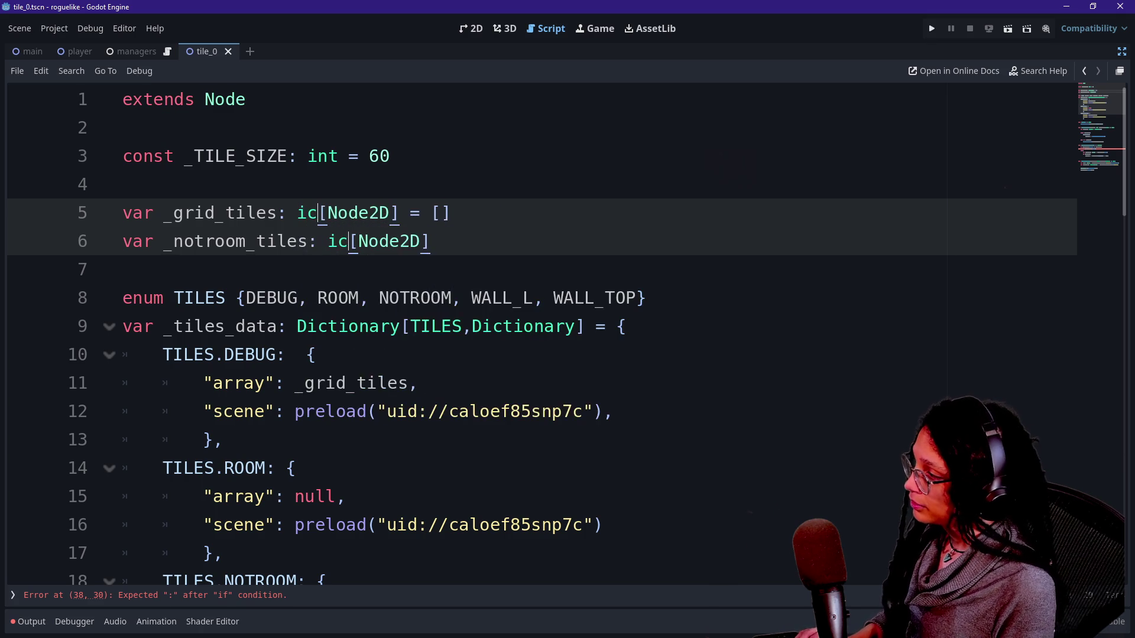
{"action": "type", "text": "Dictionary"}
{"action": "key", "text": "Escape"}
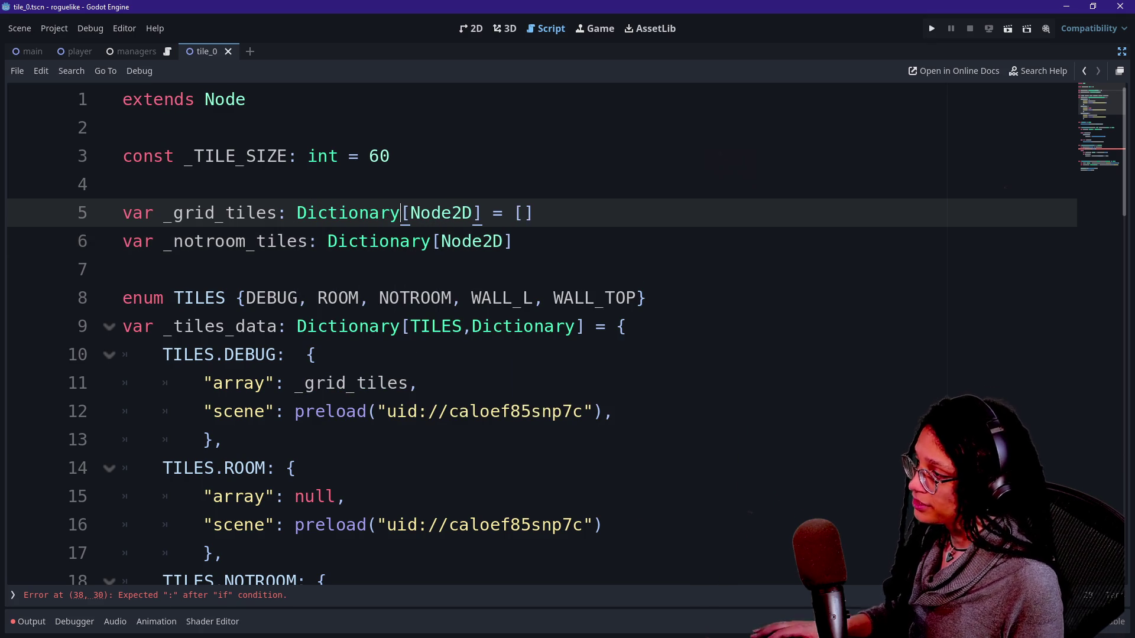
Replace Node2D with Array in both type parameters, giving Dictionary[Array]
{"action": "left_click", "coordinate": [492, 241]}
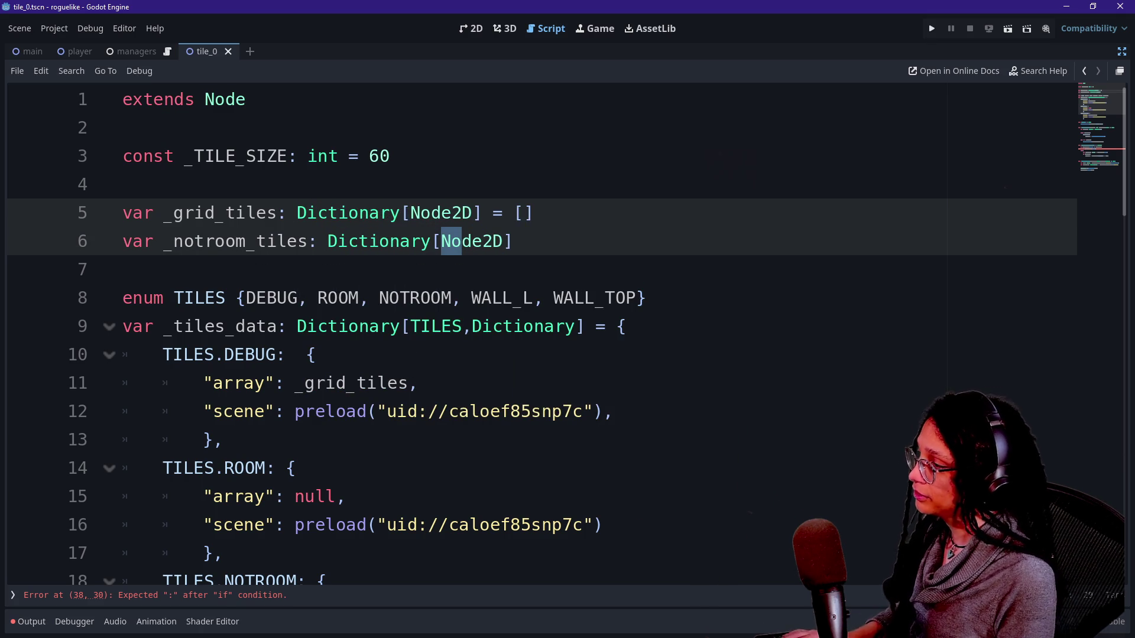
{"action": "left_click", "coordinate": [411, 213], "text": "alt"}
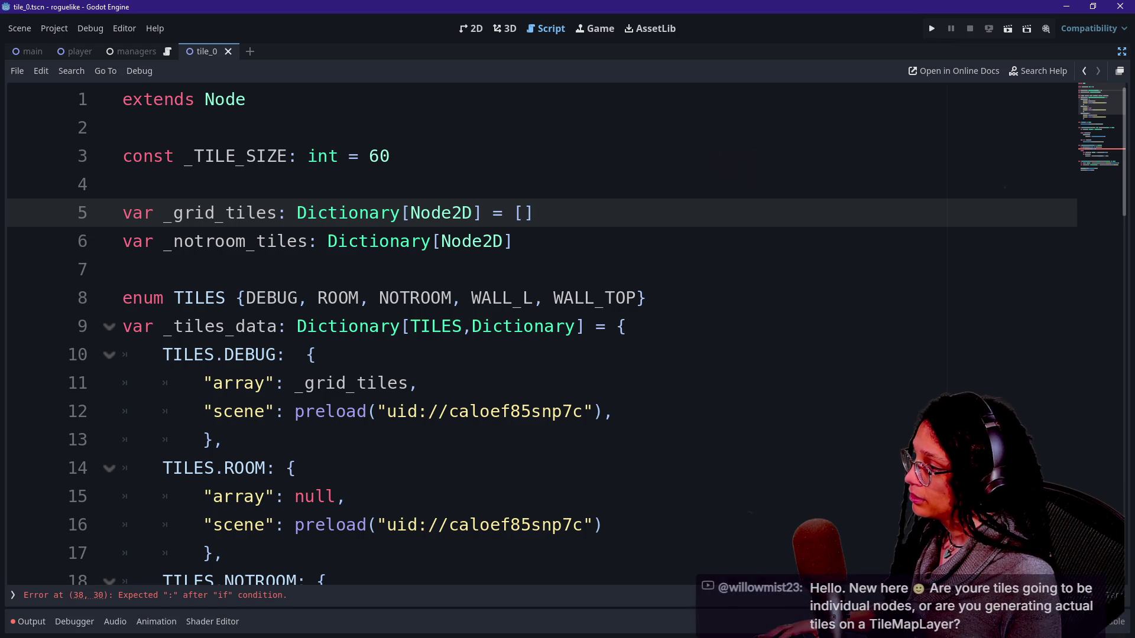
{"action": "key", "text": "Delete"}
{"action": "key", "text": "Delete"}
{"action": "key", "text": "Delete"}
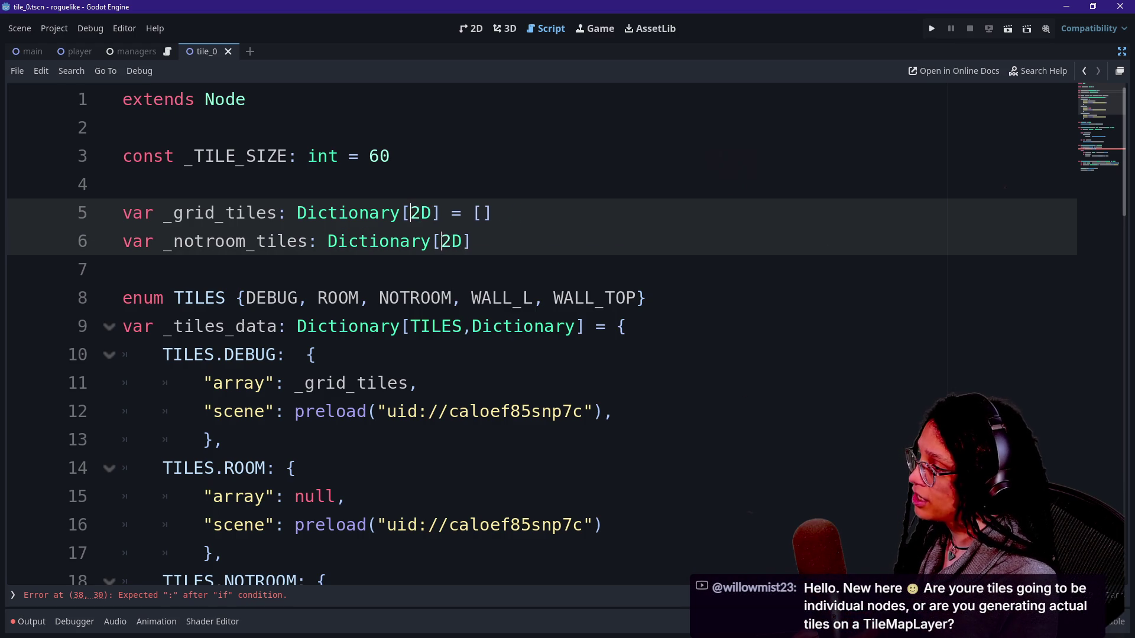
{"action": "type", "text": "Array"}
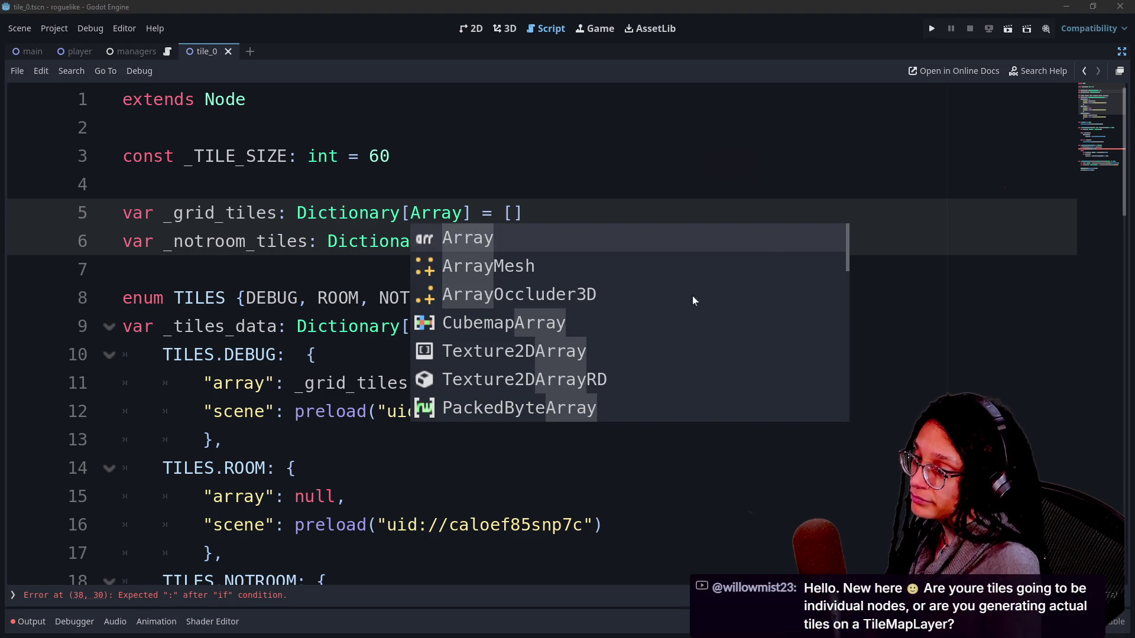
{"action": "left_click", "coordinate": [123, 184]}
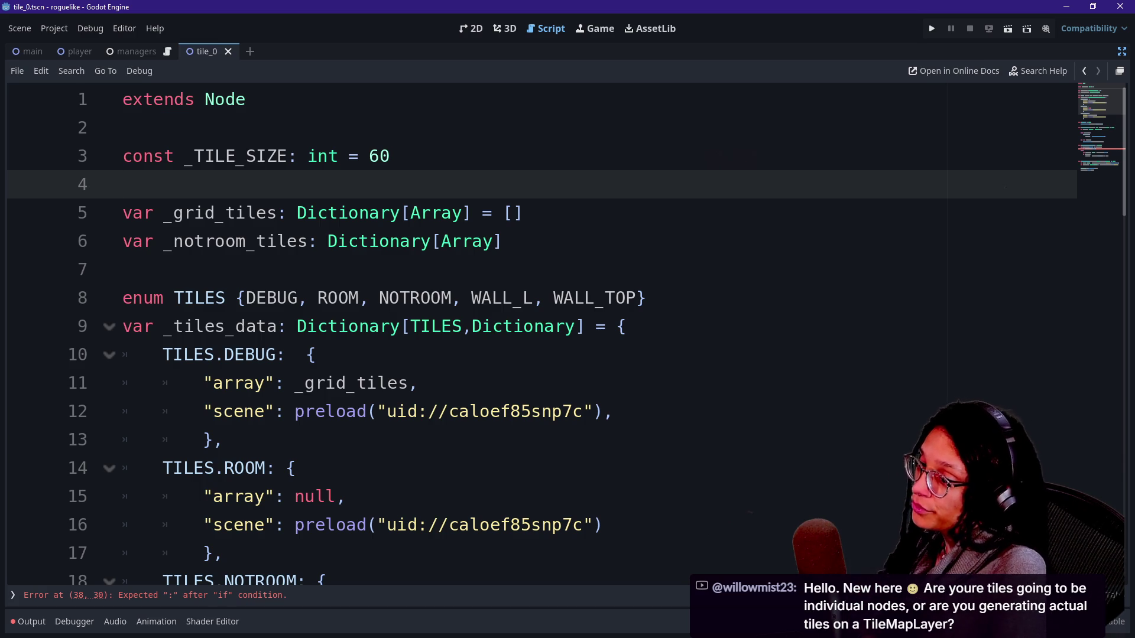
{"action": "left_click", "coordinate": [523, 213]}
{"action": "left_click", "coordinate": [513, 241]}
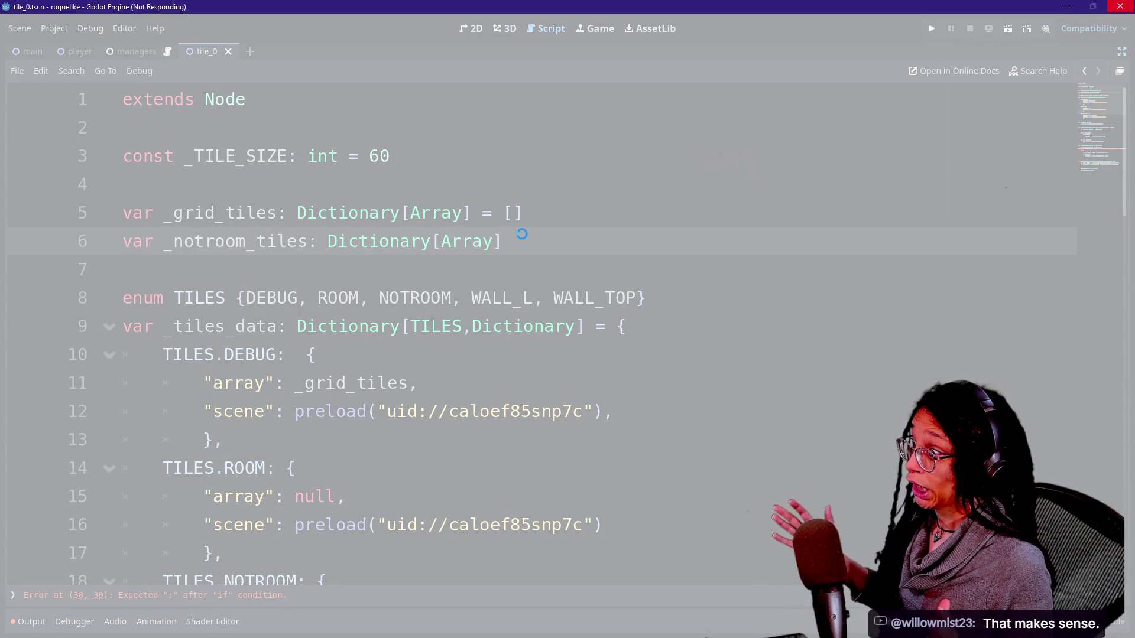
Replace the = [] initialisers with = {} on lines 6 and 5
{"action": "key", "text": "BackSpace"}
{"action": "type", "text": "="}
{"action": "key", "text": "BackSpace"}
{"action": "key", "text": "BackSpace"}
{"action": "type", "text": "= "}
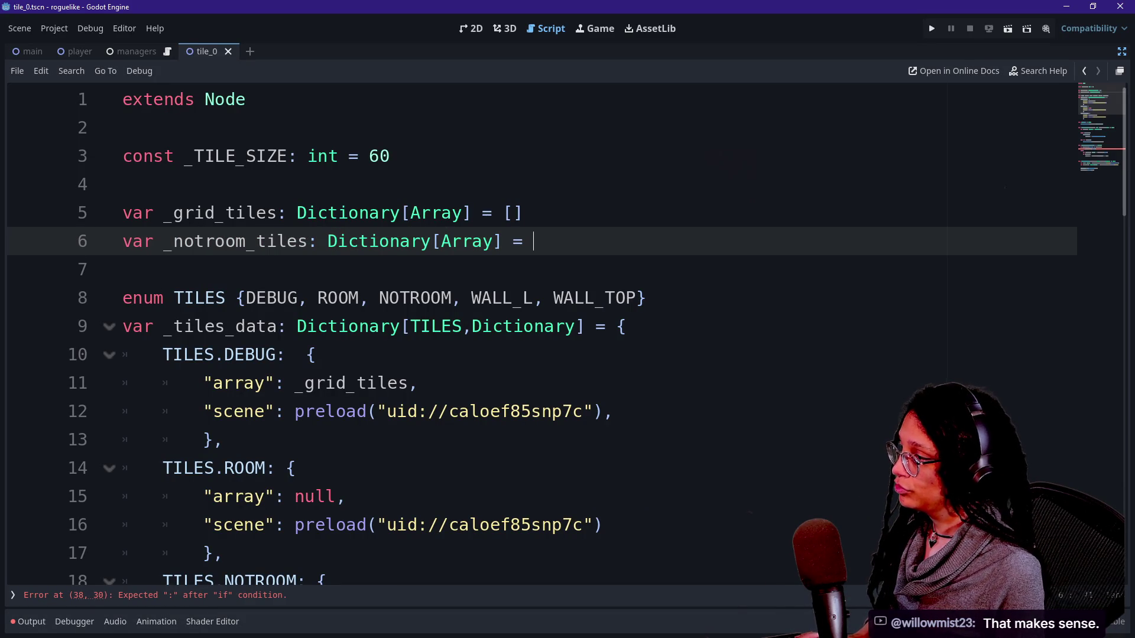
{"action": "type", "text": "[]"}
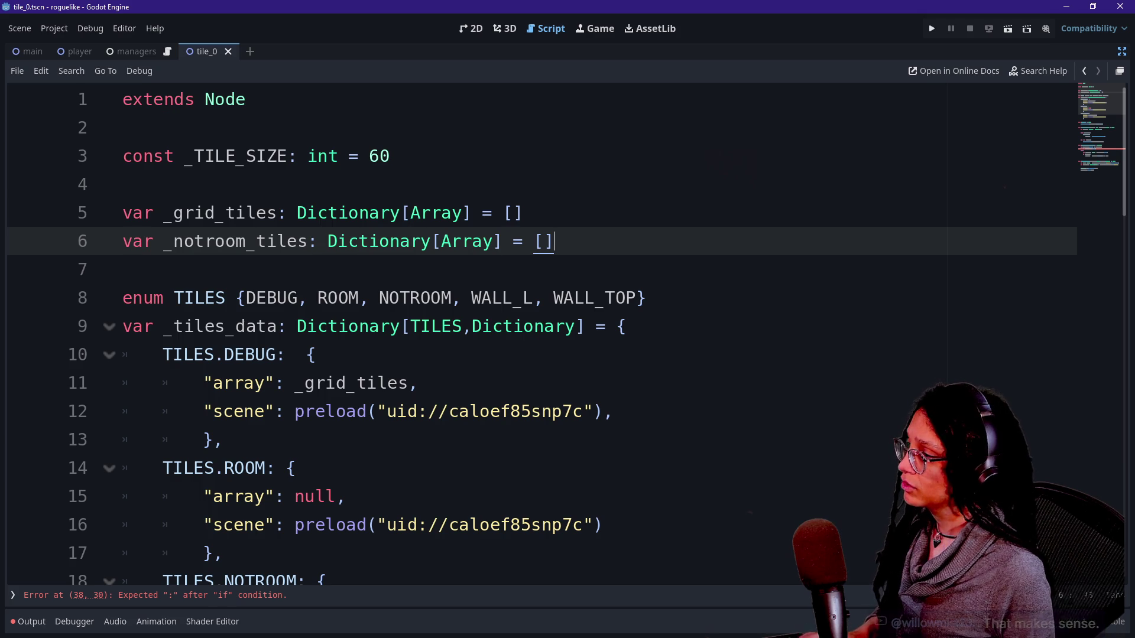
{"action": "key", "text": "BackSpace"}
{"action": "key", "text": "BackSpace"}
{"action": "type", "text": "{}"}
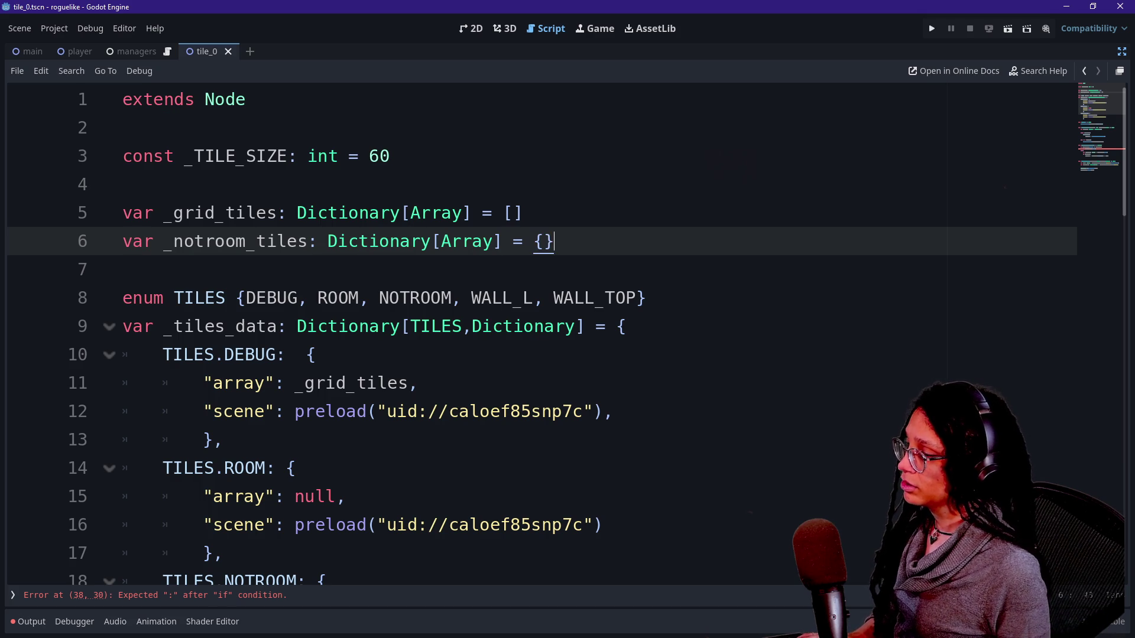
{"action": "key", "text": "Up"}
{"action": "key", "text": "BackSpace"}
{"action": "key", "text": "BackSpace"}
{"action": "type", "text": "{}"}
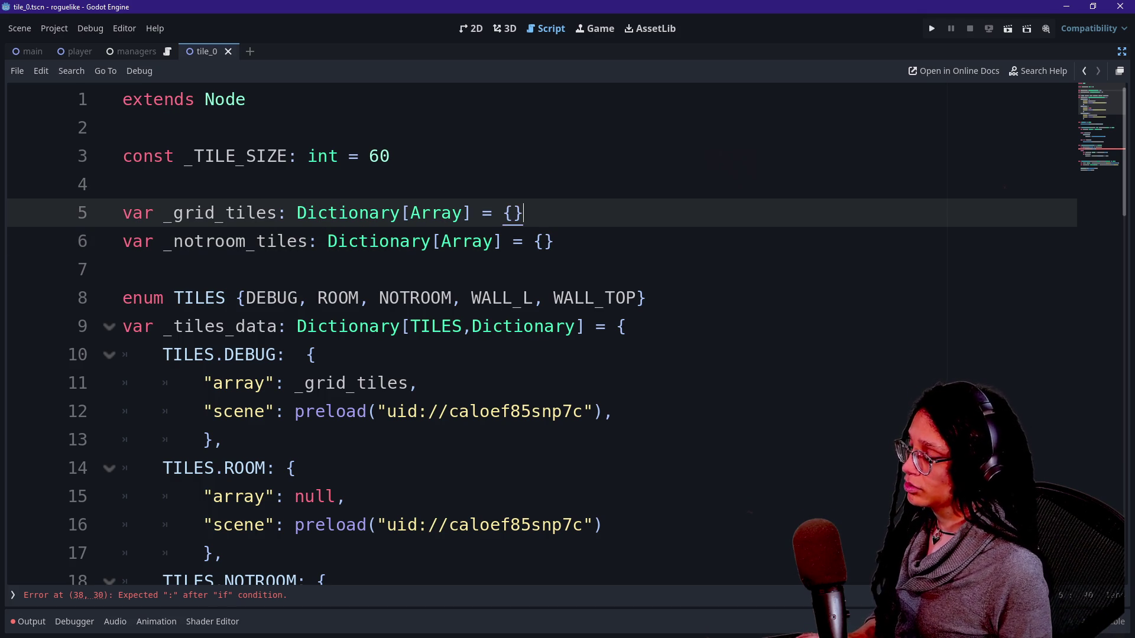
Review the new dictionaries, the TILES enum on line 8 and the _TILE_SIZE constant on line 3
{"action": "left_click", "coordinate": [123, 184]}
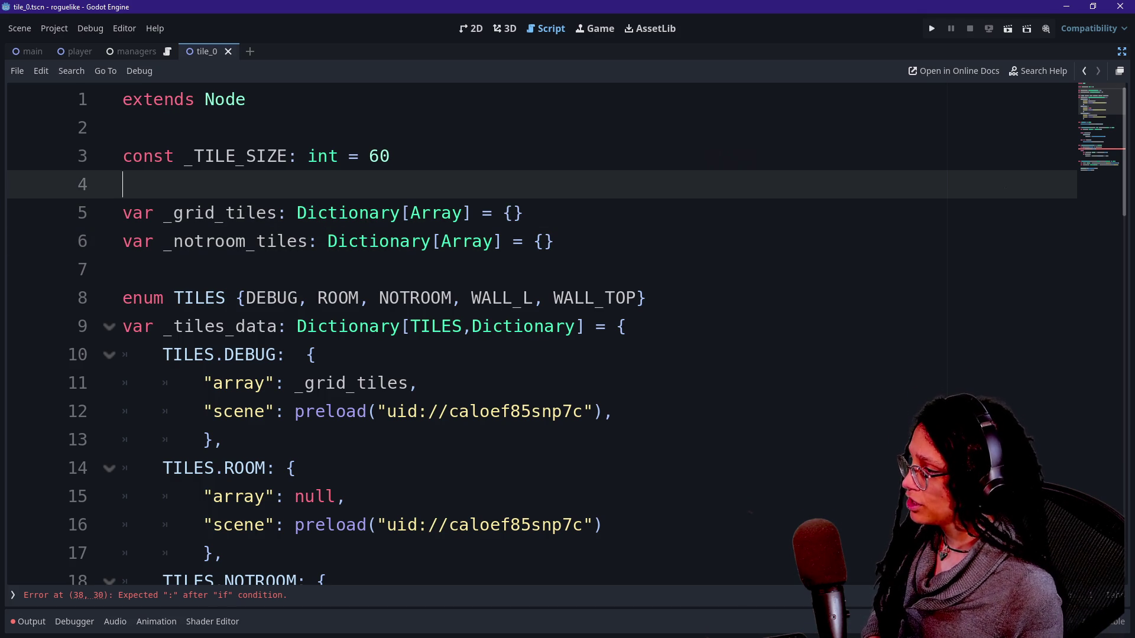
{"action": "left_click", "coordinate": [514, 213]}
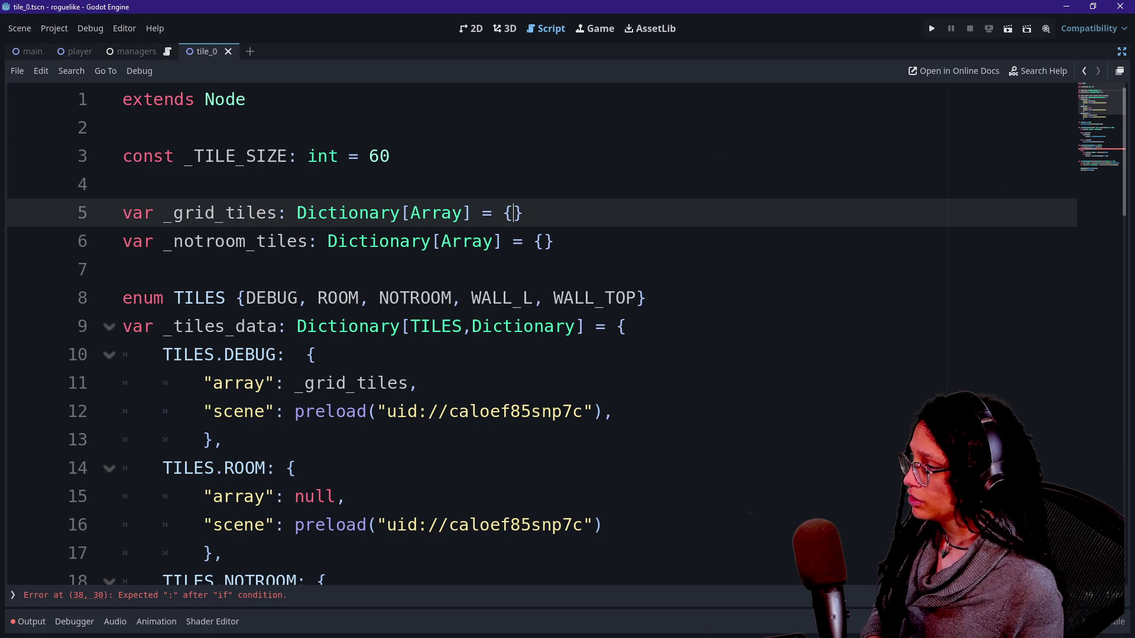
{"action": "left_click", "coordinate": [533, 298]}
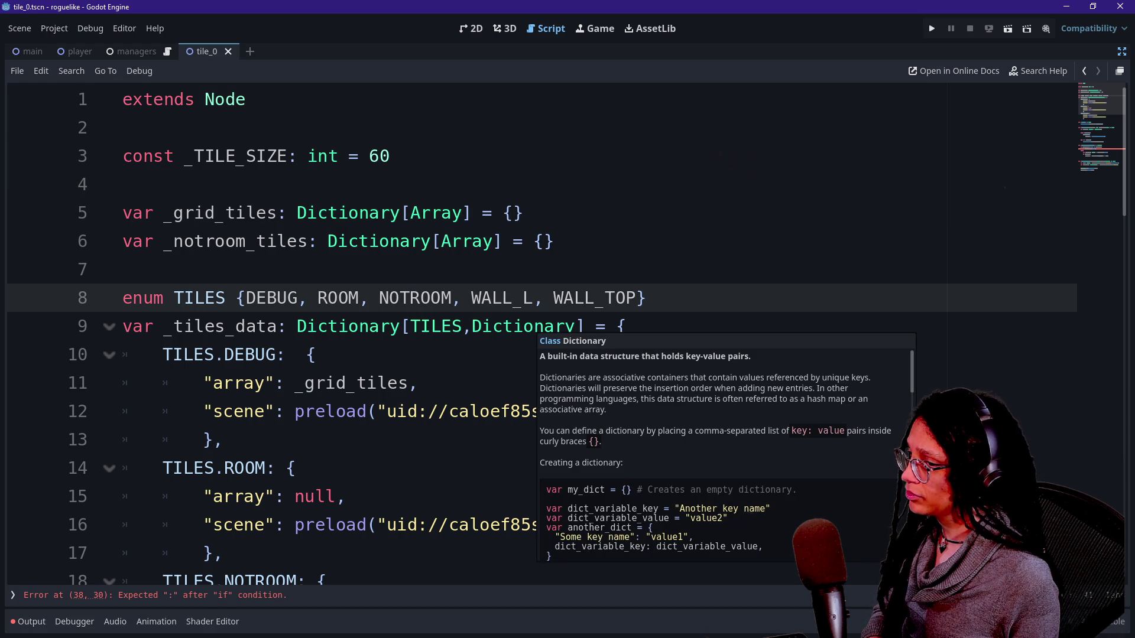
{"action": "scroll", "coordinate": [532, 320], "scroll_direction": "down", "scroll_amount": 1}
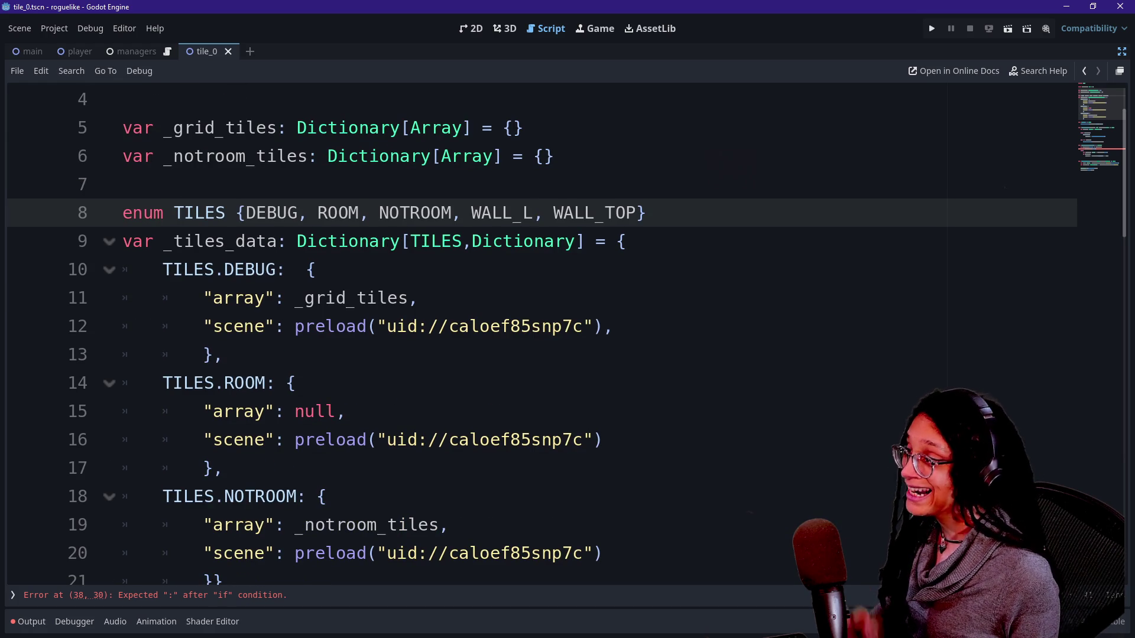
{"action": "scroll", "coordinate": [532, 331], "scroll_direction": "up", "scroll_amount": 1}
{"action": "left_click", "coordinate": [278, 156]}
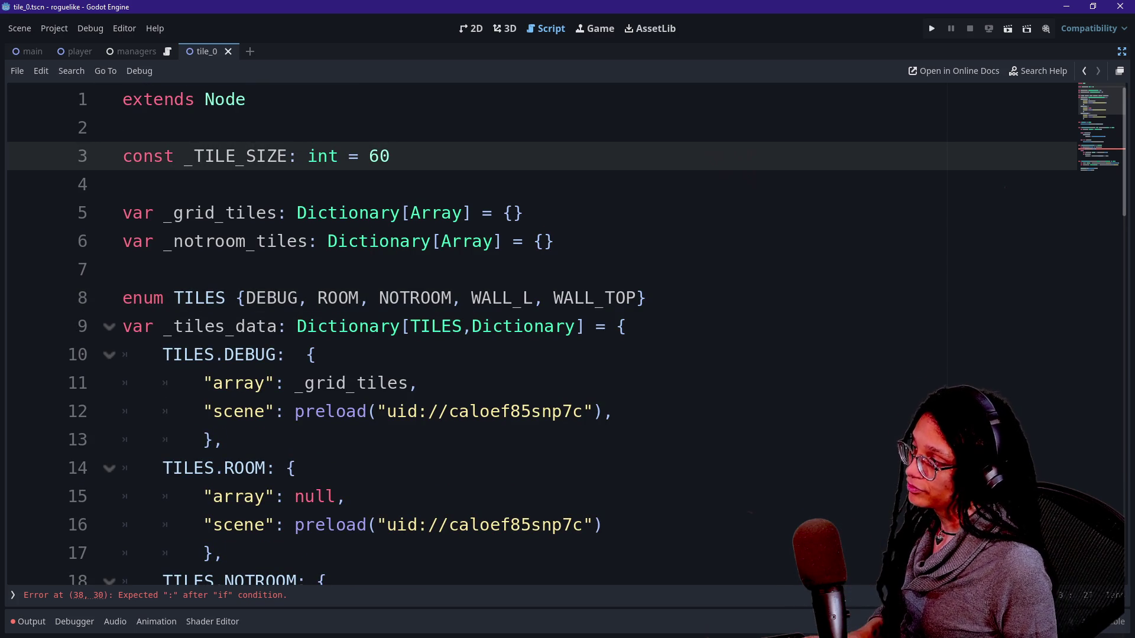
{"action": "scroll", "coordinate": [532, 331], "scroll_direction": "down", "scroll_amount": 1}
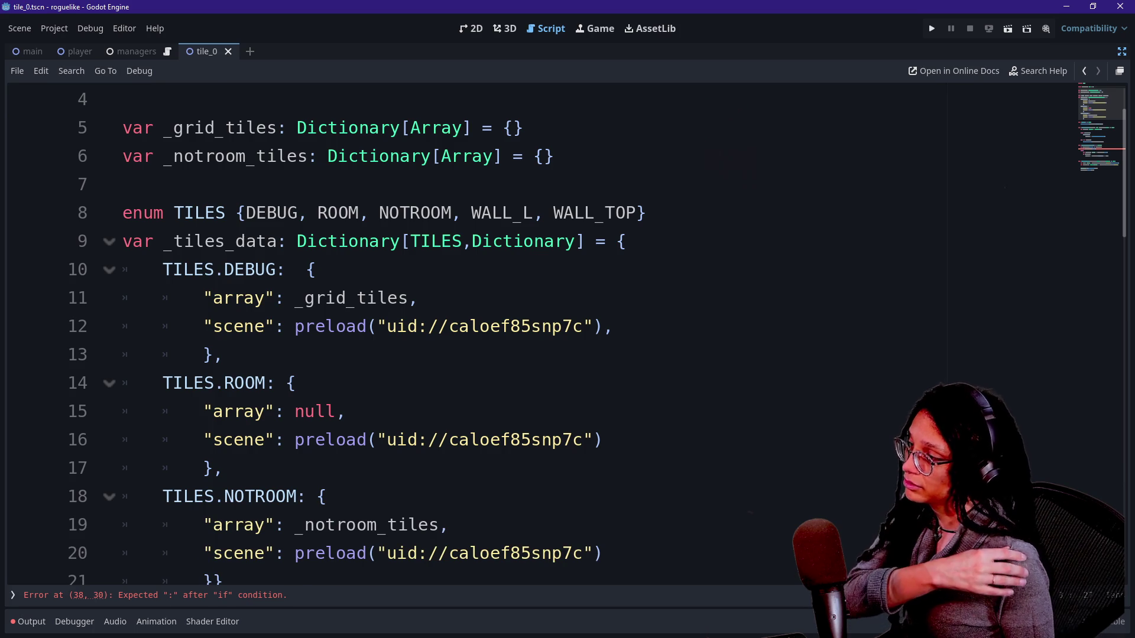
Add a new line 'const _GRID_HEIGHT: int =' directly below _TILE_SIZE
{"action": "key", "text": "End"}
{"action": "key", "text": "Return"}
{"action": "type", "text": "cons"}
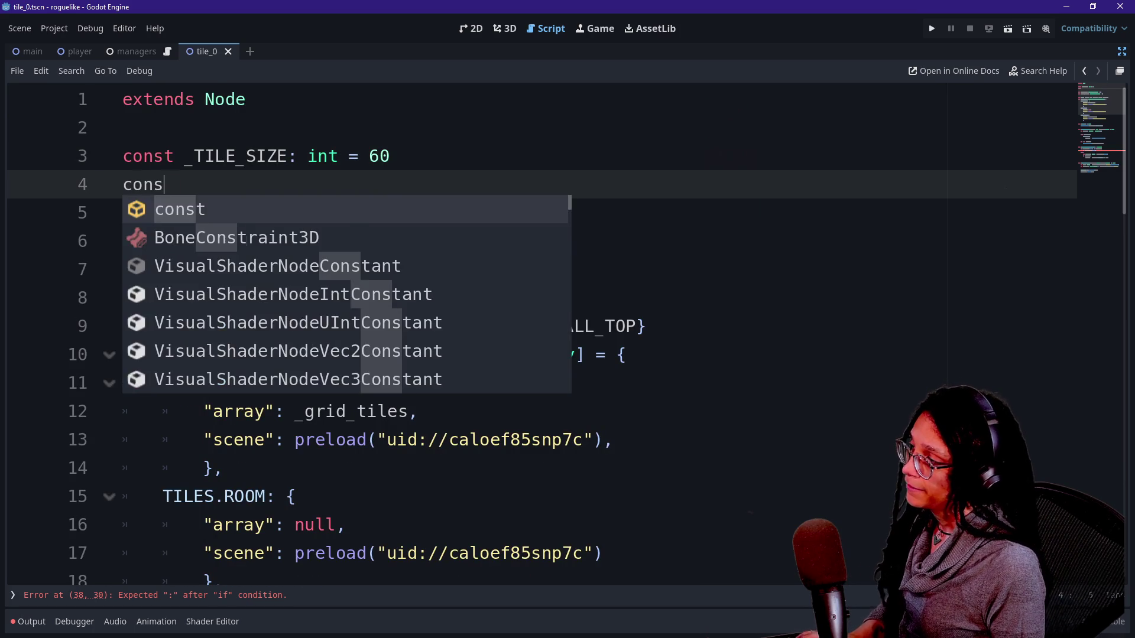
{"action": "type", "text": "t _TILE_"}
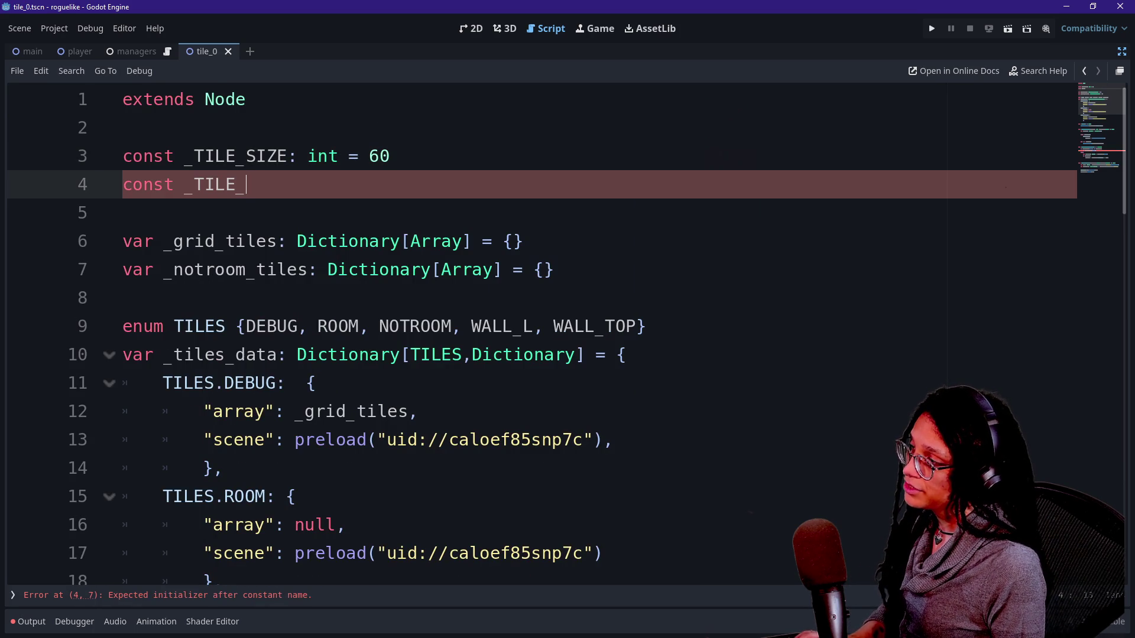
{"action": "key", "text": "BackSpace"}
{"action": "key", "text": "BackSpace"}
{"action": "key", "text": "BackSpace"}
{"action": "key", "text": "BackSpace"}
{"action": "key", "text": "BackSpace"}
{"action": "type", "text": "GRID_HEIGHT: int ="}
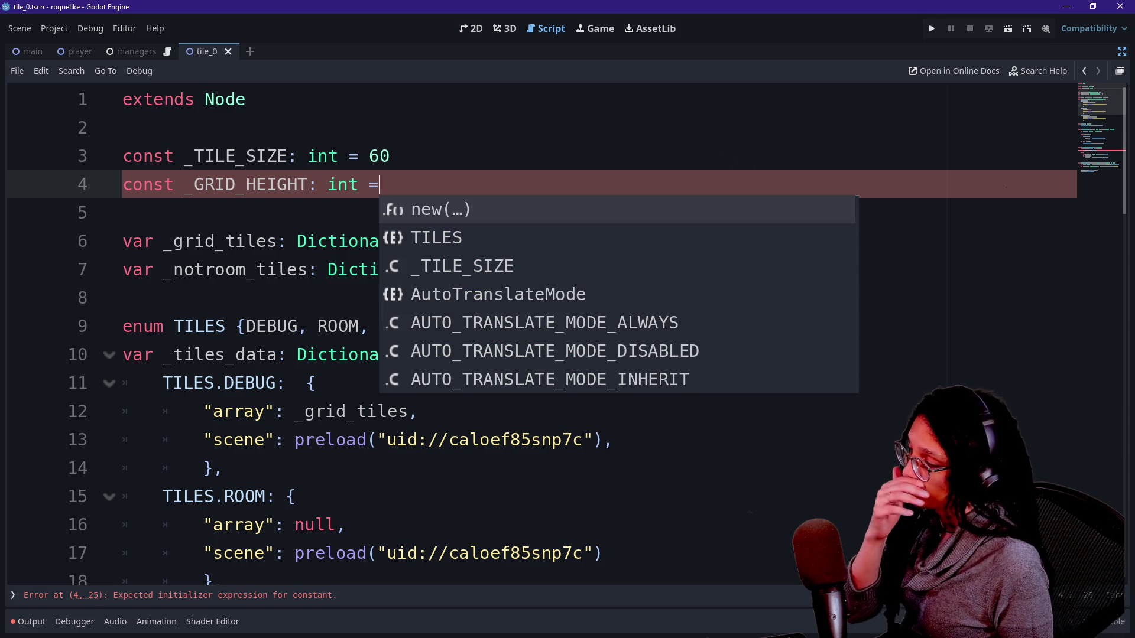
{"action": "key", "text": "Escape"}
Insert 'const _GRID_WIDTH: int = 60' above it and give _GRID_HEIGHT the value 30
{"action": "key", "text": "ctrl+shift+Return"}
{"action": "key", "text": "Caps_Lock"}
{"action": "type", "text": "CON"}
{"action": "key", "text": "Caps_Lock"}
{"action": "key", "text": "BackSpace"}
{"action": "key", "text": "BackSpace"}
{"action": "key", "text": "BackSpace"}
{"action": "left_click", "coordinate": [123, 128]}
{"action": "left_click", "coordinate": [123, 184]}
{"action": "type", "text": "const _GRID_WIDTH"}
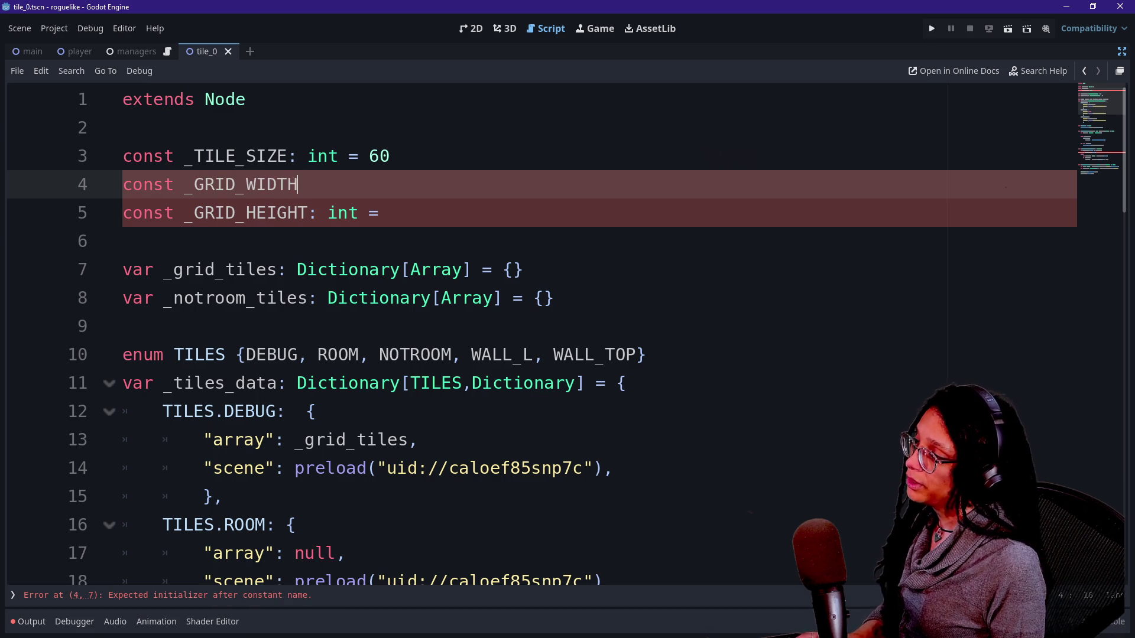
{"action": "type", "text": ": int = 50"}
{"action": "key", "text": "BackSpace"}
{"action": "key", "text": "BackSpace"}
{"action": "type", "text": "60"}
{"action": "left_click", "coordinate": [380, 213]}
{"action": "type", "text": "30"}
Look over _TILE_SIZE and the new constants, then move down toward generate_tiles
{"action": "left_click", "coordinate": [349, 156]}
{"action": "left_click_drag", "start_coordinate": [184, 156], "coordinate": [296, 156]}
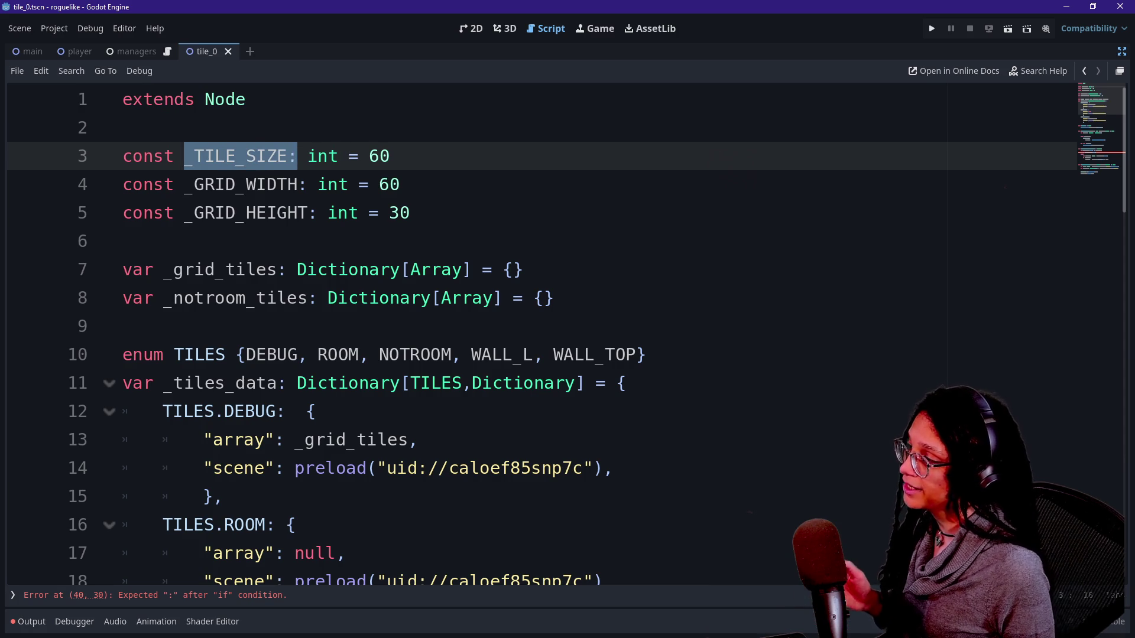
{"action": "left_click", "coordinate": [389, 212]}
{"action": "left_click", "coordinate": [513, 355]}
{"action": "key", "text": "Down"}
{"action": "key", "text": "Down"}
{"action": "key", "text": "Down"}
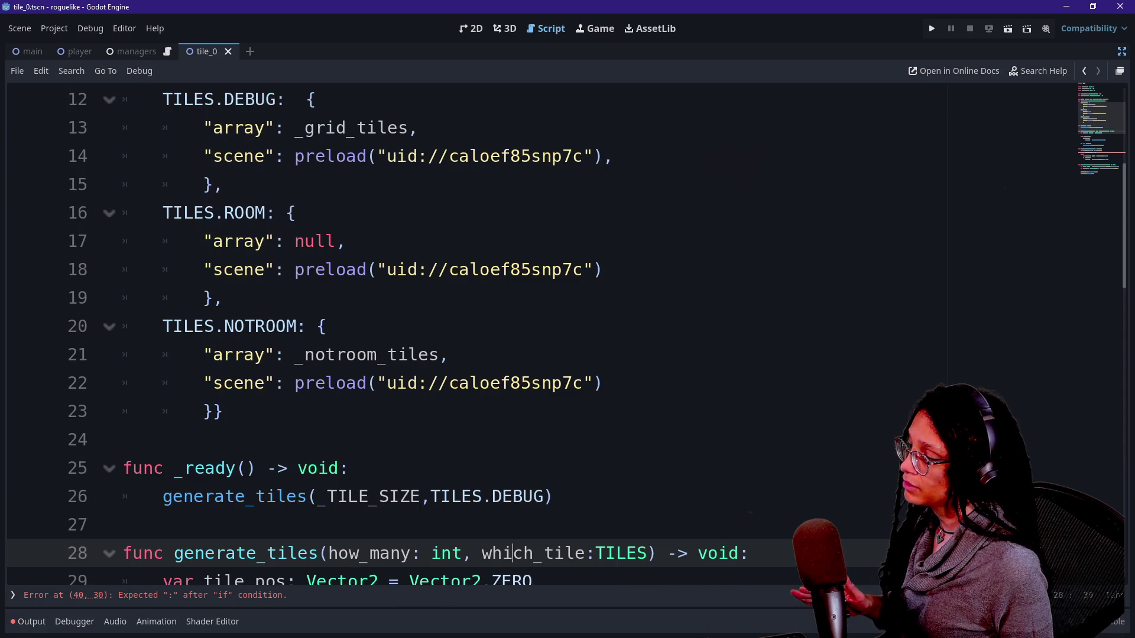
In _ready, change the generate_tiles count from _TILE_SIZE to _GRID_WIDTH * _GRID_HEIGHT via autocomplete
{"action": "left_click_drag", "start_coordinate": [327, 497], "coordinate": [421, 497]}
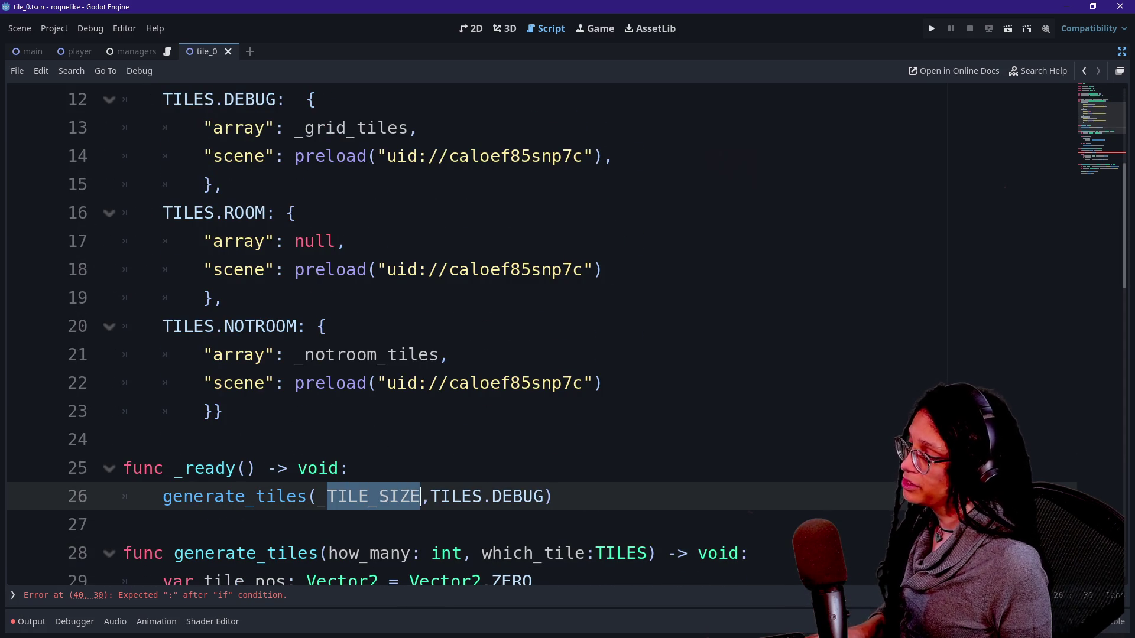
{"action": "type", "text": "GRID_WID"}
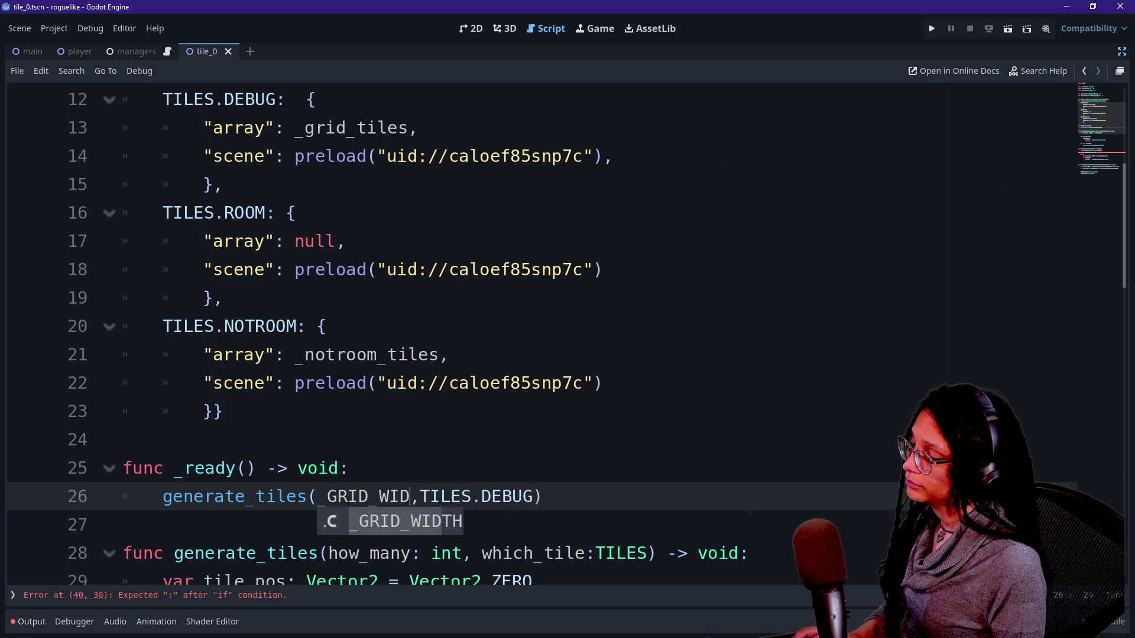
{"action": "key", "text": "Return"}
{"action": "left_click", "coordinate": [349, 468]}
{"action": "scroll", "coordinate": [532, 331], "scroll_direction": "down", "scroll_amount": 8}
{"action": "scroll", "coordinate": [543, 334], "scroll_direction": "up", "scroll_amount": 6}
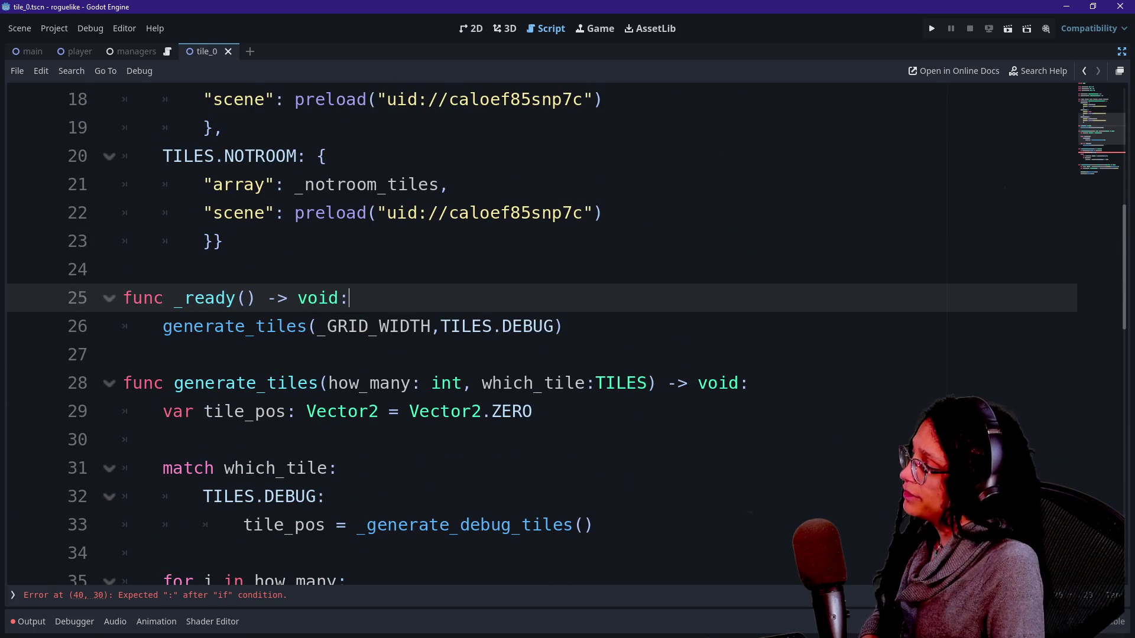
{"action": "left_click_drag", "start_coordinate": [123, 355], "coordinate": [163, 327]}
{"action": "left_click", "coordinate": [123, 355]}
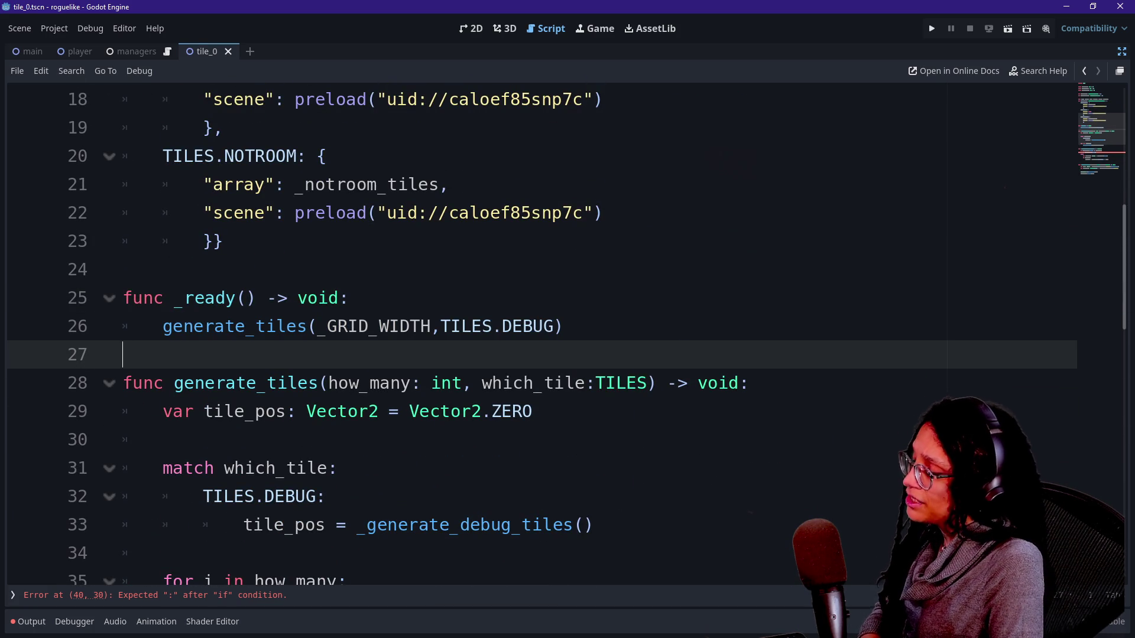
{"action": "left_click", "coordinate": [432, 326]}
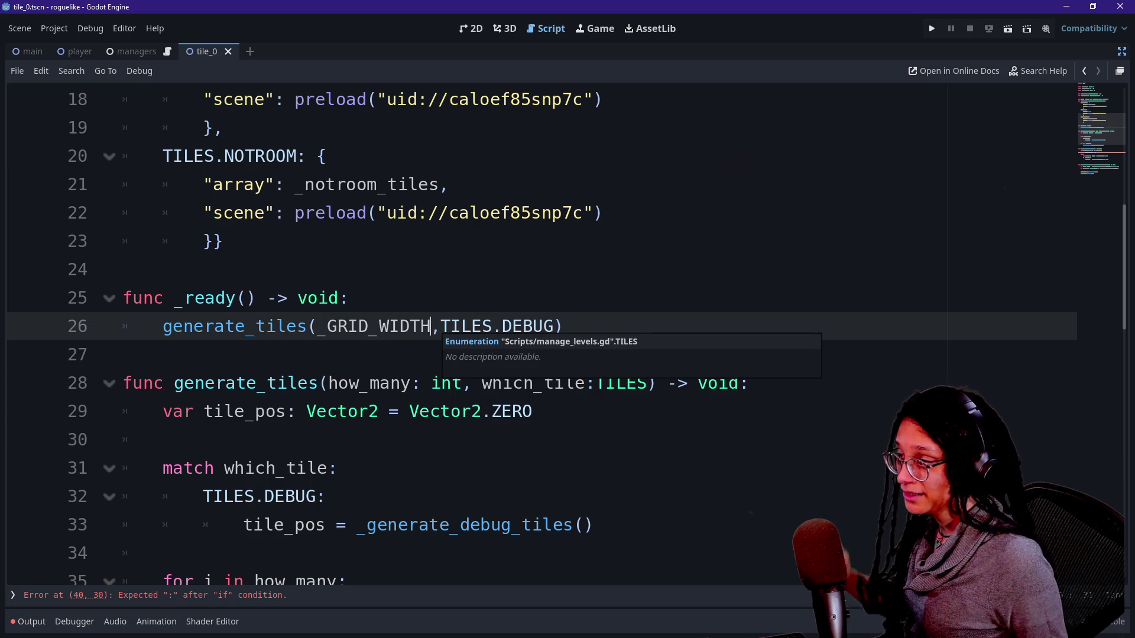
{"action": "type", "text": "* _"}
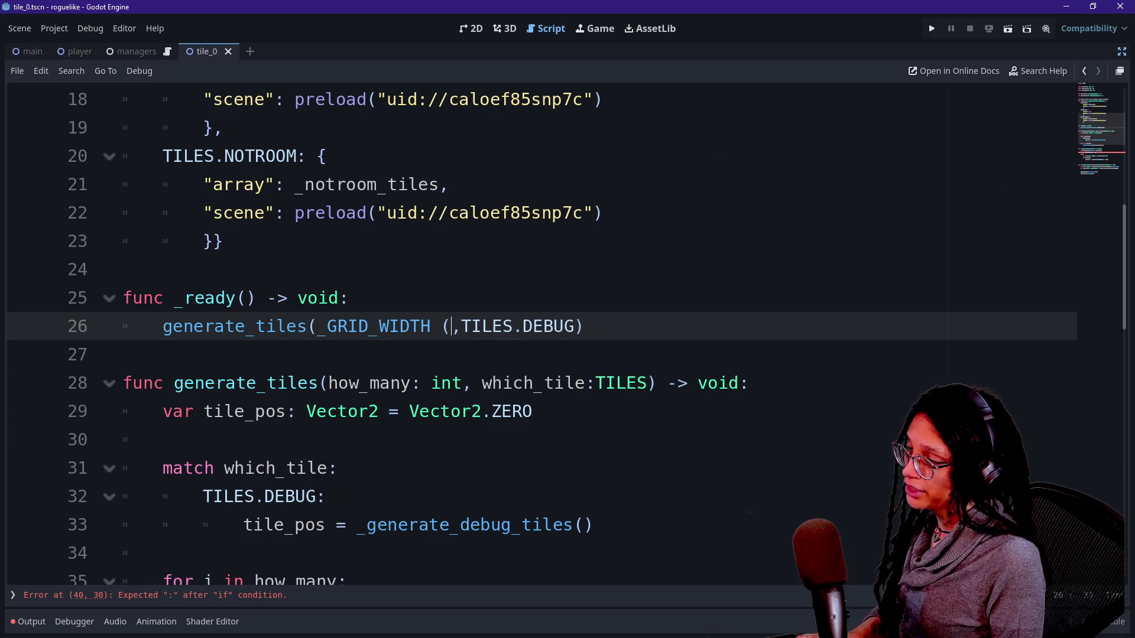
{"action": "type", "text": "GR"}
{"action": "key", "text": "Return"}
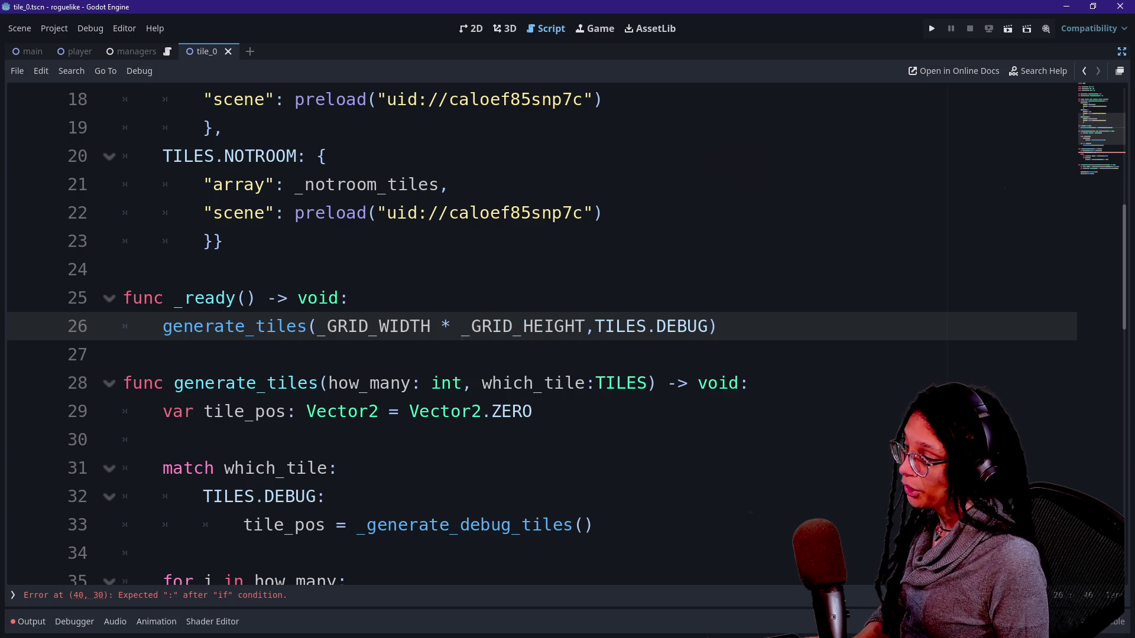
Start a 'var g' line in _ready, delete it again, and review the tile count expression
{"action": "left_click", "coordinate": [349, 298]}
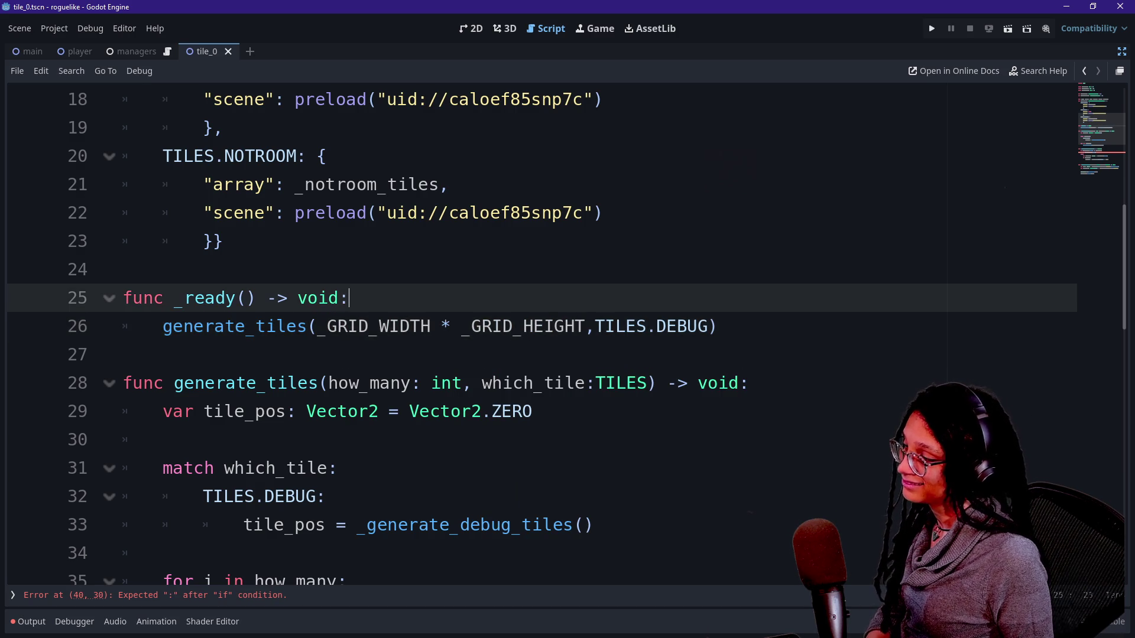
{"action": "key", "text": "Return"}
{"action": "type", "text": "var g"}
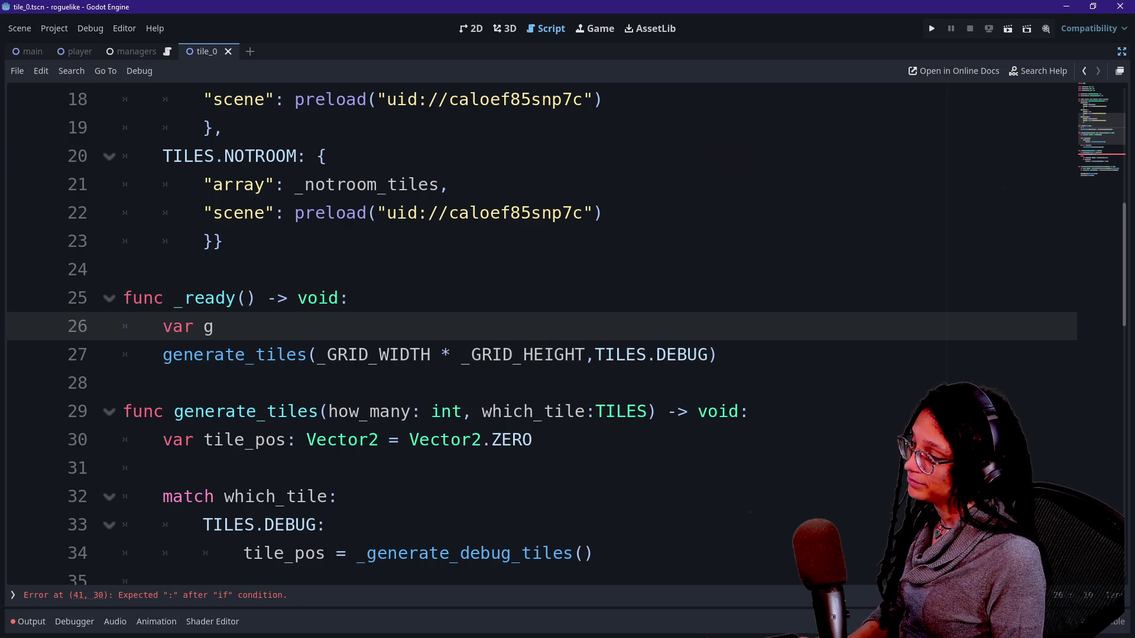
{"action": "key", "text": "BackSpace"}
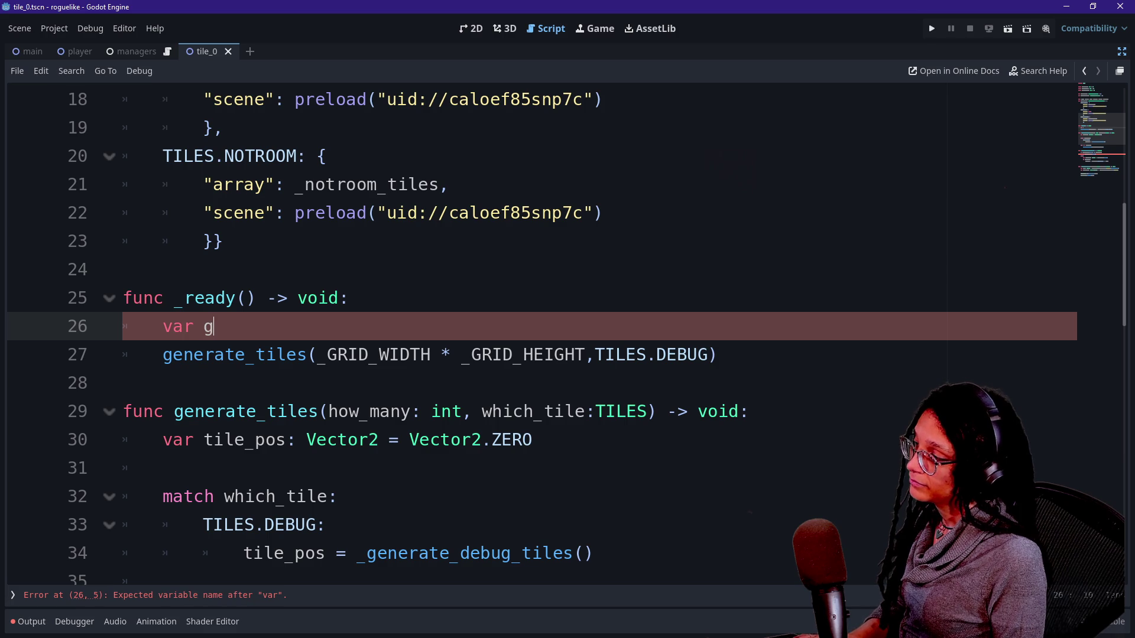
{"action": "key", "text": "BackSpace"}
{"action": "key", "text": "BackSpace"}
{"action": "key", "text": "BackSpace"}
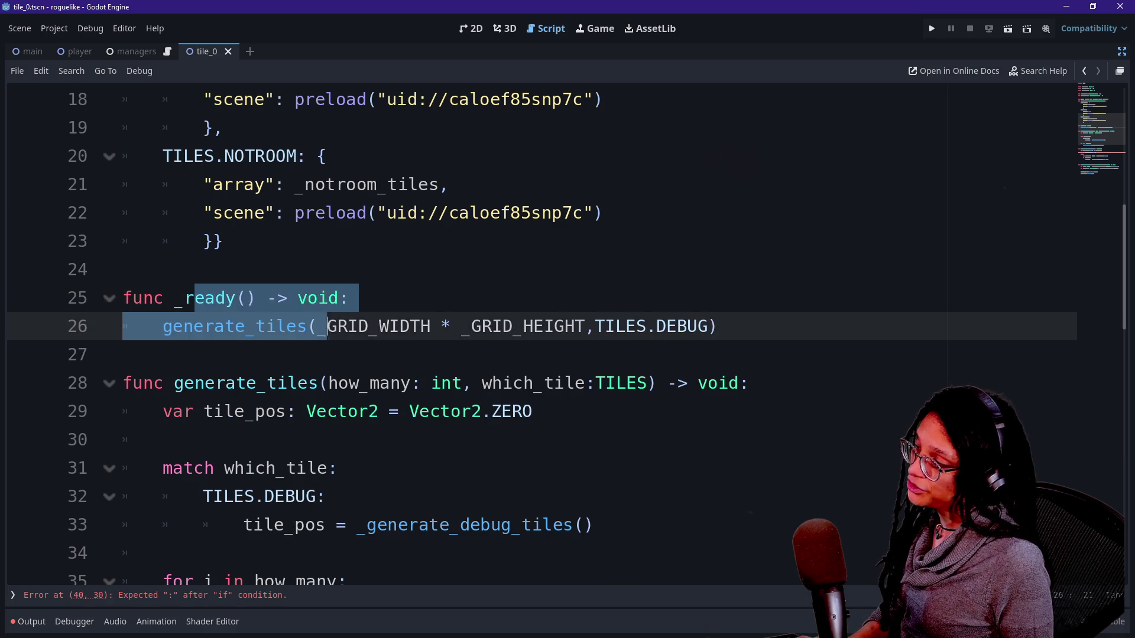
{"action": "left_click", "coordinate": [175, 298]}
{"action": "left_click_drag", "start_coordinate": [317, 326], "coordinate": [585, 326]}
{"action": "left_click", "coordinate": [123, 355]}
{"action": "key", "text": "Down"}
{"action": "key", "text": "Down"}
{"action": "key", "text": "Down"}
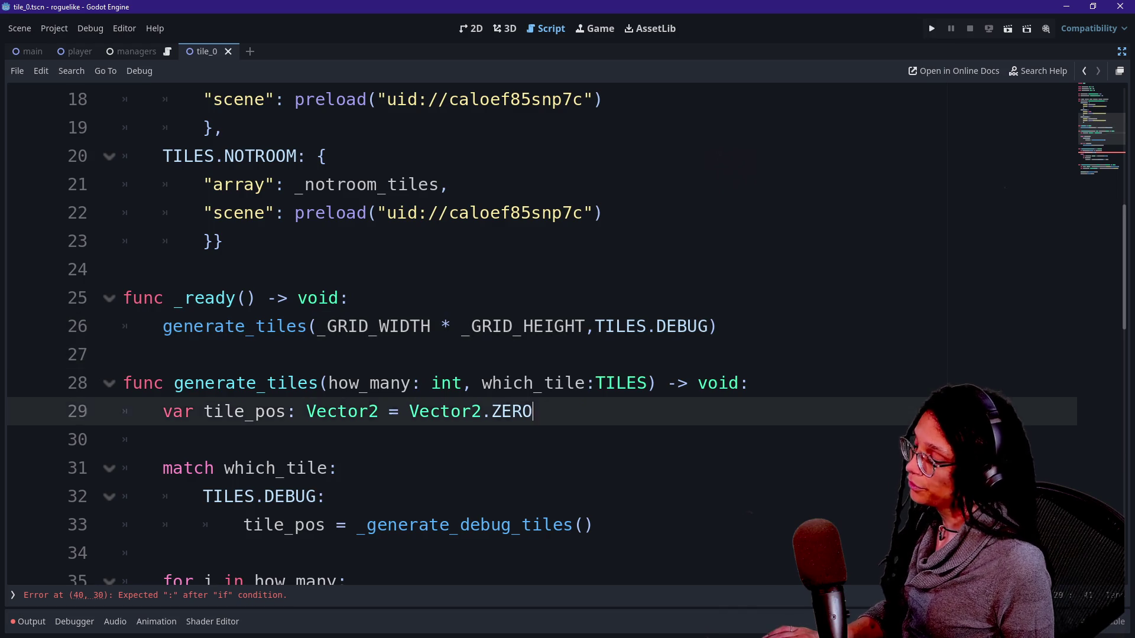
{"action": "left_click", "coordinate": [536, 440]}
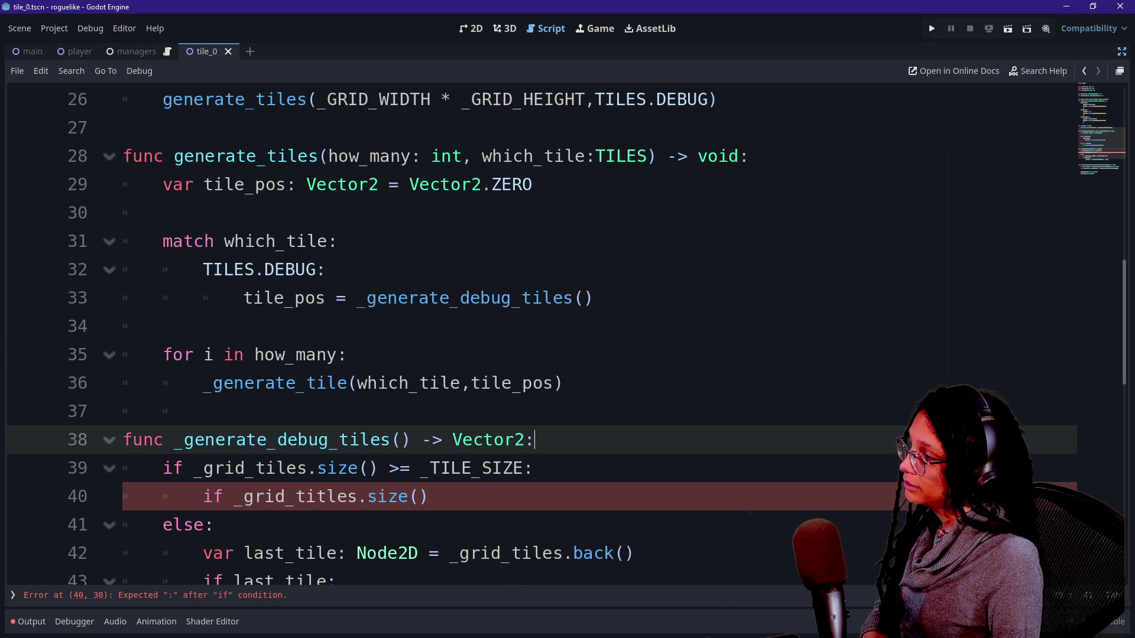
{"action": "scroll", "coordinate": [541, 334], "scroll_direction": "down", "scroll_amount": 1}
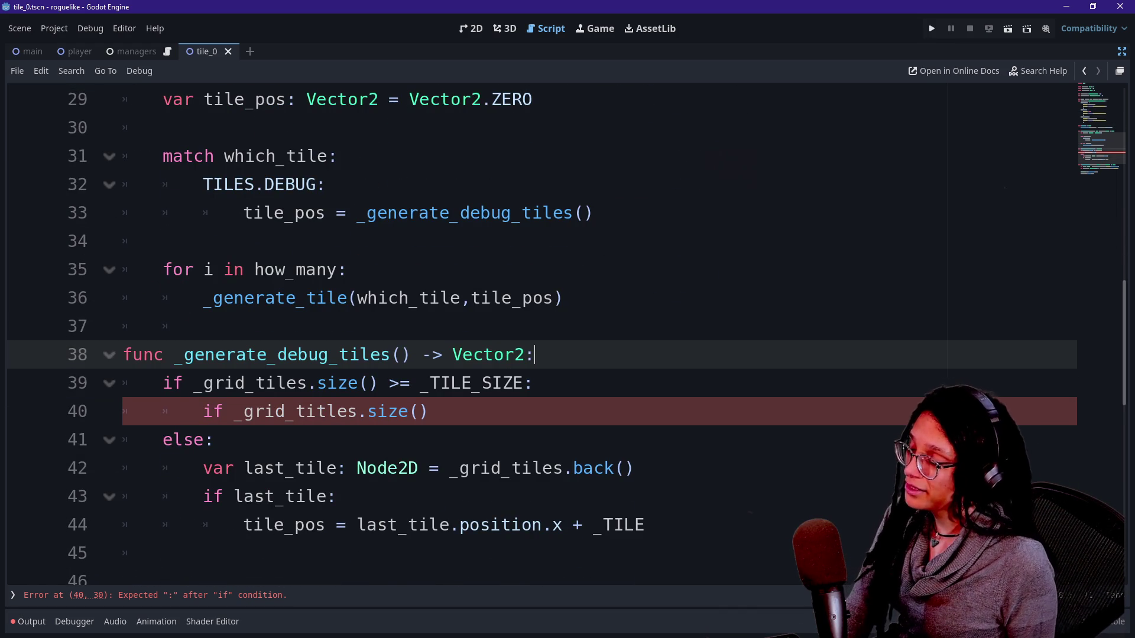
{"action": "left_click", "coordinate": [204, 298]}
{"action": "left_click", "coordinate": [166, 327]}
{"action": "left_click", "coordinate": [234, 468]}
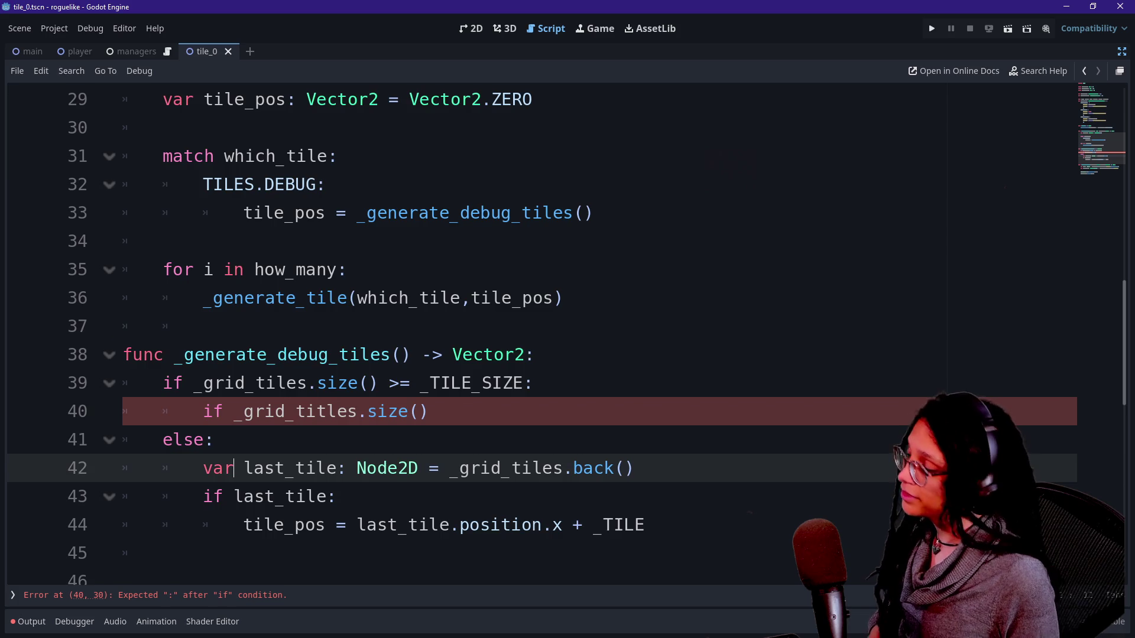
{"action": "scroll", "coordinate": [541, 334], "scroll_direction": "up", "scroll_amount": 2}
{"action": "scroll", "coordinate": [567, 338], "scroll_direction": "up", "scroll_amount": 1}
{"action": "left_click", "coordinate": [163, 184]}
{"action": "left_click", "coordinate": [318, 185]}
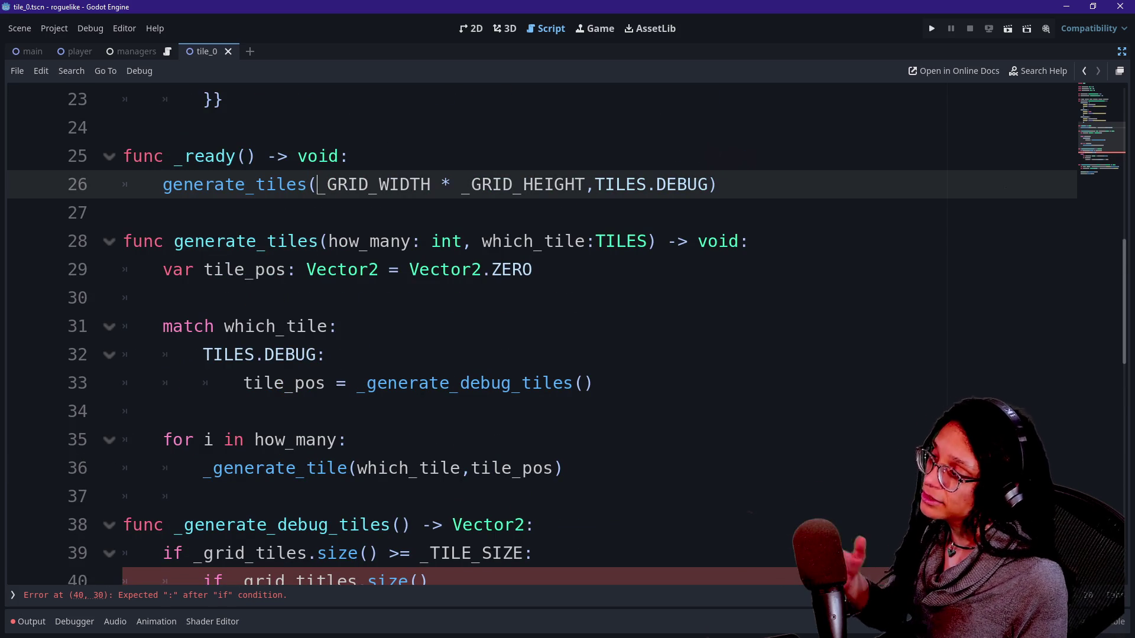
{"action": "left_click_drag", "start_coordinate": [183, 156], "coordinate": [268, 156]}
{"action": "left_click", "coordinate": [278, 156]}
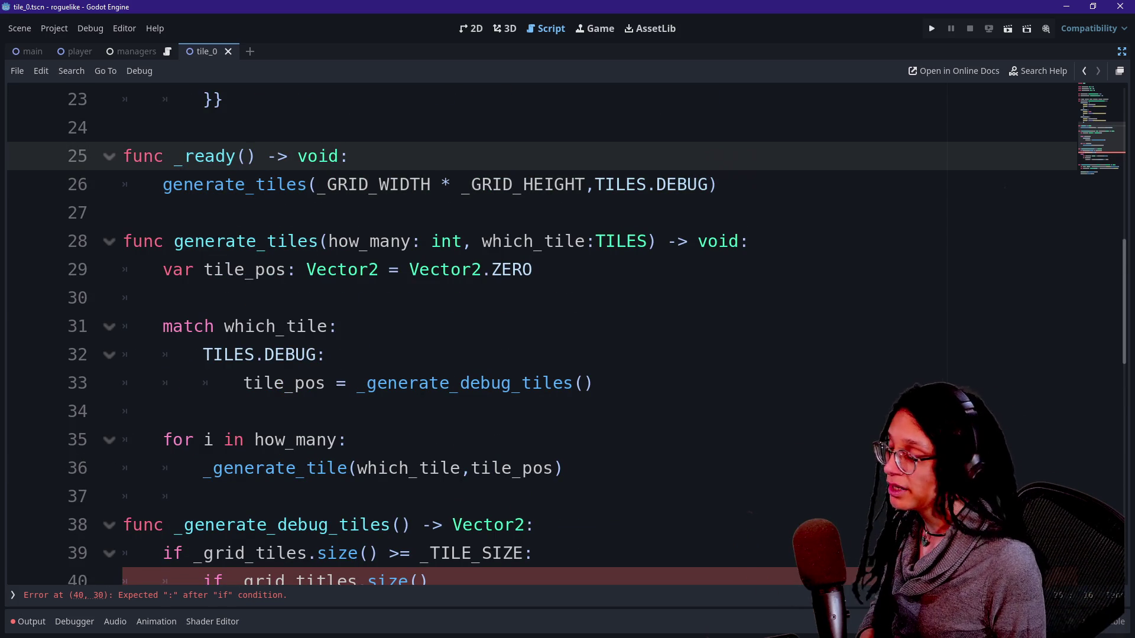
{"action": "left_click", "coordinate": [163, 326]}
{"action": "key", "text": "Down"}
{"action": "key", "text": "Down"}
{"action": "key", "text": "Down"}
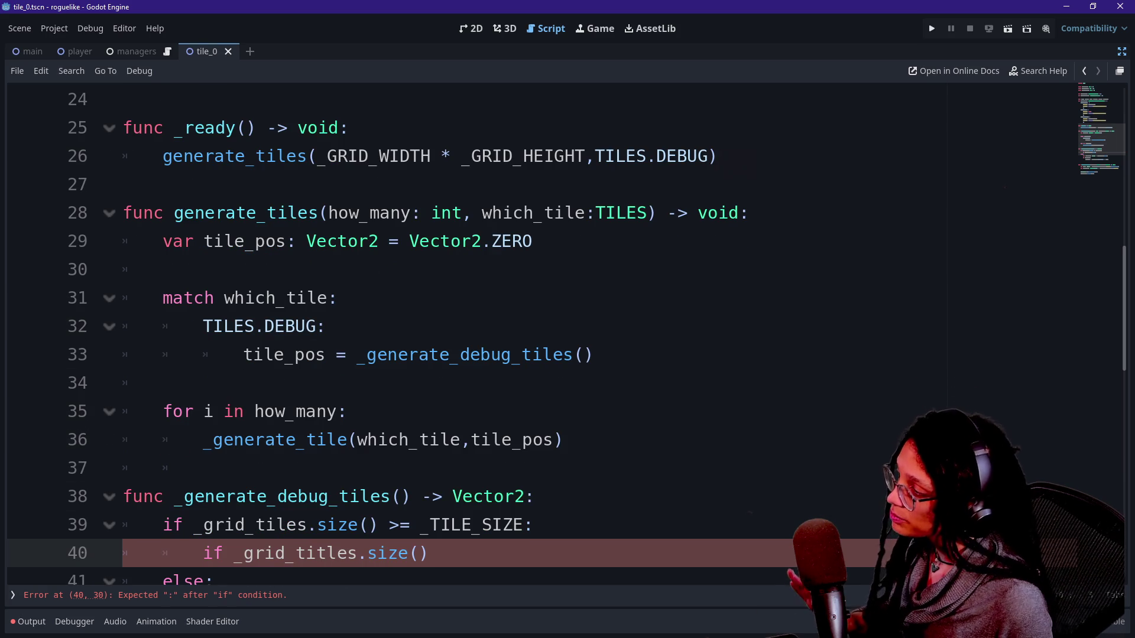
{"action": "scroll", "coordinate": [532, 331], "scroll_direction": "down", "scroll_amount": 2}
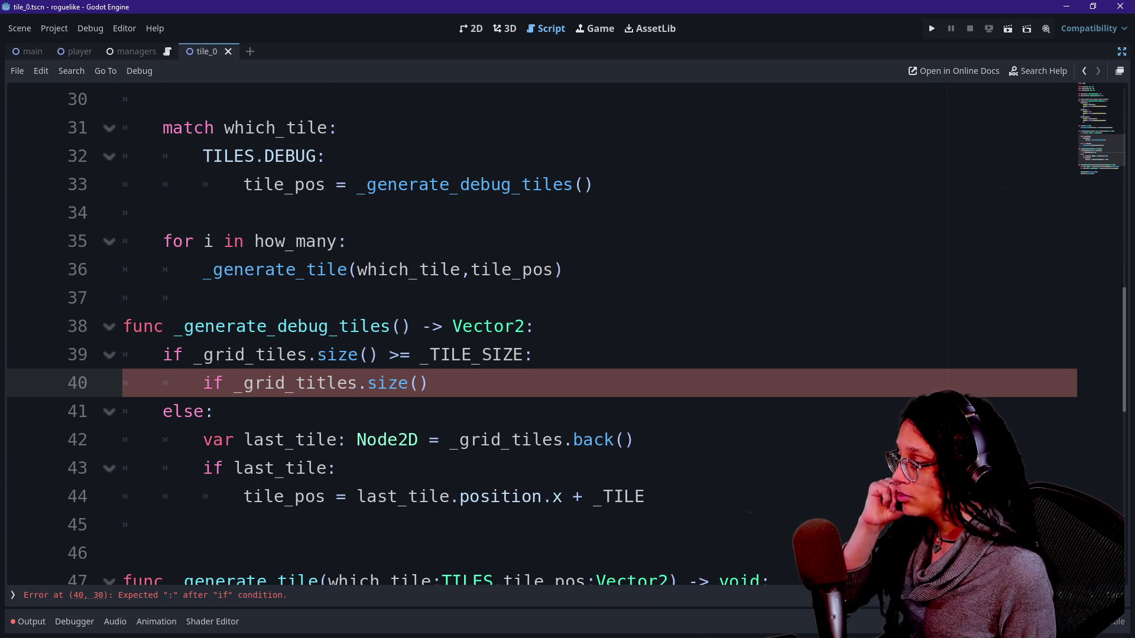
{"action": "scroll", "coordinate": [532, 331], "scroll_direction": "up", "scroll_amount": 3}
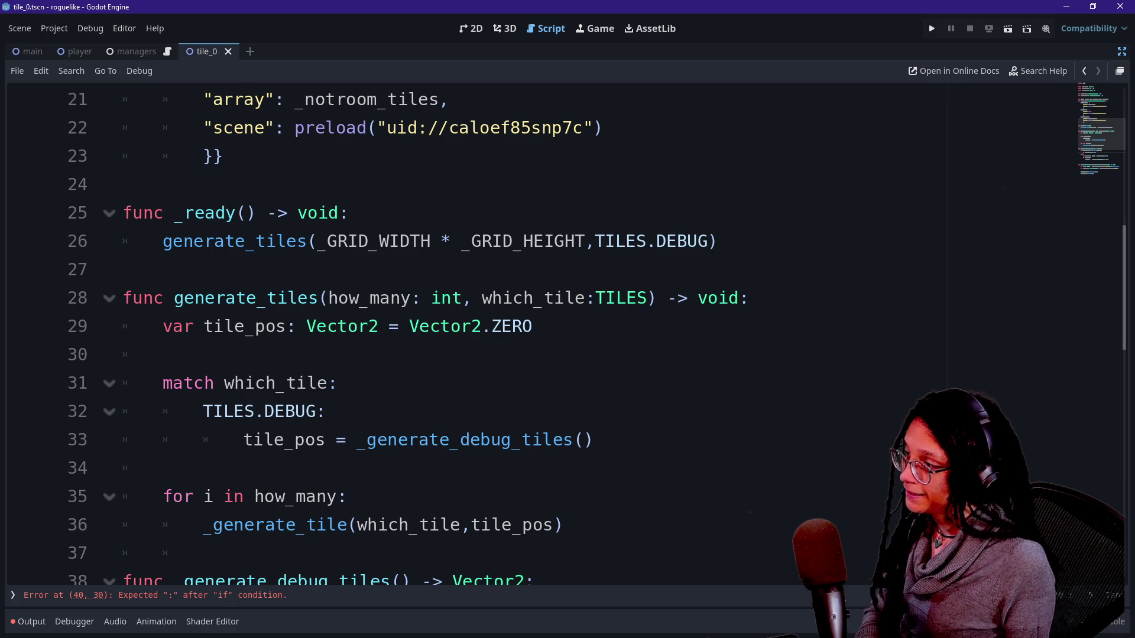
{"action": "left_click", "coordinate": [164, 354]}
{"action": "left_click", "coordinate": [325, 412]}
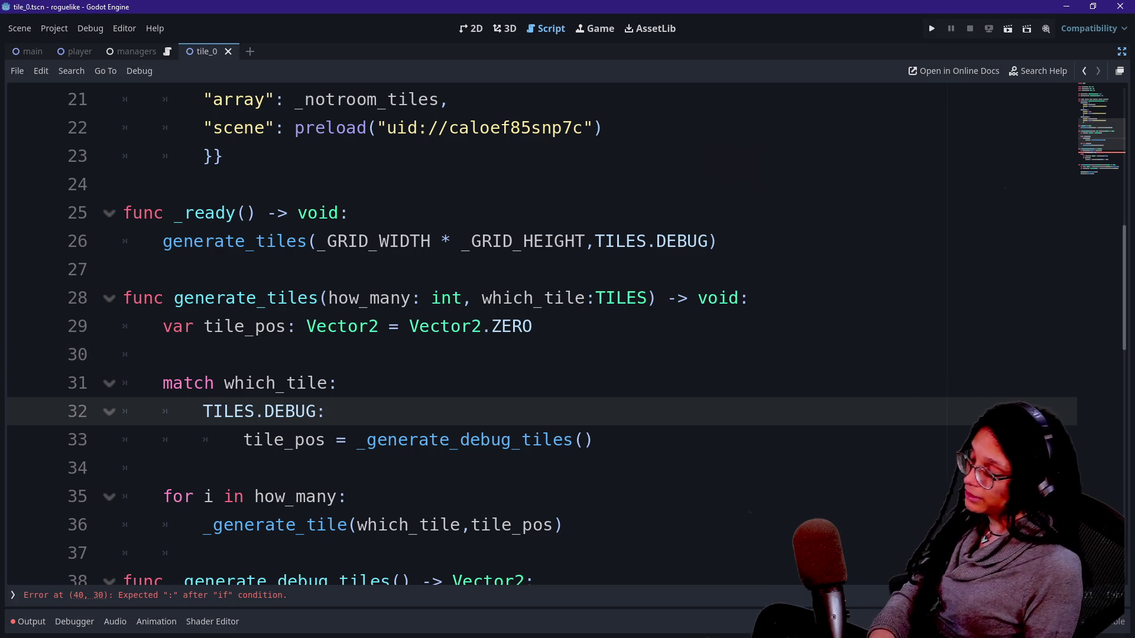
{"action": "scroll", "coordinate": [541, 334], "scroll_direction": "down", "scroll_amount": 1}
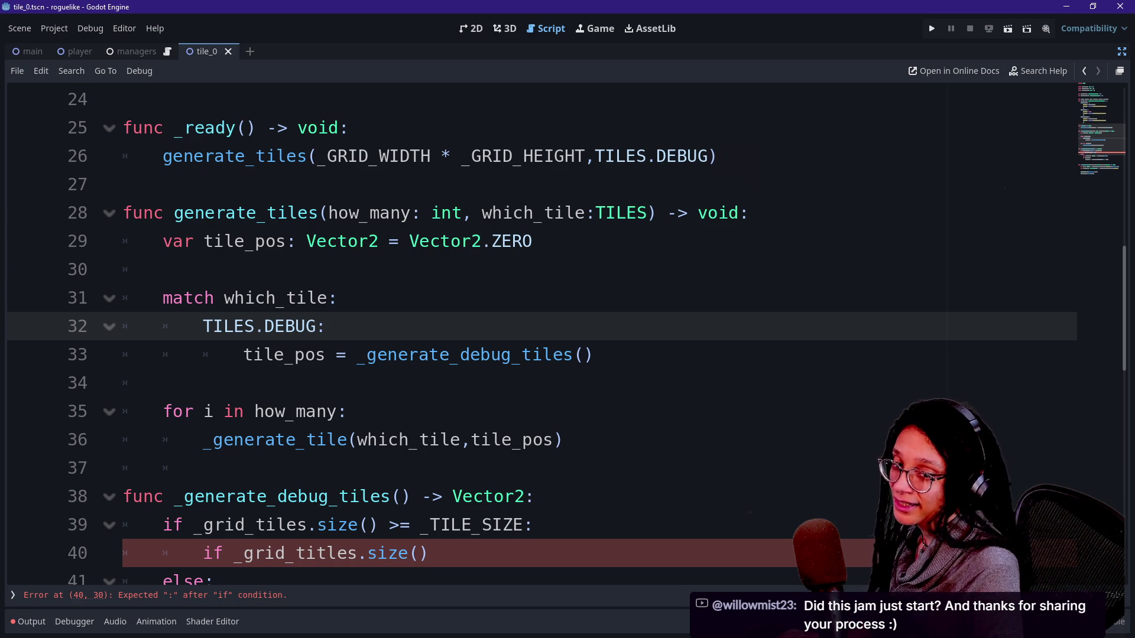
{"action": "key", "text": "alt+Tab"}
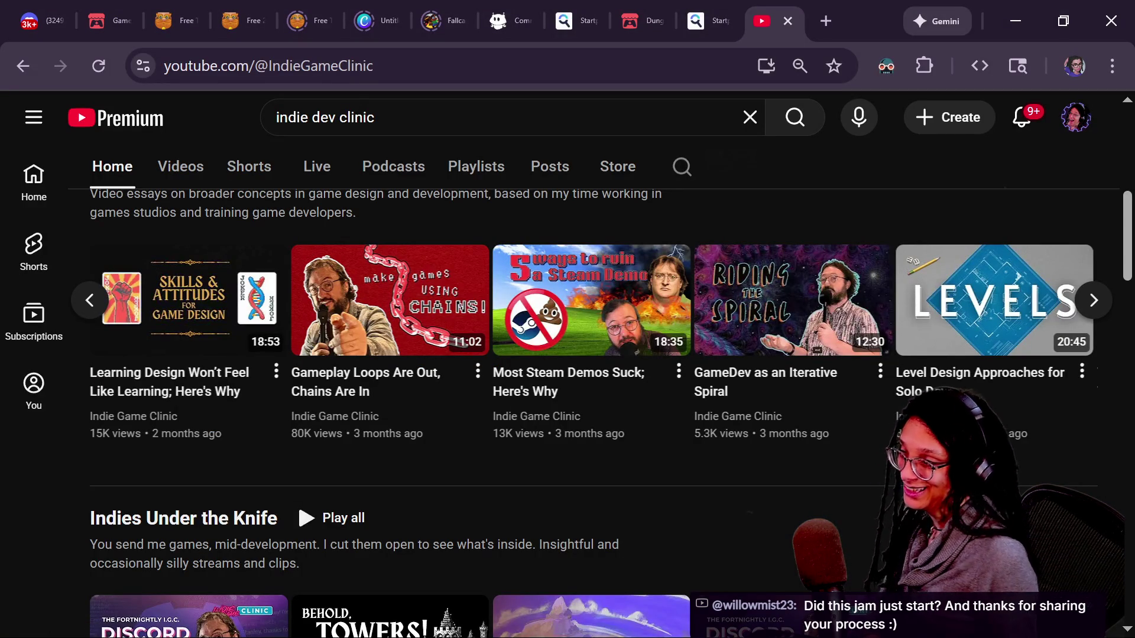
Switch to the itch.io Game-like Jam tab and copy its web address
{"action": "left_click", "coordinate": [109, 20]}
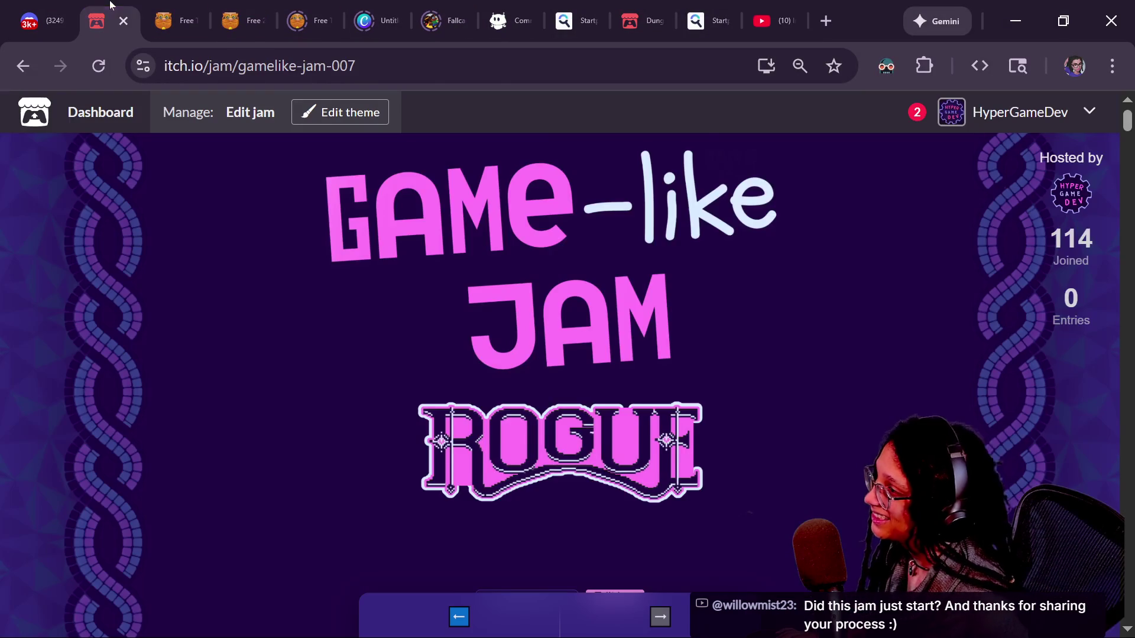
{"action": "key", "text": "ctrl+l"}
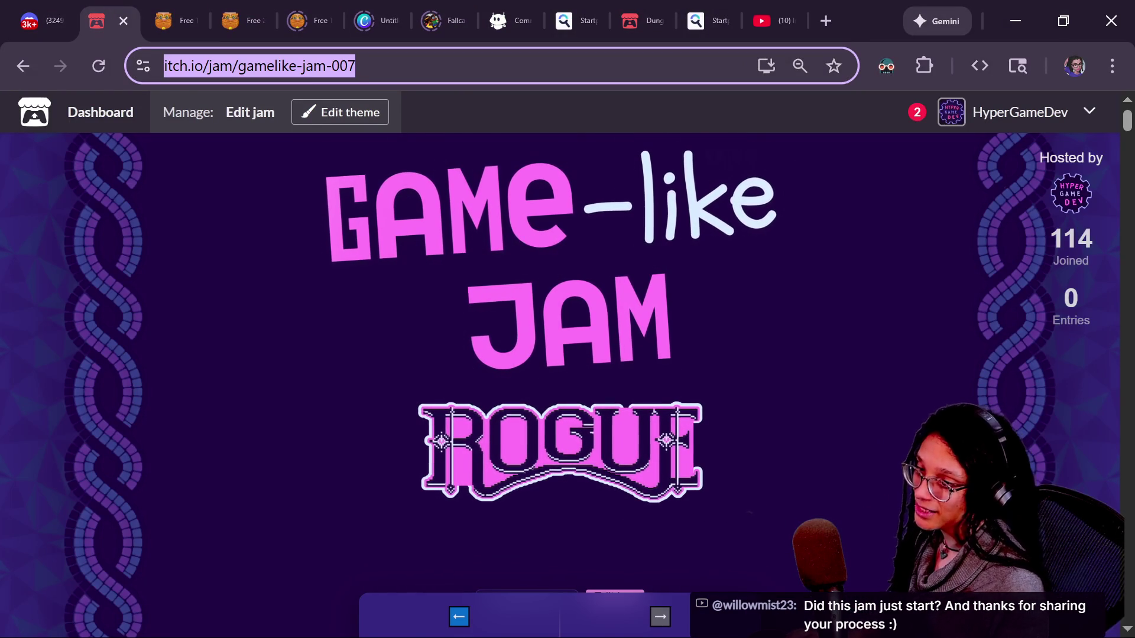
{"action": "key", "text": "alt+Tab"}
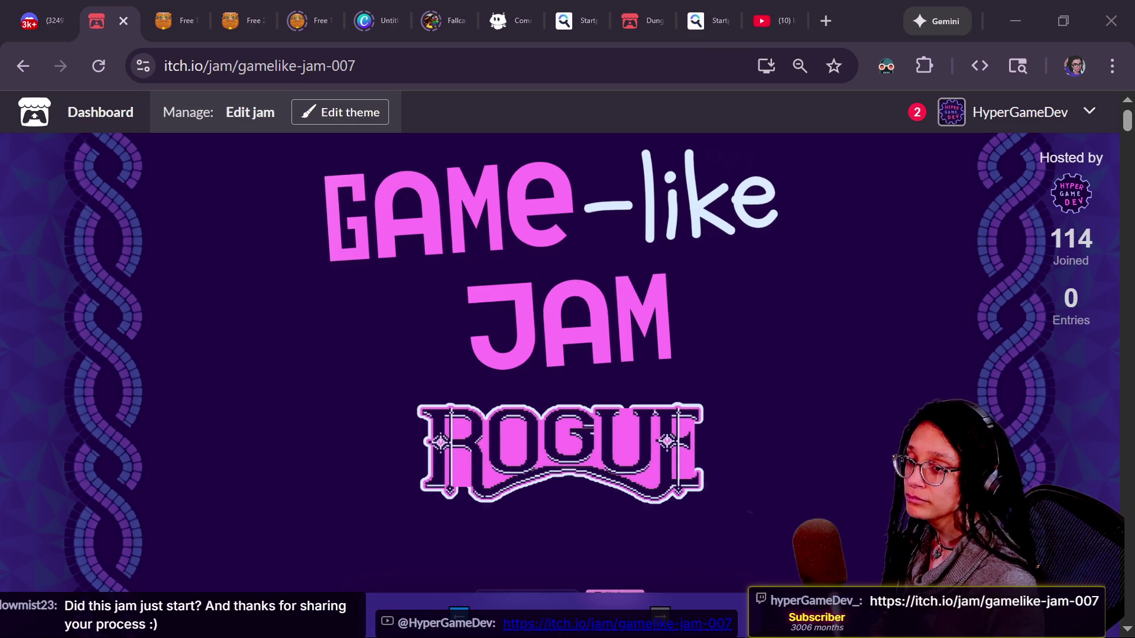
Scroll down to the jam's end countdown, then return to the Godot script at line 34
{"action": "scroll", "coordinate": [834, 397], "scroll_direction": "down", "scroll_amount": 5}
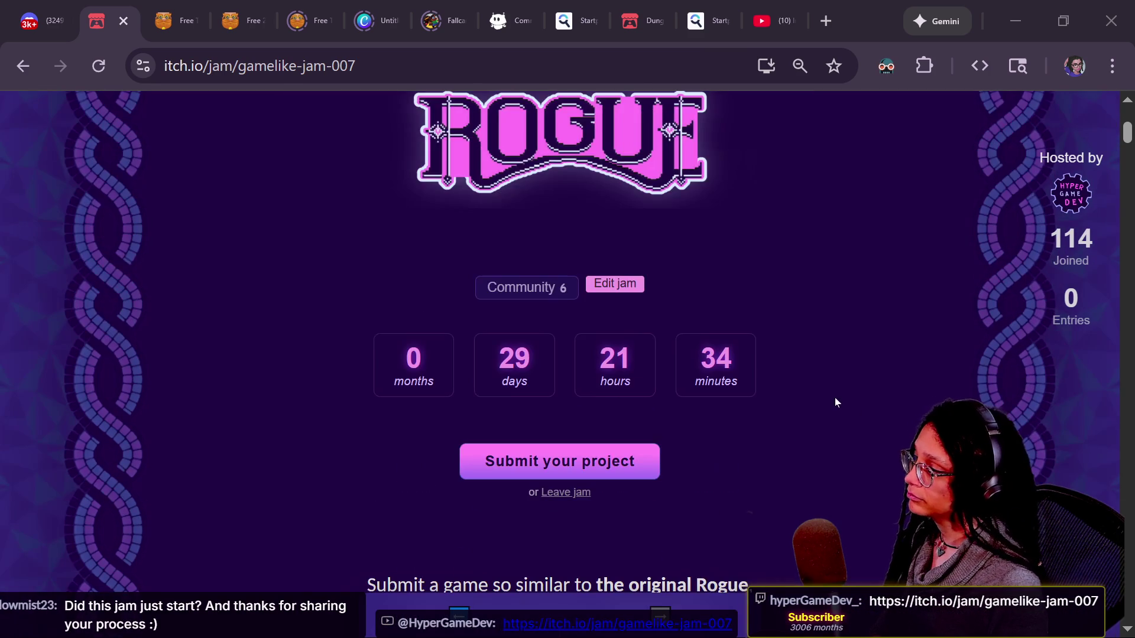
{"action": "left_click_drag", "start_coordinate": [380, 358], "coordinate": [840, 368]}
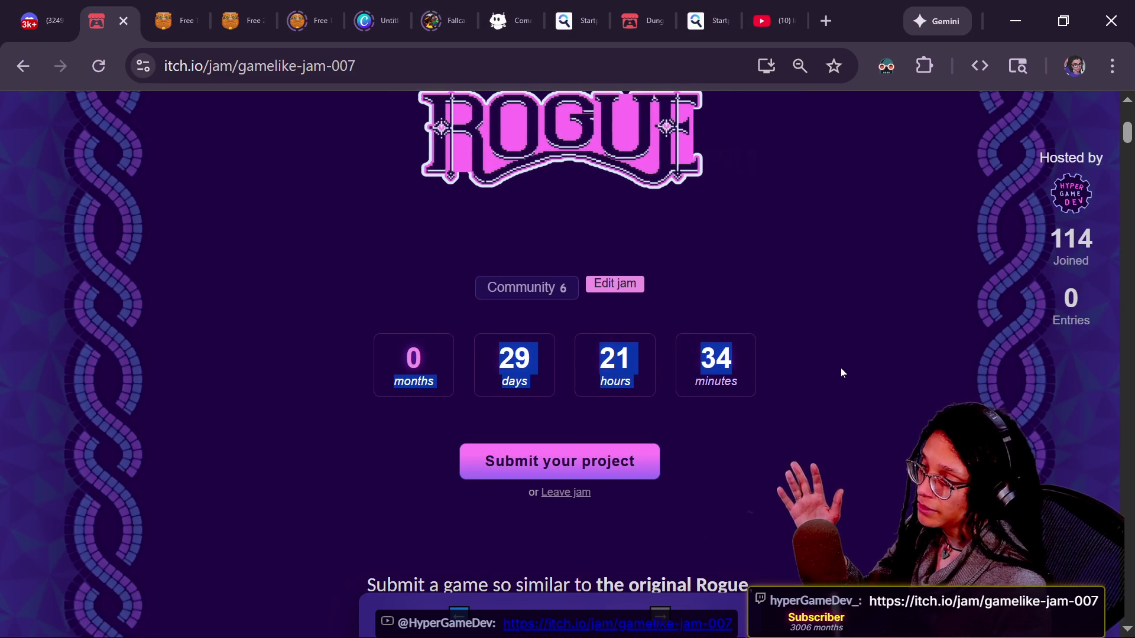
{"action": "left_click", "coordinate": [839, 367]}
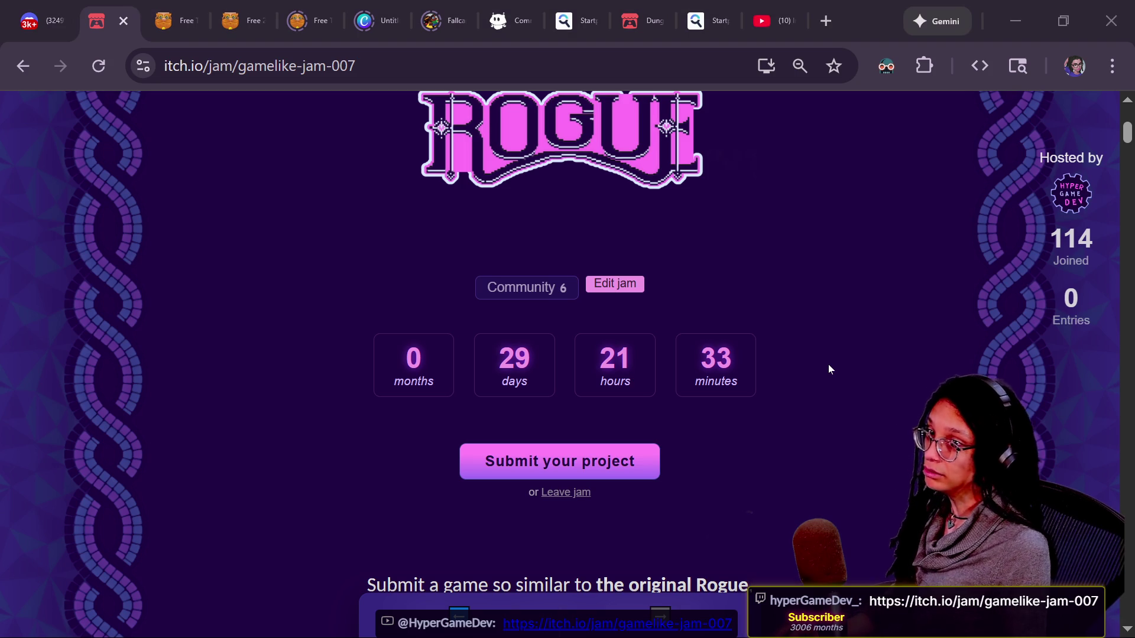
{"action": "key", "text": "alt+Tab"}
{"action": "left_click", "coordinate": [163, 383]}
Step through the empty lines and TILES.DEBUG lines down to the unfinished if on line 40
{"action": "left_click", "coordinate": [164, 269]}
{"action": "left_click", "coordinate": [163, 384]}
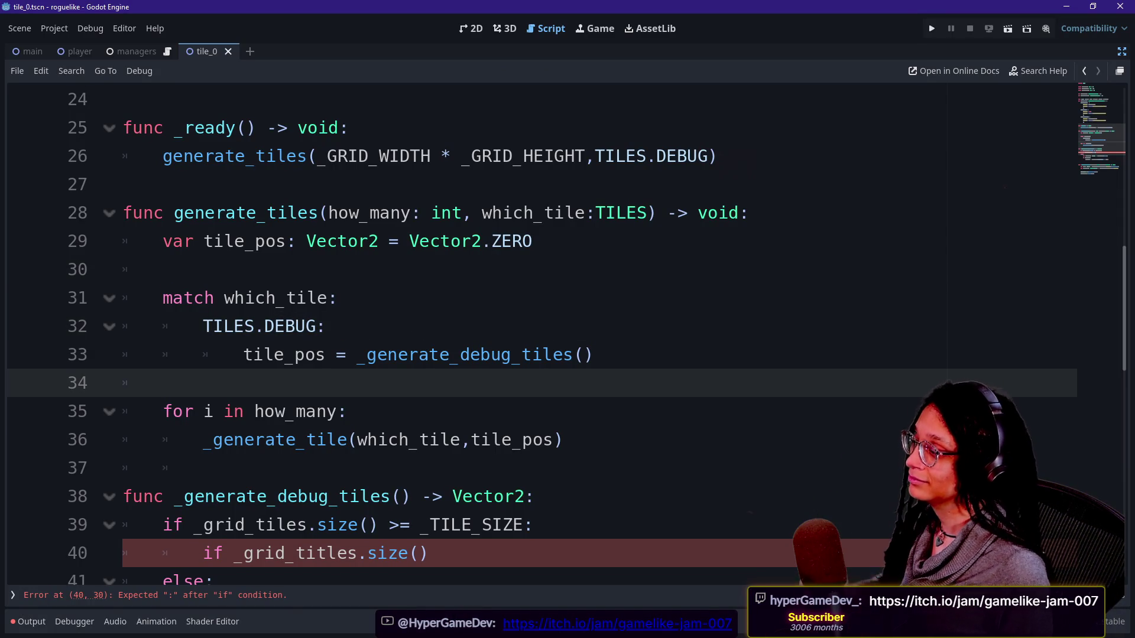
{"action": "left_click", "coordinate": [347, 411]}
{"action": "left_click", "coordinate": [327, 327]}
{"action": "left_click", "coordinate": [163, 383]}
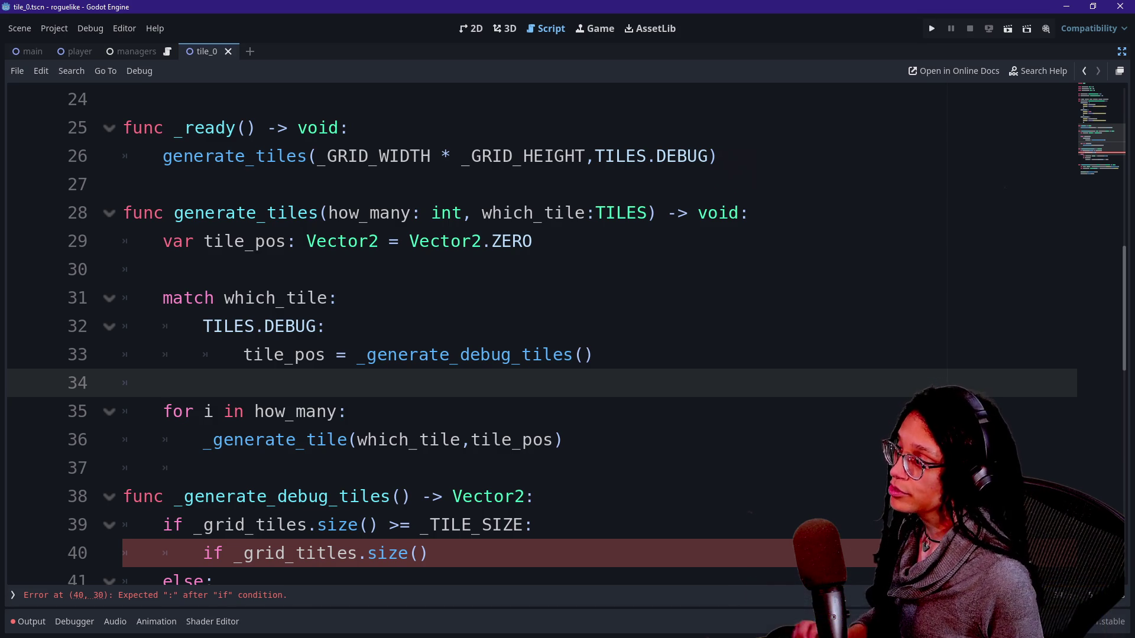
{"action": "left_click", "coordinate": [163, 269]}
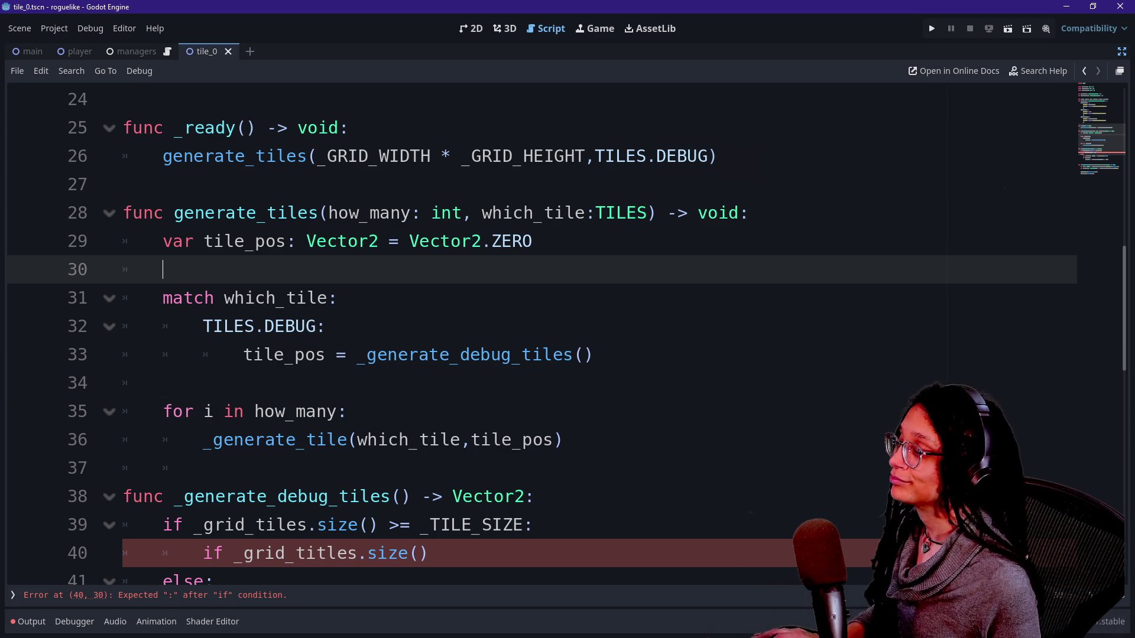
{"action": "left_click", "coordinate": [325, 327]}
{"action": "left_click", "coordinate": [428, 553]}
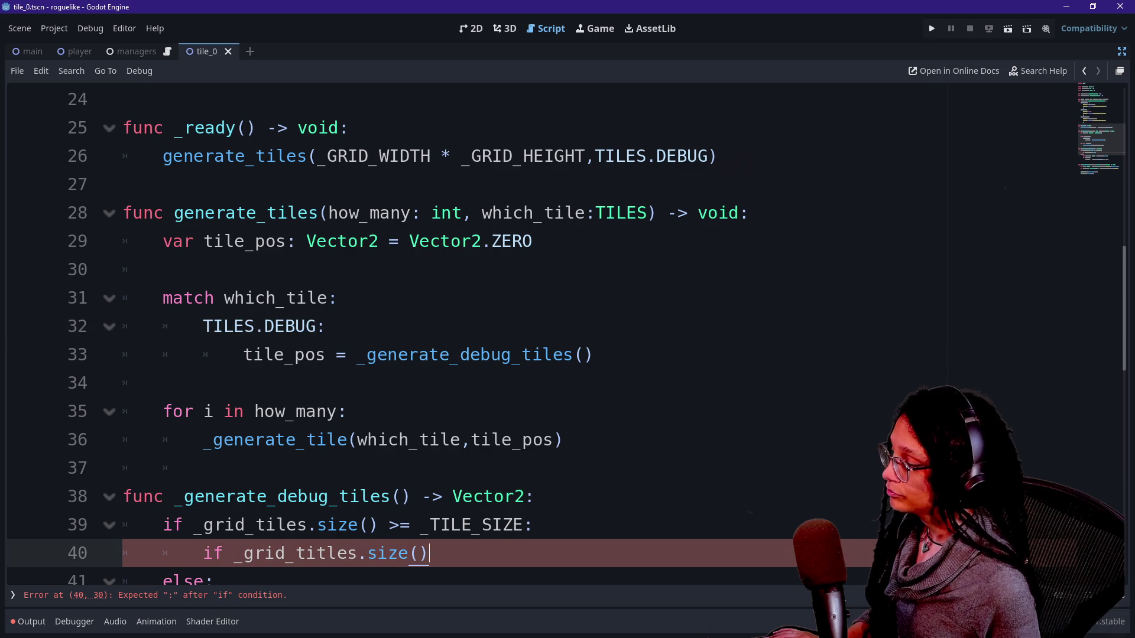
{"action": "scroll", "coordinate": [432, 553], "scroll_direction": "down", "scroll_amount": 3}
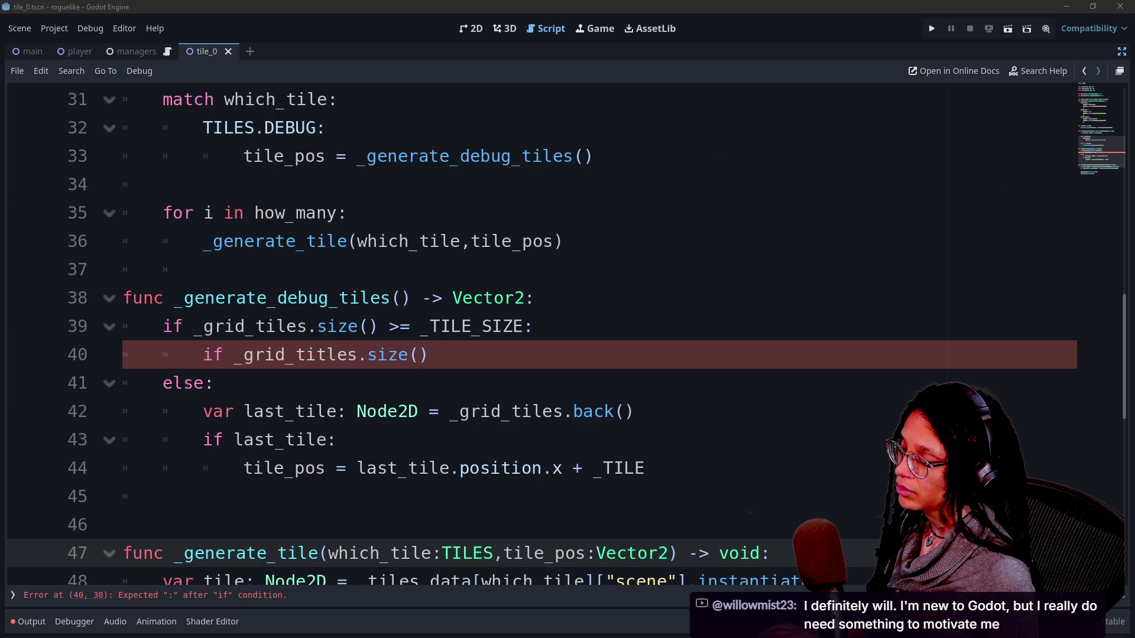
Check the _grid_tiles reference on line 39 and scroll up toward the _tiles_data dictionary
{"action": "left_click", "coordinate": [163, 496]}
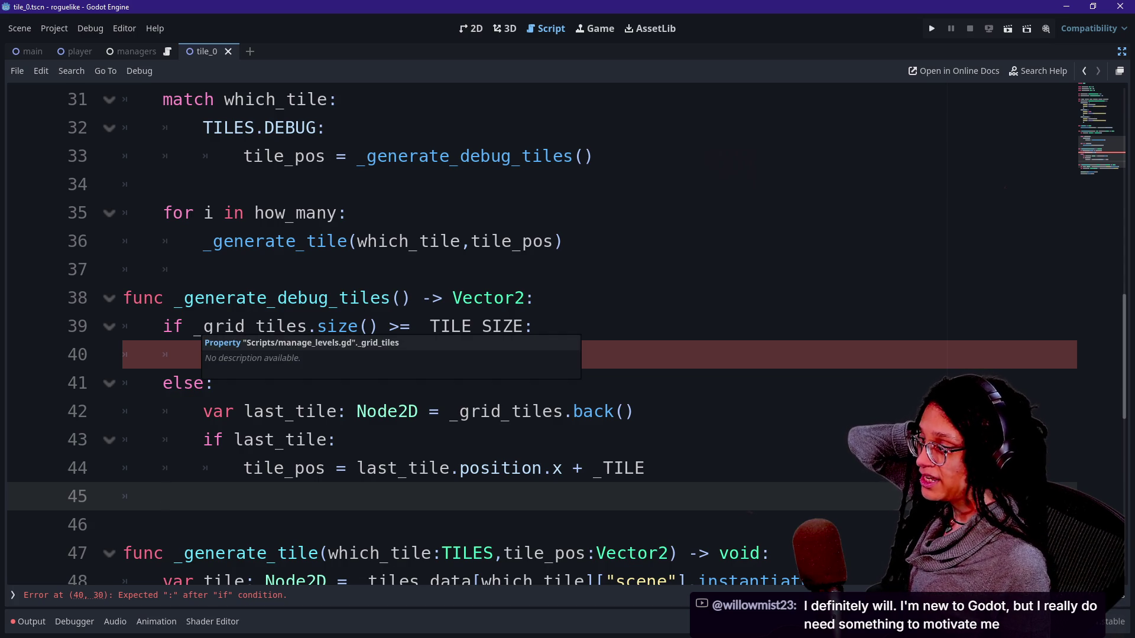
{"action": "left_click_drag", "start_coordinate": [203, 326], "coordinate": [257, 326]}
{"action": "left_click", "coordinate": [265, 327]}
{"action": "scroll", "coordinate": [266, 326], "scroll_direction": "up", "scroll_amount": 3}
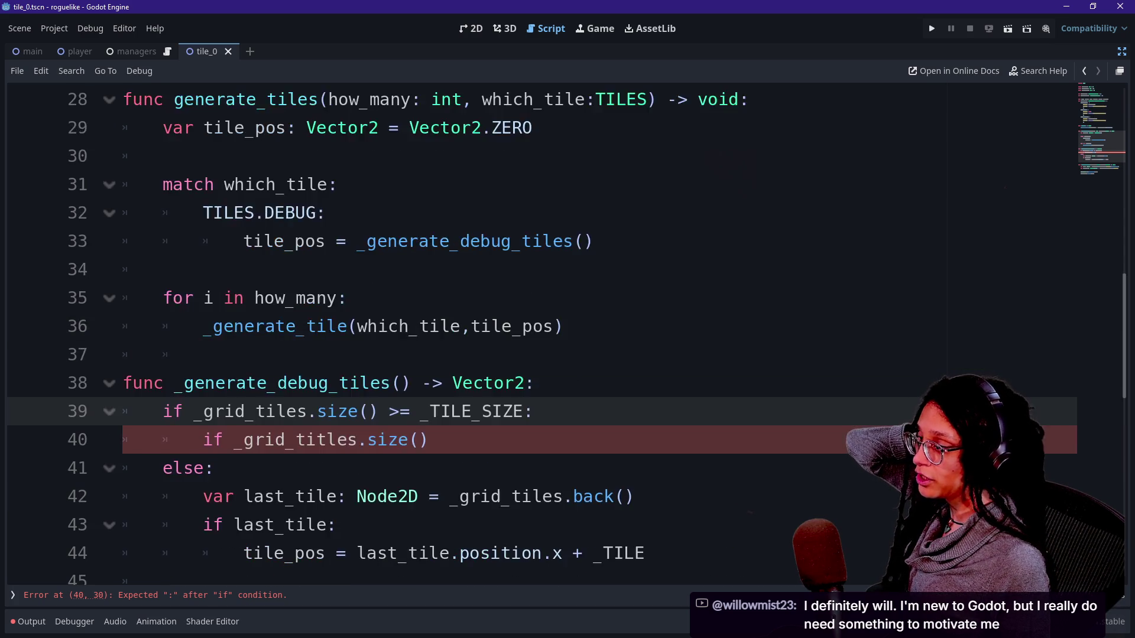
{"action": "scroll", "coordinate": [265, 326], "scroll_direction": "down", "scroll_amount": 8}
{"action": "scroll", "coordinate": [532, 331], "scroll_direction": "up", "scroll_amount": 10}
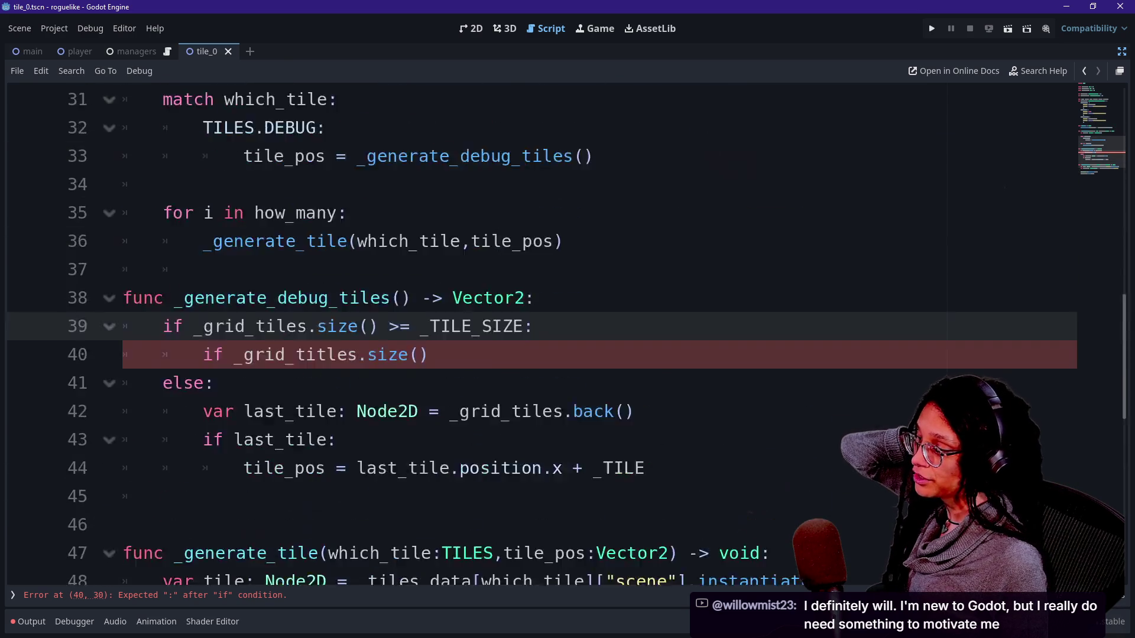
{"action": "scroll", "coordinate": [532, 331], "scroll_direction": "up", "scroll_amount": 3}
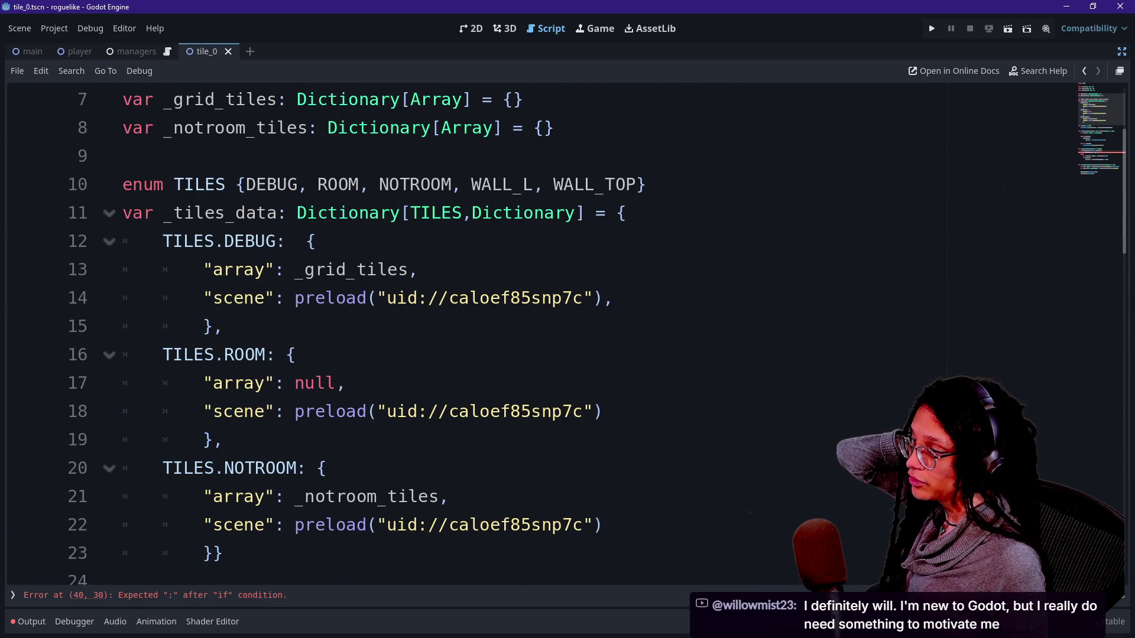
Rename the 'array' key on line 13 of _tiles_data to 'tile_dictionary'
{"action": "double_click", "coordinate": [239, 270]}
{"action": "left_click", "coordinate": [244, 383], "text": "alt"}
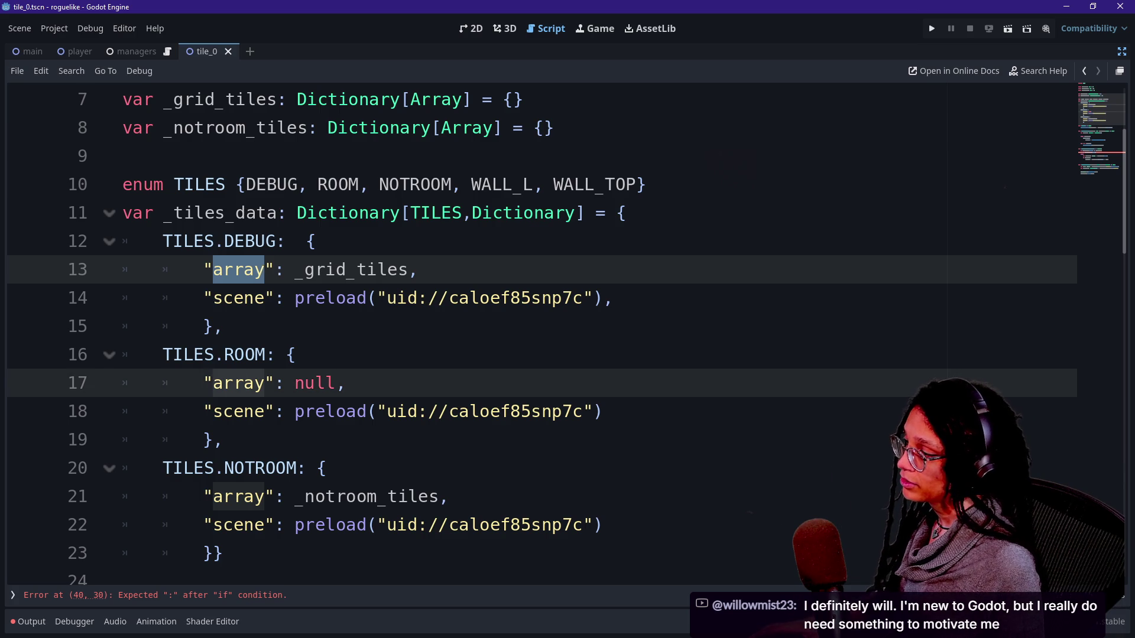
{"action": "left_click", "coordinate": [264, 383], "text": "shift"}
{"action": "left_click", "coordinate": [264, 383]}
{"action": "double_click", "coordinate": [238, 270]}
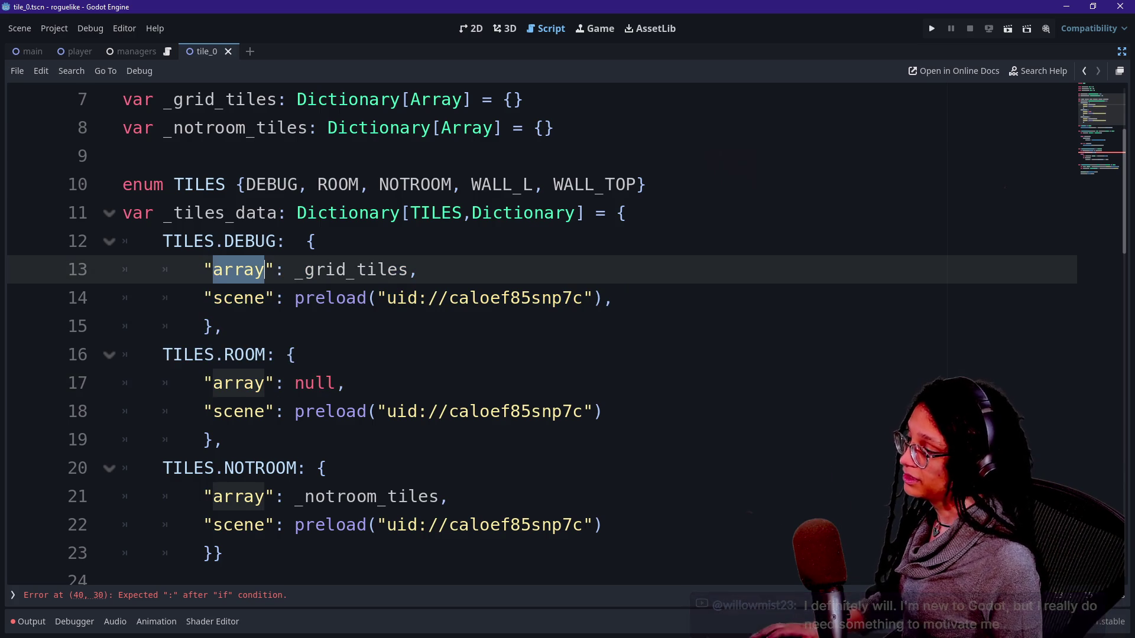
{"action": "type", "text": "to;e"}
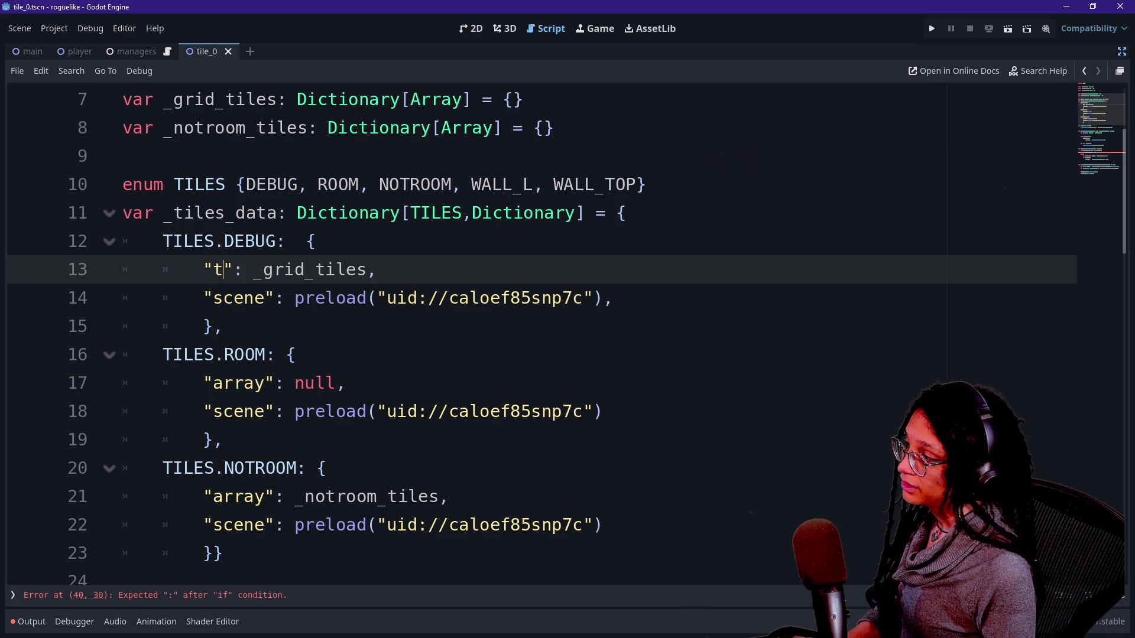
{"action": "key", "text": "BackSpace"}
{"action": "key", "text": "BackSpace"}
{"action": "key", "text": "BackSpace"}
{"action": "type", "text": "ile_dictionary"}
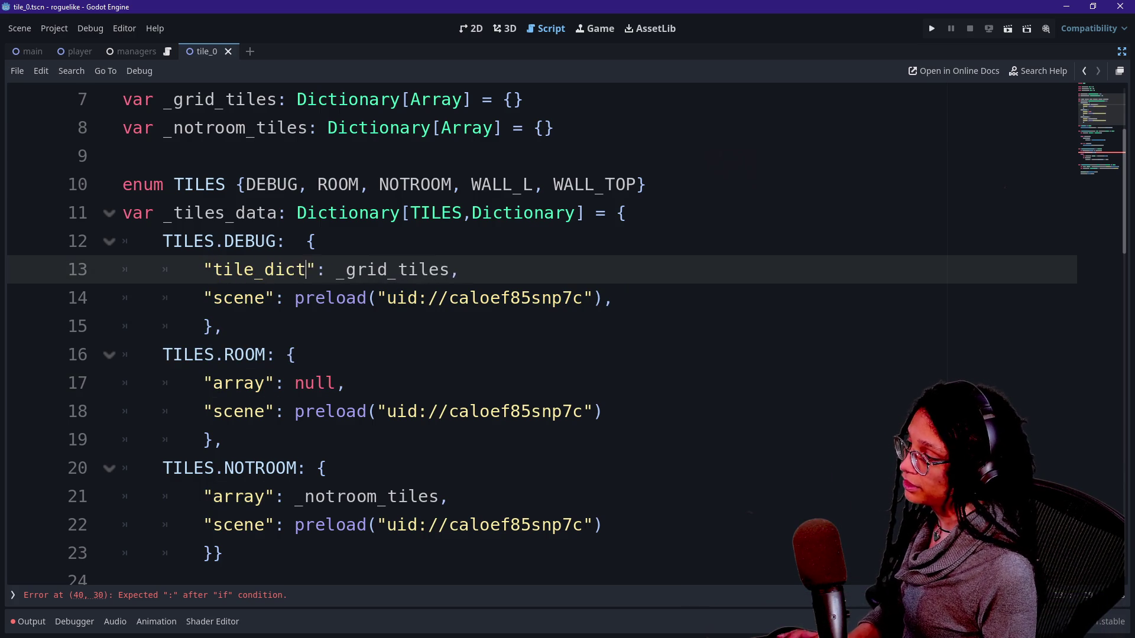
Change the 'array' keys on lines 17 and 21 to 'tile_dictionary' together, then select line 49's key
{"action": "key", "text": "ctrl+shift+Left"}
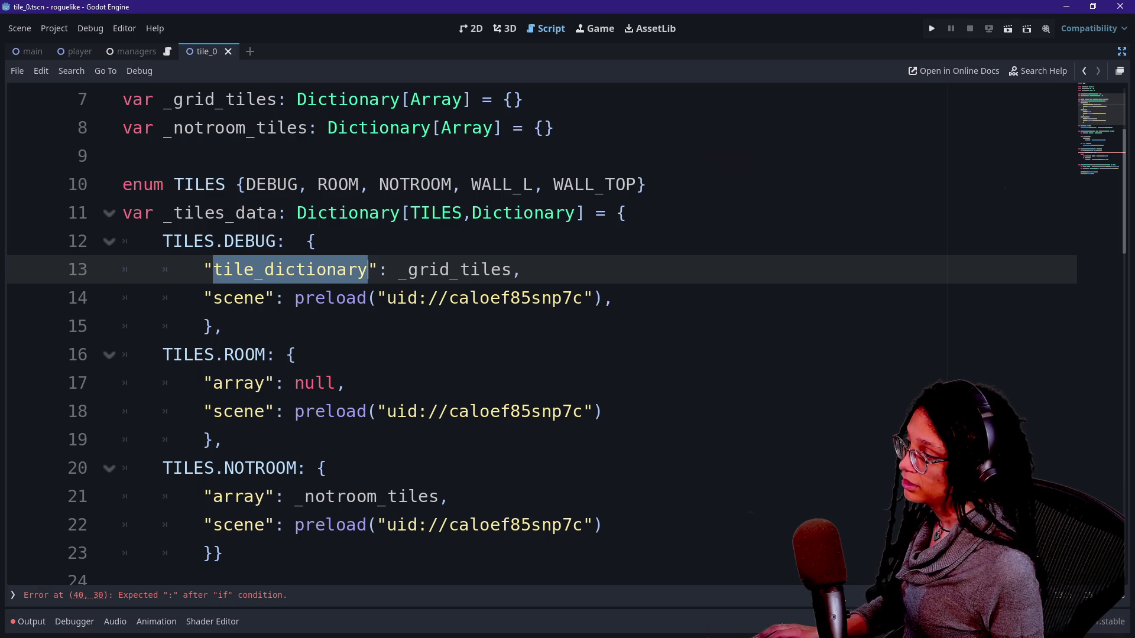
{"action": "left_click", "coordinate": [235, 383]}
{"action": "key", "text": "ctrl+d"}
{"action": "key", "text": "ctrl+d"}
{"action": "type", "text": "tile_dictionary"}
{"action": "scroll", "coordinate": [532, 331], "scroll_direction": "down", "scroll_amount": 8}
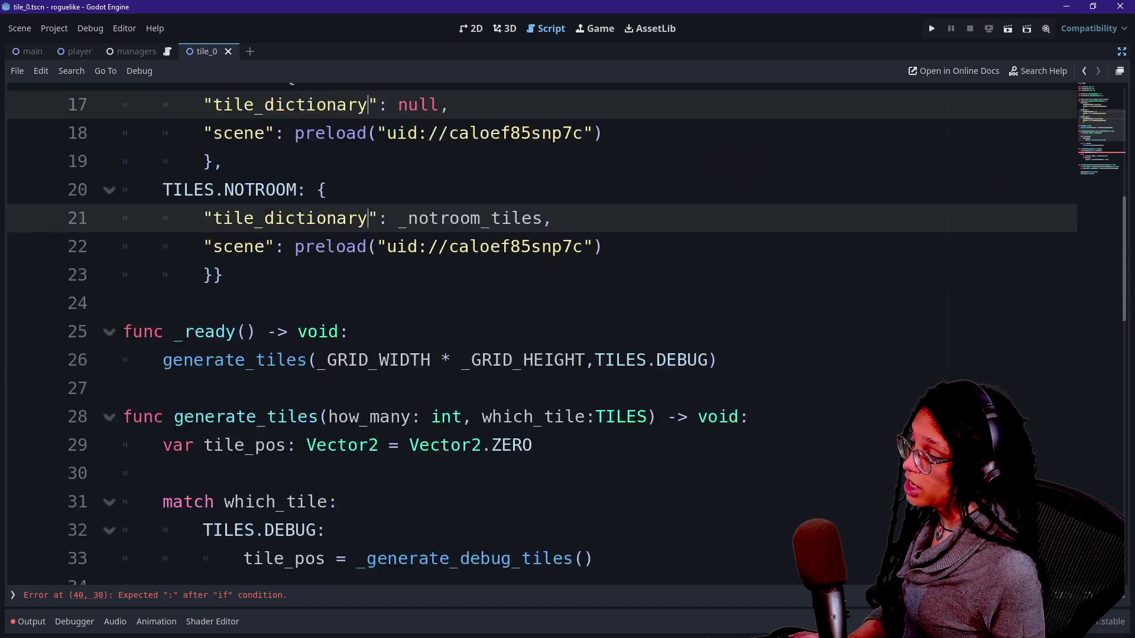
{"action": "left_click", "coordinate": [336, 440]}
{"action": "scroll", "coordinate": [532, 331], "scroll_direction": "down", "scroll_amount": 2}
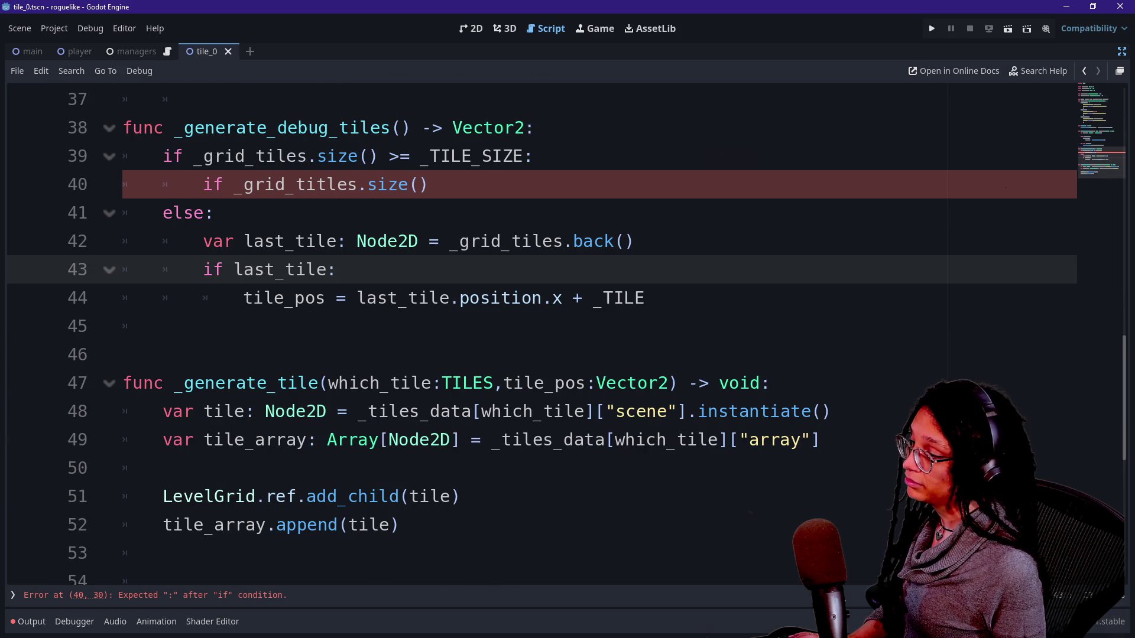
{"action": "double_click", "coordinate": [777, 440]}
Change the lookup key on line 49 to 'tile_dictionary'
{"action": "type", "text": "tuke"}
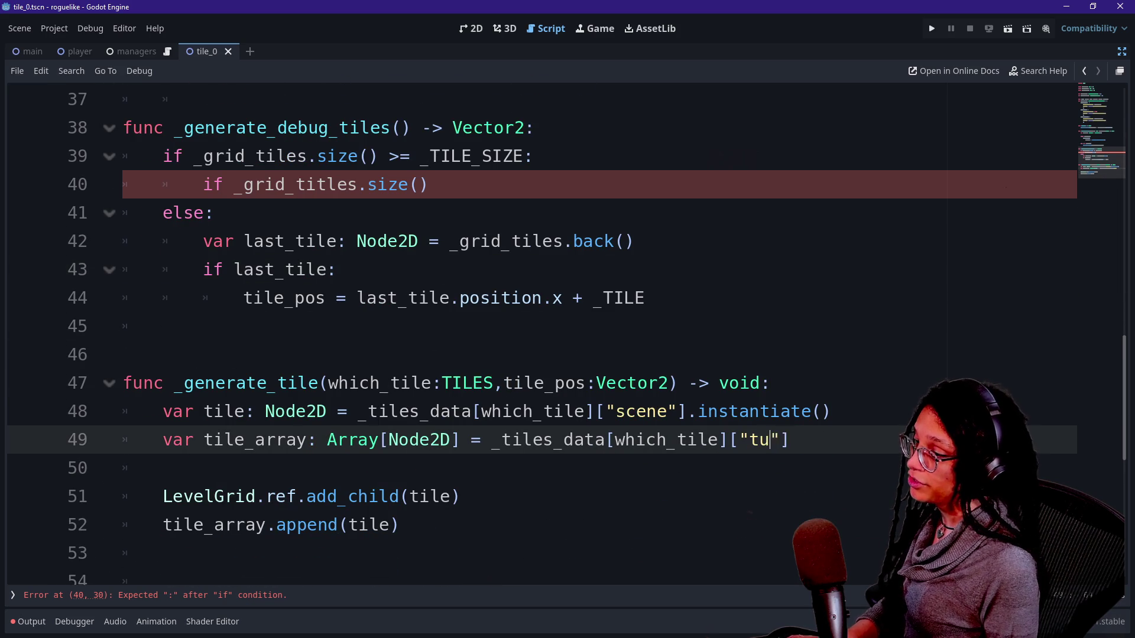
{"action": "key", "text": "BackSpace"}
{"action": "key", "text": "BackSpace"}
{"action": "key", "text": "Escape"}
{"action": "scroll", "coordinate": [533, 331], "scroll_direction": "down", "scroll_amount": 1}
{"action": "key", "text": "BackSpace"}
{"action": "type", "text": "ile_dictionary"}
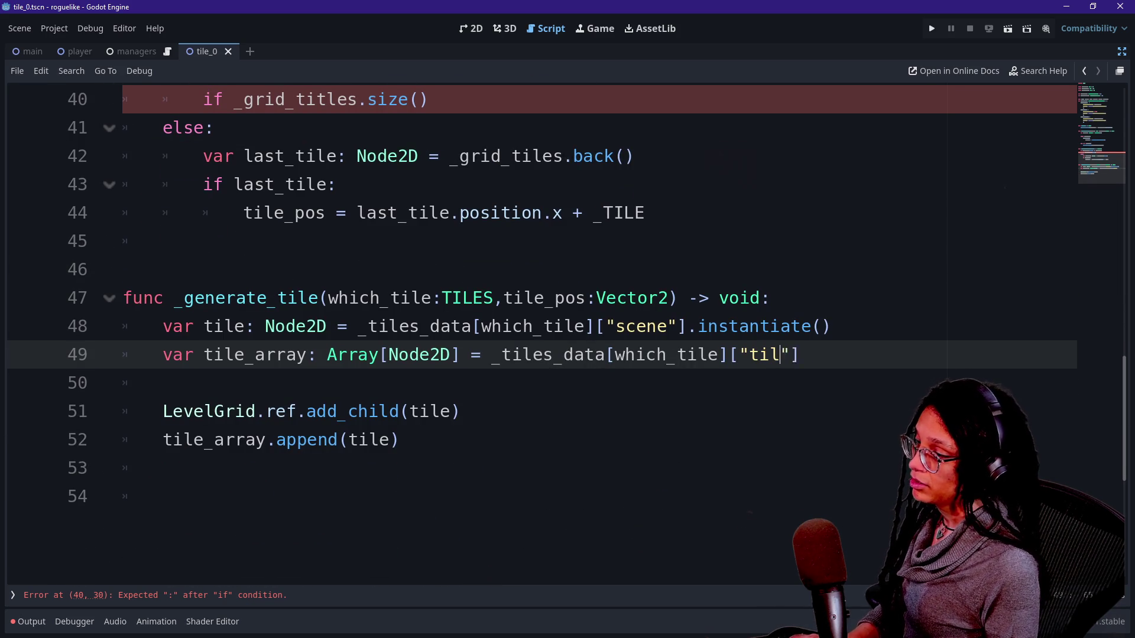
{"action": "left_click", "coordinate": [678, 298]}
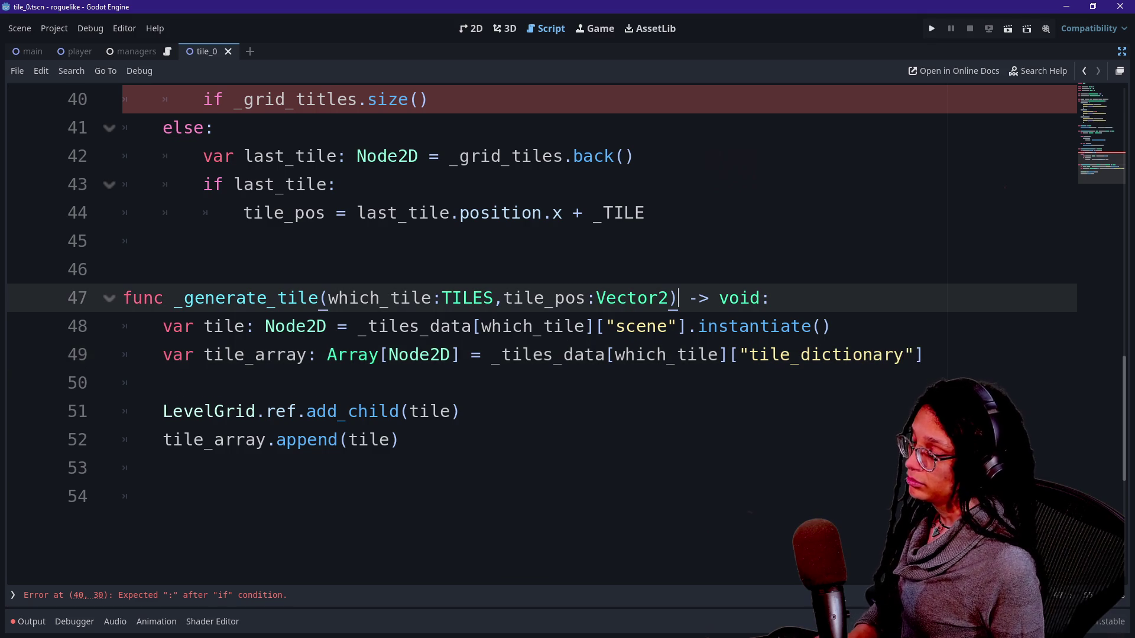
{"action": "scroll", "coordinate": [438, 351], "scroll_direction": "down", "scroll_amount": 1}
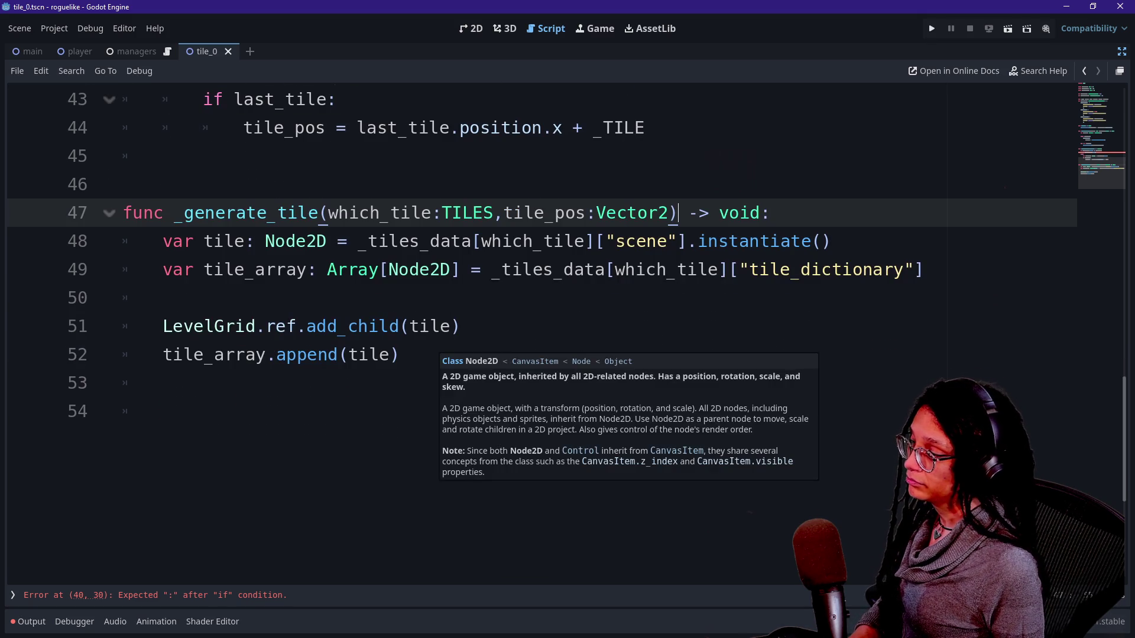
Retype tile_array from Array[Node2D] to Dictionary[Array]
{"action": "left_click_drag", "start_coordinate": [337, 269], "coordinate": [378, 270]}
{"action": "type", "text": "Dictionary"}
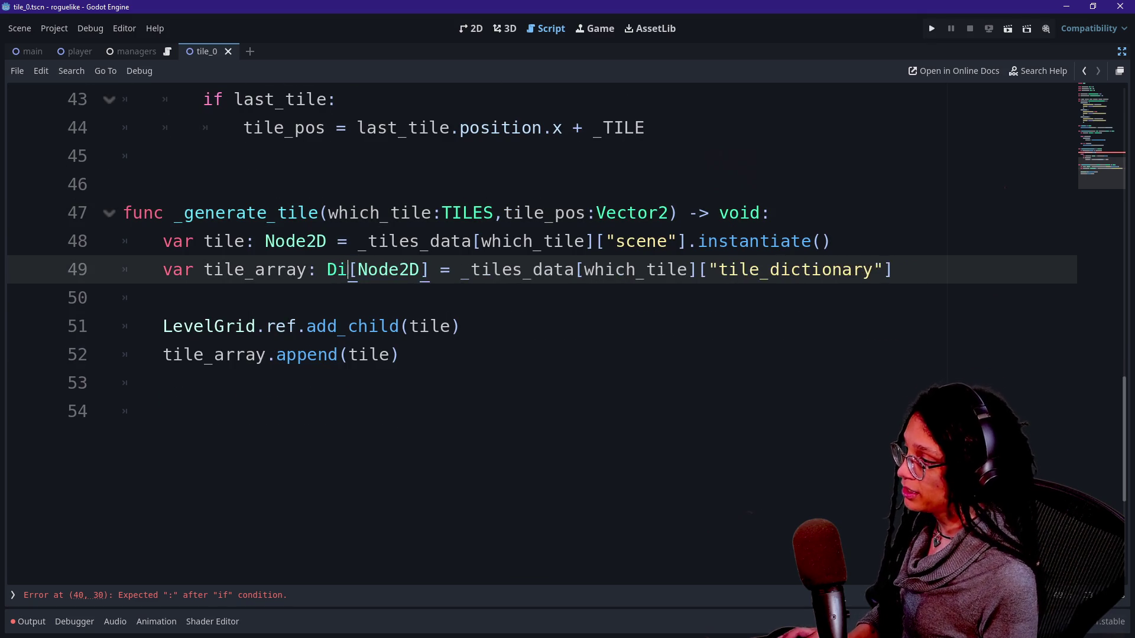
{"action": "double_click", "coordinate": [441, 269]}
{"action": "type", "text": "Array"}
{"action": "left_click", "coordinate": [441, 241]}
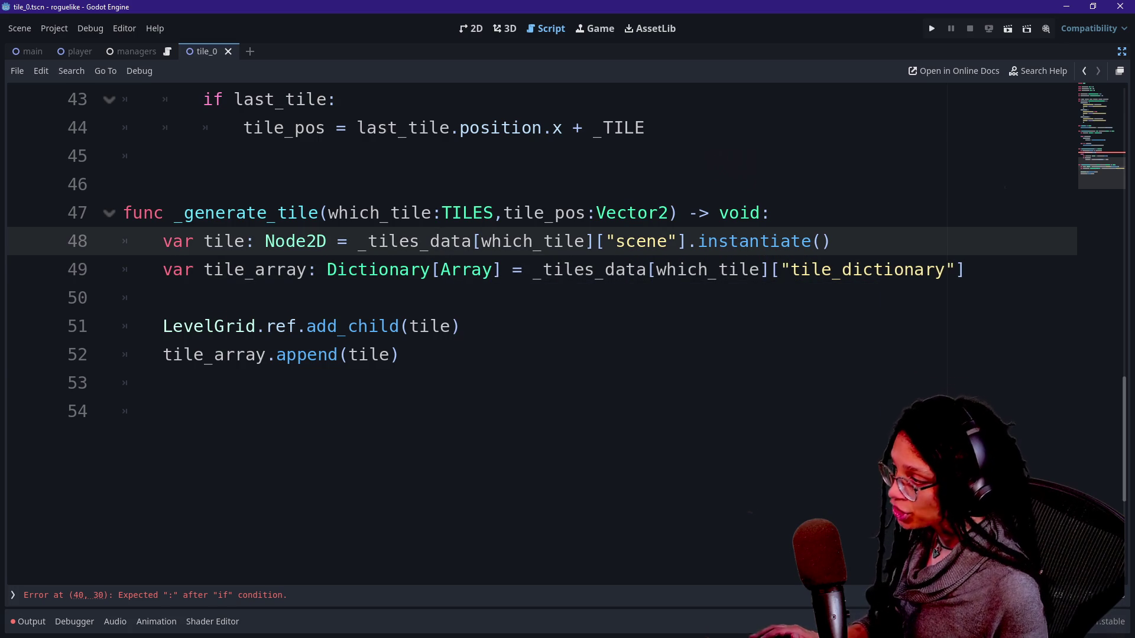
Review the append call and _generate_tile's parameters, then open a new line below tile_pos
{"action": "left_click_drag", "start_coordinate": [401, 355], "coordinate": [204, 355]}
{"action": "left_click", "coordinate": [163, 383]}
{"action": "left_click", "coordinate": [400, 355]}
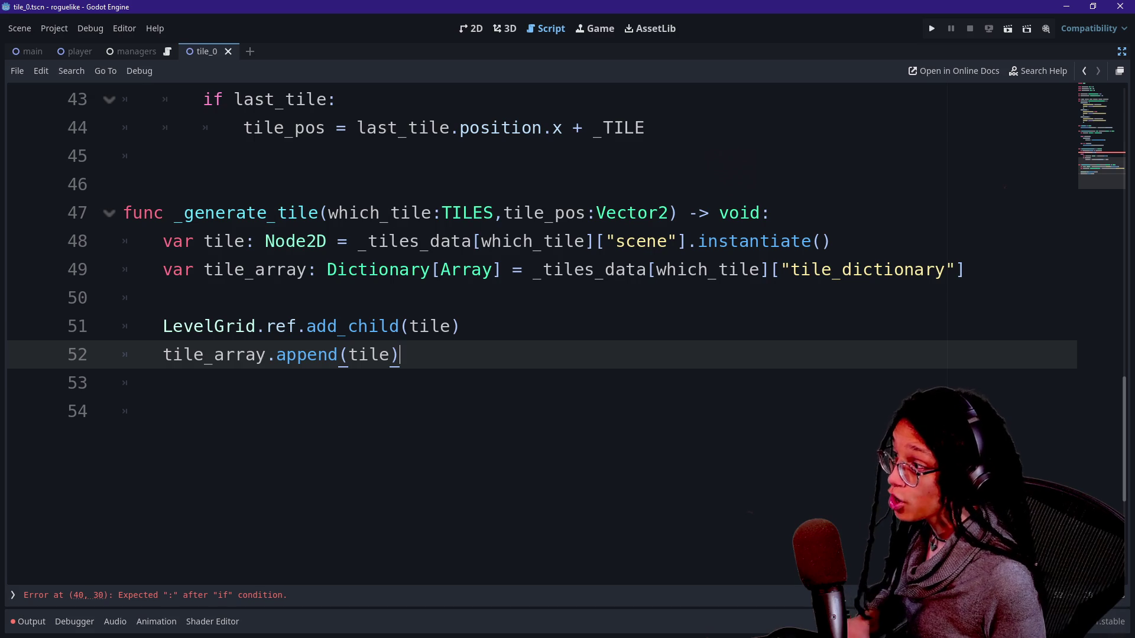
{"action": "scroll", "coordinate": [532, 296], "scroll_direction": "up", "scroll_amount": 2}
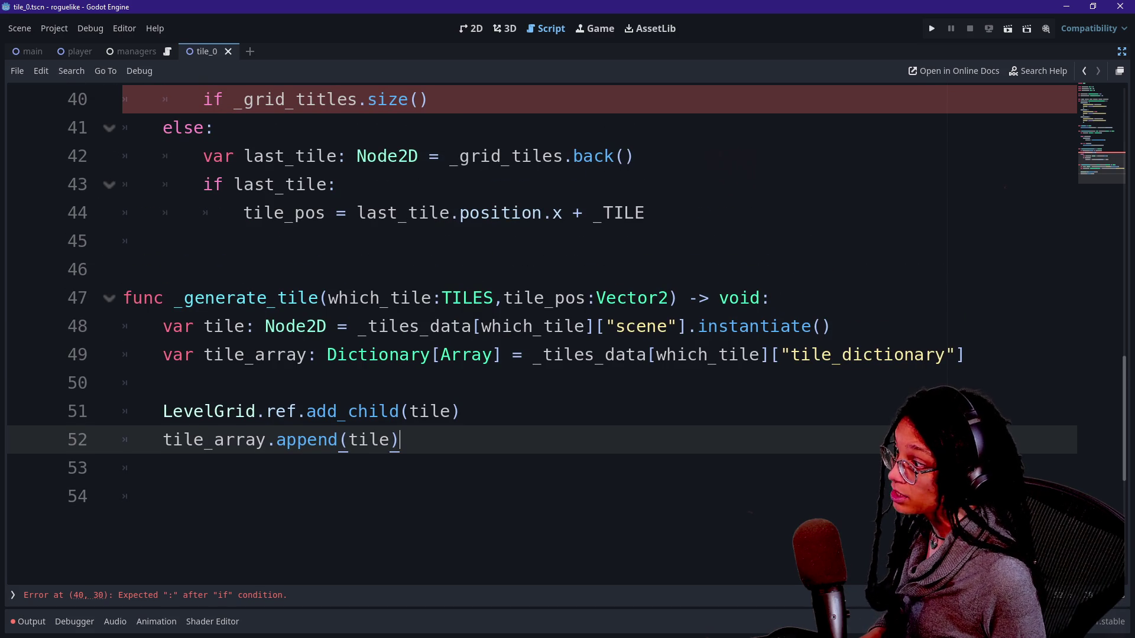
{"action": "double_click", "coordinate": [378, 297]}
{"action": "left_click_drag", "start_coordinate": [504, 297], "coordinate": [668, 297]}
{"action": "left_click", "coordinate": [450, 298]}
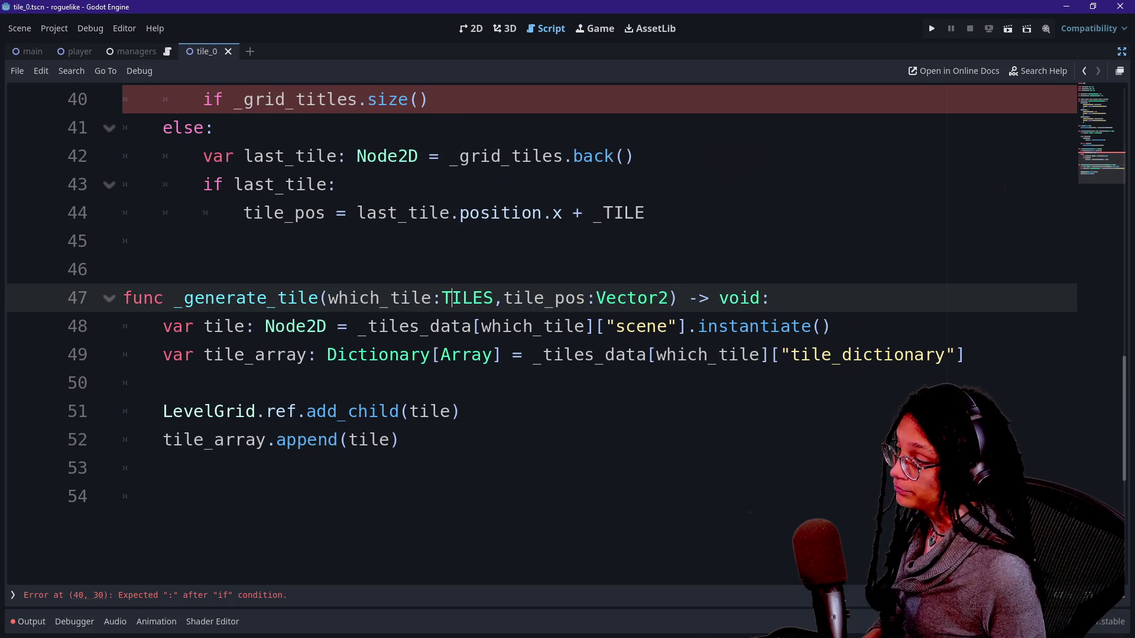
{"action": "scroll", "coordinate": [473, 354], "scroll_direction": "up", "scroll_amount": 3}
{"action": "scroll", "coordinate": [467, 383], "scroll_direction": "up", "scroll_amount": 2}
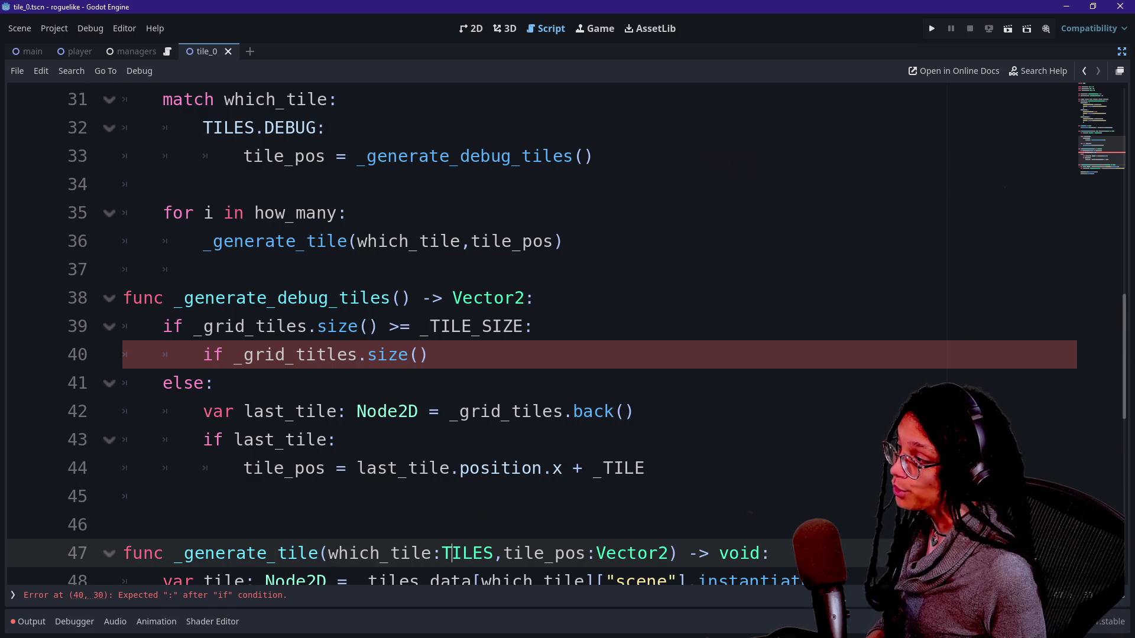
{"action": "scroll", "coordinate": [532, 331], "scroll_direction": "up", "scroll_amount": 2}
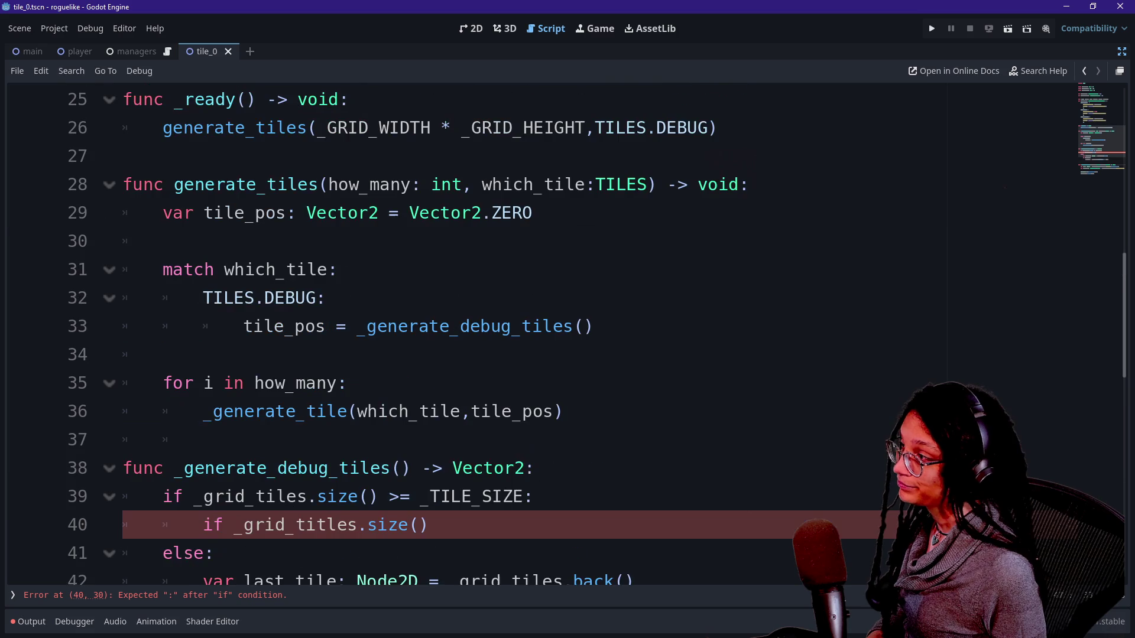
{"action": "left_click", "coordinate": [562, 212]}
{"action": "key", "text": "Return"}
Declare 'var row_array: Array[Node2D]' on the new line after tile_pos
{"action": "type", "text": "var row_array\""}
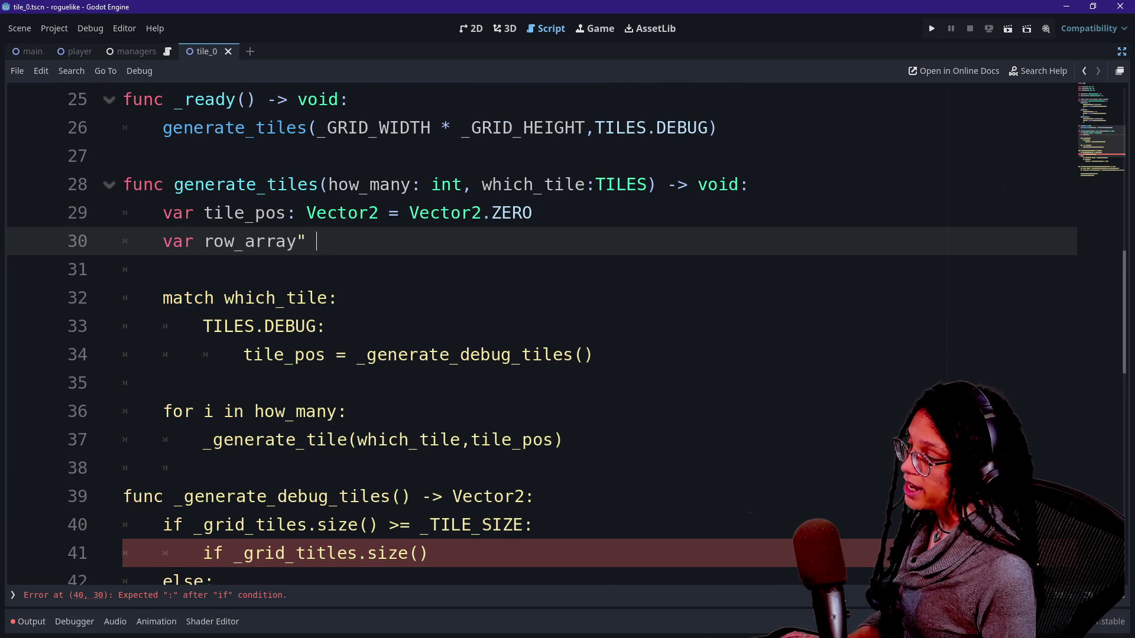
{"action": "key", "text": "BackSpace"}
{"action": "type", "text": ": Array[Node2d"}
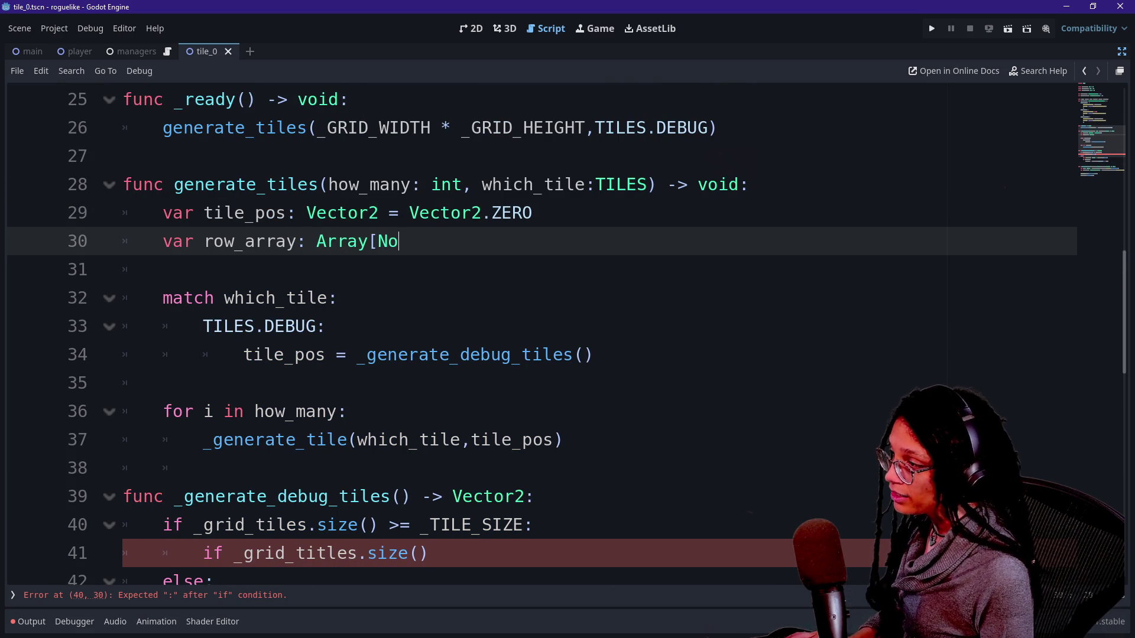
{"action": "key", "text": "Return"}
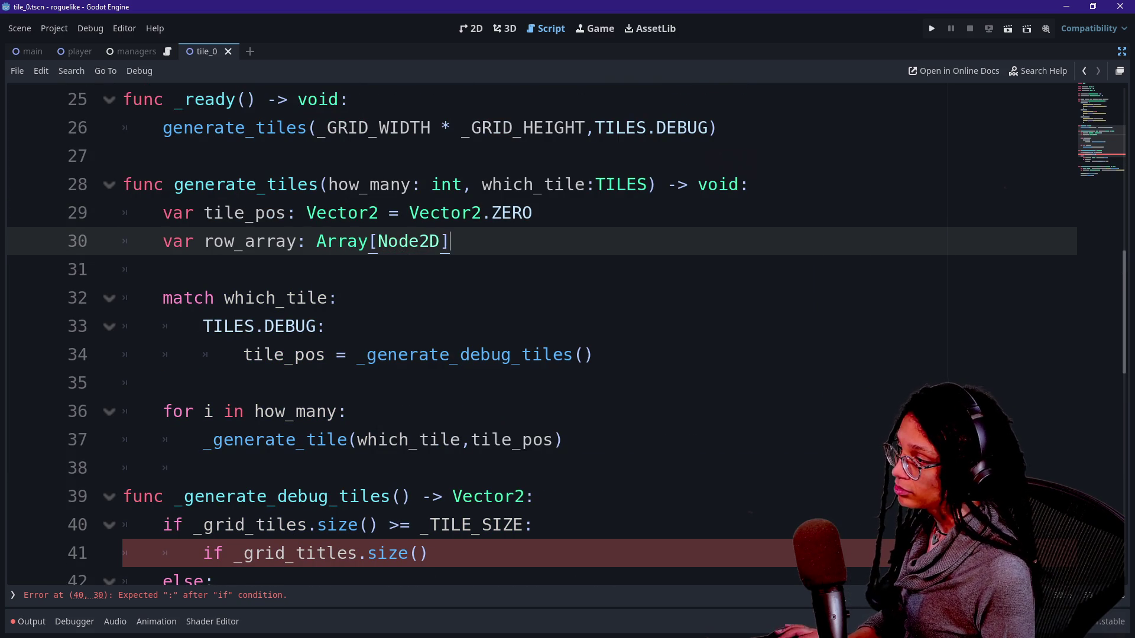
{"action": "left_click", "coordinate": [316, 242]}
{"action": "key", "text": "shift+End"}
{"action": "key", "text": "Down"}
{"action": "key", "text": "Up"}
Try an '= [' initializer on row_array, remove it, and move to the debug case on line 34
{"action": "type", "text": "="}
{"action": "key", "text": "BackSpace"}
{"action": "key", "text": "BackSpace"}
{"action": "type", "text": "= ["}
{"action": "key", "text": "BackSpace"}
{"action": "key", "text": "BackSpace"}
{"action": "key", "text": "BackSpace"}
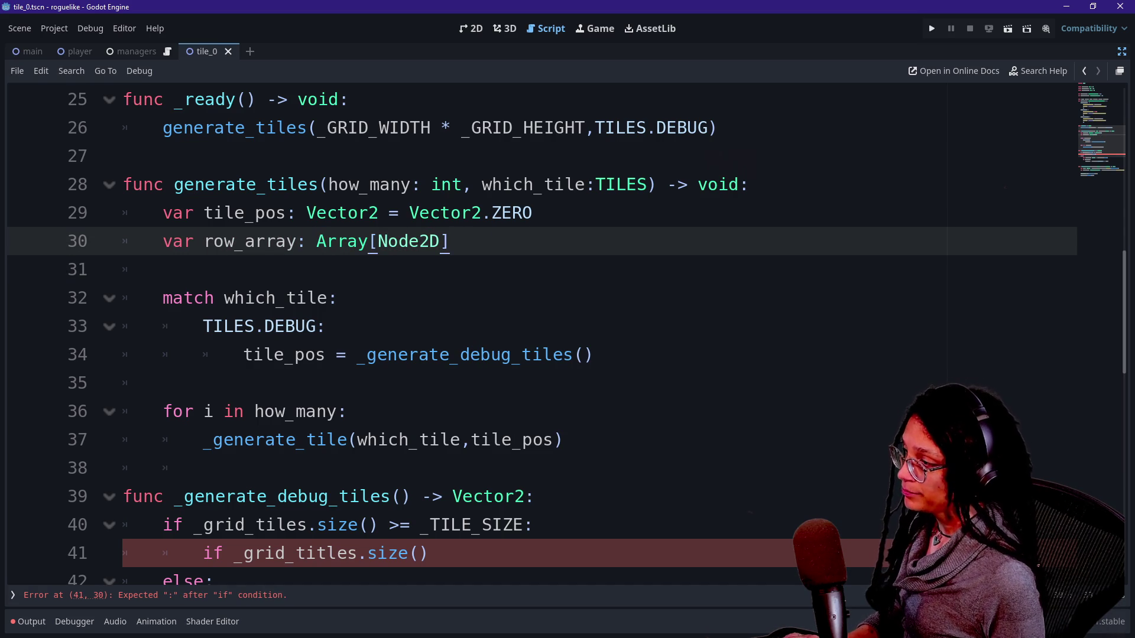
{"action": "scroll", "coordinate": [532, 331], "scroll_direction": "down", "scroll_amount": 1}
{"action": "left_click", "coordinate": [326, 270]}
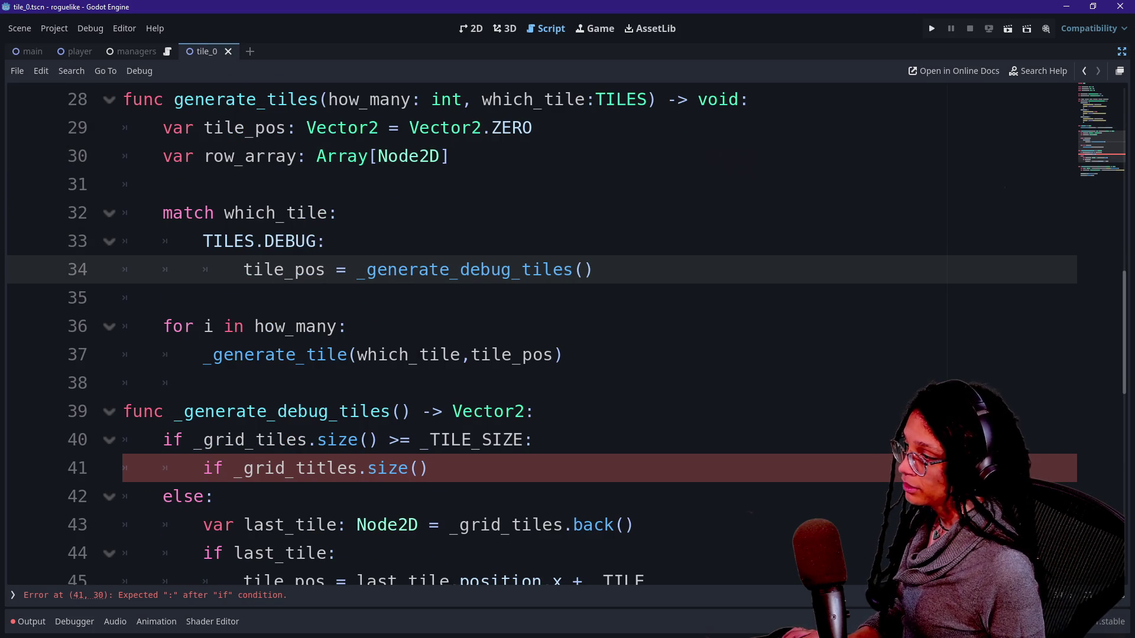
{"action": "left_click", "coordinate": [522, 269]}
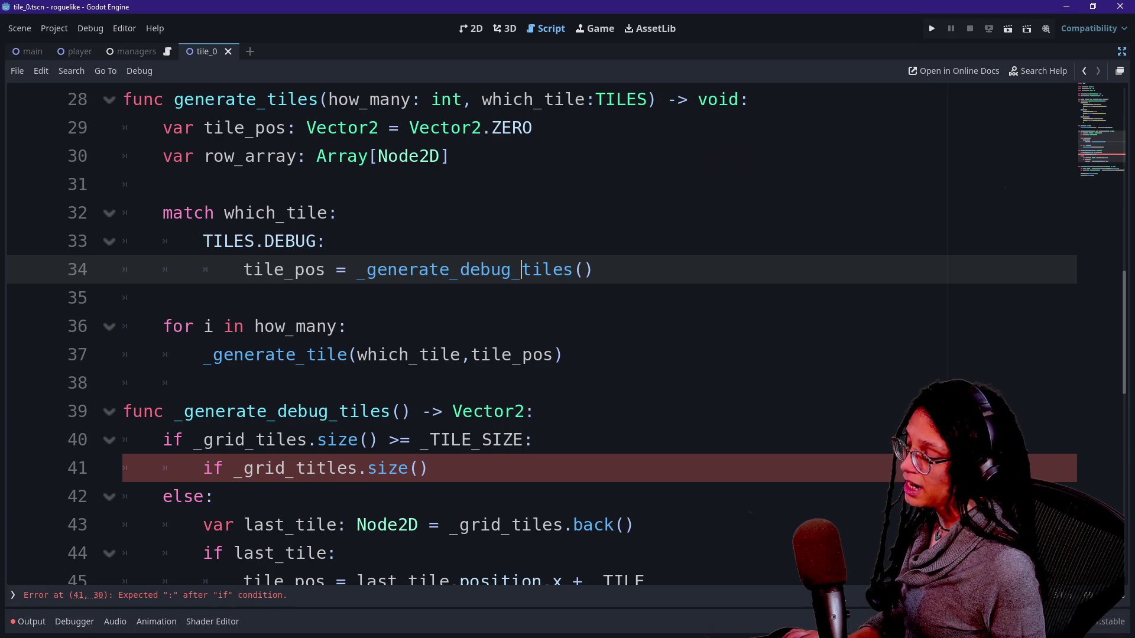
Change the function called in the debug case to _find_tile_pos()
{"action": "left_click_drag", "start_coordinate": [522, 270], "coordinate": [294, 270]}
{"action": "left_click", "coordinate": [584, 270]}
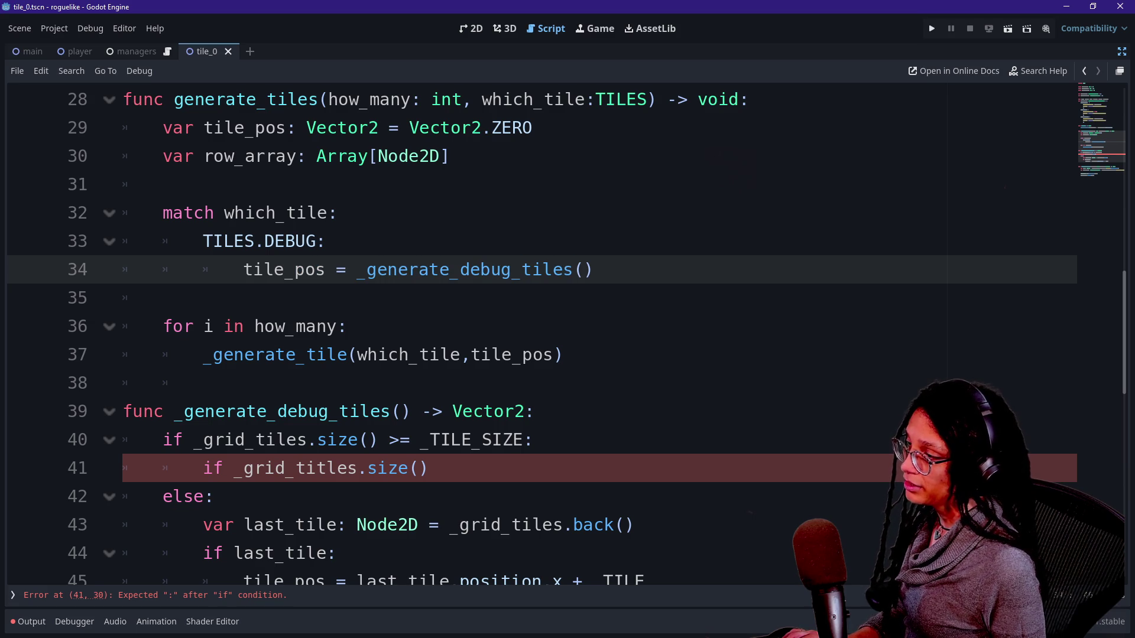
{"action": "mouse_move", "coordinate": [366, 270]}
{"action": "left_mouse_down"}
{"action": "mouse_move", "coordinate": [592, 270]}
{"action": "mouse_move", "coordinate": [502, 270]}
{"action": "mouse_move", "coordinate": [512, 270]}
{"action": "left_mouse_up"}
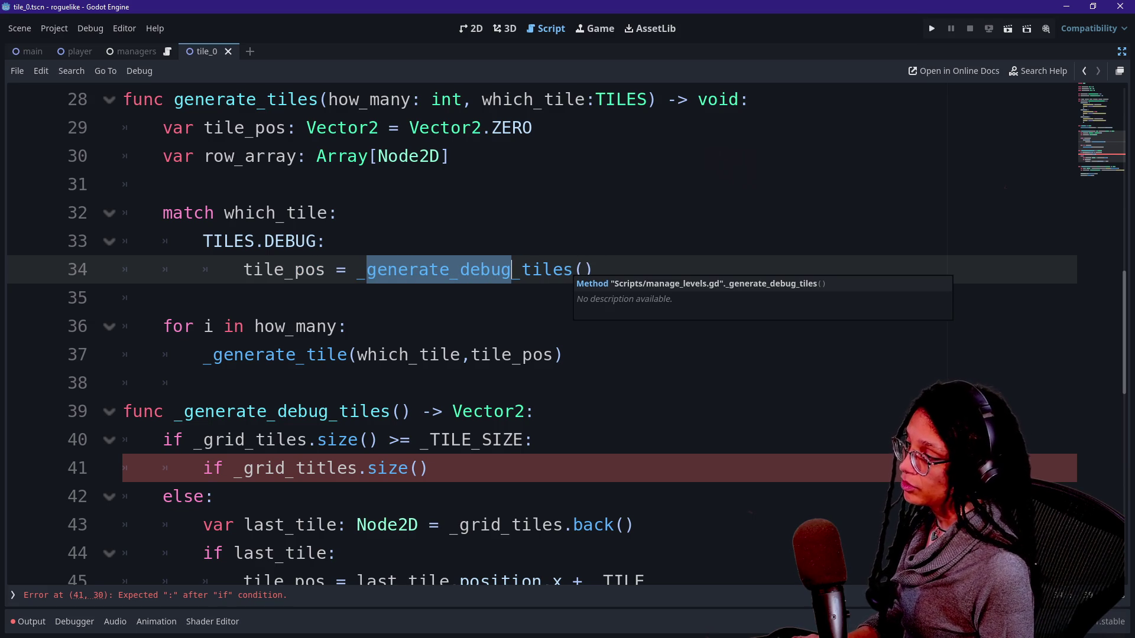
{"action": "type", "text": "find_tile_["}
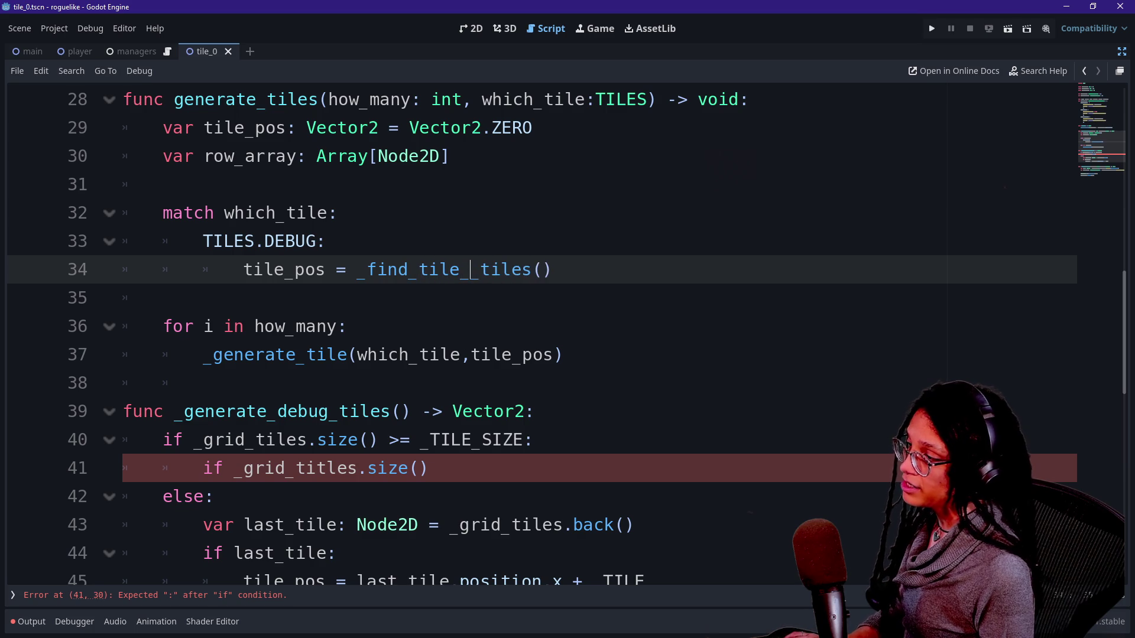
{"action": "key", "text": "BackSpace"}
{"action": "type", "text": "pos"}
{"action": "key", "text": "Delete"}
{"action": "key", "text": "Delete"}
{"action": "key", "text": "Delete"}
{"action": "type", "text": "("}
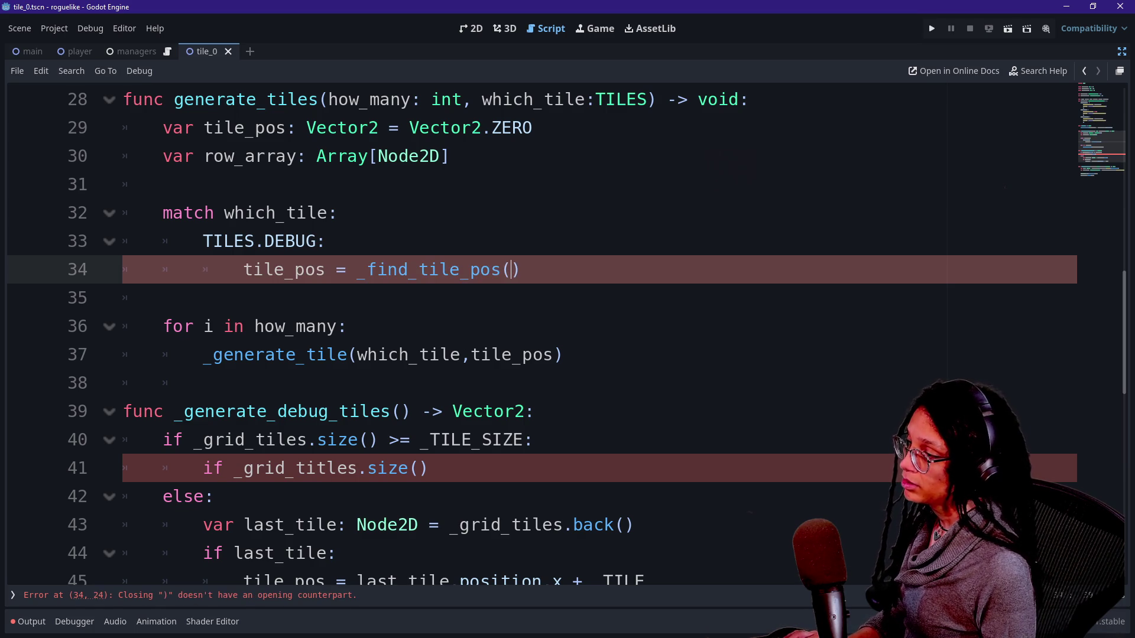
Add a row_array = _find_tile_array() line to the TILES.DEBUG case
{"action": "left_click", "coordinate": [325, 241]}
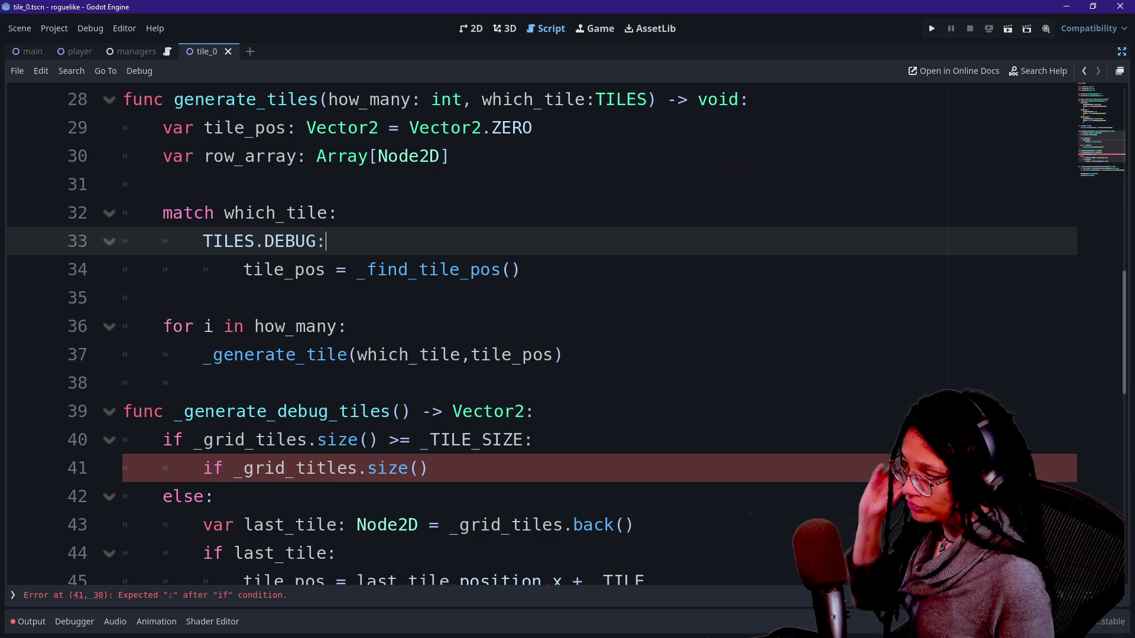
{"action": "left_click", "coordinate": [520, 270]}
{"action": "key", "text": "Return"}
{"action": "type", "text": "g"}
{"action": "key", "text": "BackSpace"}
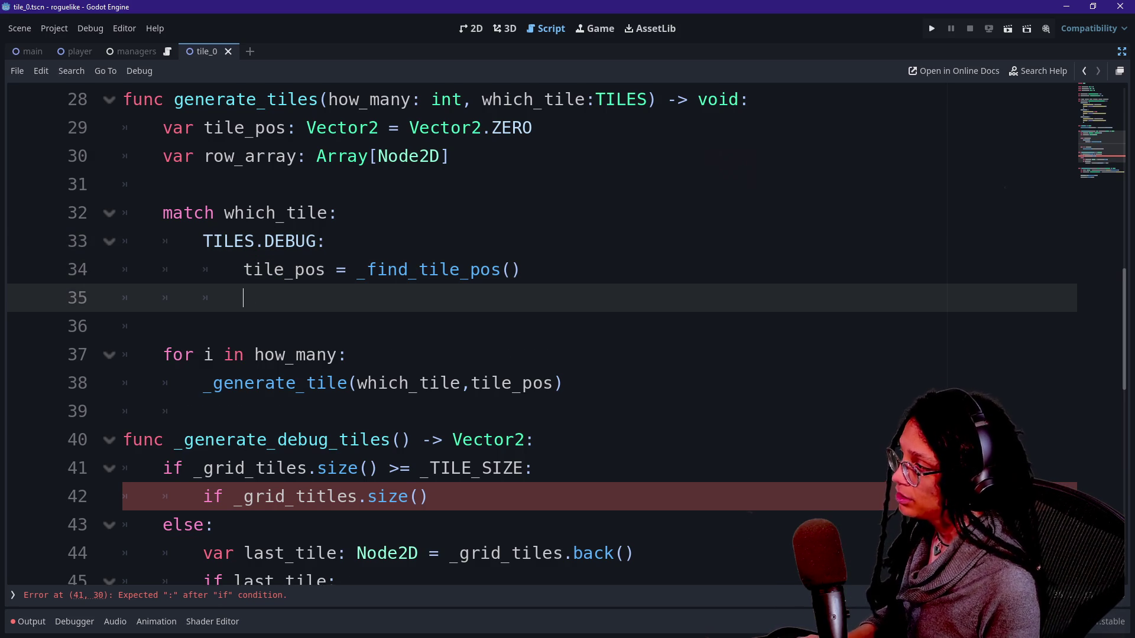
{"action": "type", "text": "row_array = _find"}
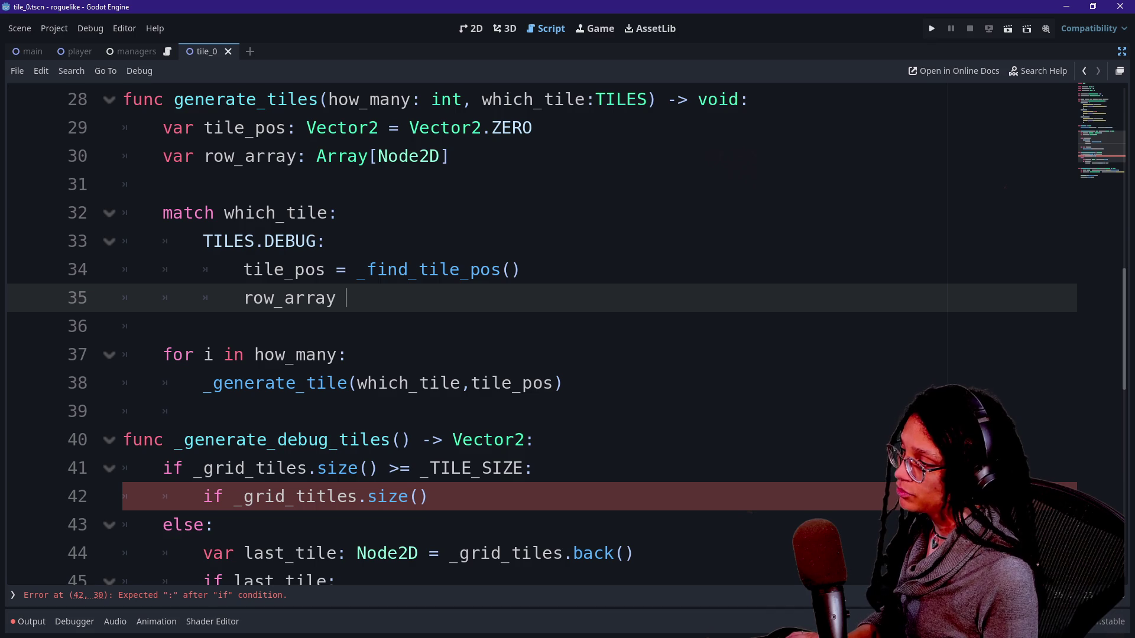
{"action": "type", "text": "_tile_array(_"}
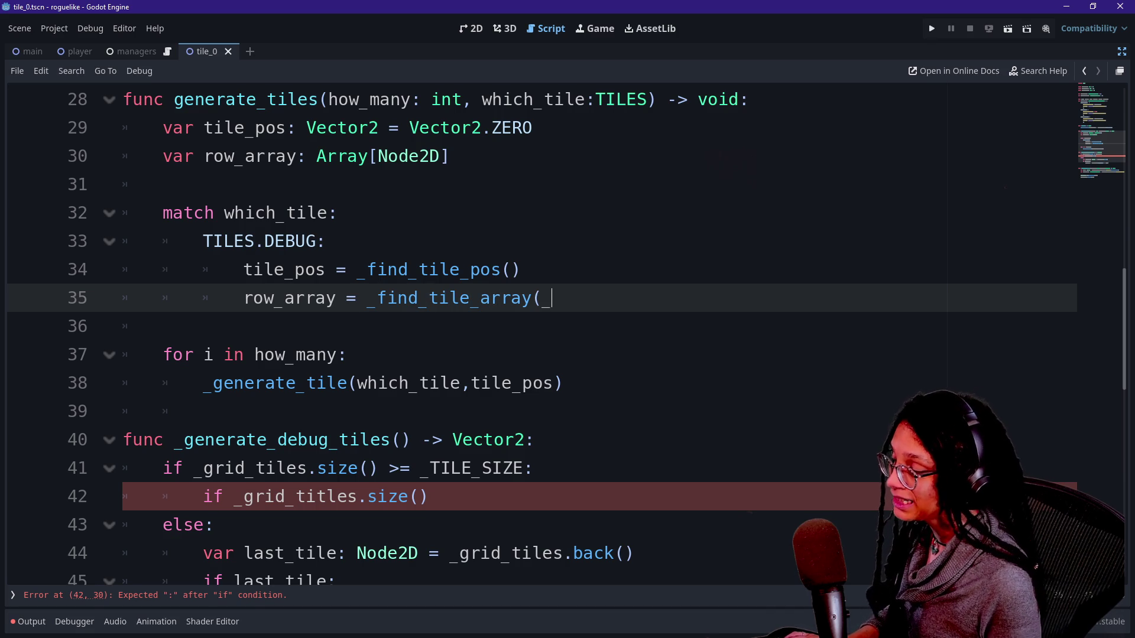
{"action": "key", "text": "BackSpace"}
{"action": "type", "text": ")"}
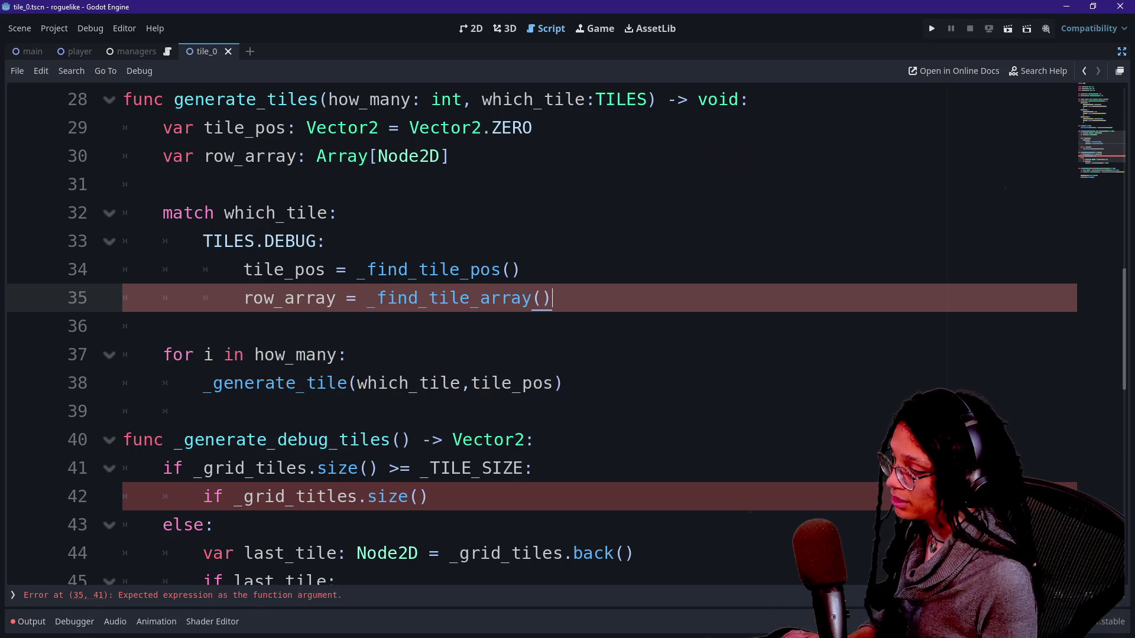
Rename the _generate_debug_tiles function on line 40 to _find_tile_pos
{"action": "scroll", "coordinate": [476, 473], "scroll_direction": "down", "scroll_amount": 1}
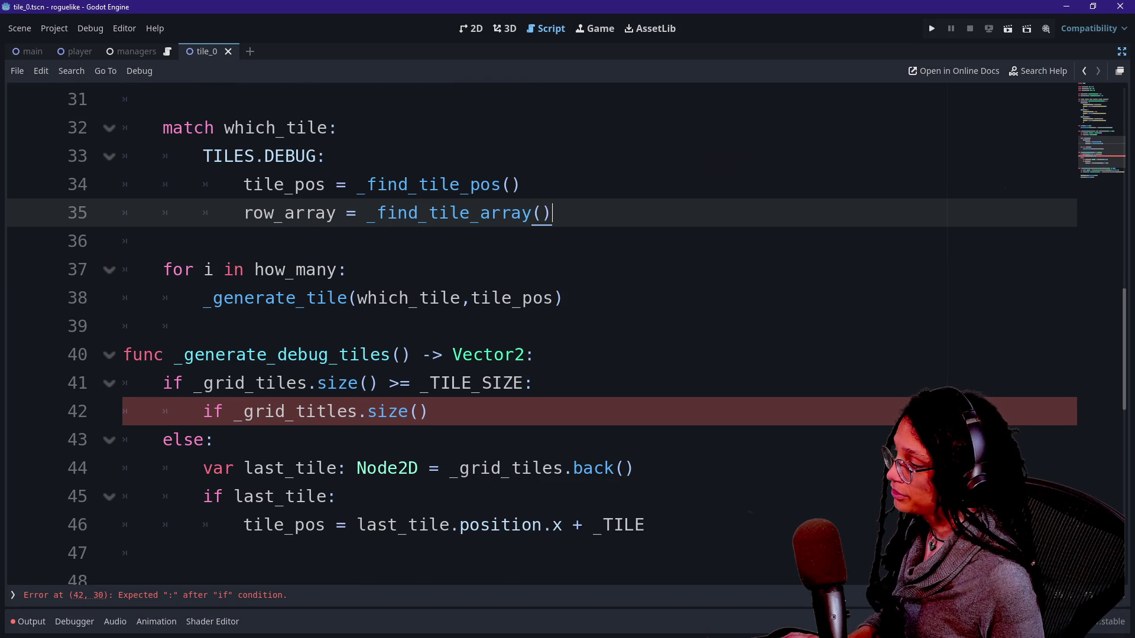
{"action": "left_click_drag", "start_coordinate": [164, 354], "coordinate": [390, 354]}
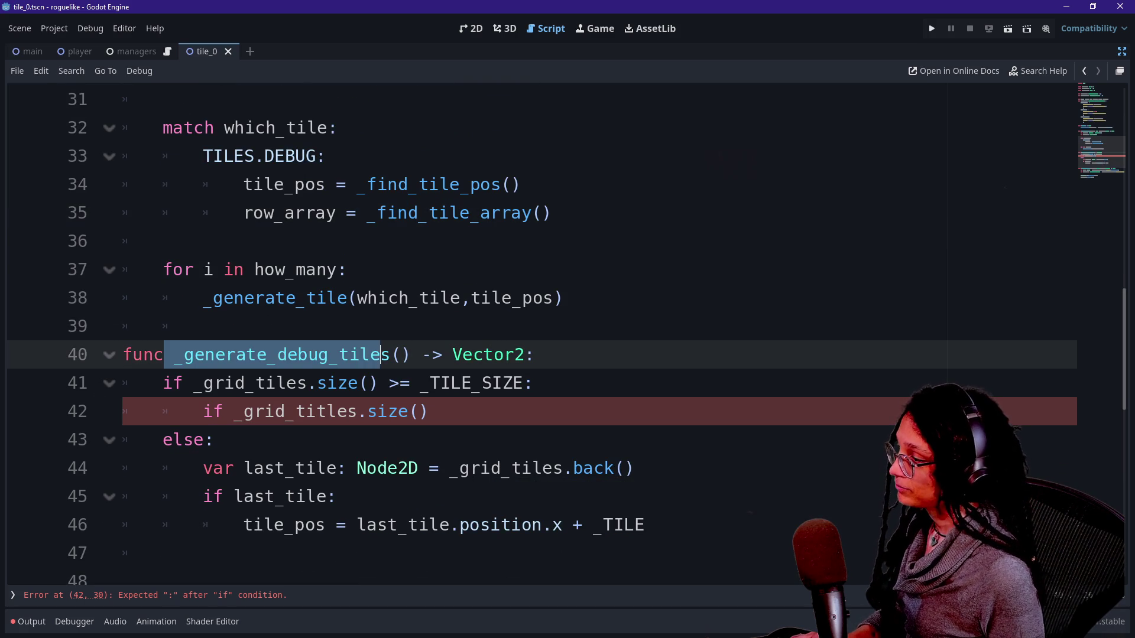
{"action": "key", "text": "BackSpace"}
{"action": "type", "text": "find"}
{"action": "key", "text": "BackSpace"}
{"action": "key", "text": "BackSpace"}
{"action": "key", "text": "BackSpace"}
{"action": "type", "text": "_find_tile_pos"}
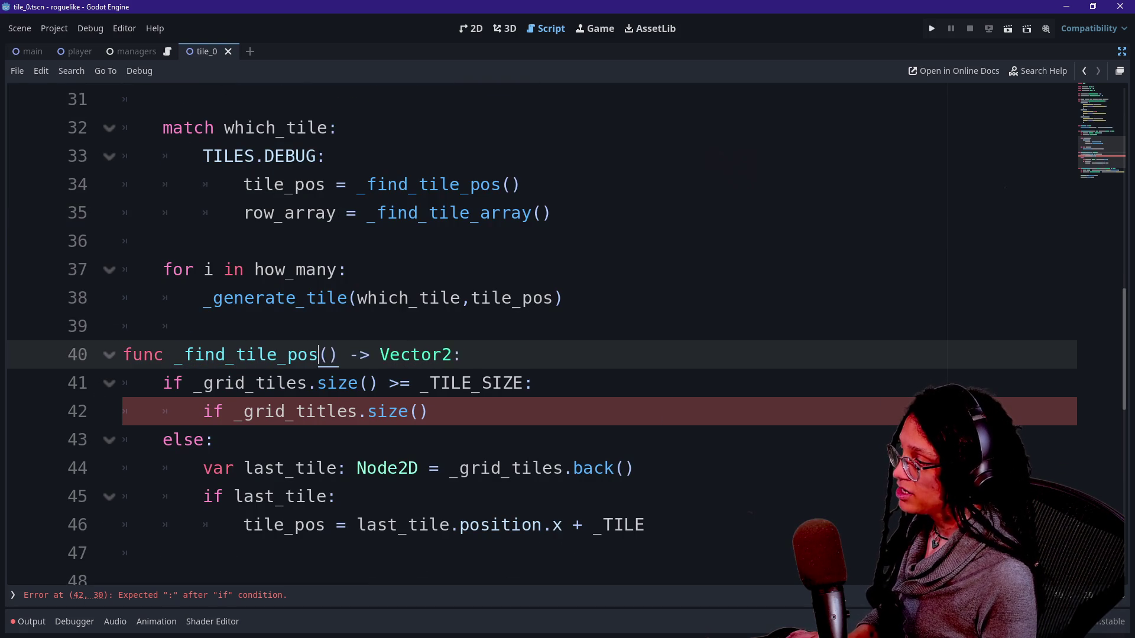
Check the Vector2 return type, then select the _grid_tiles name on line 41
{"action": "left_click", "coordinate": [534, 383]}
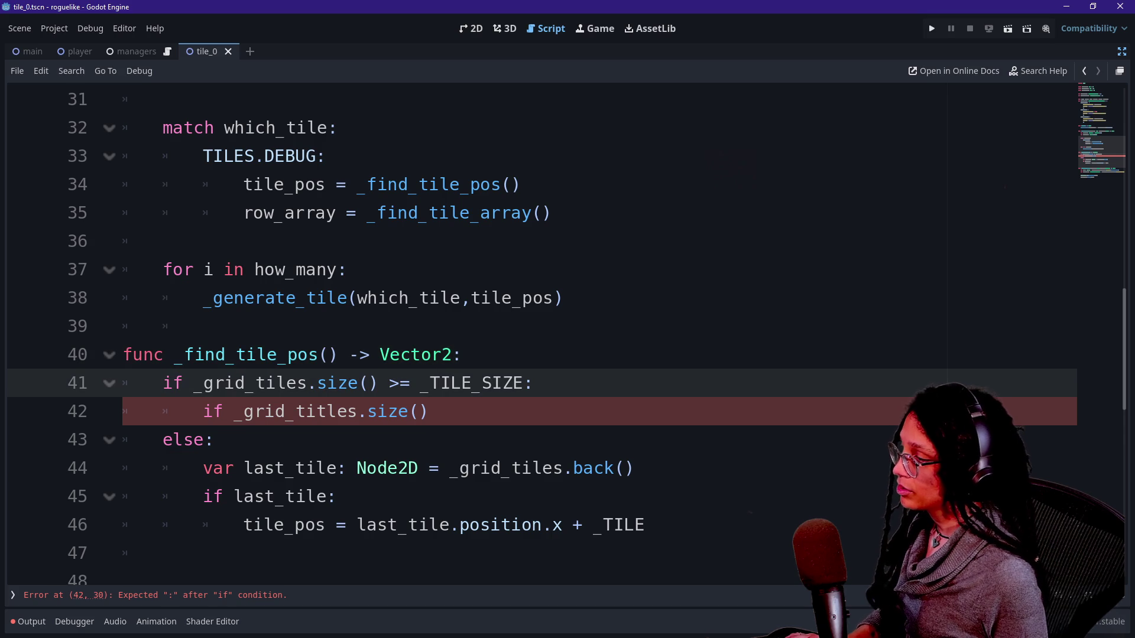
{"action": "left_click", "coordinate": [453, 355]}
{"action": "key", "text": "Down"}
{"action": "key", "text": "Down"}
{"action": "key", "text": "Down"}
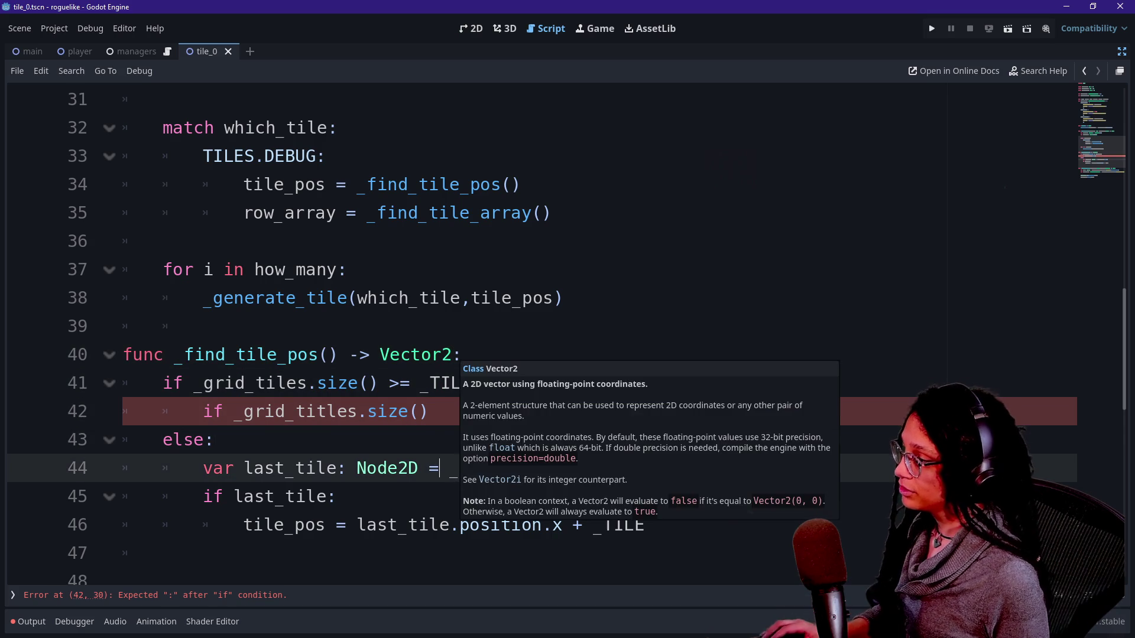
{"action": "left_click", "coordinate": [452, 355]}
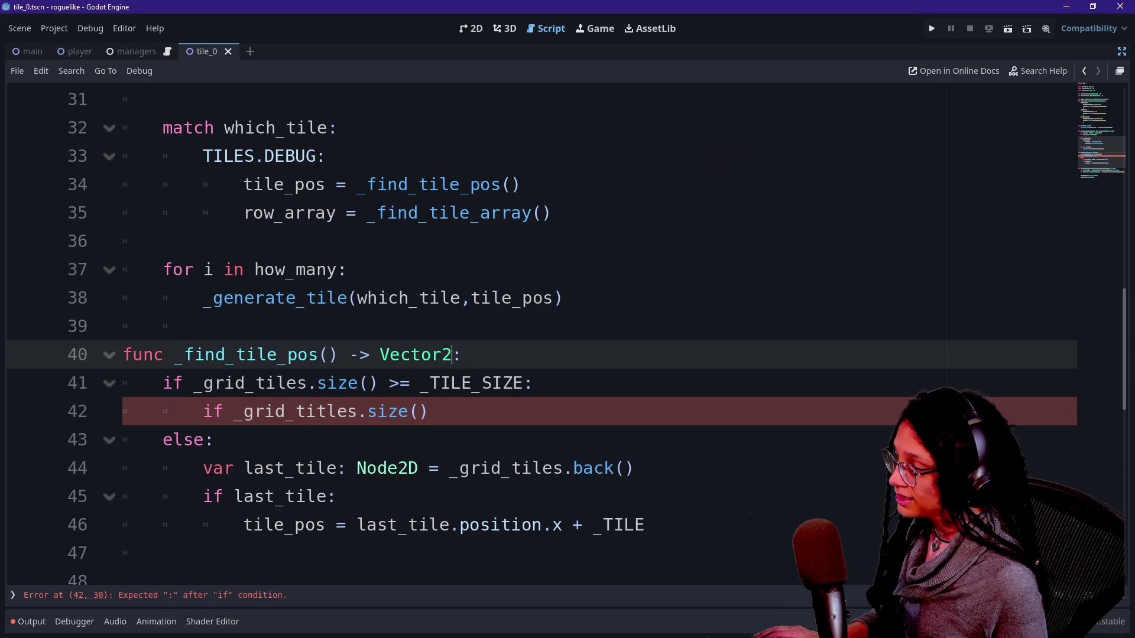
{"action": "left_click_drag", "start_coordinate": [203, 384], "coordinate": [339, 383]}
{"action": "scroll", "coordinate": [339, 383], "scroll_direction": "up", "scroll_amount": 9}
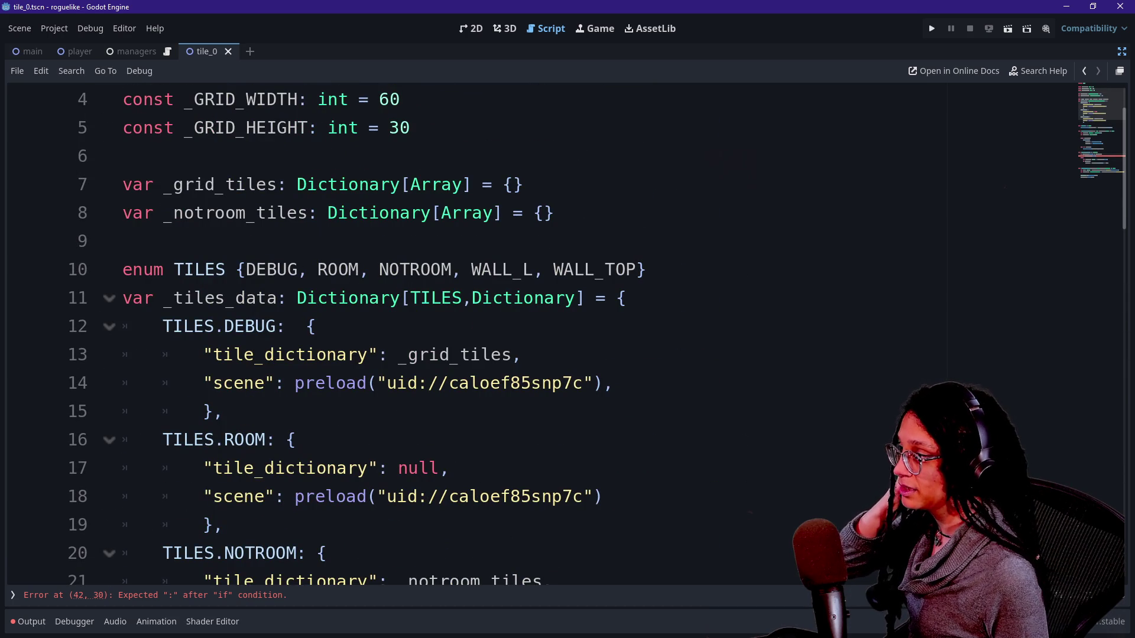
{"action": "scroll", "coordinate": [532, 331], "scroll_direction": "down", "scroll_amount": 16}
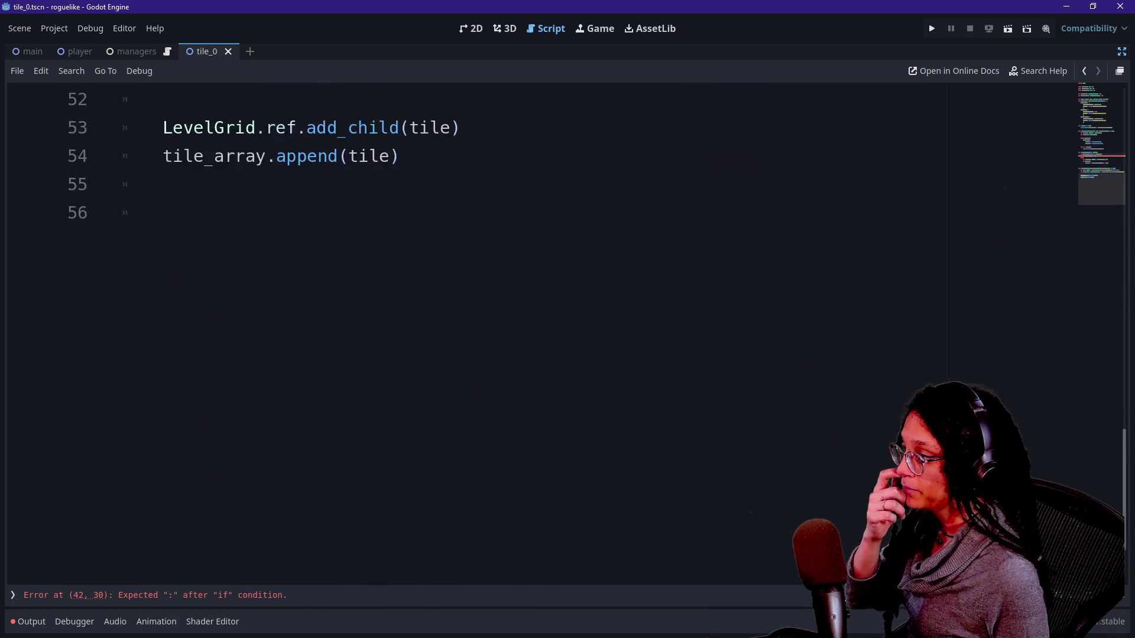
{"action": "scroll", "coordinate": [533, 331], "scroll_direction": "up", "scroll_amount": 7}
{"action": "left_click", "coordinate": [329, 354]}
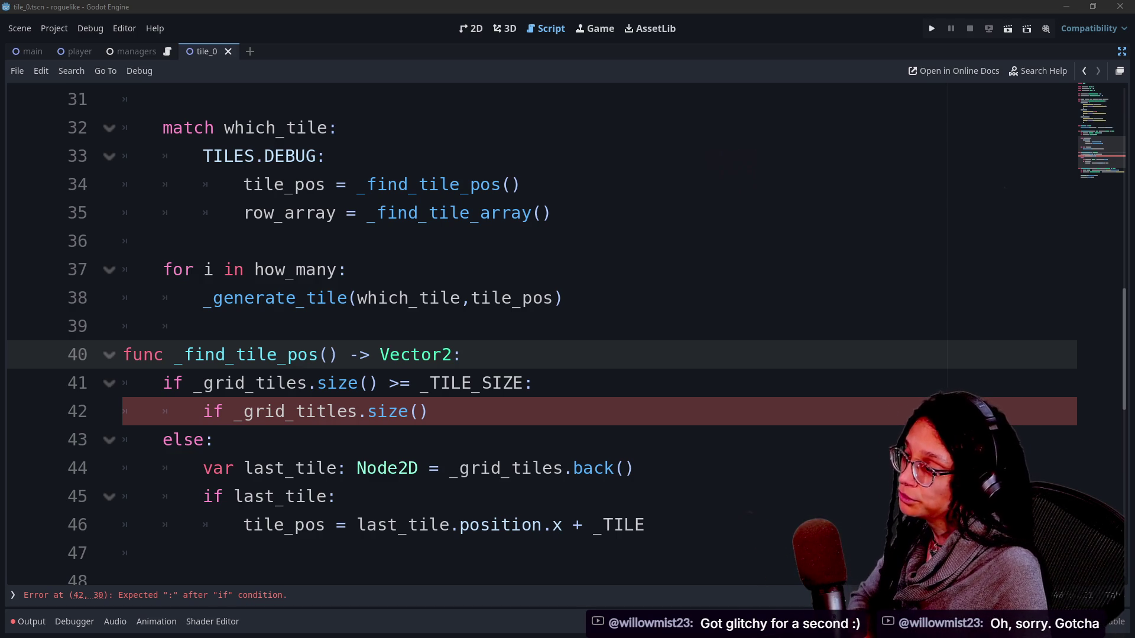
{"action": "left_click", "coordinate": [534, 383]}
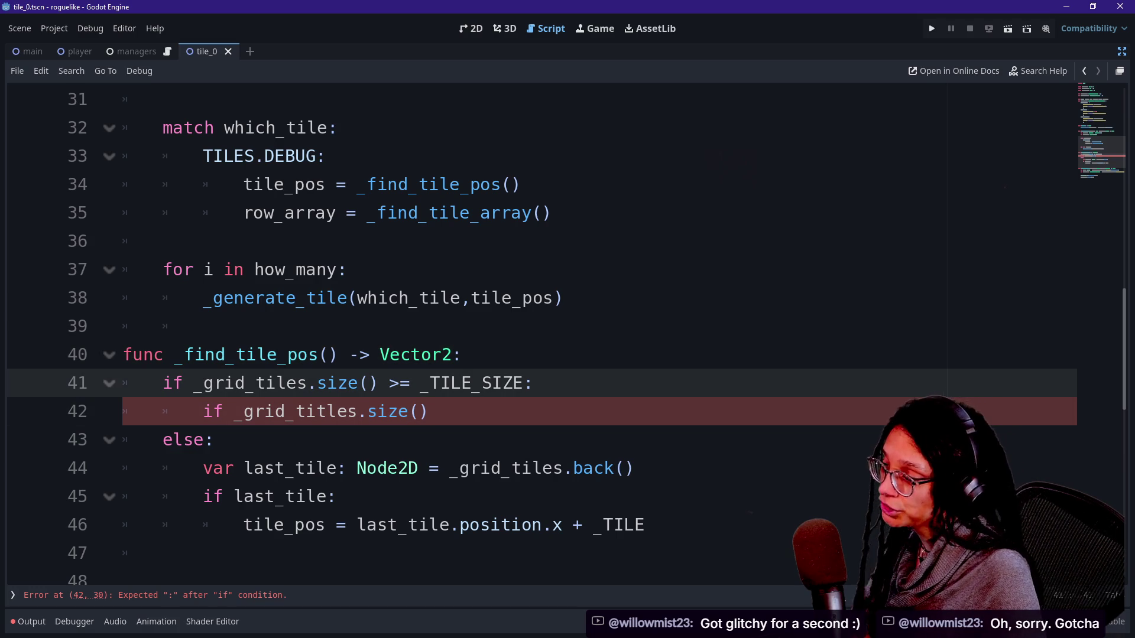
{"action": "left_click", "coordinate": [164, 326]}
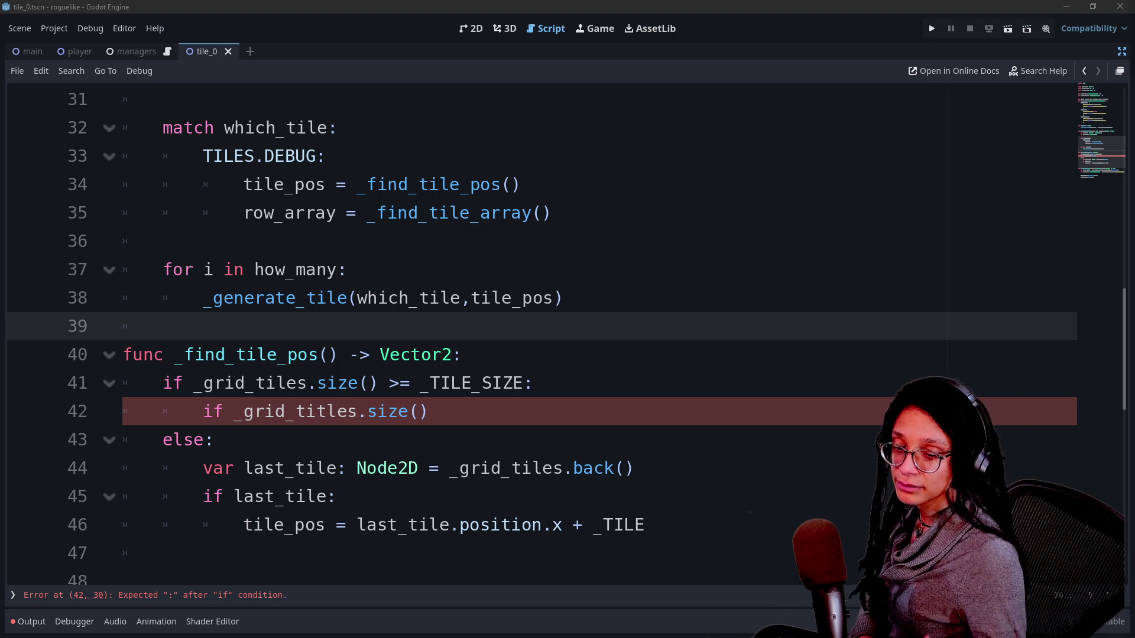
{"action": "left_click", "coordinate": [428, 412]}
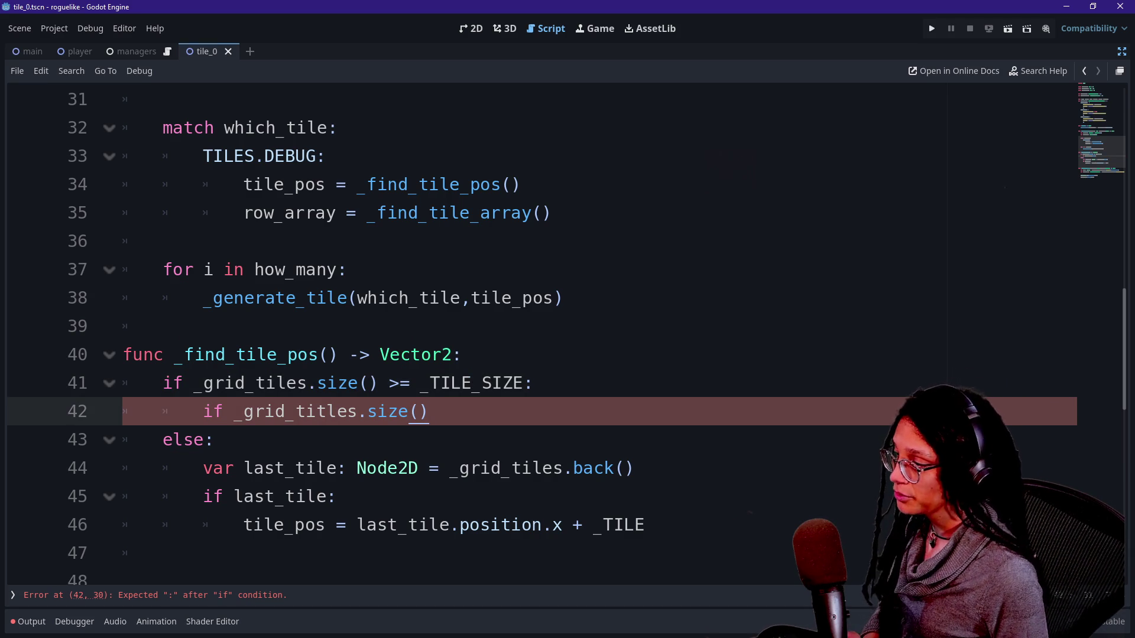
{"action": "key", "text": "Down"}
{"action": "key", "text": "Down"}
{"action": "key", "text": "Up"}
{"action": "key", "text": "Up"}
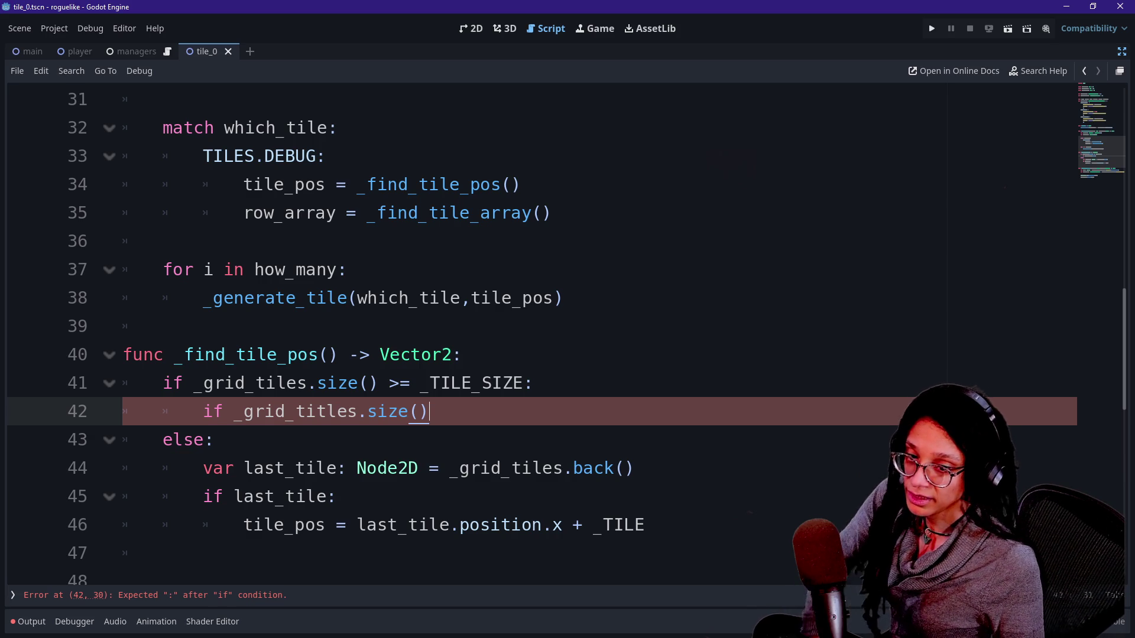
{"action": "left_click", "coordinate": [534, 383]}
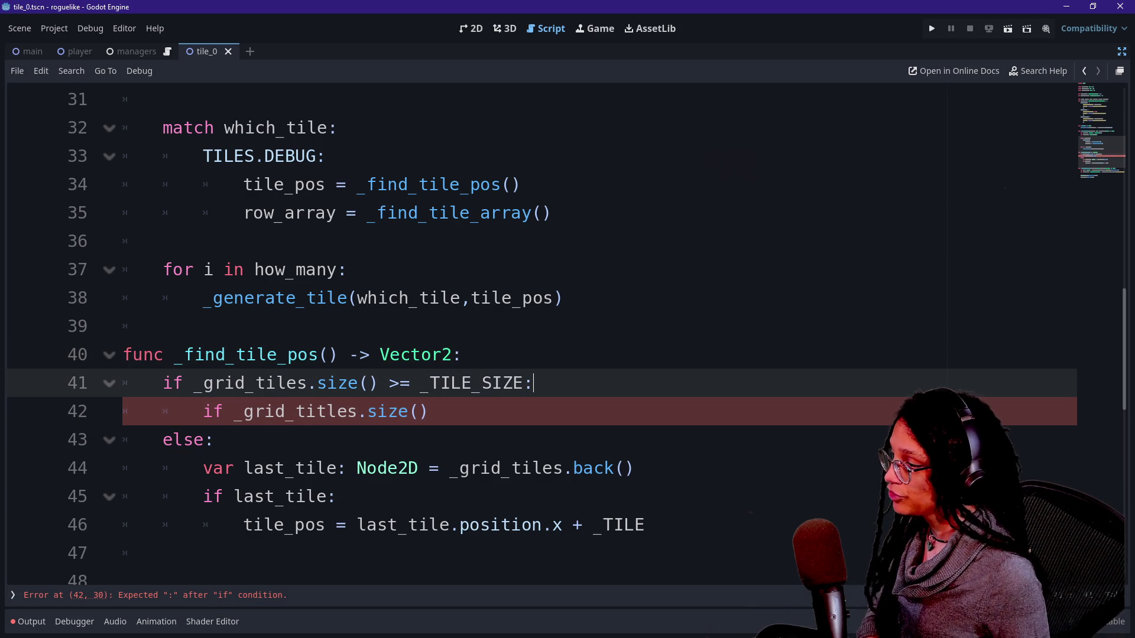
{"action": "left_click", "coordinate": [430, 412]}
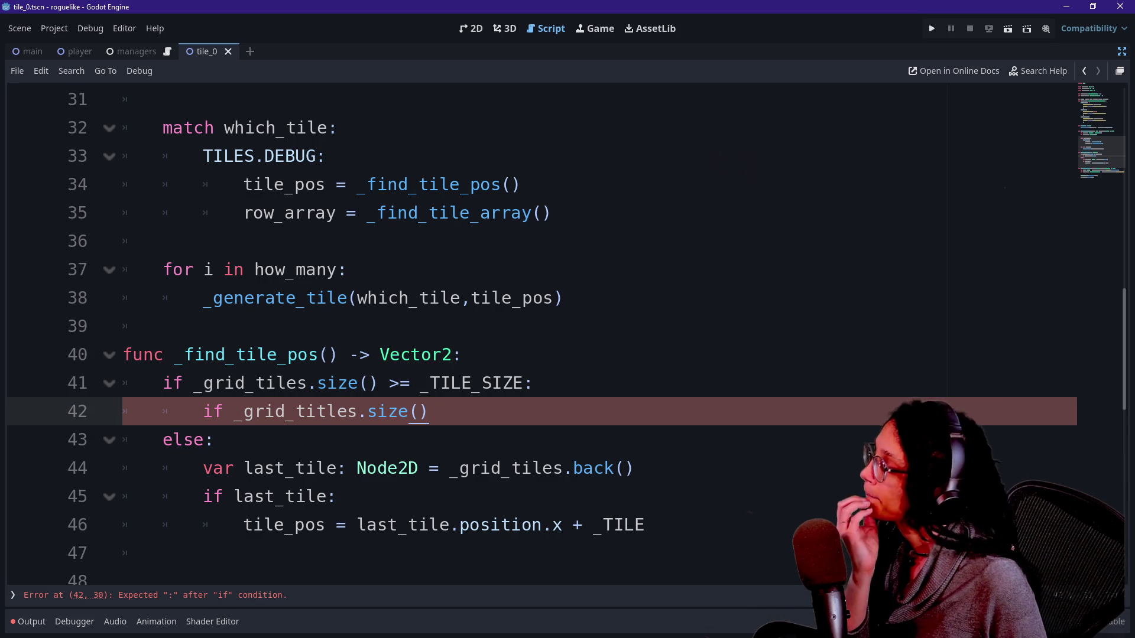
{"action": "left_click", "coordinate": [472, 383]}
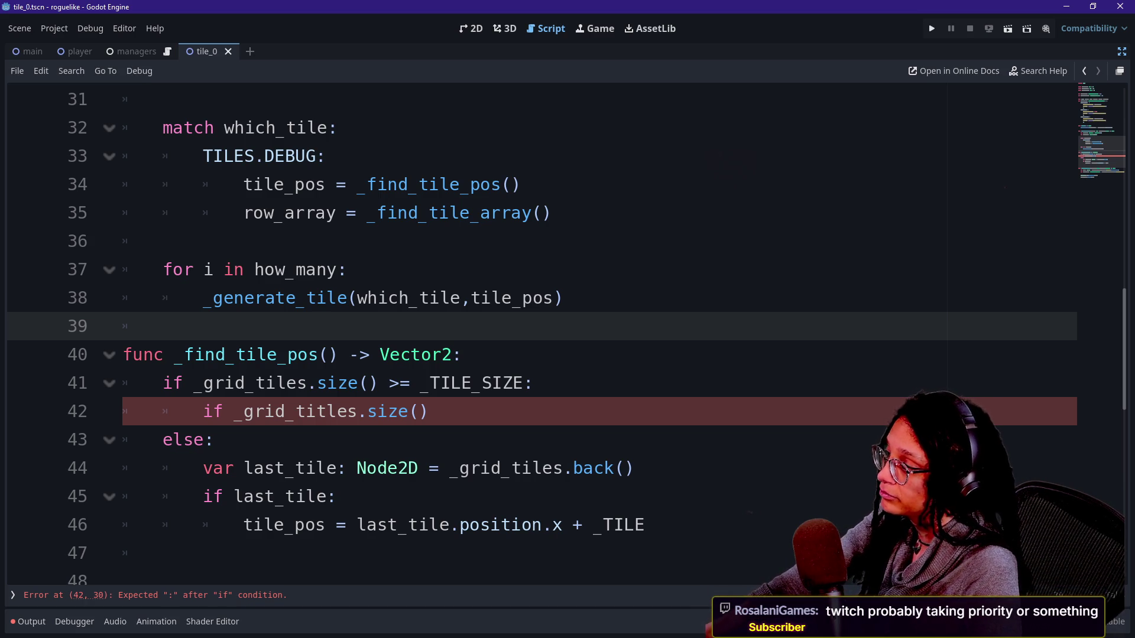
{"action": "key", "text": "BackSpace"}
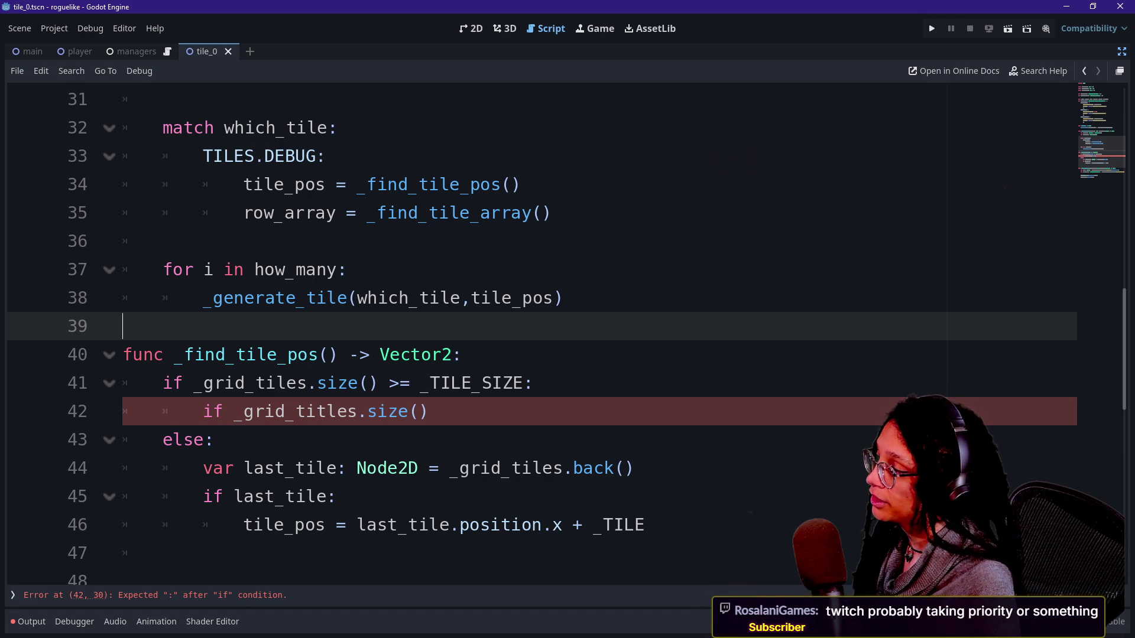
{"action": "key", "text": "Down"}
{"action": "key", "text": "Down"}
{"action": "key", "text": "Down"}
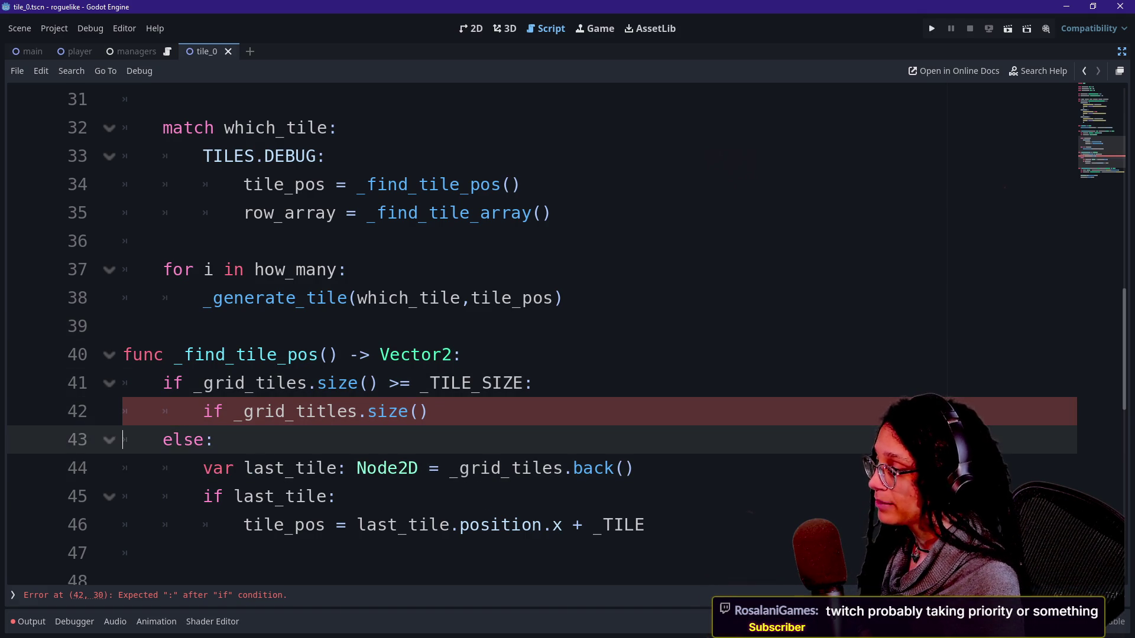
{"action": "key", "text": "Right"}
{"action": "key", "text": "Right"}
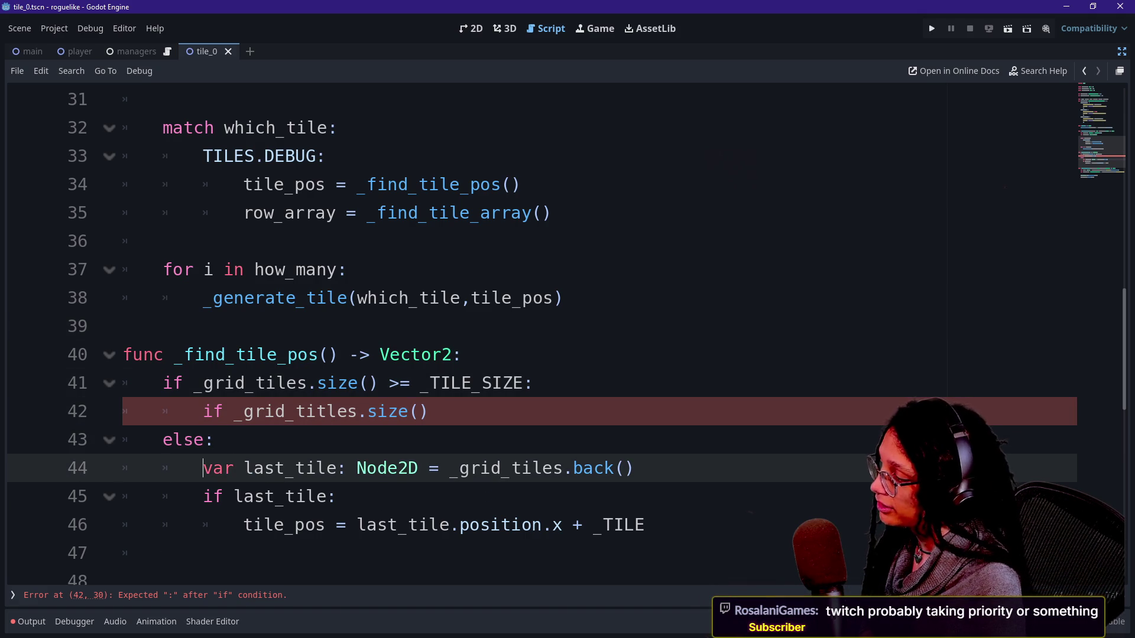
{"action": "key", "text": "Up"}
{"action": "key", "text": "Right"}
{"action": "key", "text": "Right"}
{"action": "key", "text": "Left"}
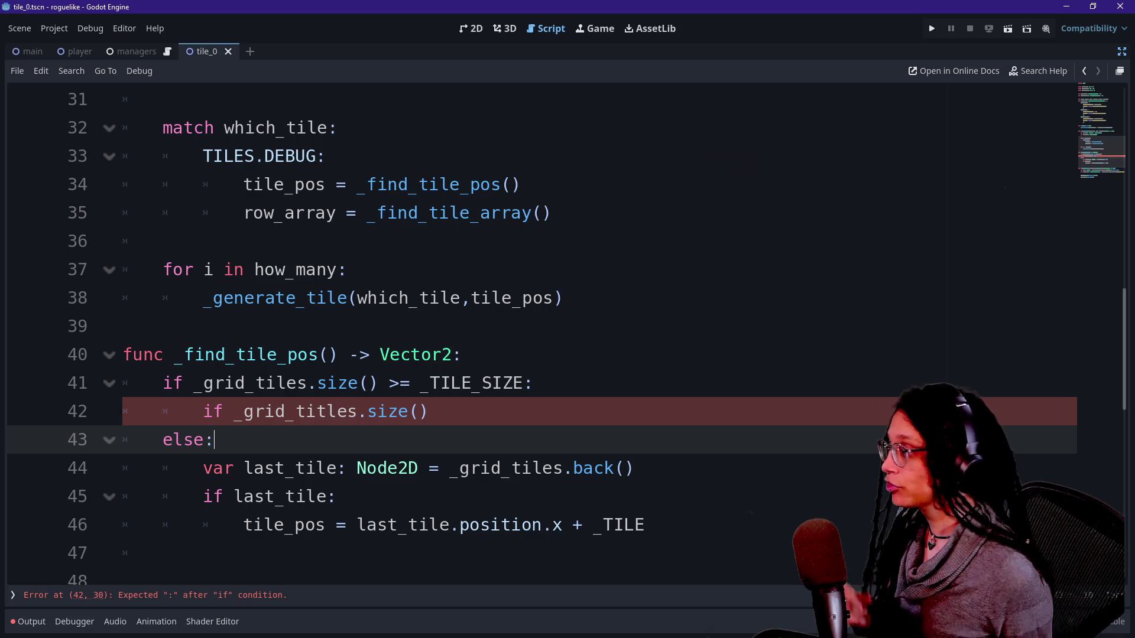
{"action": "scroll", "coordinate": [414, 299], "scroll_direction": "up", "scroll_amount": 10}
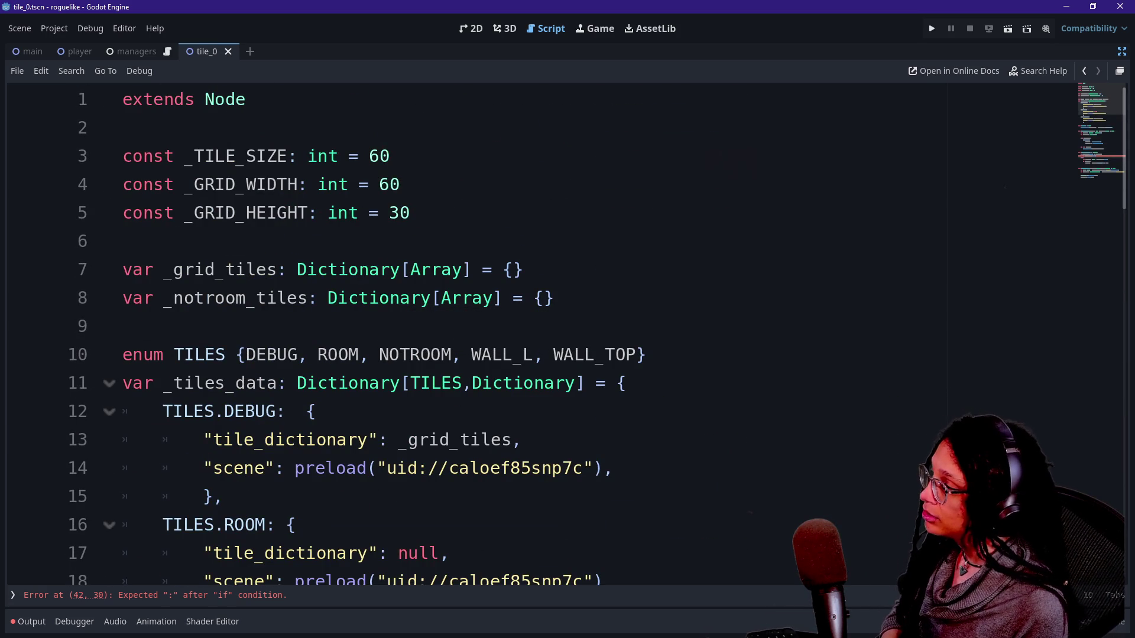
{"action": "left_click", "coordinate": [343, 269]}
{"action": "left_click", "coordinate": [471, 270]}
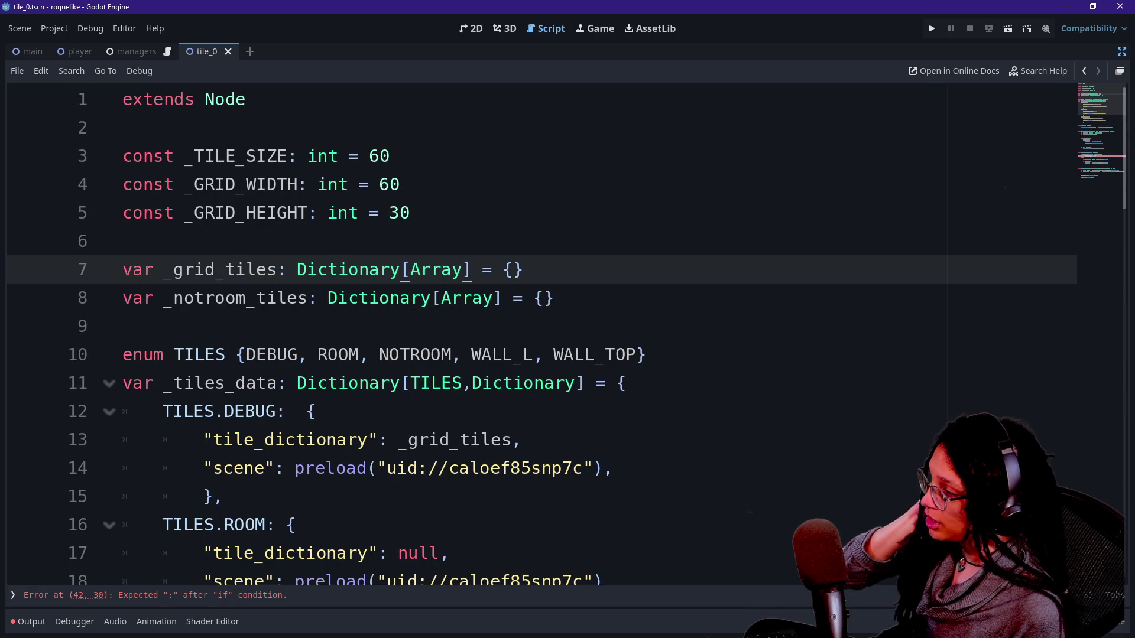
{"action": "left_click_drag", "start_coordinate": [411, 270], "coordinate": [534, 298]}
{"action": "left_click", "coordinate": [534, 298]}
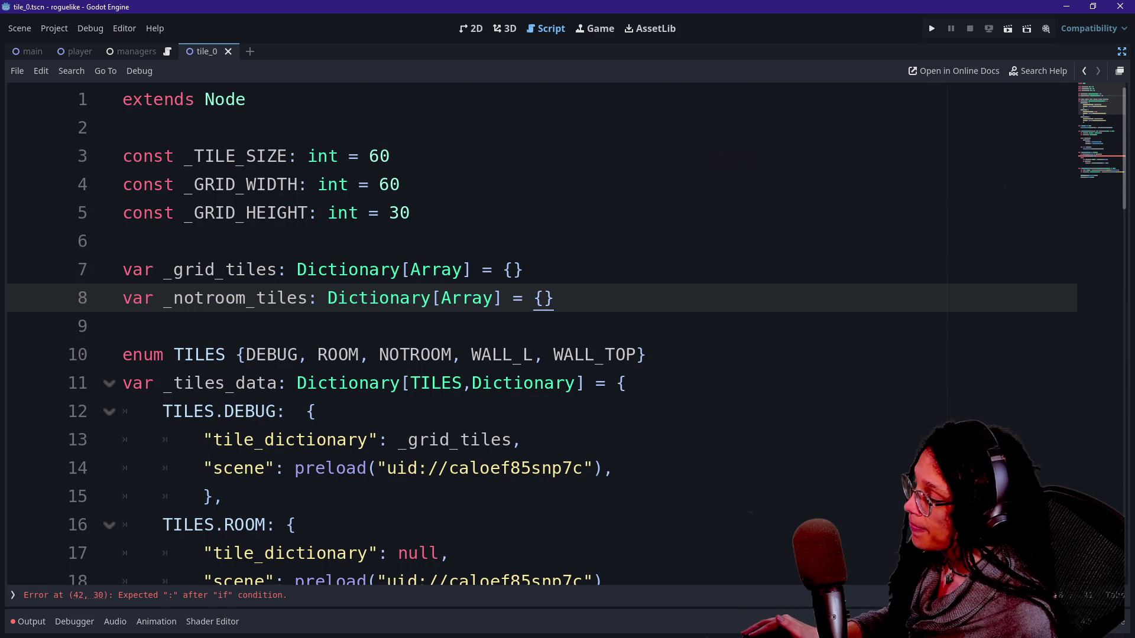
{"action": "key", "text": "Down"}
{"action": "key", "text": "Down"}
{"action": "key", "text": "Down"}
{"action": "left_click_drag", "start_coordinate": [358, 270], "coordinate": [524, 270]}
{"action": "left_click", "coordinate": [523, 269]}
{"action": "left_click_drag", "start_coordinate": [411, 270], "coordinate": [494, 298]}
{"action": "left_click", "coordinate": [123, 327]}
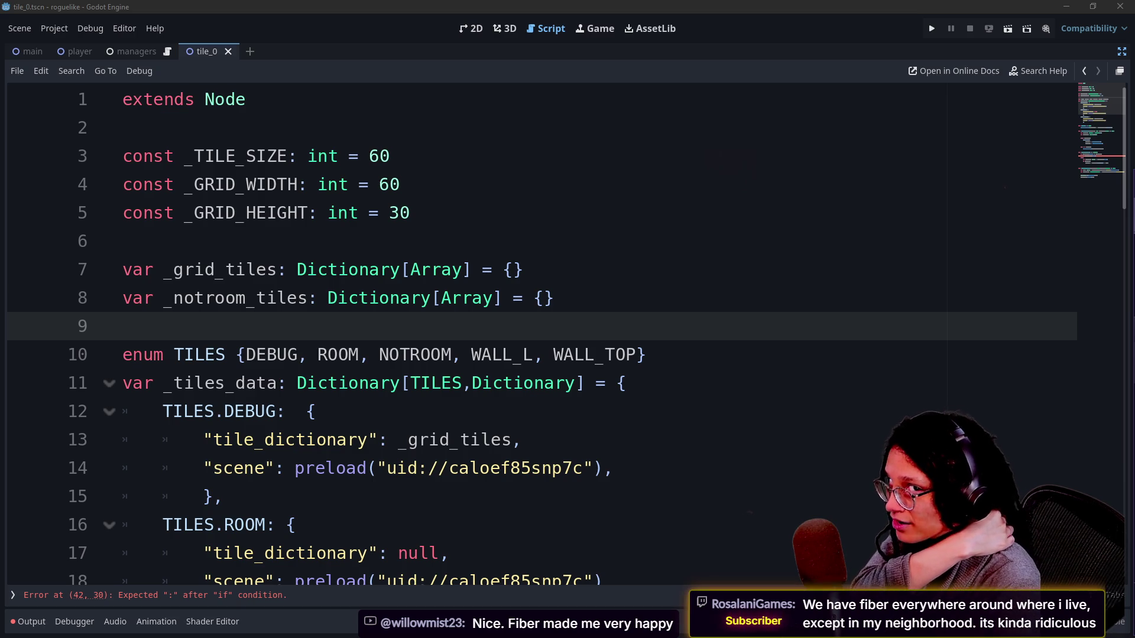
{"action": "left_click", "coordinate": [555, 298]}
{"action": "left_click", "coordinate": [123, 327]}
{"action": "left_click", "coordinate": [555, 298]}
{"action": "left_click", "coordinate": [123, 326]}
{"action": "left_click", "coordinate": [554, 298]}
{"action": "left_click", "coordinate": [122, 326]}
{"action": "left_click", "coordinate": [555, 298]}
{"action": "left_click", "coordinate": [122, 326]}
{"action": "left_click", "coordinate": [555, 298]}
{"action": "left_click", "coordinate": [122, 326]}
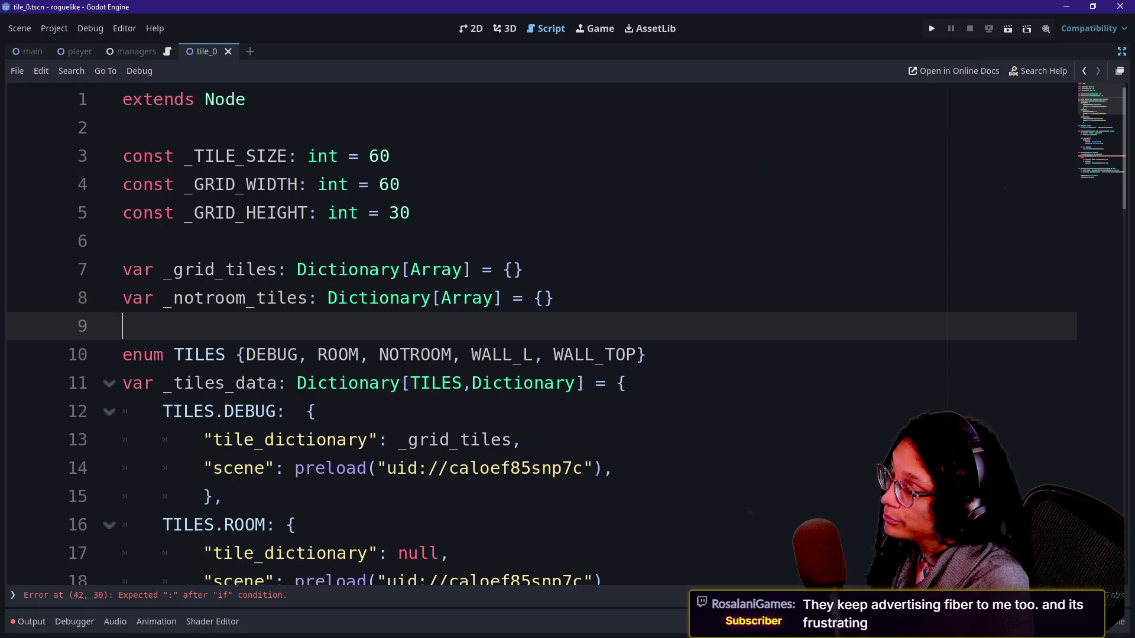
{"action": "left_click", "coordinate": [554, 355]}
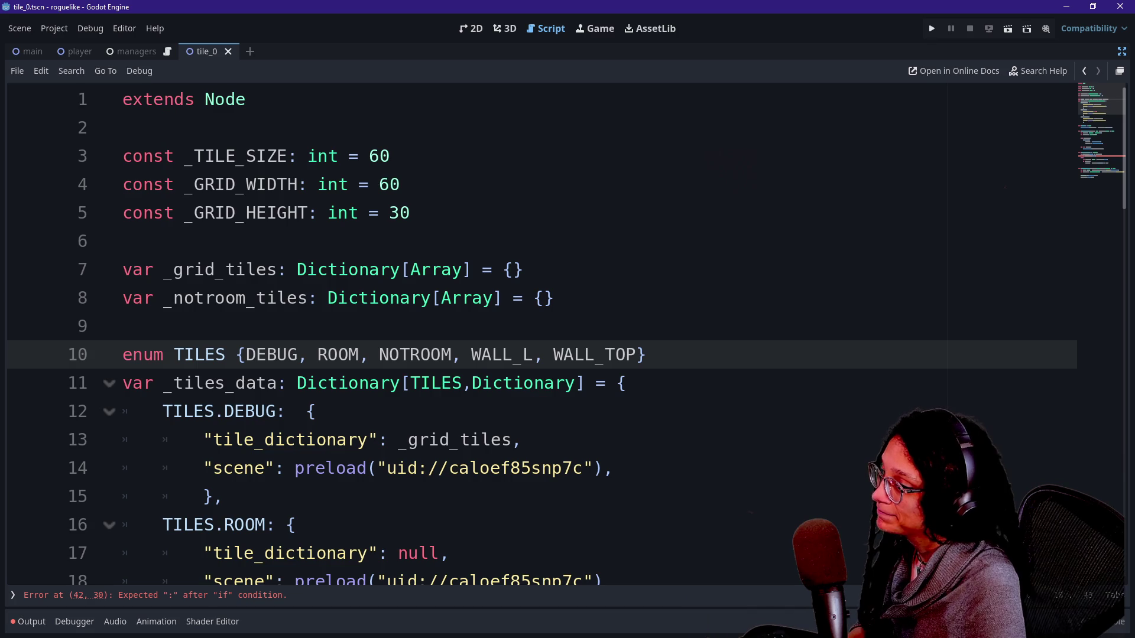
{"action": "key", "text": "Down"}
{"action": "key", "text": "Down"}
{"action": "key", "text": "Down"}
{"action": "key", "text": "Down"}
{"action": "key", "text": "Down"}
{"action": "key", "text": "Down"}
{"action": "key", "text": "Up"}
{"action": "key", "text": "Up"}
{"action": "key", "text": "Up"}
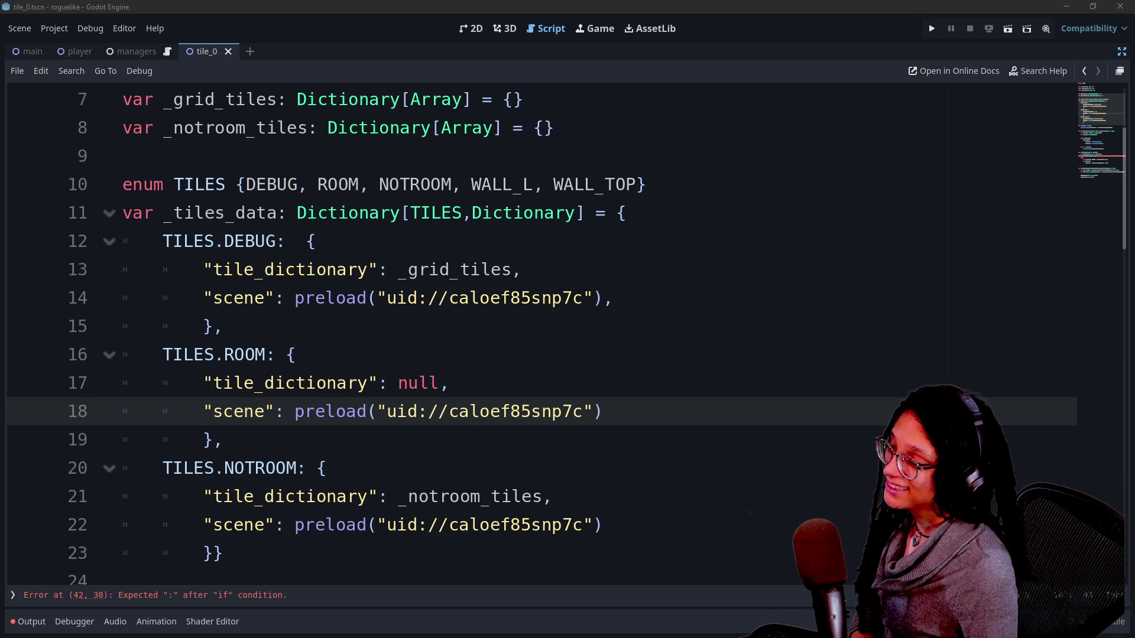
{"action": "key", "text": "Up"}
{"action": "key", "text": "Up"}
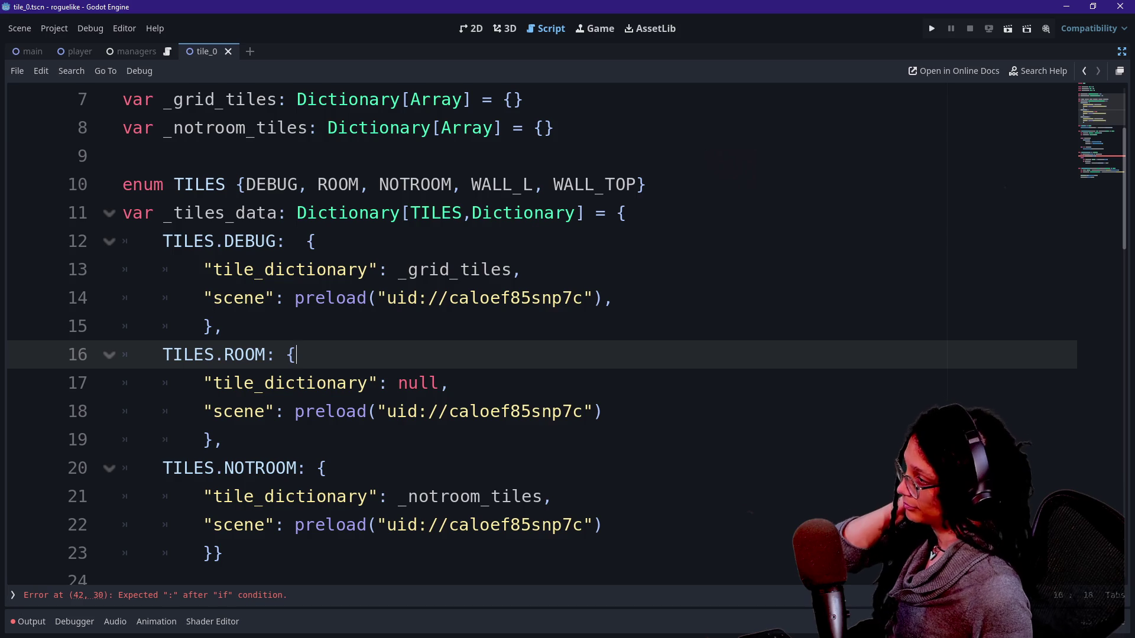
{"action": "key", "text": "Up"}
{"action": "key", "text": "Up"}
{"action": "key", "text": "Up"}
{"action": "key", "text": "End"}
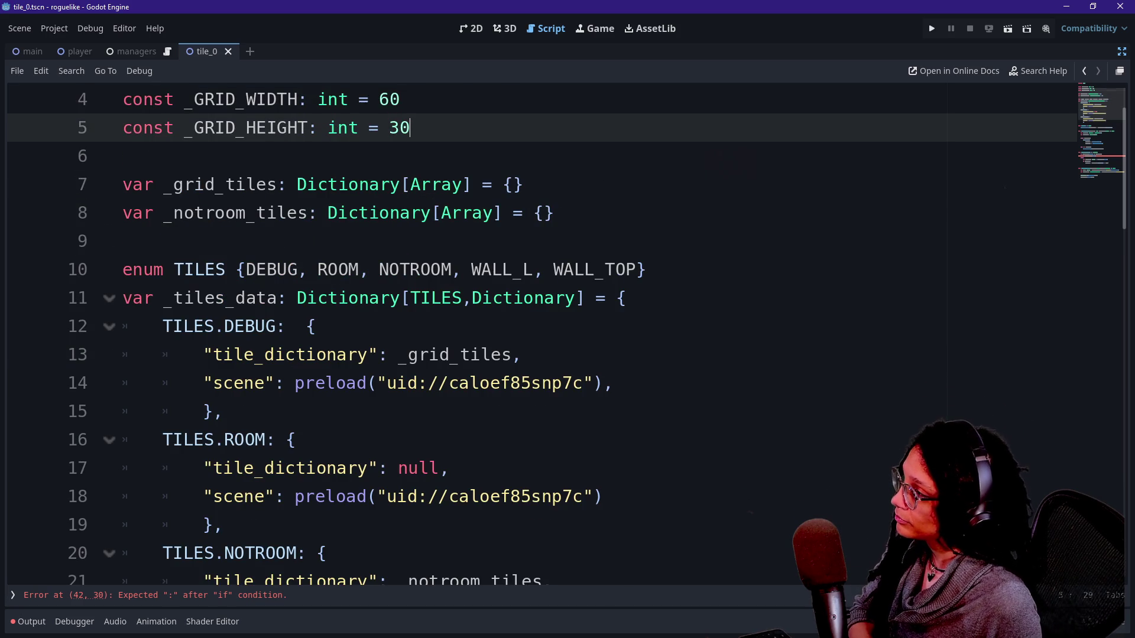
{"action": "scroll", "coordinate": [567, 331], "scroll_direction": "down", "scroll_amount": 4}
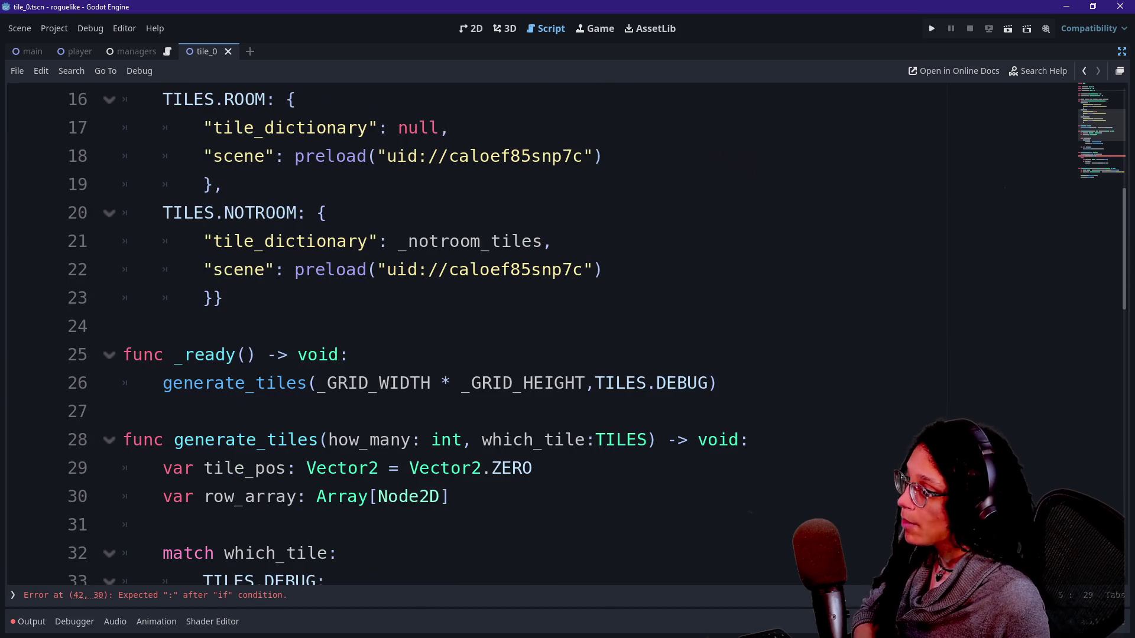
{"action": "scroll", "coordinate": [568, 331], "scroll_direction": "down", "scroll_amount": 11}
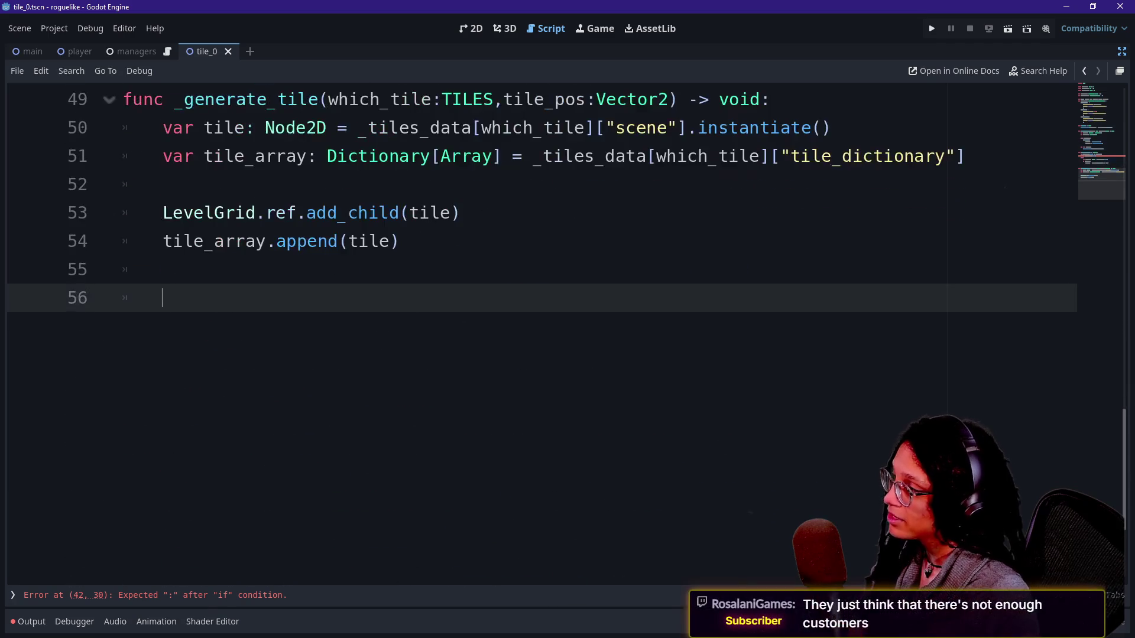
{"action": "scroll", "coordinate": [568, 331], "scroll_direction": "up", "scroll_amount": 9}
{"action": "scroll", "coordinate": [568, 331], "scroll_direction": "down", "scroll_amount": 2}
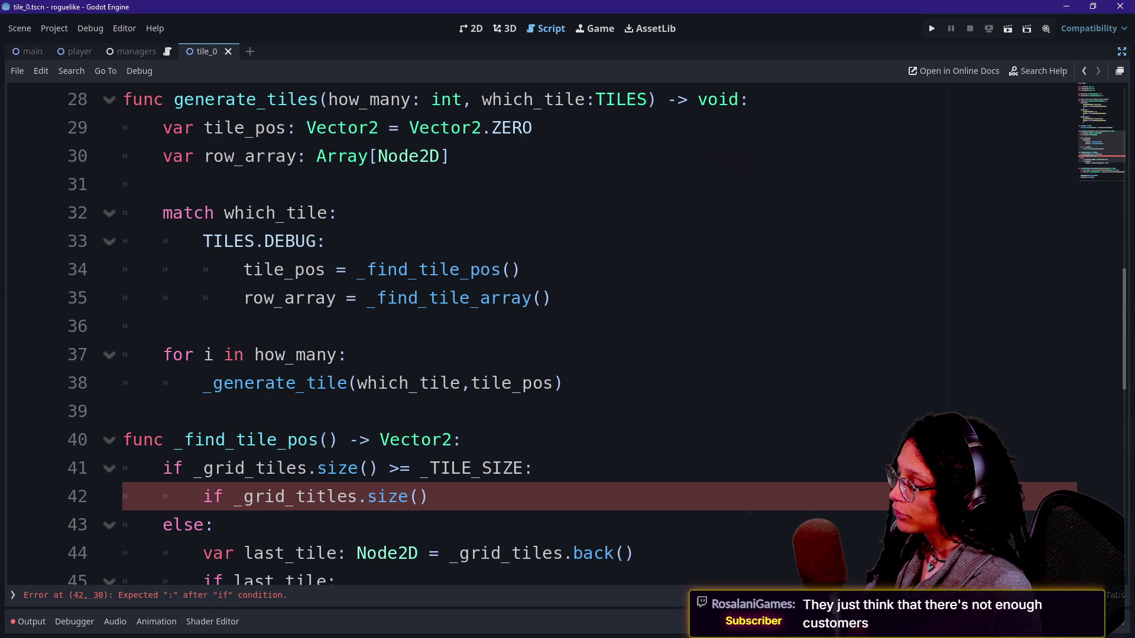
{"action": "left_click_drag", "start_coordinate": [243, 270], "coordinate": [419, 270]}
{"action": "left_click", "coordinate": [419, 269]}
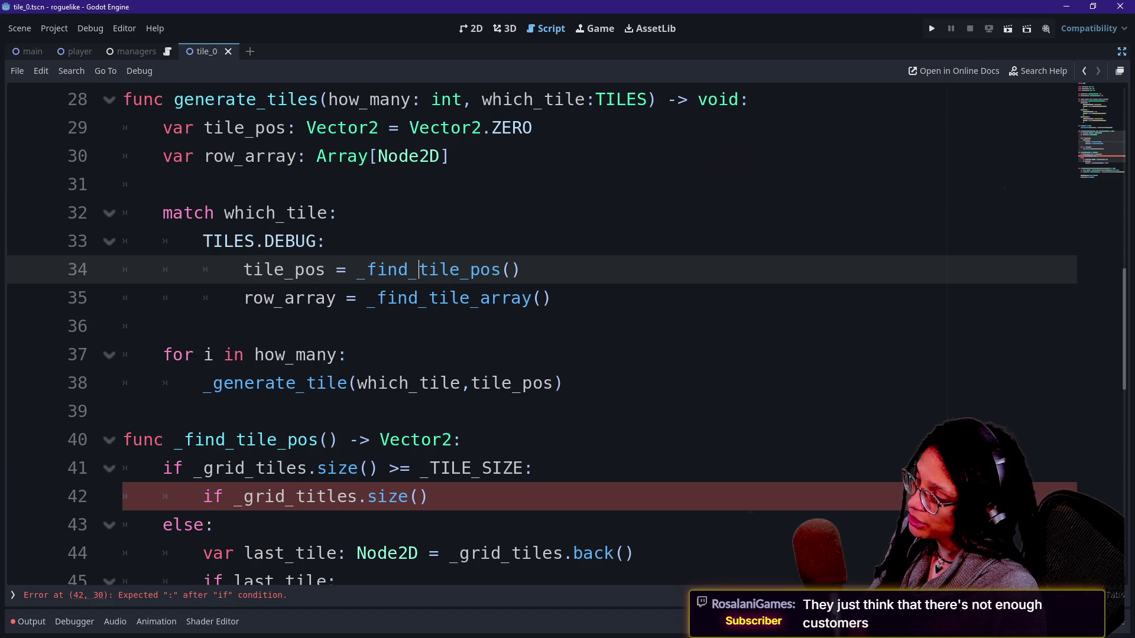
{"action": "left_click", "coordinate": [510, 270]}
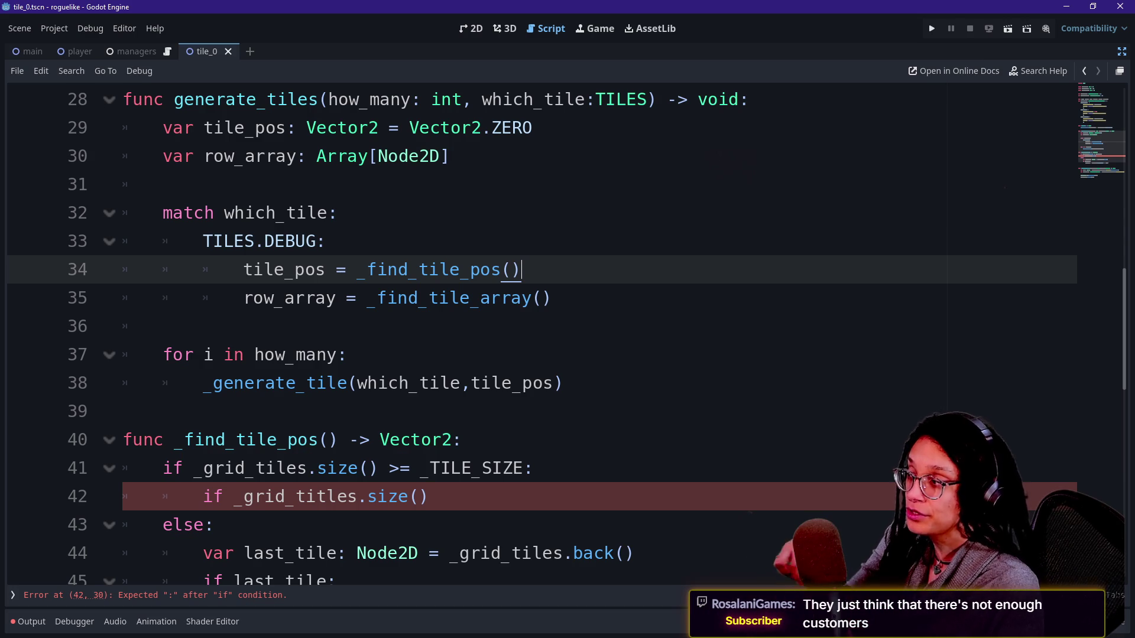
{"action": "left_click_drag", "start_coordinate": [243, 269], "coordinate": [368, 270]}
{"action": "left_click", "coordinate": [381, 270]}
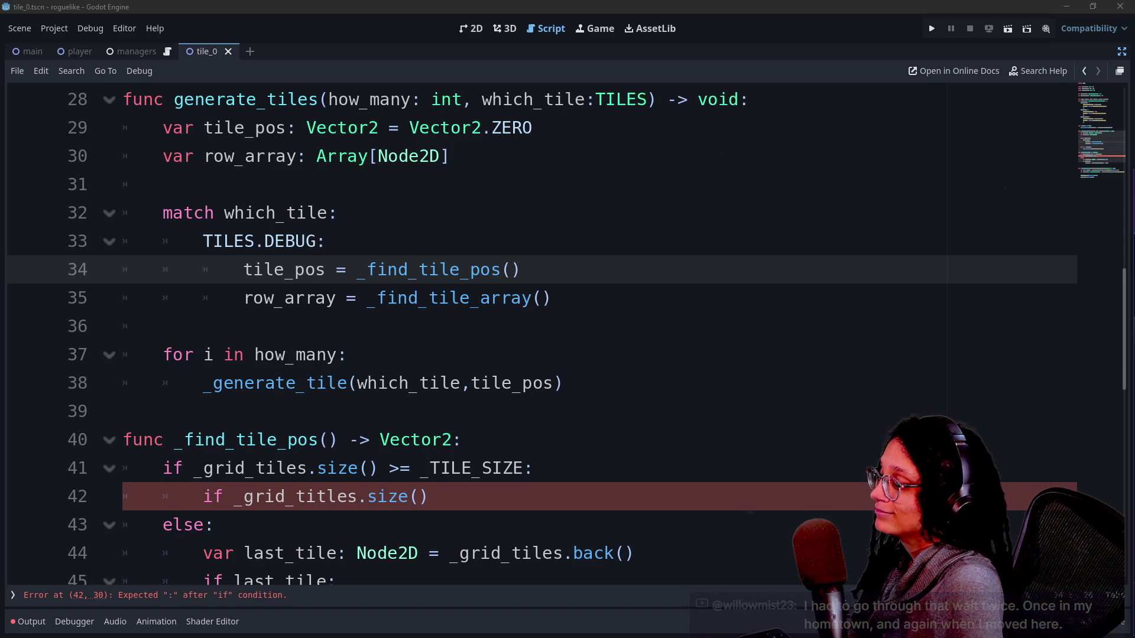
{"action": "left_click", "coordinate": [215, 468]}
{"action": "left_click", "coordinate": [533, 412]}
{"action": "left_click", "coordinate": [429, 439]}
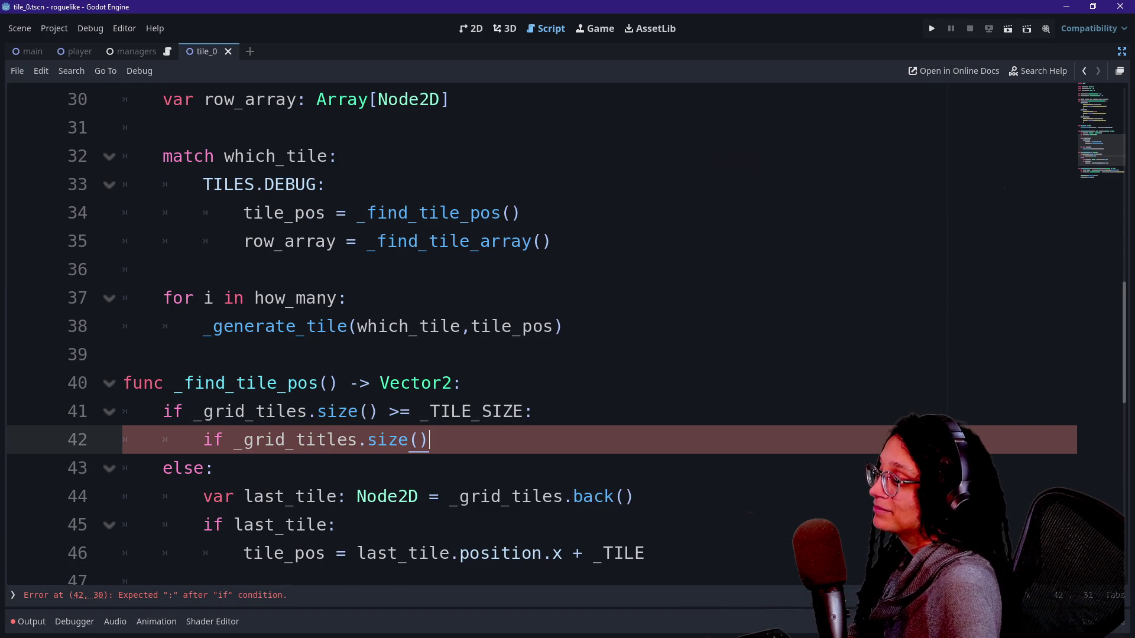
{"action": "left_click", "coordinate": [214, 468]}
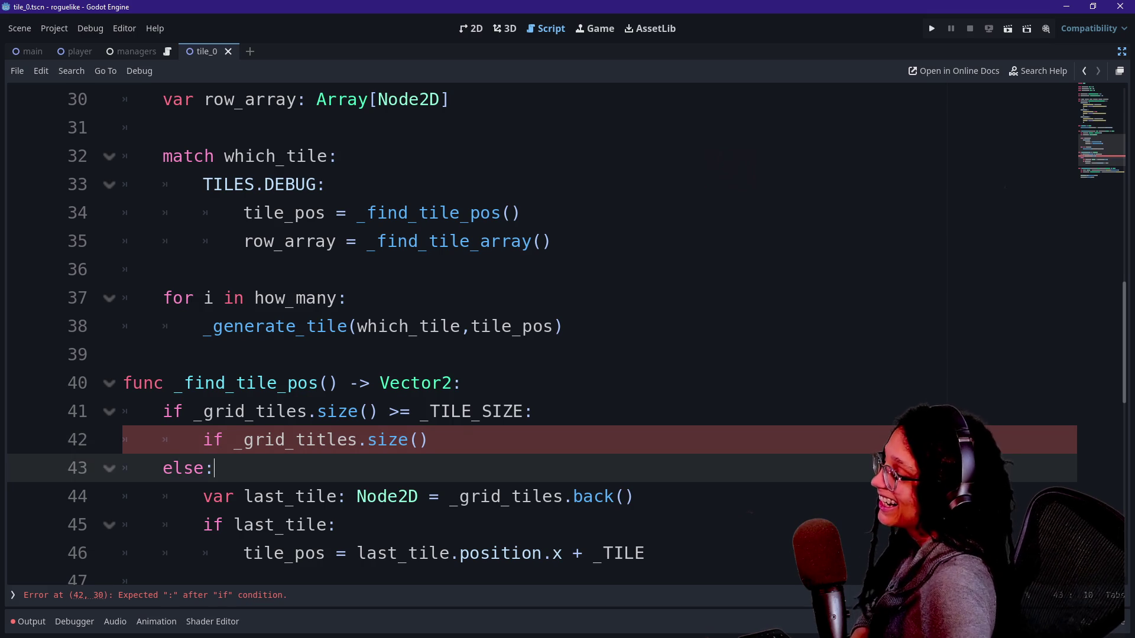
{"action": "left_click", "coordinate": [429, 440]}
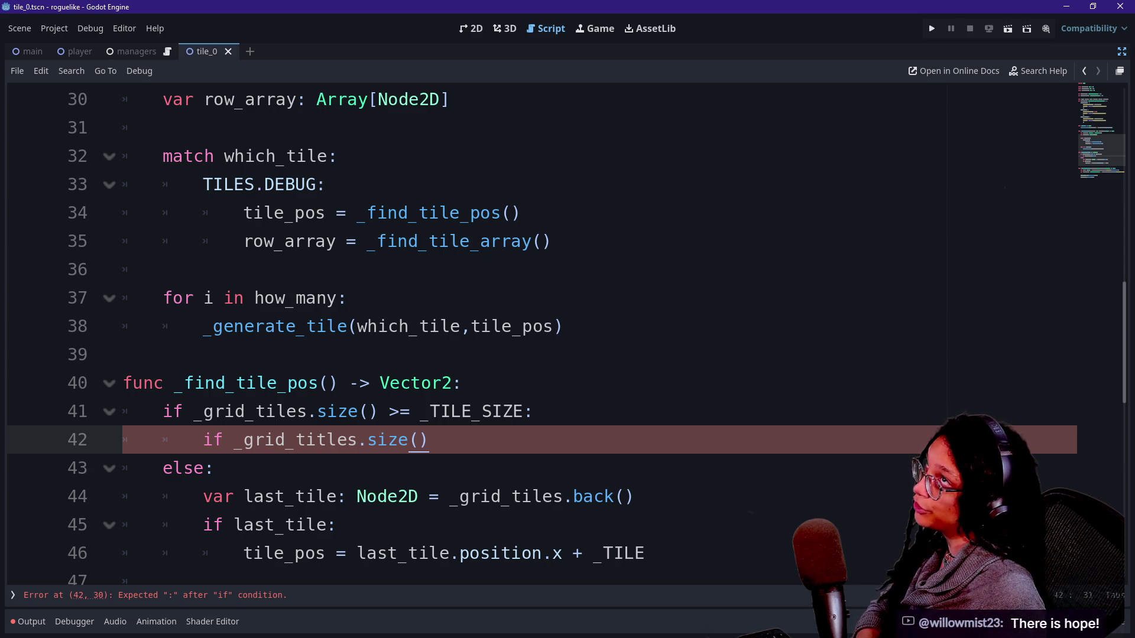
{"action": "scroll", "coordinate": [532, 331], "scroll_direction": "up", "scroll_amount": 3}
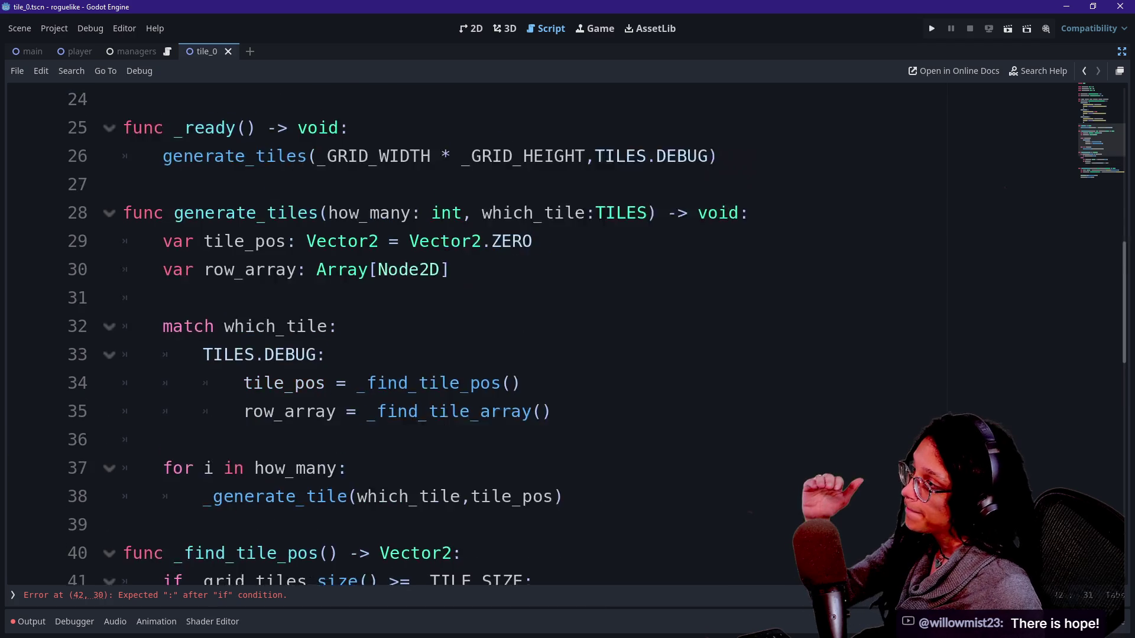
{"action": "scroll", "coordinate": [532, 331], "scroll_direction": "up", "scroll_amount": 6}
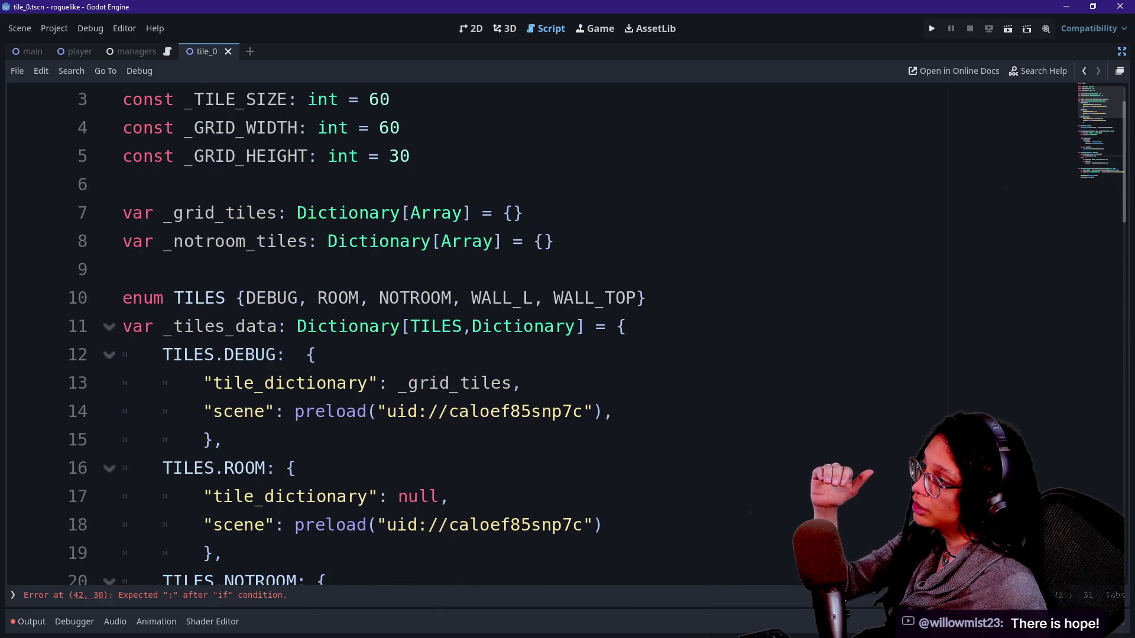
{"action": "left_click", "coordinate": [432, 213]}
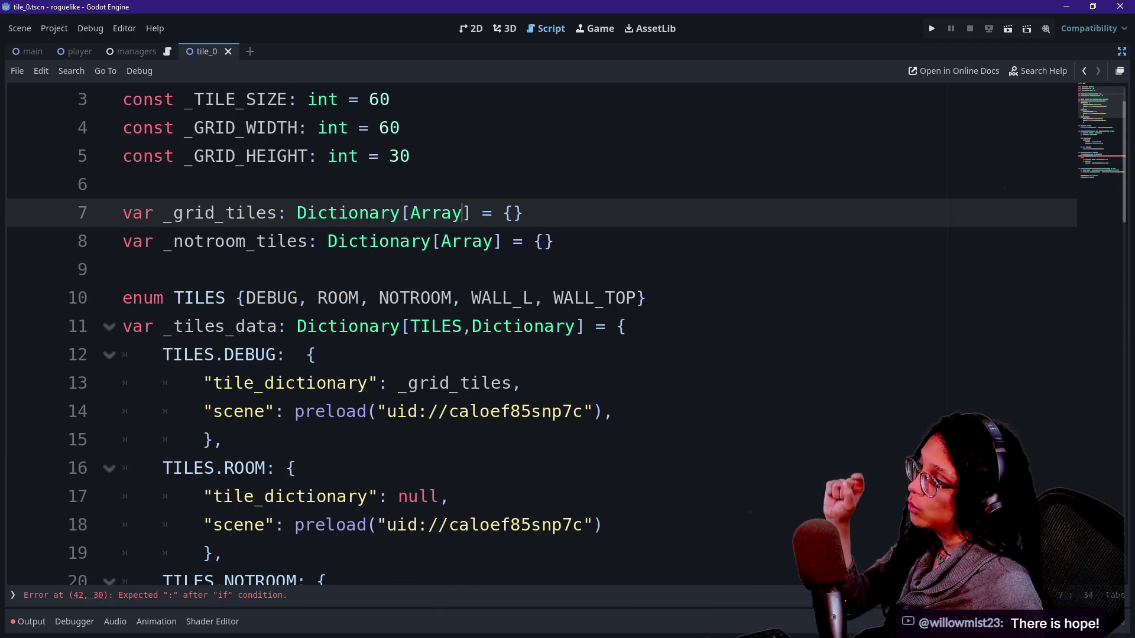
{"action": "left_click_drag", "start_coordinate": [402, 212], "coordinate": [453, 213]}
{"action": "scroll", "coordinate": [532, 331], "scroll_direction": "down", "scroll_amount": 6}
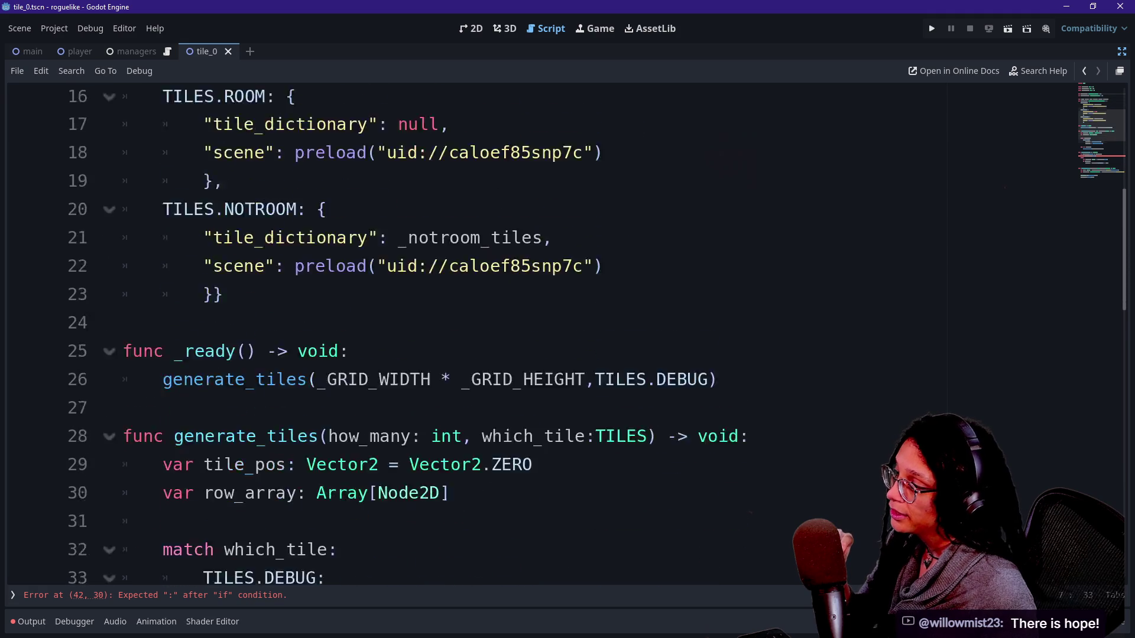
{"action": "left_click", "coordinate": [163, 383]}
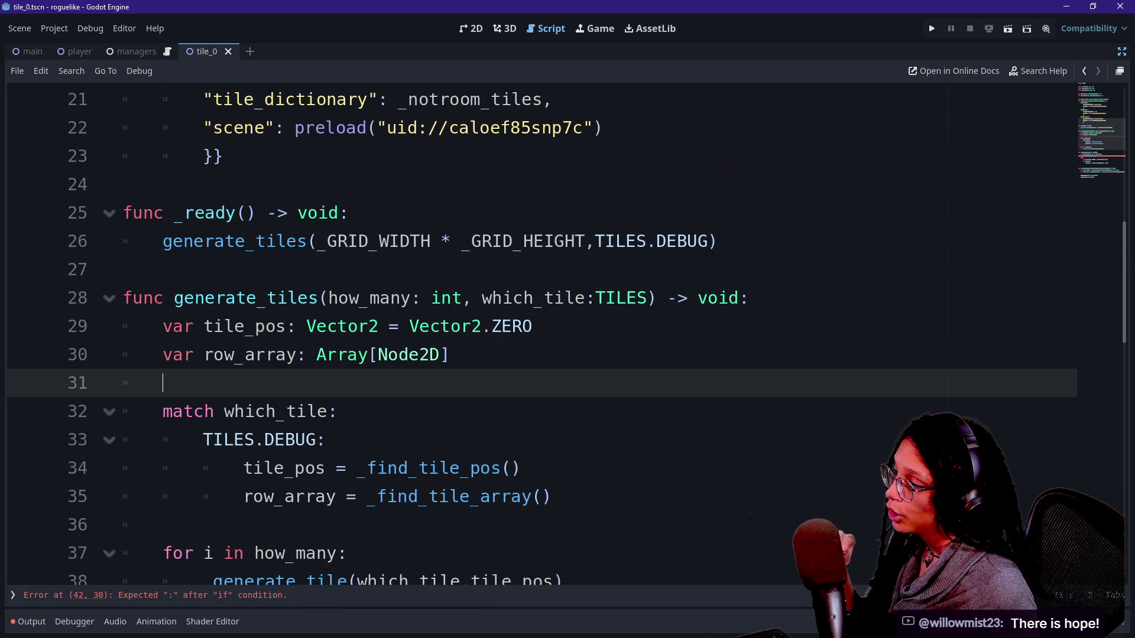
{"action": "scroll", "coordinate": [532, 331], "scroll_direction": "down", "scroll_amount": 2}
{"action": "scroll", "coordinate": [532, 331], "scroll_direction": "down", "scroll_amount": 1}
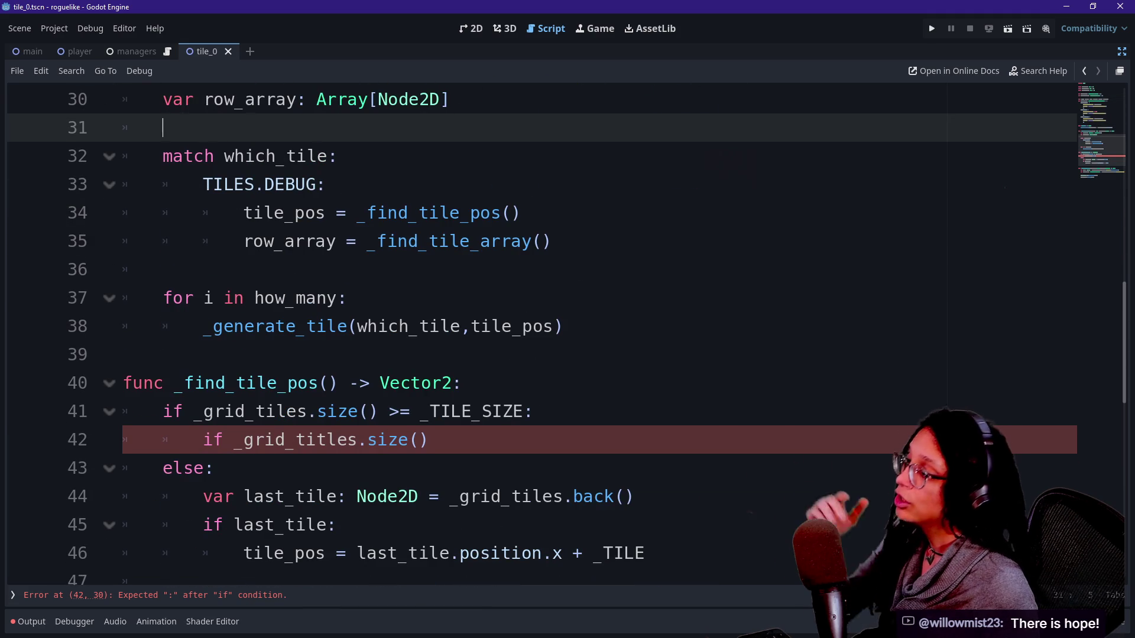
{"action": "left_click", "coordinate": [421, 412]}
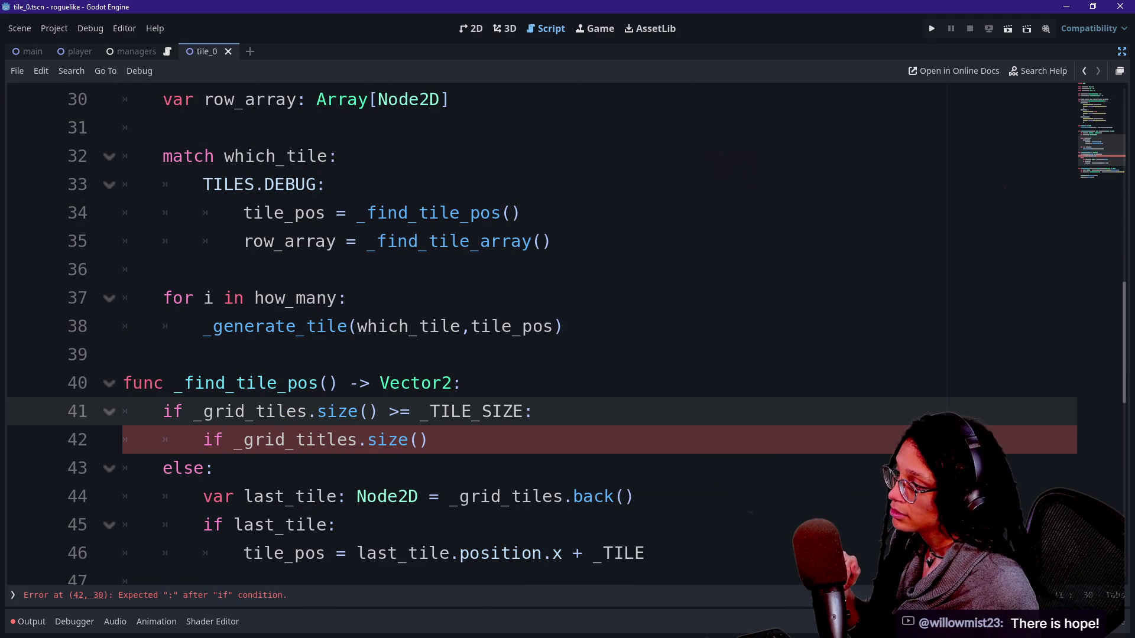
{"action": "left_click", "coordinate": [534, 411]}
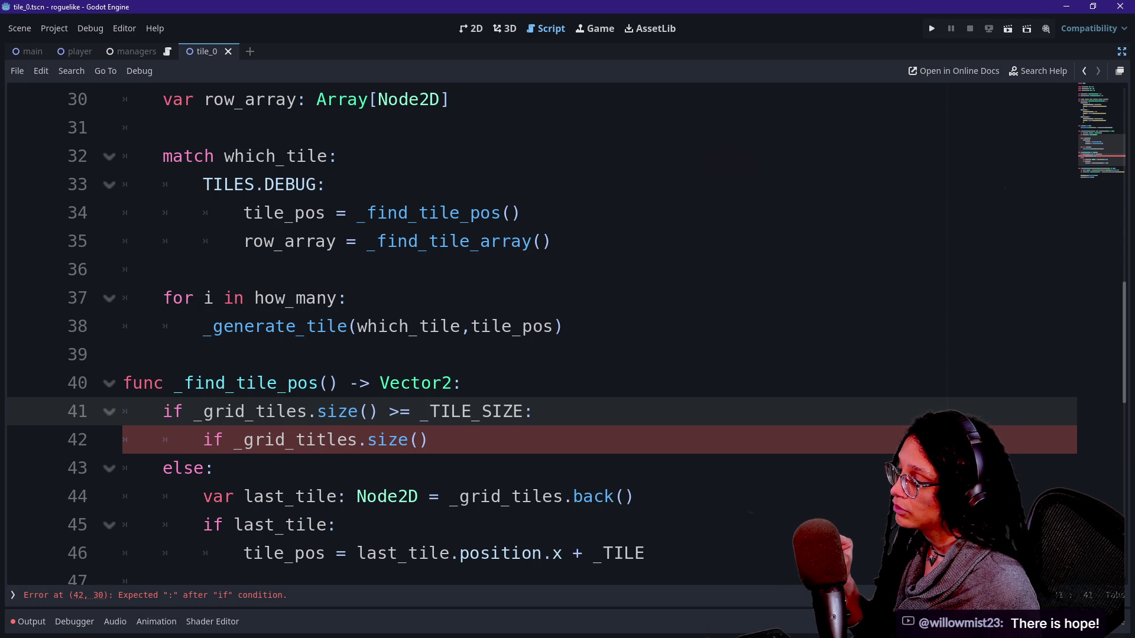
{"action": "key", "text": "Up"}
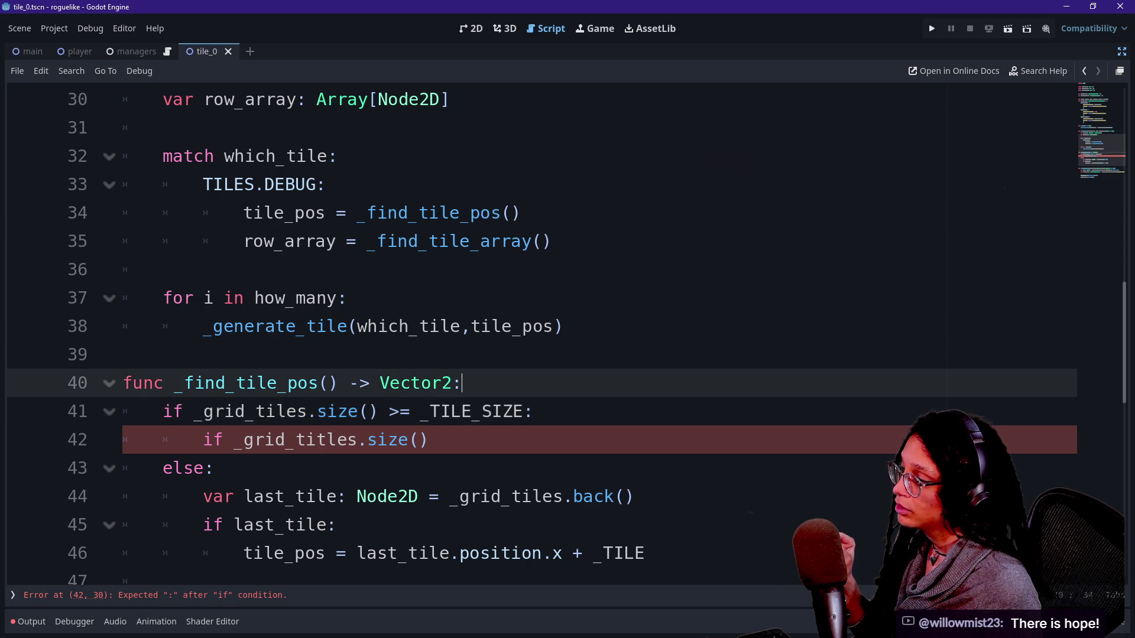
Add a new first line 'for i in _grid_tiles' in _find_tile_pos, accepting the autocomplete
{"action": "key", "text": "Return"}
{"action": "type", "text": "for "}
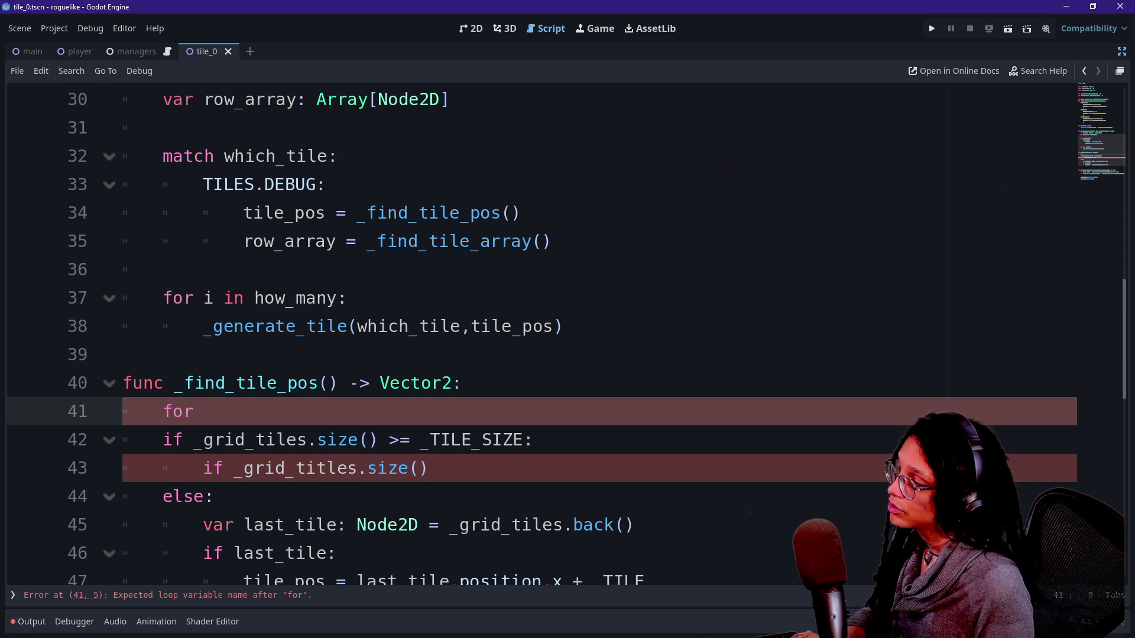
{"action": "type", "text": "i in "}
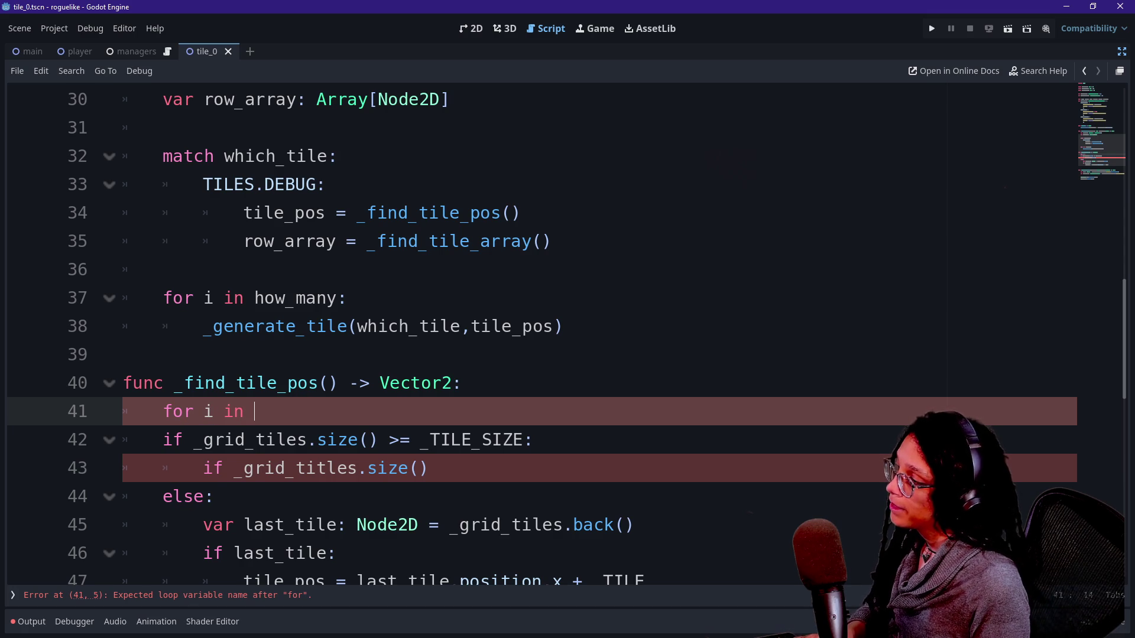
{"action": "type", "text": "Dc"}
{"action": "key", "text": "BackSpace"}
{"action": "key", "text": "BackSpace"}
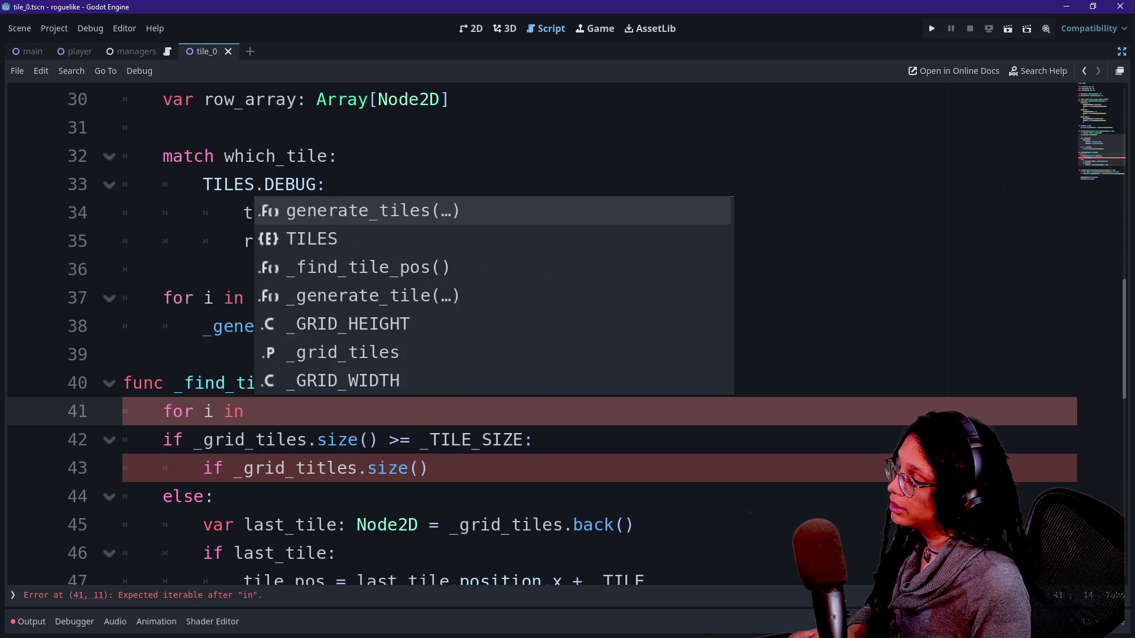
{"action": "type", "text": "_g"}
{"action": "key", "text": "BackSpace"}
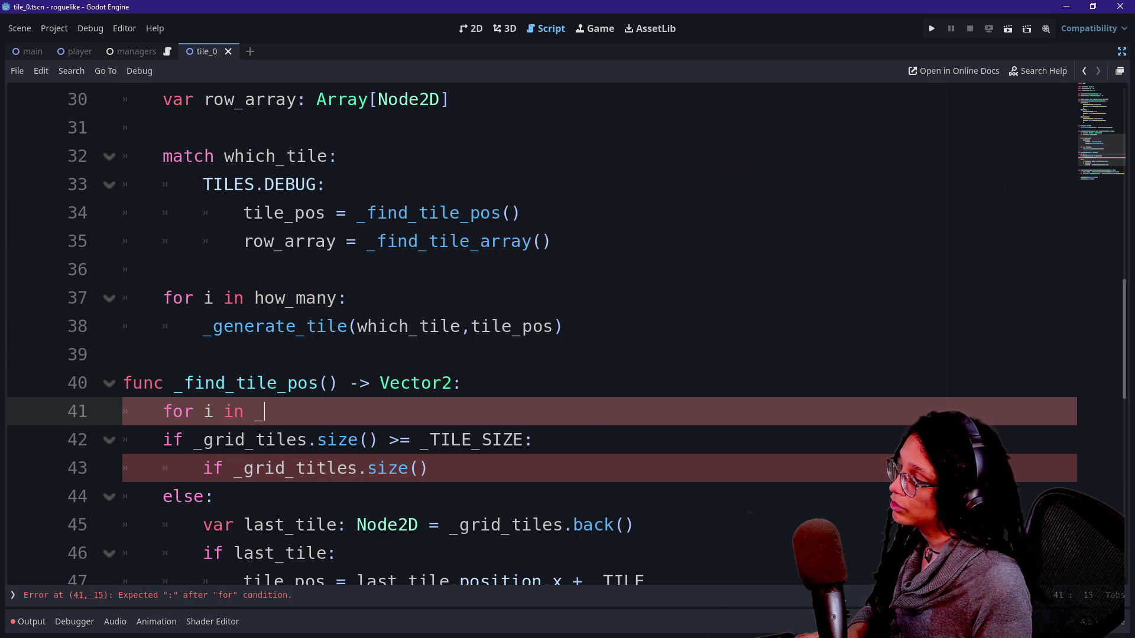
{"action": "type", "text": "grid"}
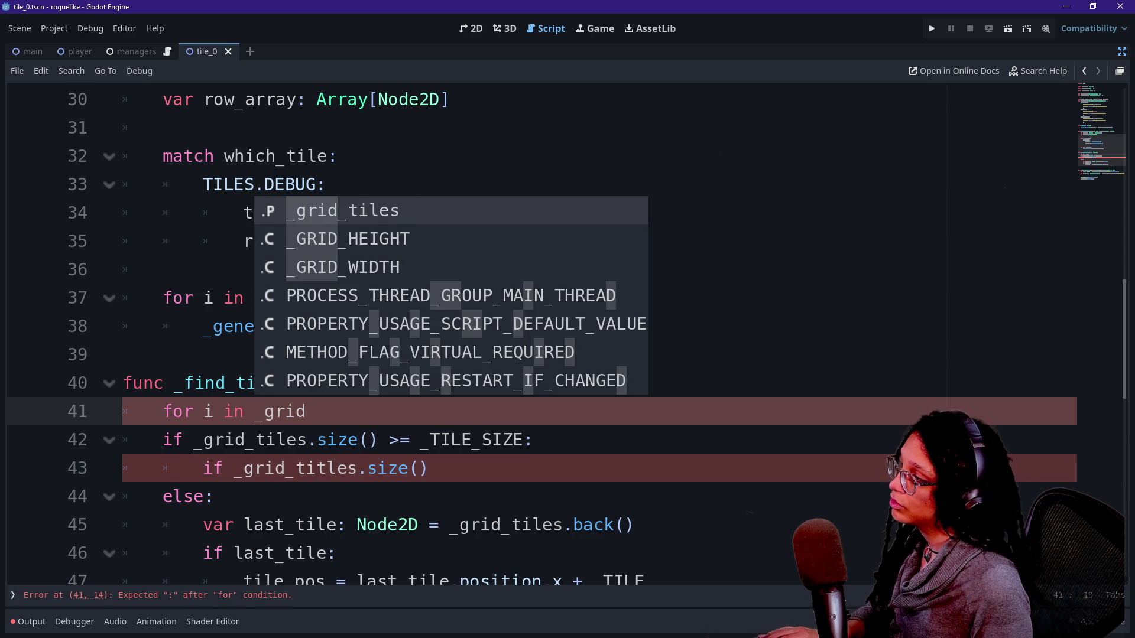
{"action": "key", "text": "Return"}
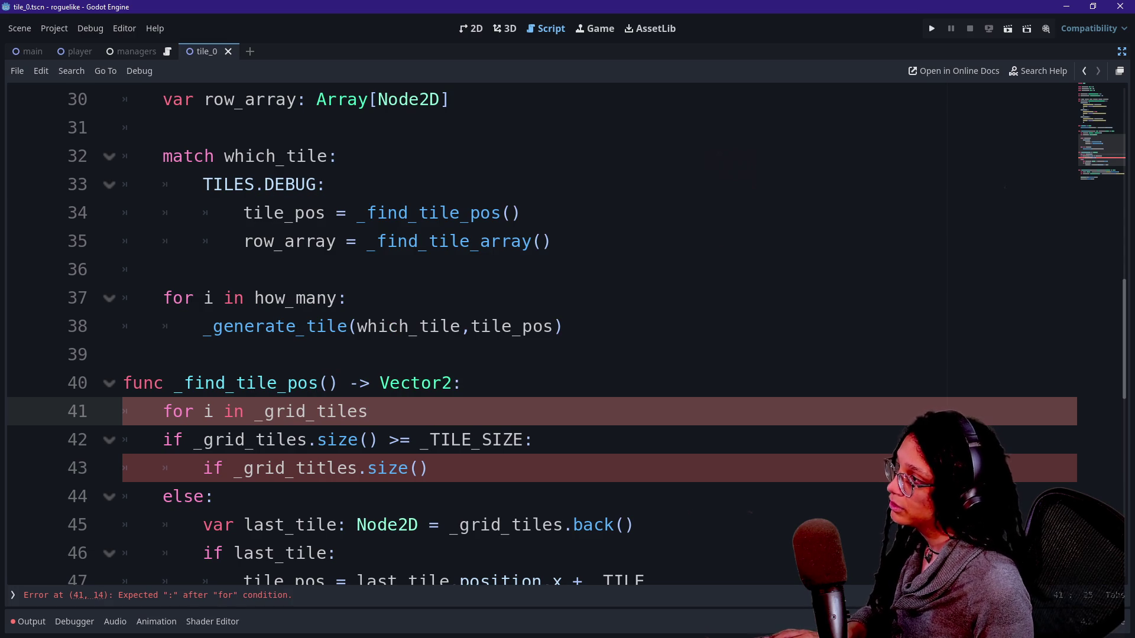
{"action": "left_click", "coordinate": [349, 298]}
{"action": "scroll", "coordinate": [402, 331], "scroll_direction": "up", "scroll_amount": 10}
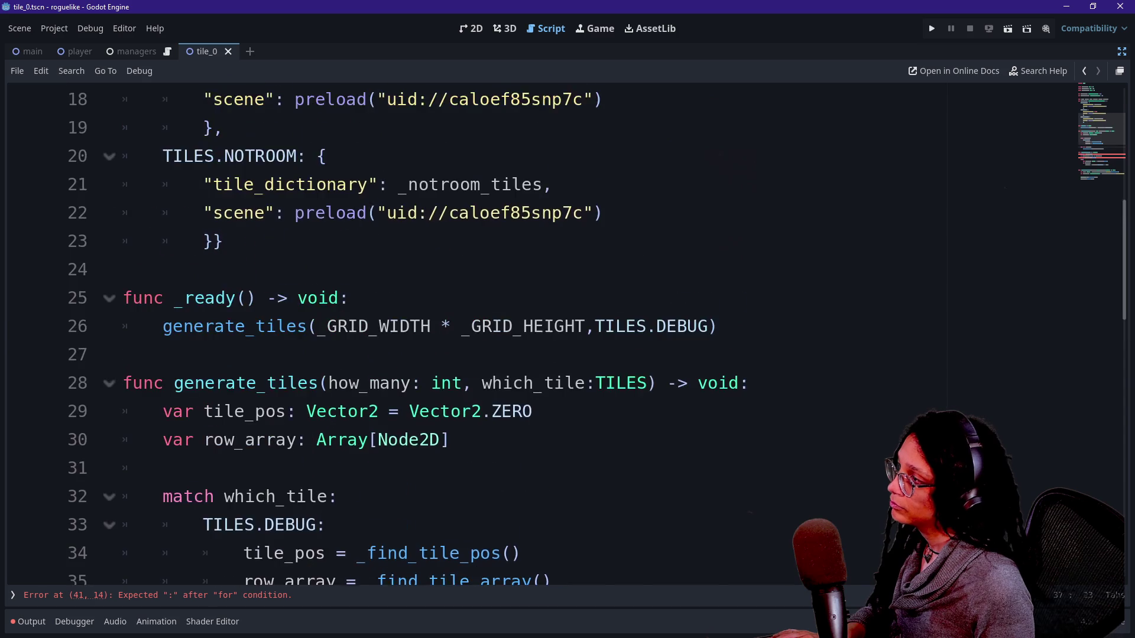
{"action": "scroll", "coordinate": [568, 331], "scroll_direction": "down", "scroll_amount": 2}
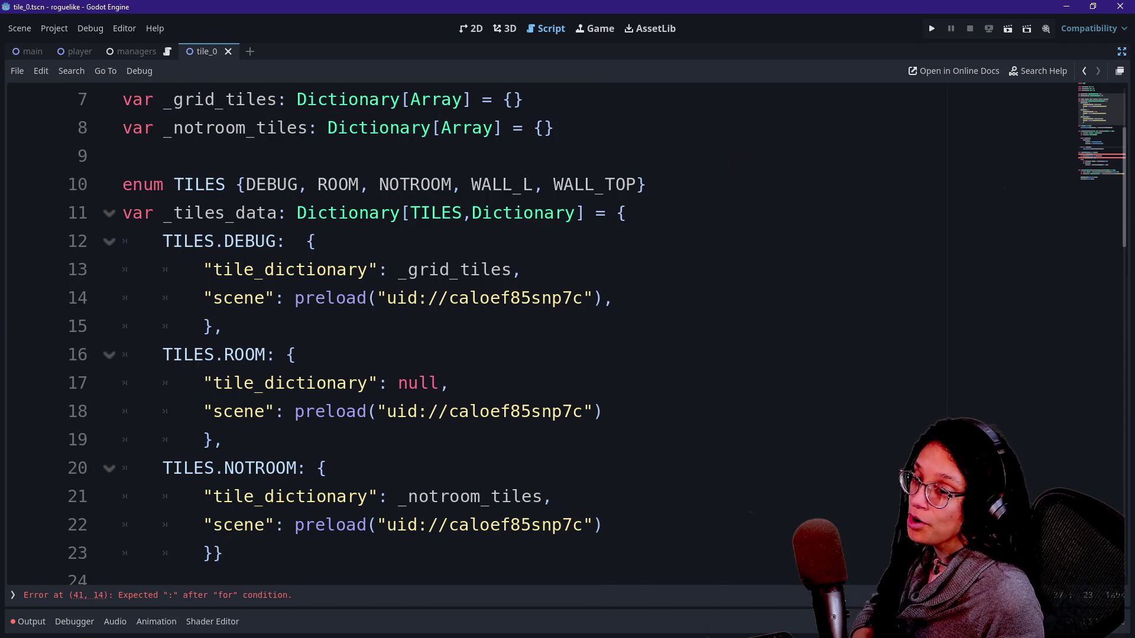
{"action": "scroll", "coordinate": [567, 331], "scroll_direction": "down", "scroll_amount": 1}
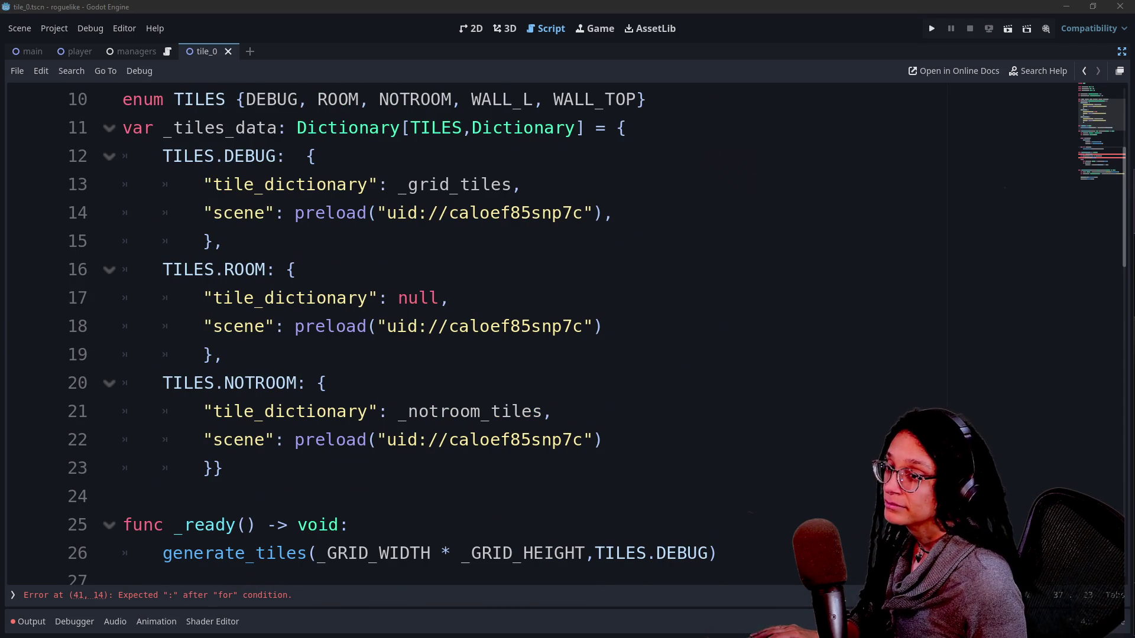
{"action": "left_click", "coordinate": [349, 525]}
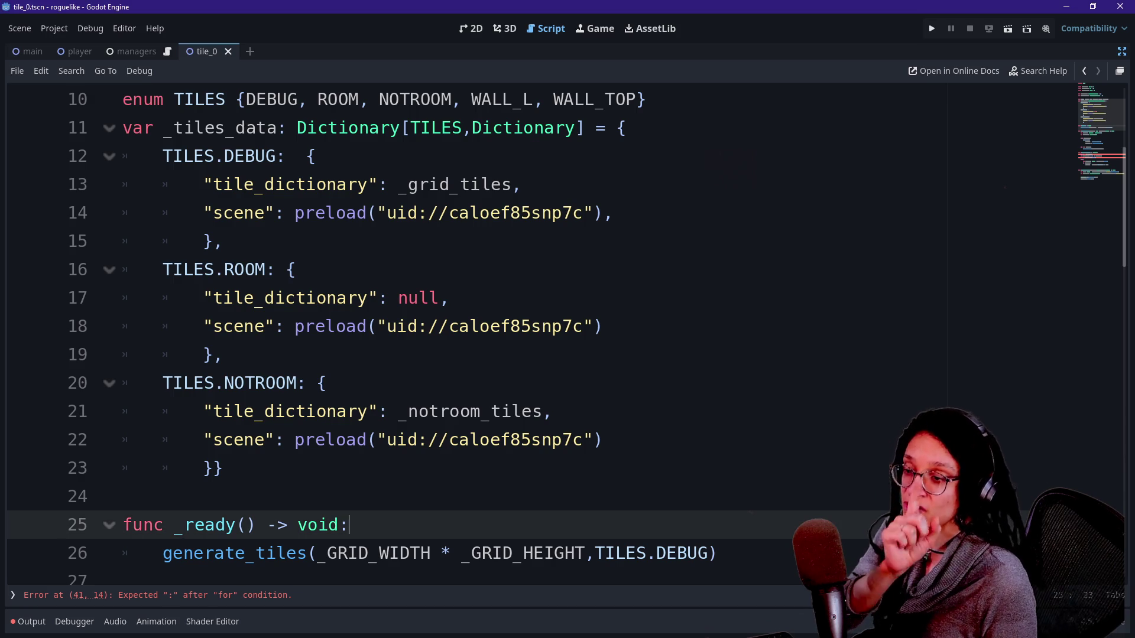
{"action": "key", "text": "Down"}
{"action": "key", "text": "Down"}
{"action": "key", "text": "Down"}
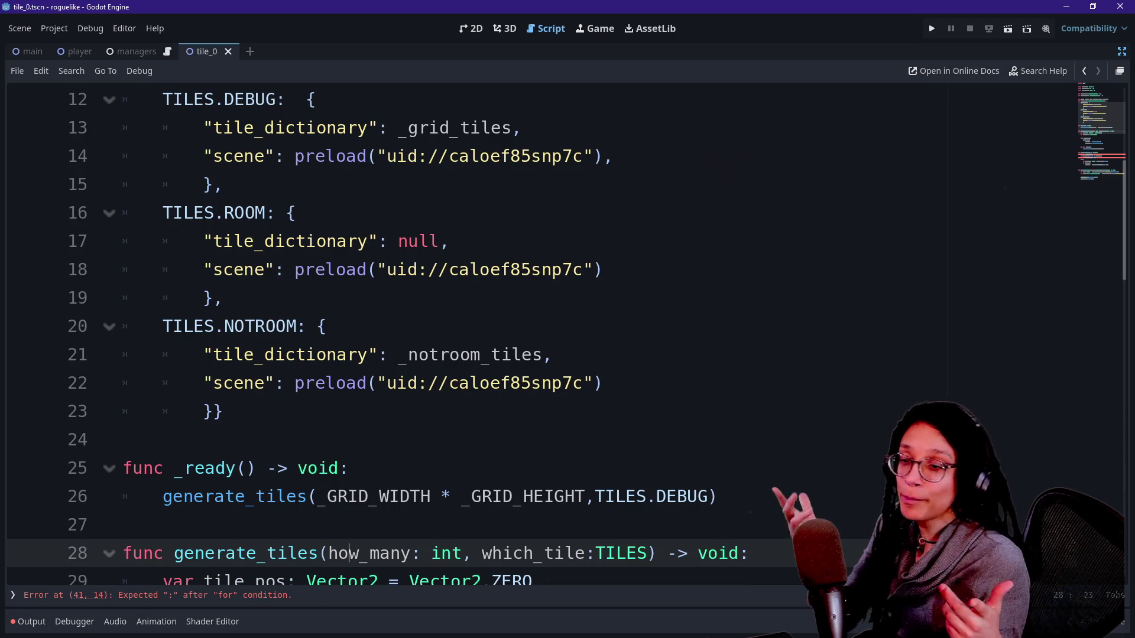
{"action": "key", "text": "Down"}
{"action": "key", "text": "Down"}
{"action": "key", "text": "Down"}
{"action": "key", "text": "Down"}
{"action": "key", "text": "Down"}
{"action": "key", "text": "Down"}
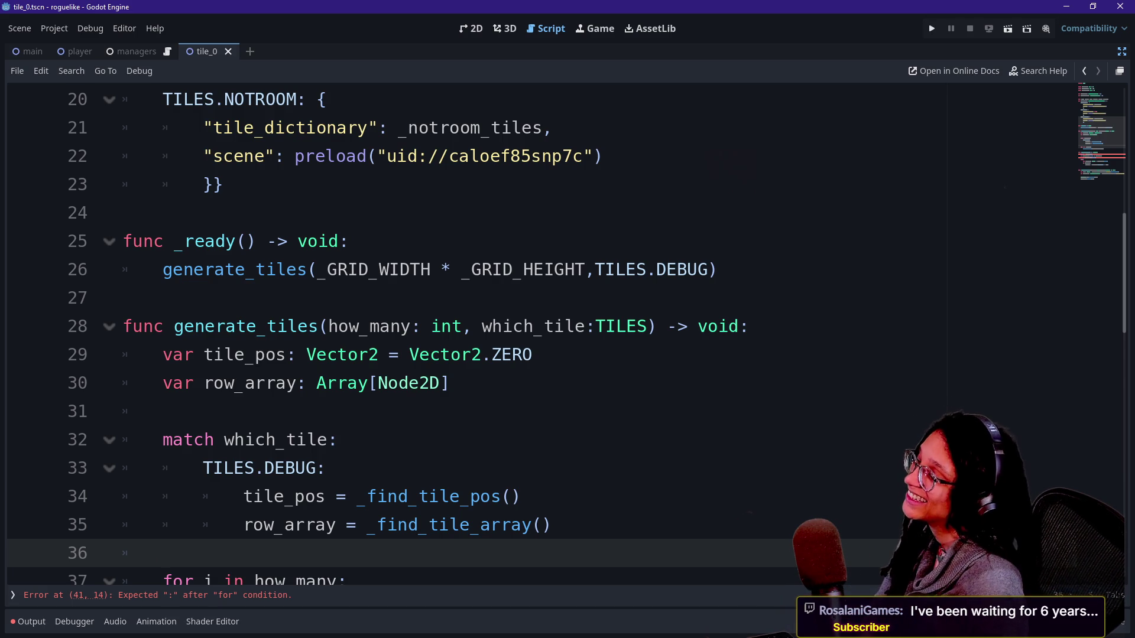
{"action": "left_click", "coordinate": [275, 439]}
{"action": "left_click", "coordinate": [275, 525]}
{"action": "left_click", "coordinate": [275, 469]}
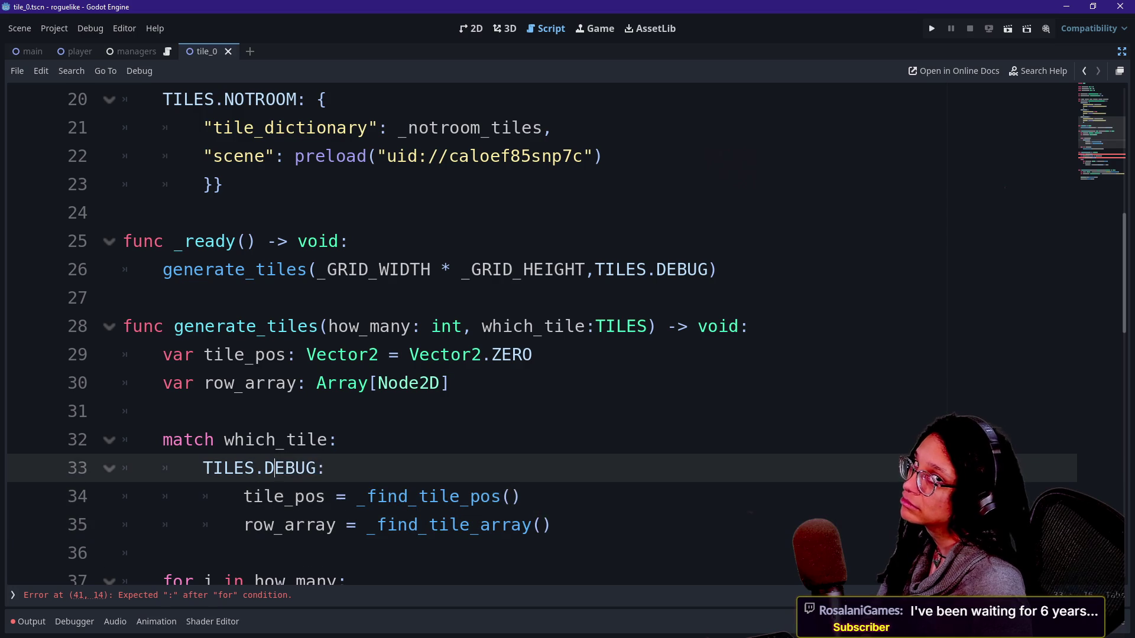
{"action": "left_click", "coordinate": [275, 525]}
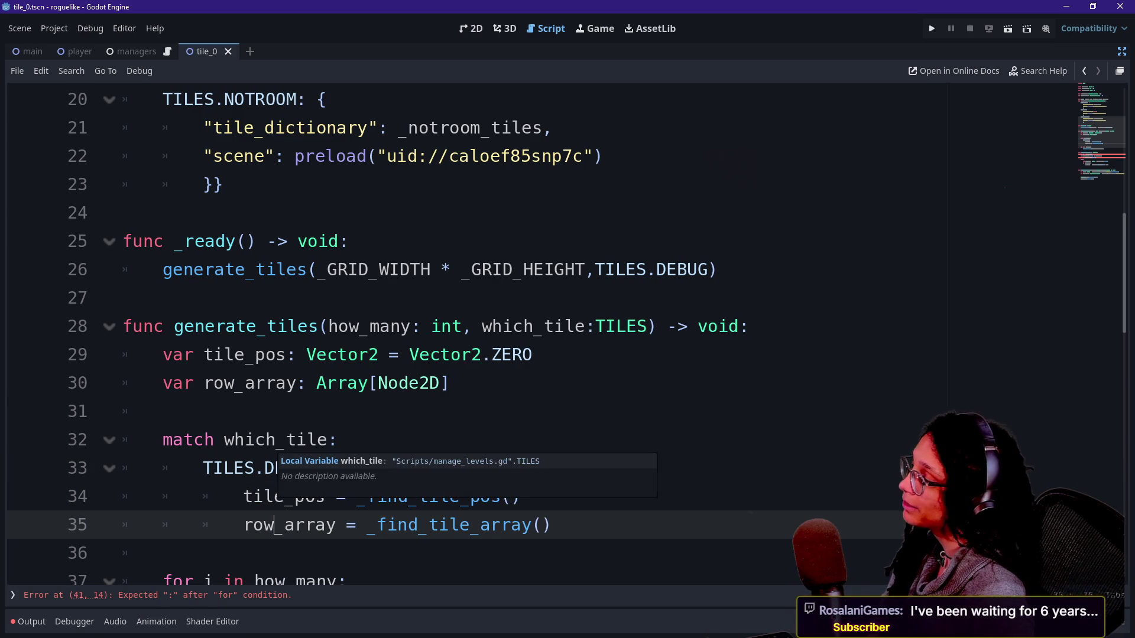
{"action": "left_click", "coordinate": [453, 383]}
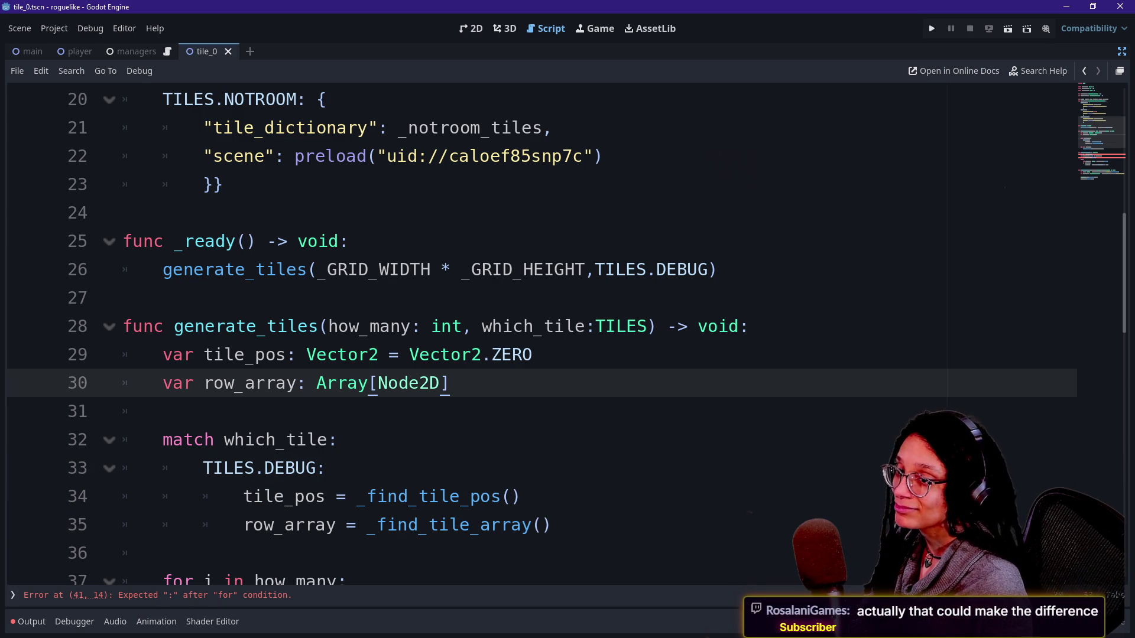
{"action": "key", "text": "Down"}
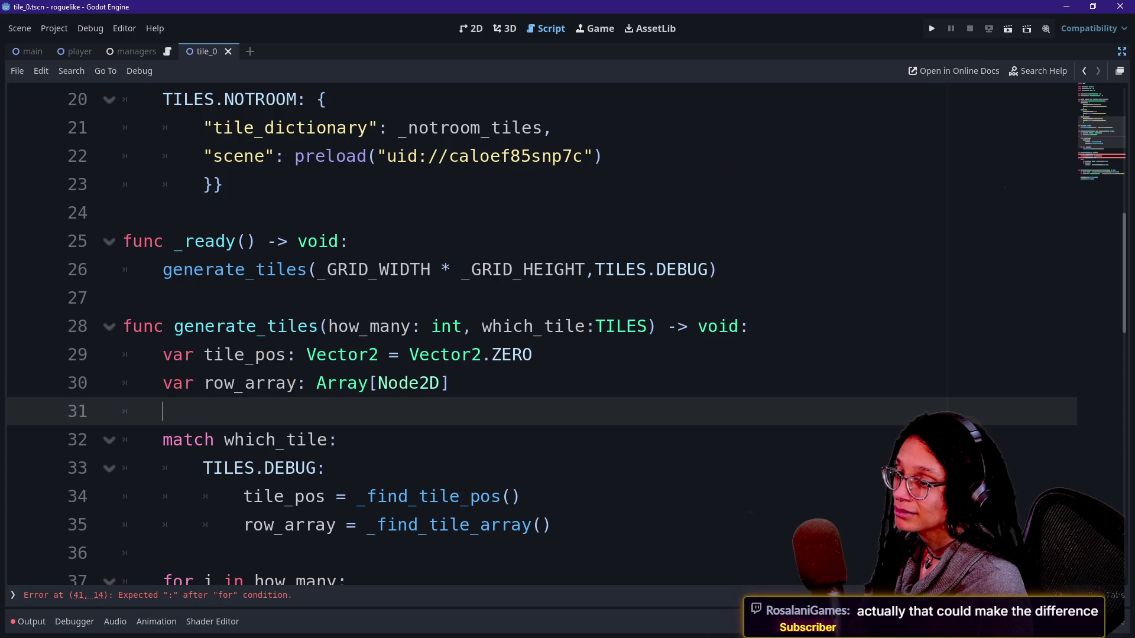
{"action": "key", "text": "Up"}
{"action": "key", "text": "Up"}
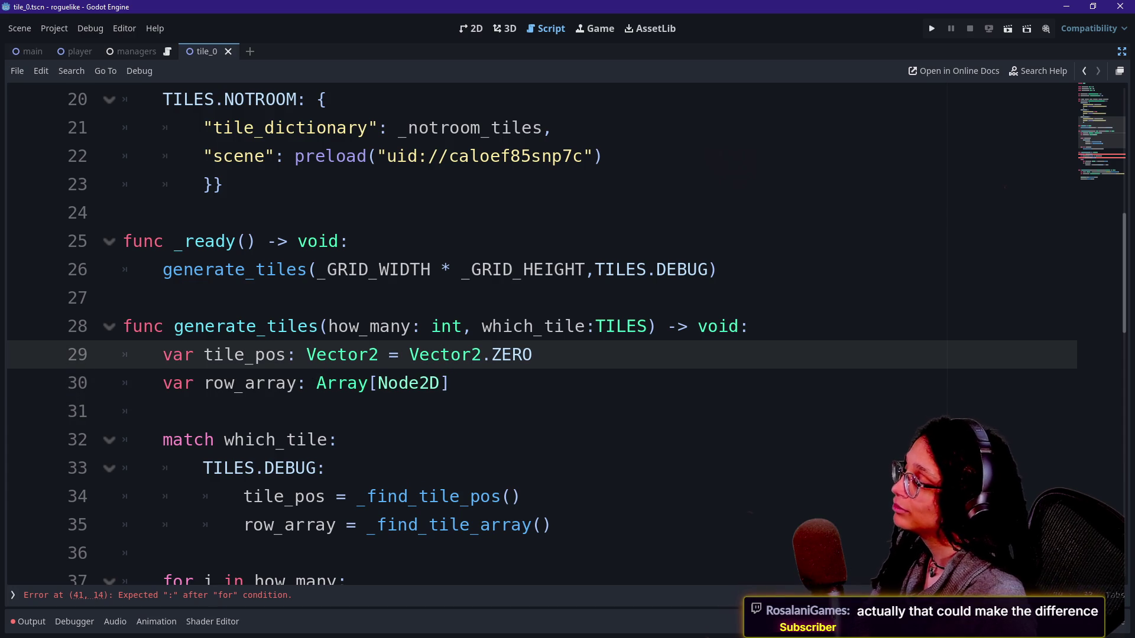
{"action": "key", "text": "Down"}
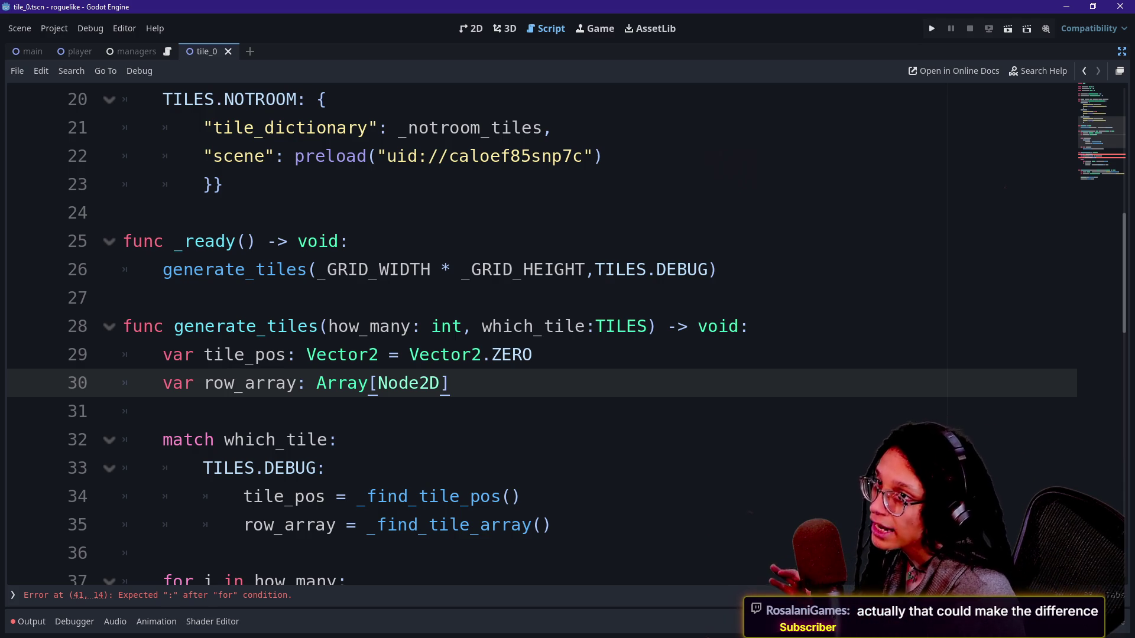
{"action": "left_click", "coordinate": [603, 156], "text": "shift"}
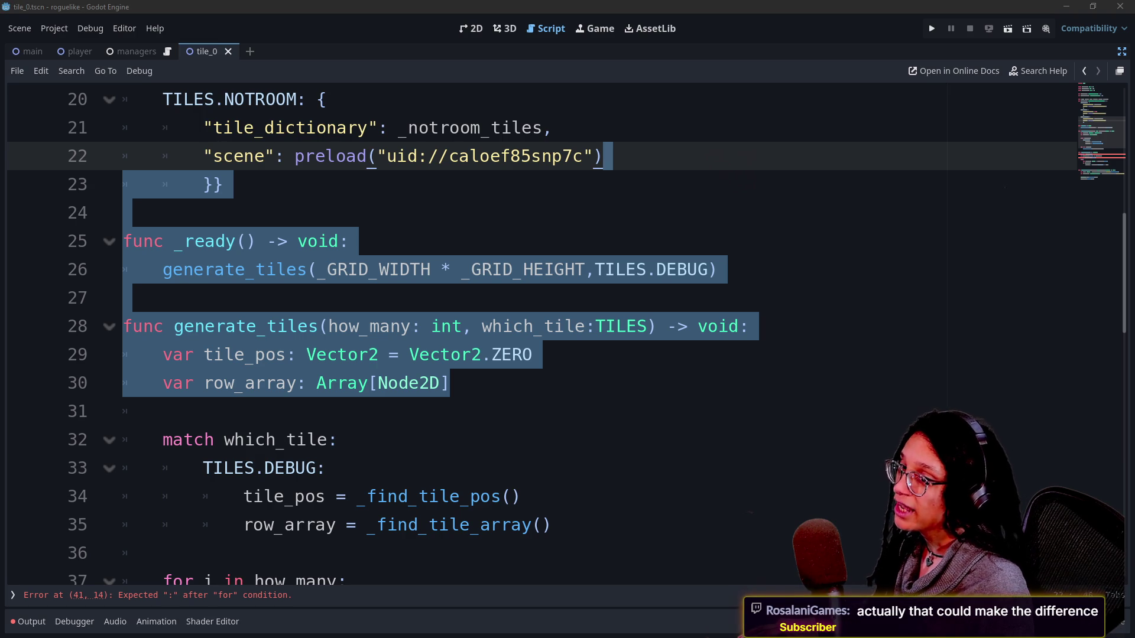
{"action": "left_click", "coordinate": [339, 440]}
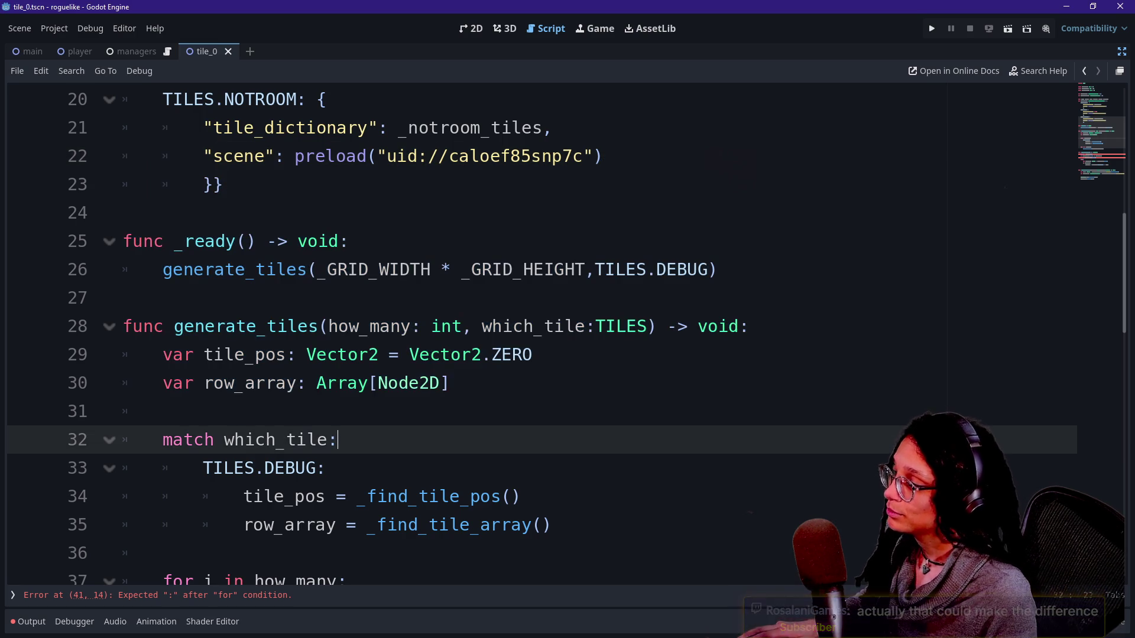
{"action": "key", "text": "Up"}
{"action": "key", "text": "Up"}
Replace the old tile-size constant in the line 42 check with _GRID_WIDTH
{"action": "scroll", "coordinate": [533, 331], "scroll_direction": "down", "scroll_amount": 12}
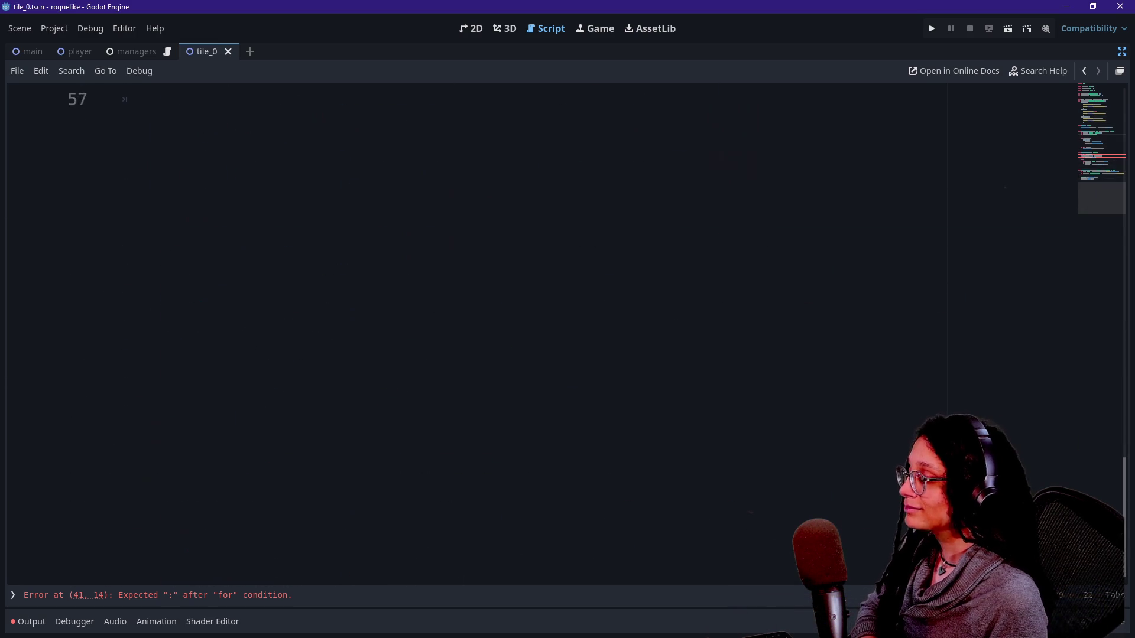
{"action": "scroll", "coordinate": [532, 331], "scroll_direction": "up", "scroll_amount": 10}
{"action": "scroll", "coordinate": [532, 331], "scroll_direction": "up", "scroll_amount": 1}
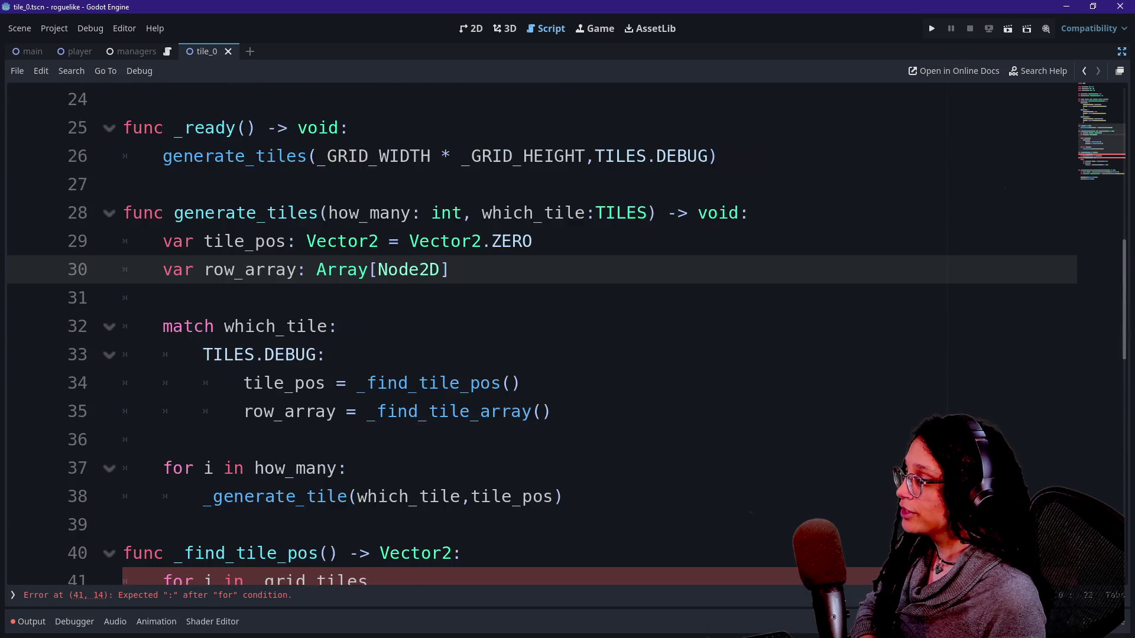
{"action": "scroll", "coordinate": [532, 331], "scroll_direction": "down", "scroll_amount": 3}
{"action": "left_click_drag", "start_coordinate": [420, 354], "coordinate": [515, 354]}
{"action": "key", "text": "BackSpace"}
{"action": "key", "text": "Delete"}
{"action": "type", "text": "_GRID:"}
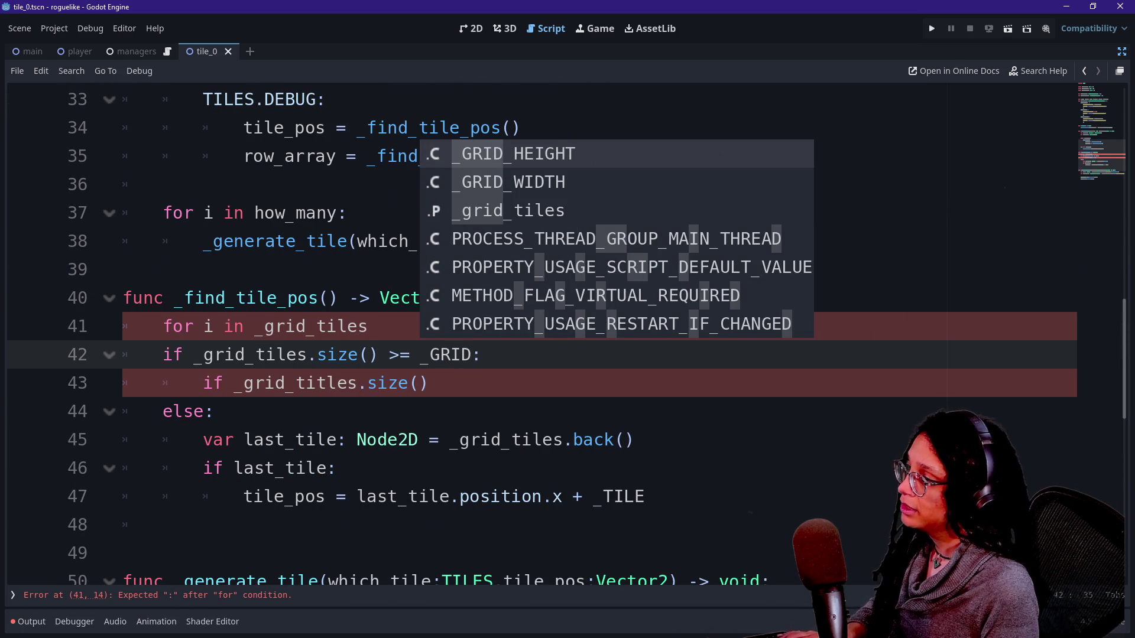
{"action": "key", "text": "Escape"}
{"action": "type", "text": "_WID"}
{"action": "key", "text": "Return"}
Select the stray if _grid_titles.size() line 43
{"action": "left_click", "coordinate": [327, 326]}
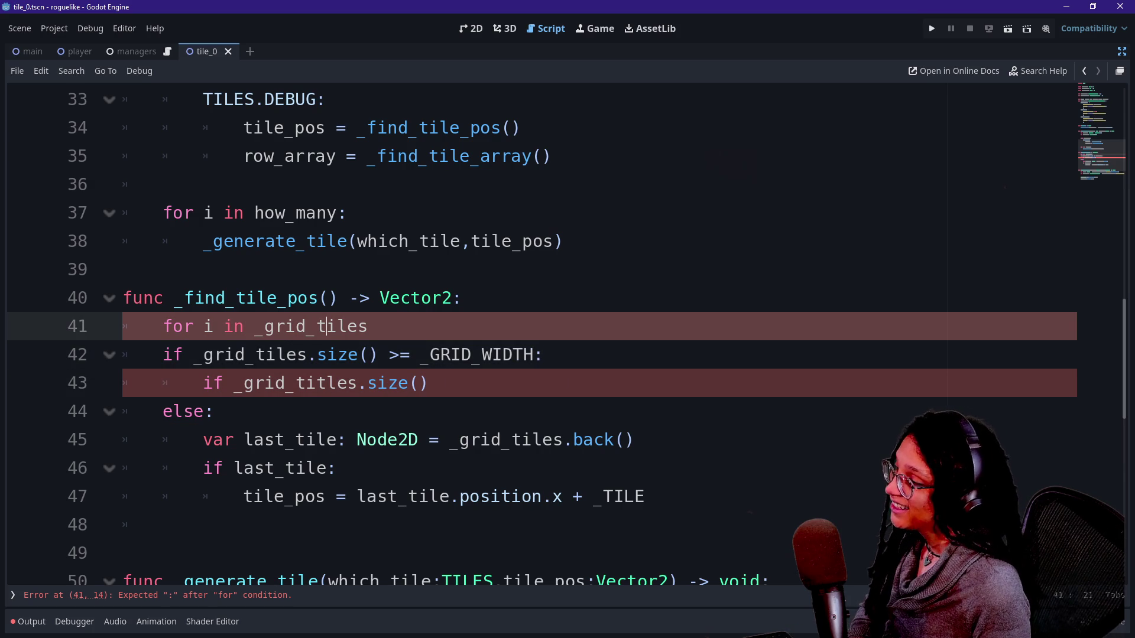
{"action": "left_click", "coordinate": [543, 355]}
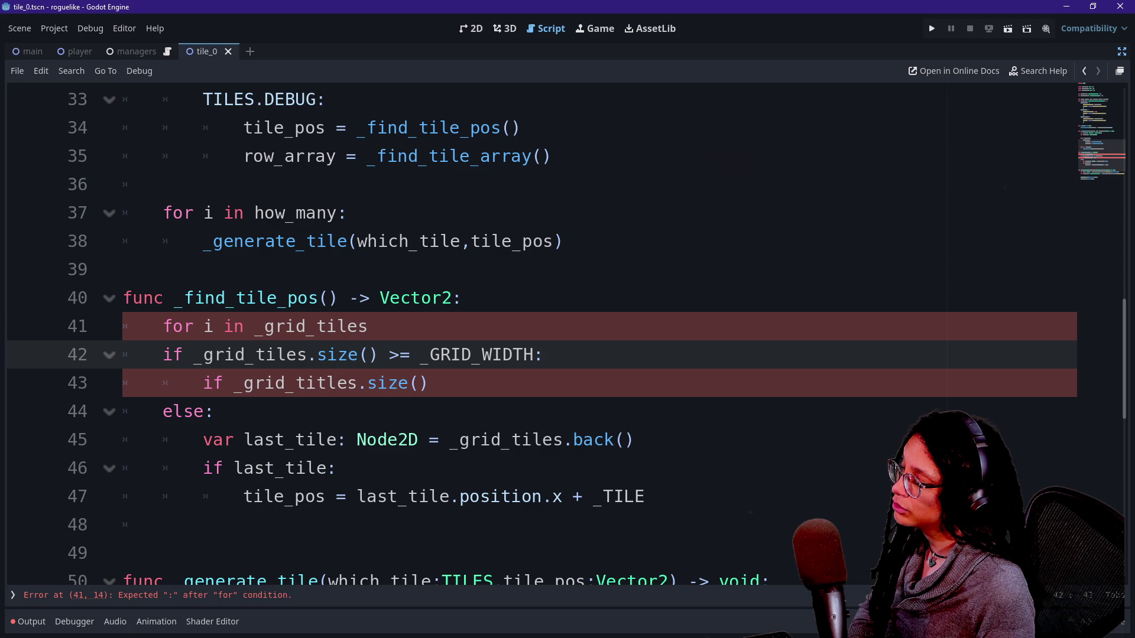
{"action": "left_click_drag", "start_coordinate": [429, 383], "coordinate": [202, 383]}
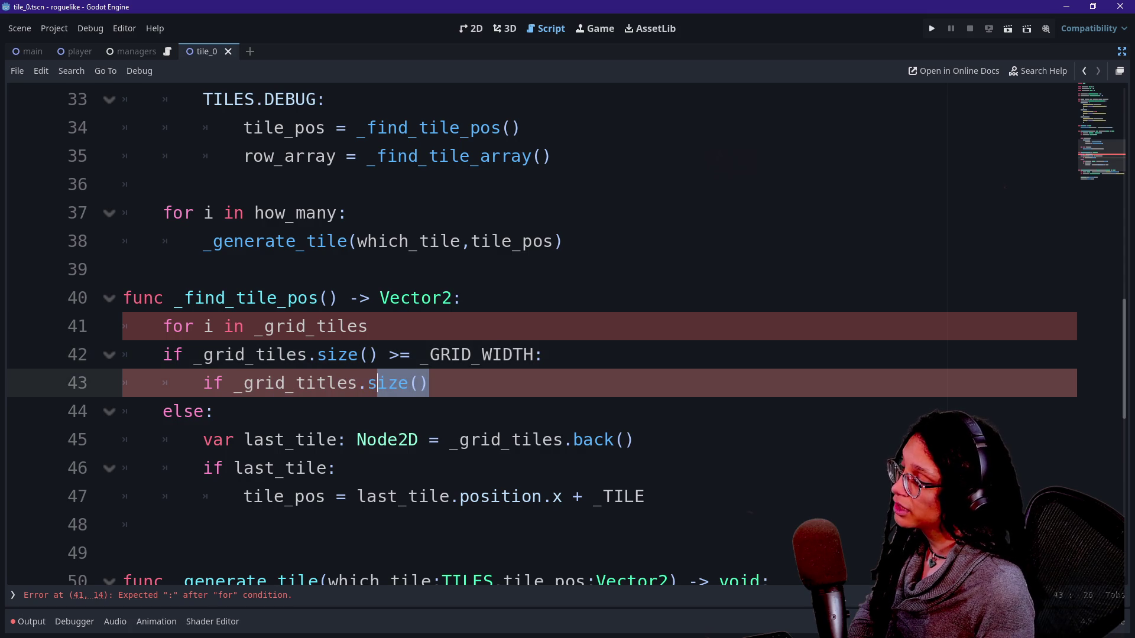
{"action": "left_click", "coordinate": [388, 383]}
{"action": "left_click_drag", "start_coordinate": [430, 383], "coordinate": [202, 383]}
Delete the stray line, end the for line with .size():, and indent the if check
{"action": "key", "text": "BackSpace"}
{"action": "left_click", "coordinate": [368, 327]}
{"action": "type", "text": ":"}
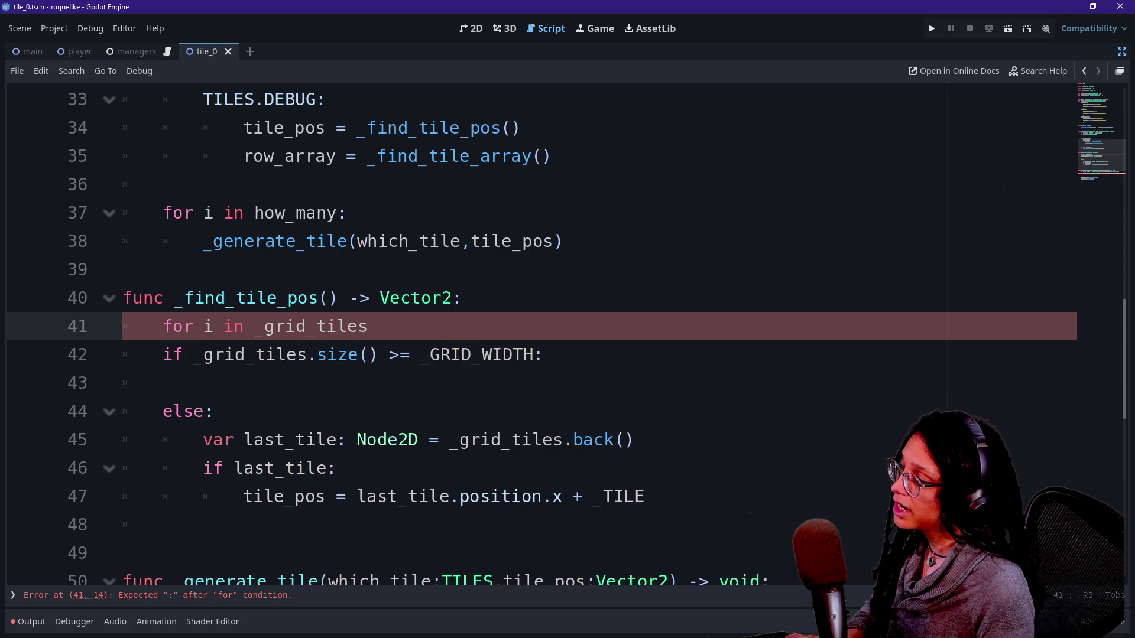
{"action": "key", "text": "BackSpace"}
{"action": "type", "text": ".size("}
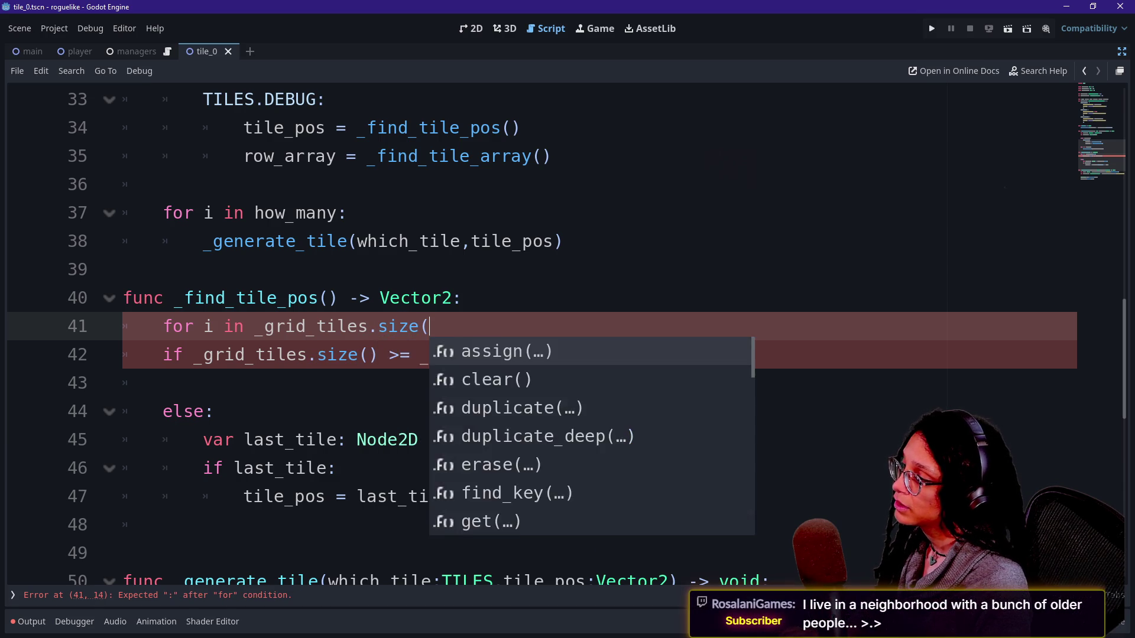
{"action": "type", "text": "):"}
{"action": "left_click", "coordinate": [163, 355]}
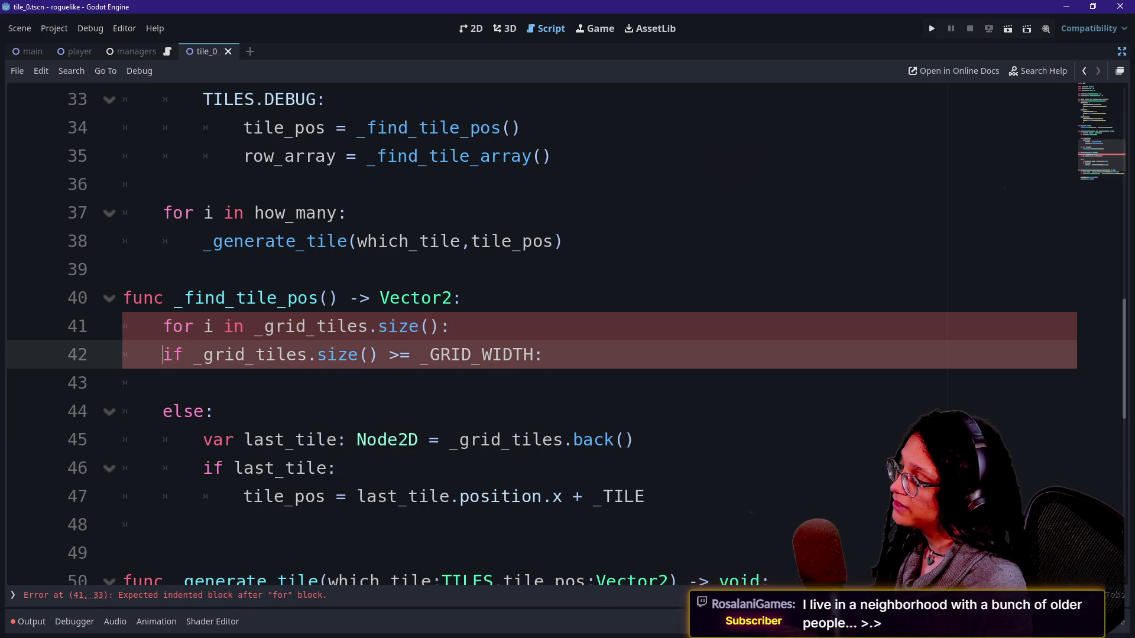
{"action": "key", "text": "Tab"}
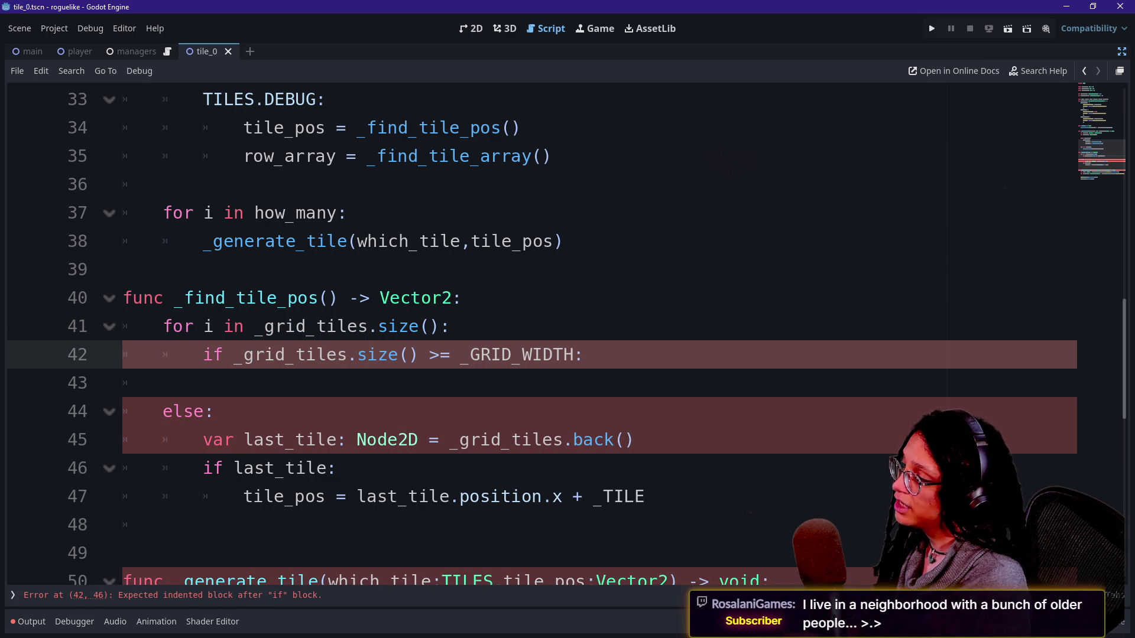
Index the check as _grid_tiles[i] on line 42
{"action": "left_click", "coordinate": [357, 355]}
{"action": "type", "text": "["}
{"action": "scroll", "coordinate": [568, 331], "scroll_direction": "up", "scroll_amount": 3}
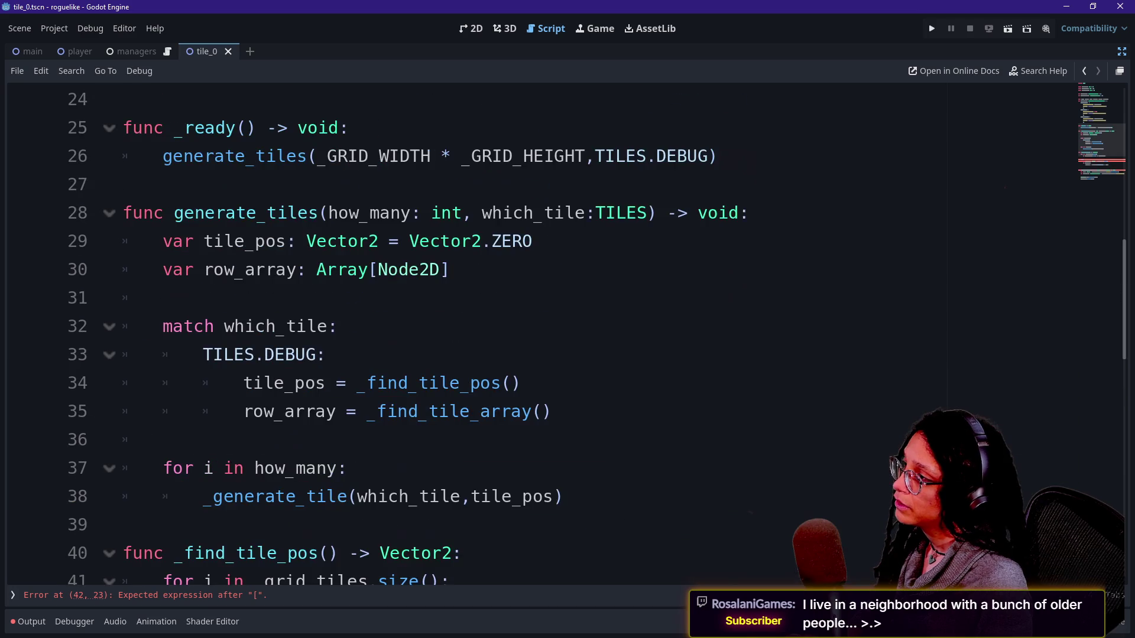
{"action": "scroll", "coordinate": [568, 331], "scroll_direction": "down", "scroll_amount": 4}
{"action": "type", "text": "0.size() >= _GRID_WIDTH:"}
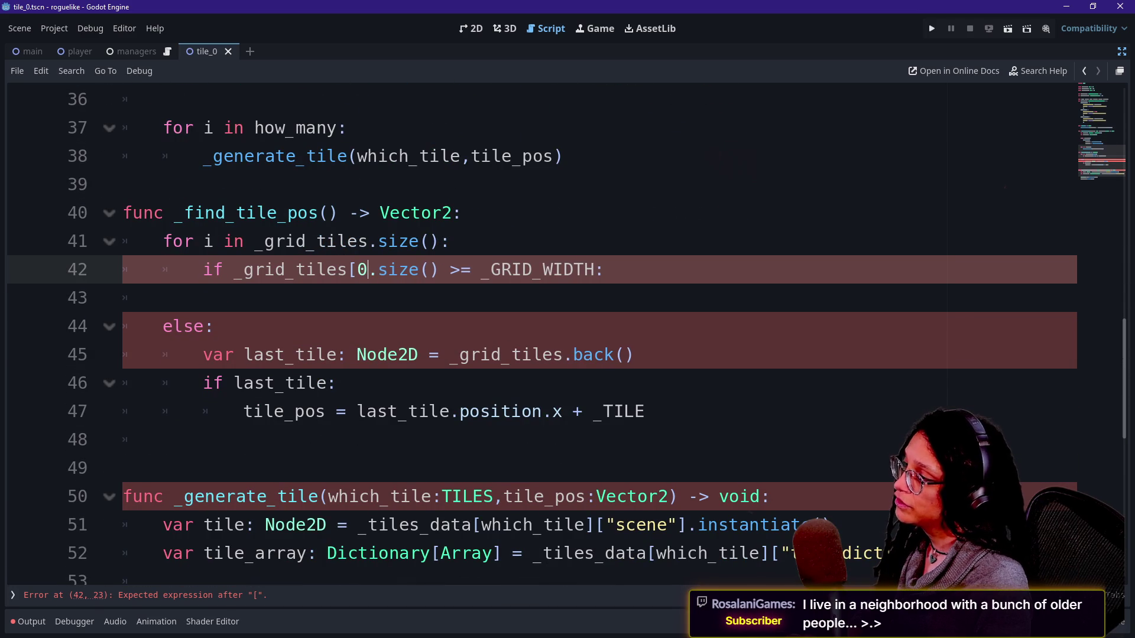
{"action": "key", "text": "BackSpace"}
{"action": "type", "text": "i]"}
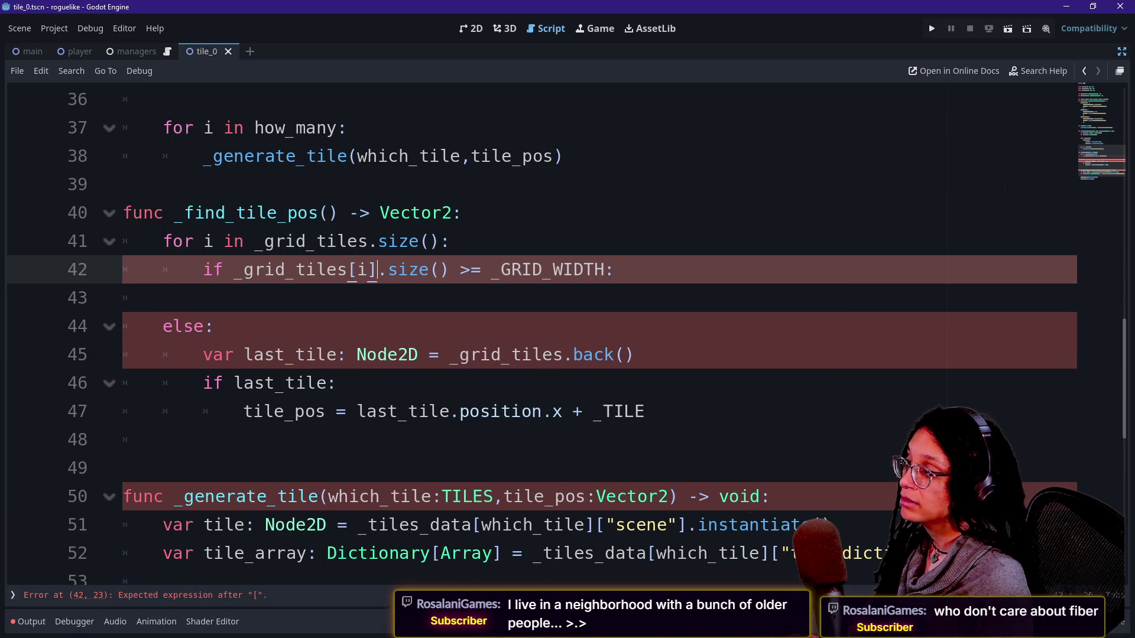
Review the loop and the brackets, then start a new line inside the if block
{"action": "left_click_drag", "start_coordinate": [306, 269], "coordinate": [398, 269]}
{"action": "left_click_drag", "start_coordinate": [204, 242], "coordinate": [286, 241]}
{"action": "left_click", "coordinate": [286, 241]}
{"action": "left_click", "coordinate": [368, 270]}
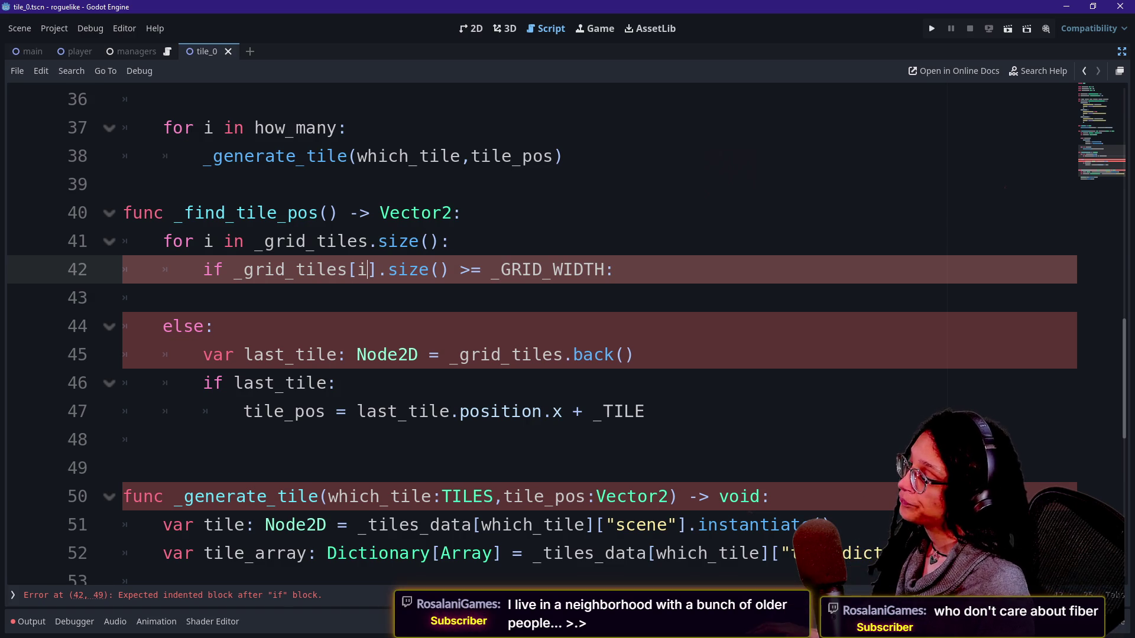
{"action": "left_click", "coordinate": [378, 270]}
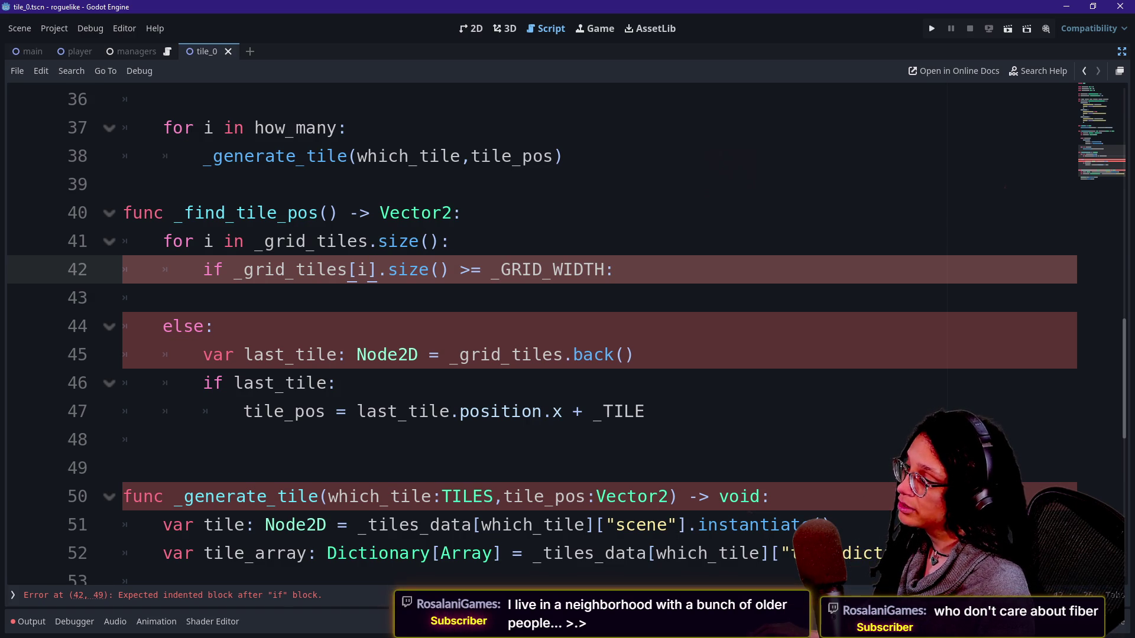
{"action": "left_click", "coordinate": [614, 269]}
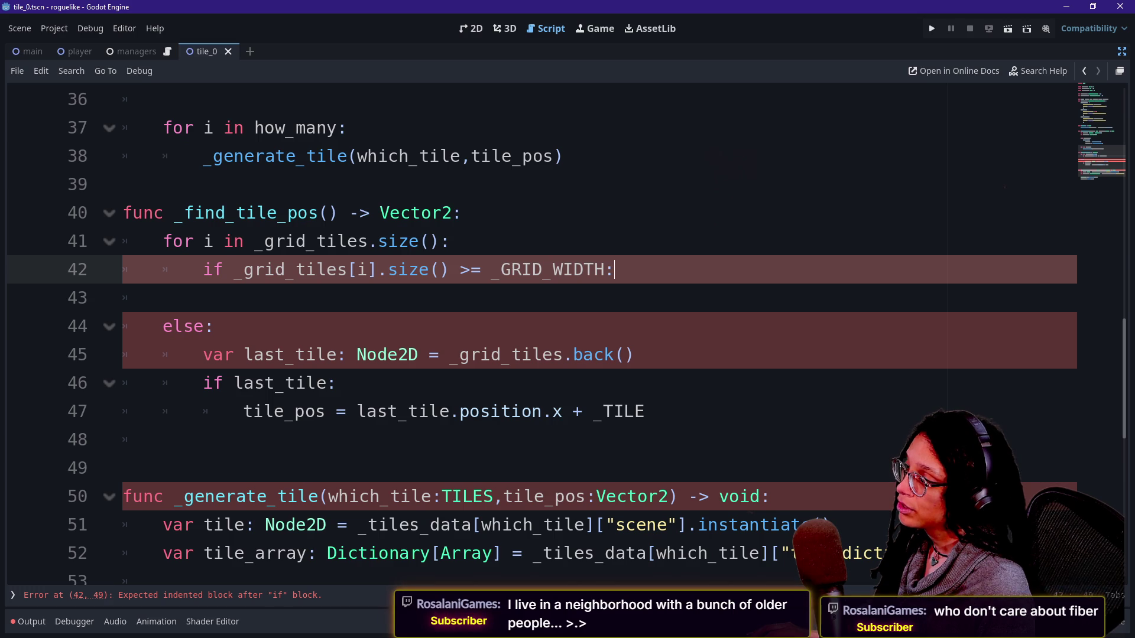
{"action": "key", "text": "Return"}
Put a continue statement inside the _grid_tiles[i].size() >= _GRID_WIDTH check, then review lines 41–45
{"action": "type", "text": "contin"}
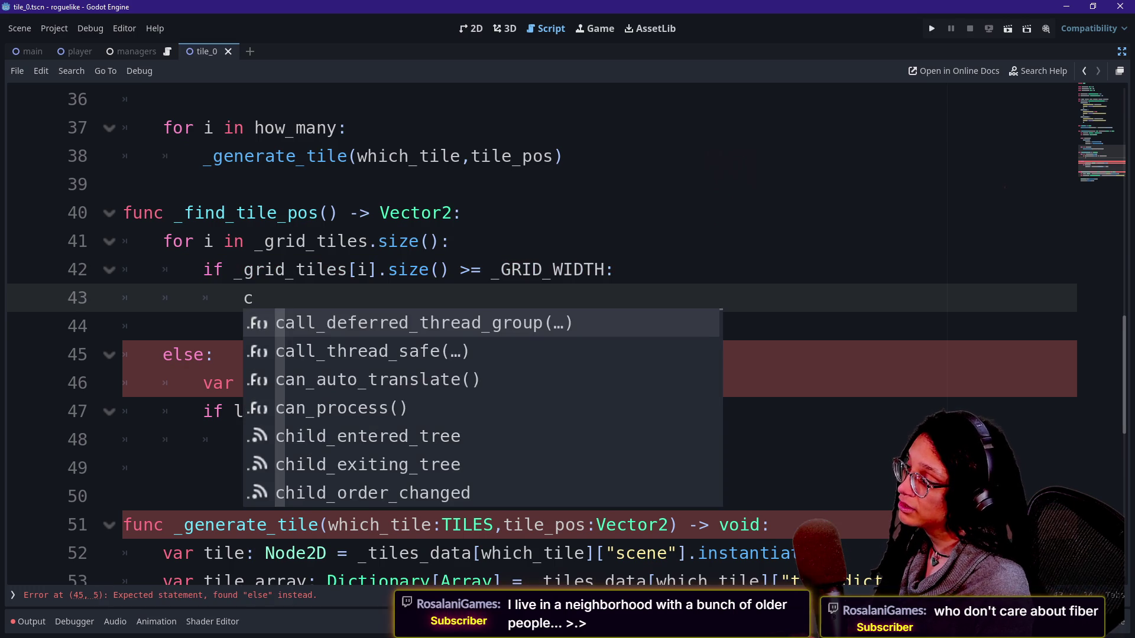
{"action": "key", "text": "Return"}
{"action": "key", "text": "Return"}
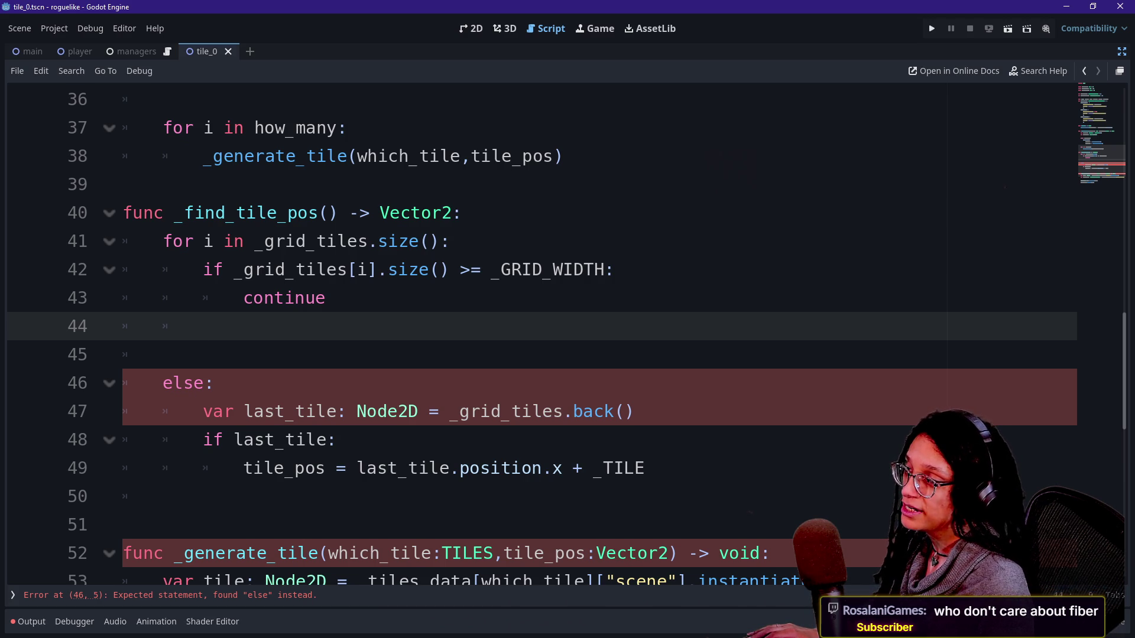
{"action": "left_click", "coordinate": [254, 241]}
{"action": "double_click", "coordinate": [362, 270]}
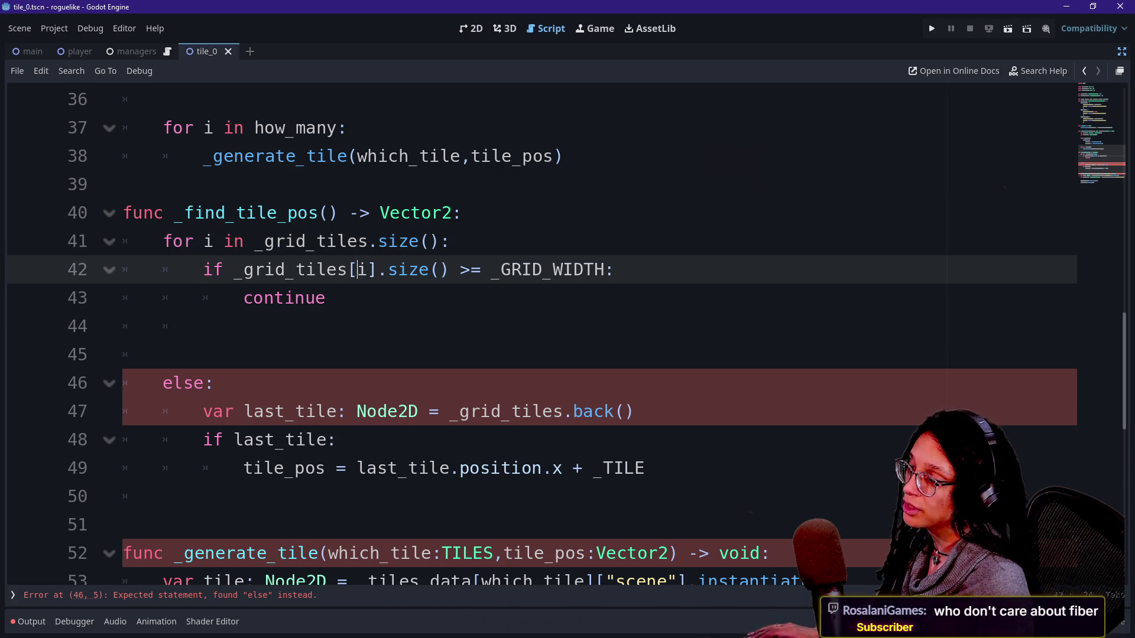
{"action": "left_click", "coordinate": [326, 298]}
{"action": "mouse_move", "coordinate": [430, 270]}
{"action": "left_mouse_down"}
{"action": "mouse_move", "coordinate": [326, 298]}
{"action": "mouse_move", "coordinate": [377, 270]}
{"action": "left_mouse_up"}
{"action": "left_click", "coordinate": [348, 270]}
{"action": "left_click", "coordinate": [203, 326]}
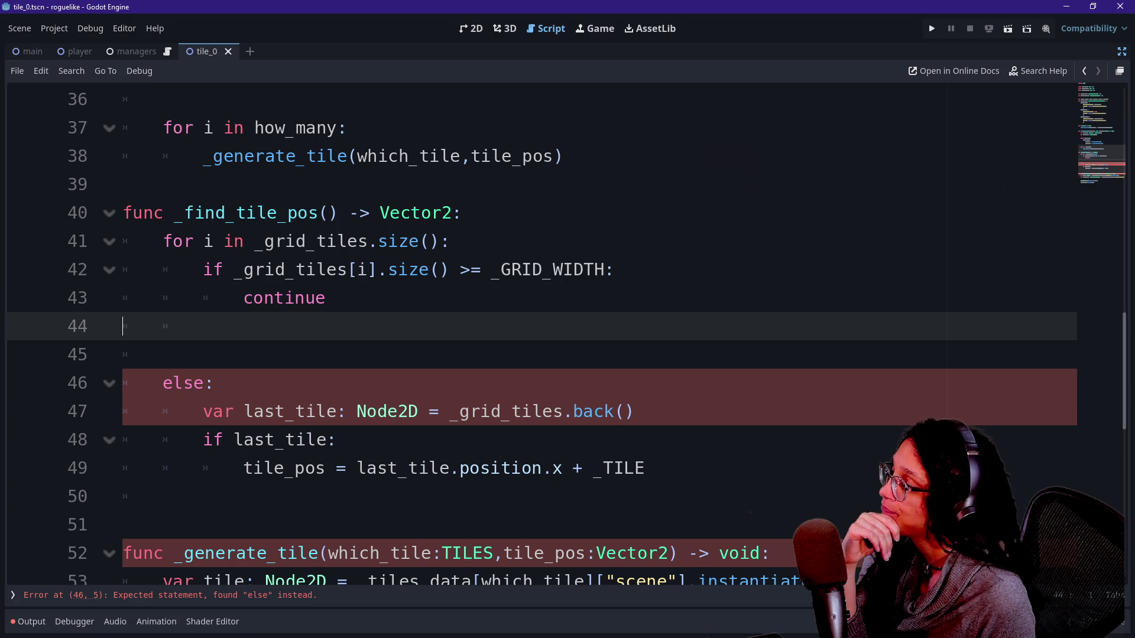
{"action": "left_click", "coordinate": [123, 354]}
{"action": "left_click", "coordinate": [202, 326]}
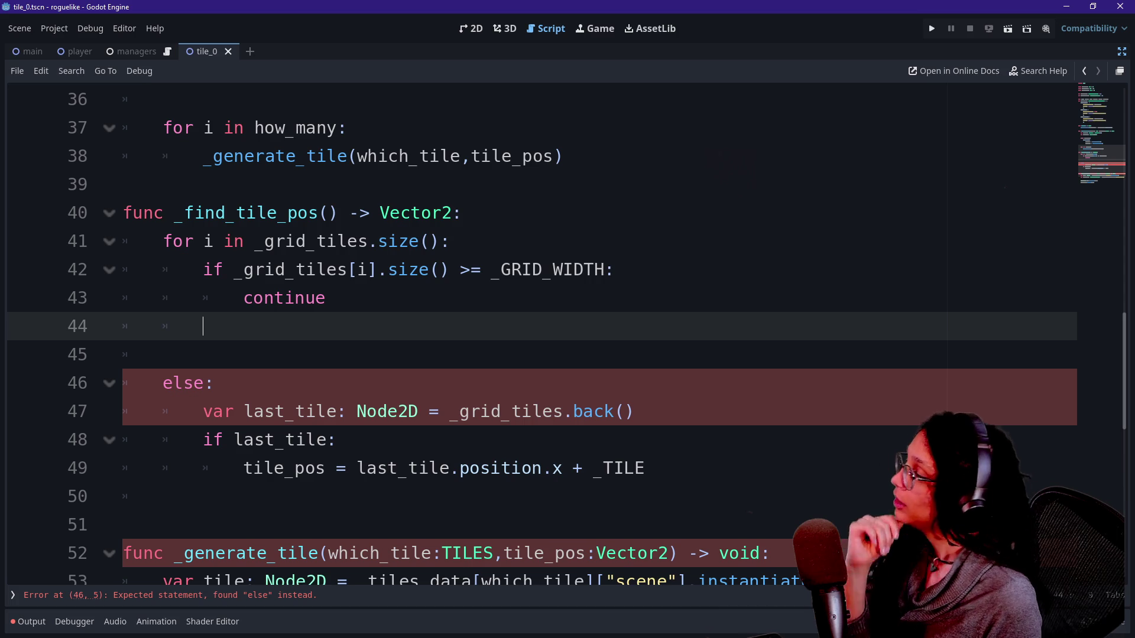
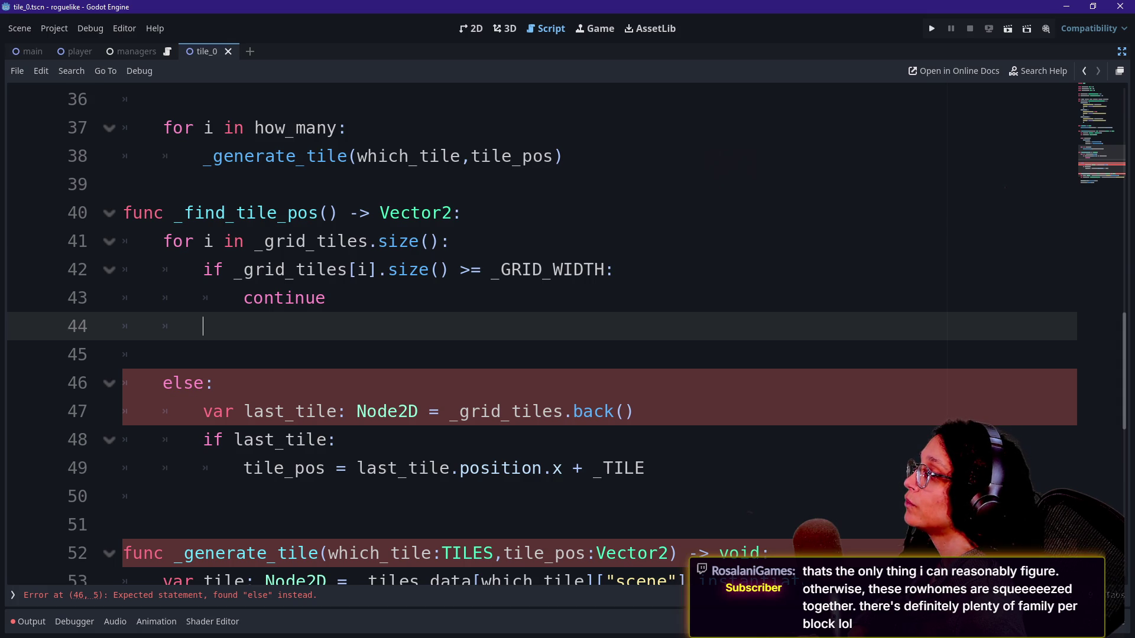
Add an else: branch with an indented line after the continue in the width check
{"action": "type", "text": "else:"}
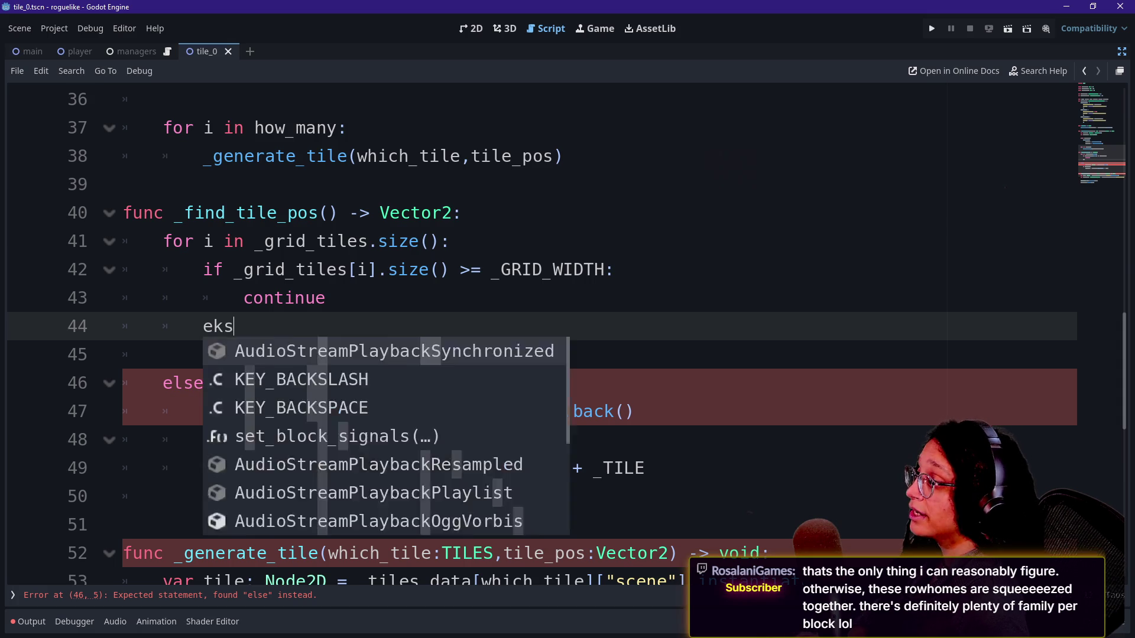
{"action": "key", "text": "Return"}
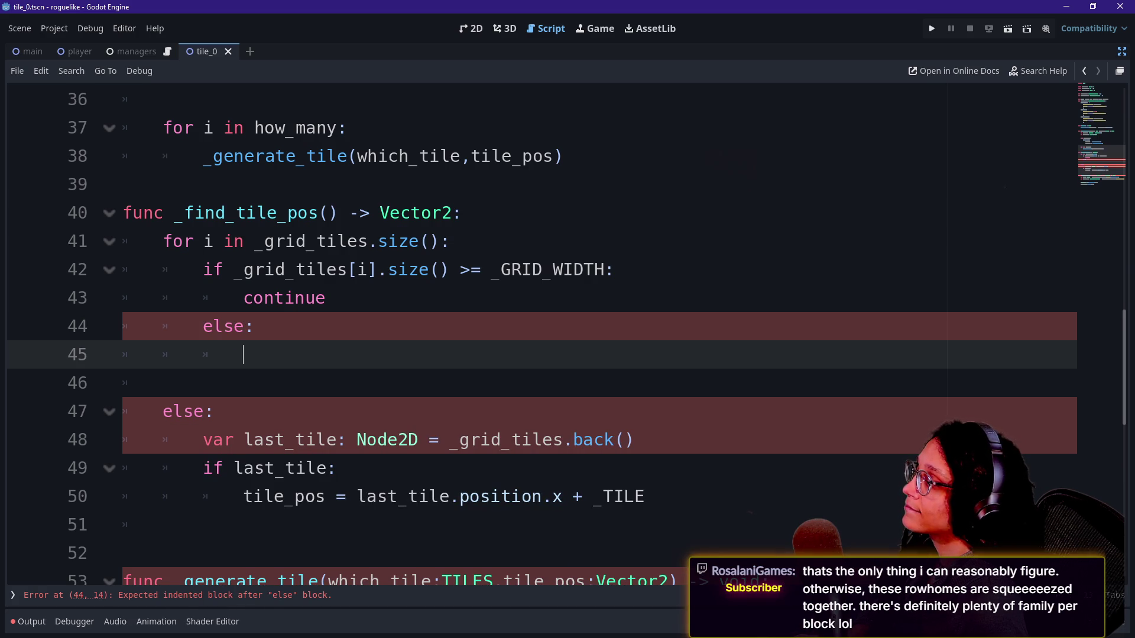
{"action": "type", "text": "g"}
{"action": "key", "text": "BackSpace"}
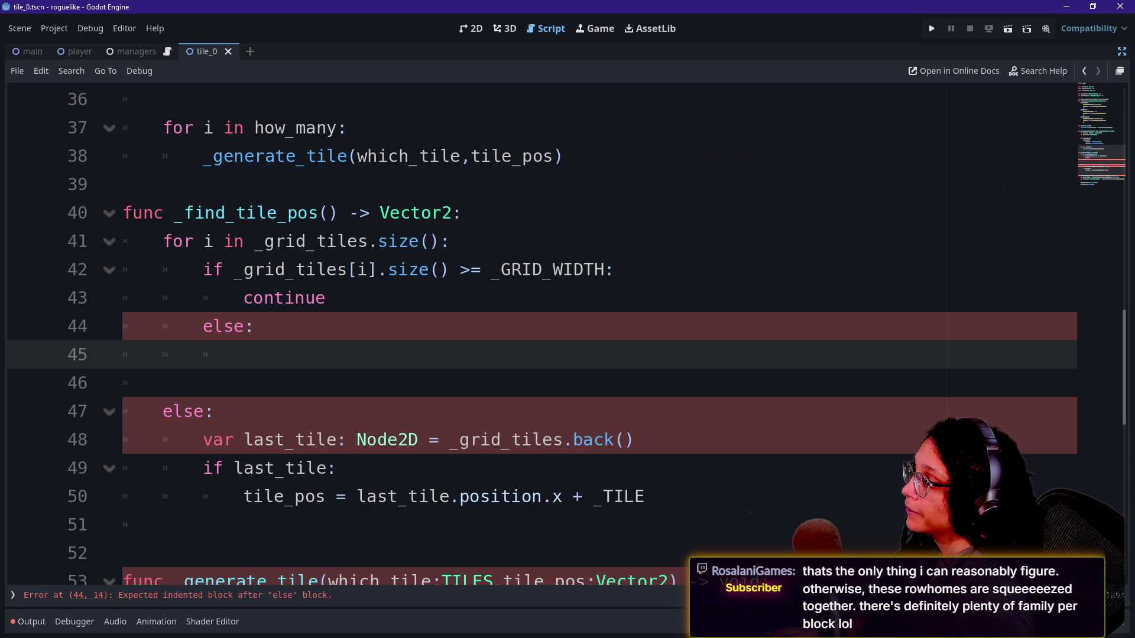
Begin a var line at the top of _find_tile_pos and select the old last_tile declaration
{"action": "left_click", "coordinate": [462, 213]}
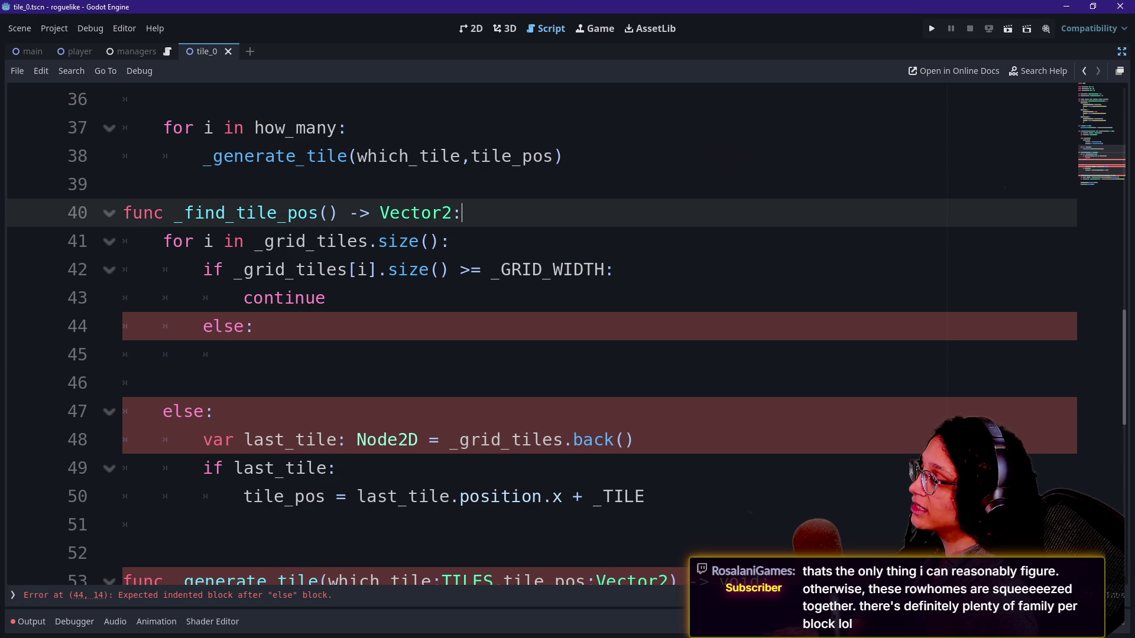
{"action": "key", "text": "Return"}
{"action": "type", "text": "var"}
{"action": "mouse_move", "coordinate": [203, 468]}
{"action": "left_mouse_down"}
{"action": "mouse_move", "coordinate": [195, 449]}
{"action": "mouse_move", "coordinate": [634, 468]}
{"action": "left_mouse_up"}
{"action": "key", "text": "ctrl+c"}
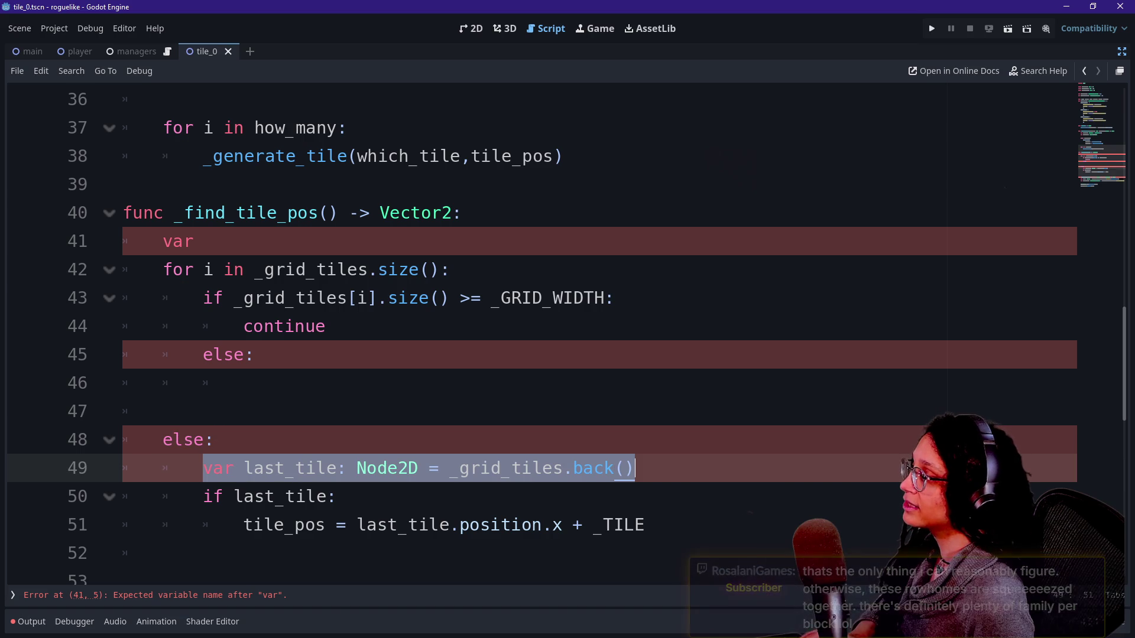
Paste the last_tile declaration onto the new line at the top of _find_tile_pos
{"action": "left_click", "coordinate": [425, 270]}
{"action": "key", "text": "Up"}
{"action": "key", "text": "BackSpace"}
{"action": "key", "text": "BackSpace"}
{"action": "key", "text": "BackSpace"}
{"action": "key", "text": "ctrl+v"}
Comment out the old else block with Ctrl+K
{"action": "mouse_move", "coordinate": [215, 440]}
{"action": "left_mouse_down"}
{"action": "mouse_move", "coordinate": [337, 496]}
{"action": "mouse_move", "coordinate": [645, 525]}
{"action": "mouse_move", "coordinate": [583, 468]}
{"action": "mouse_move", "coordinate": [216, 440]}
{"action": "left_mouse_up"}
{"action": "key", "text": "ctrl+k"}
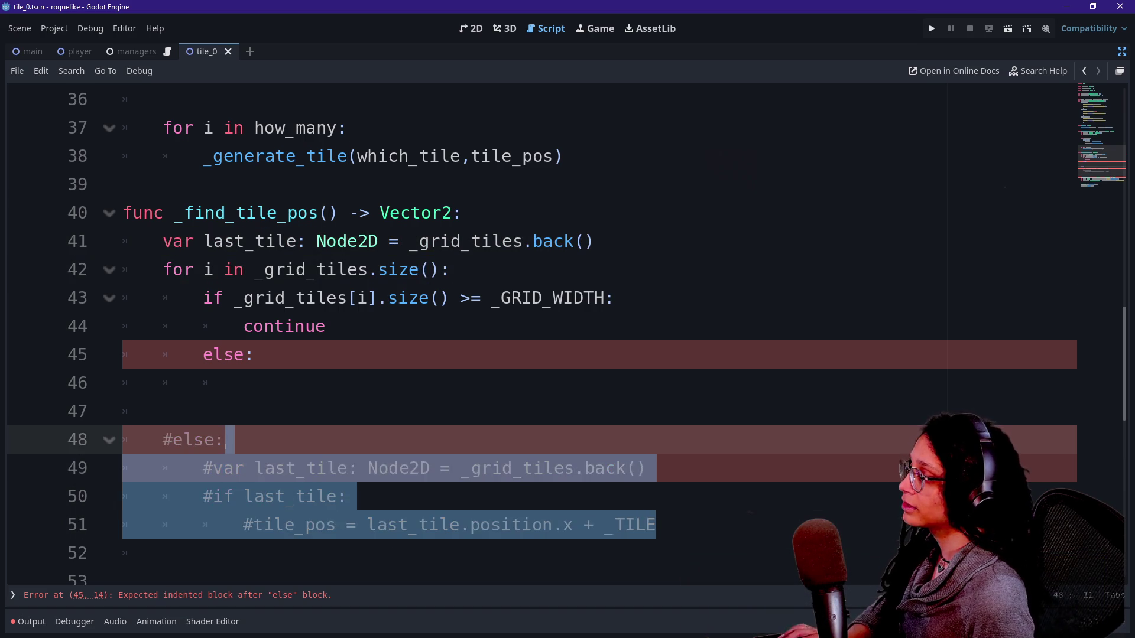
{"action": "left_click", "coordinate": [162, 411]}
Trim the top declaration's assignment so it reads last_tile: Node2D
{"action": "left_click", "coordinate": [349, 270]}
{"action": "left_click", "coordinate": [596, 241]}
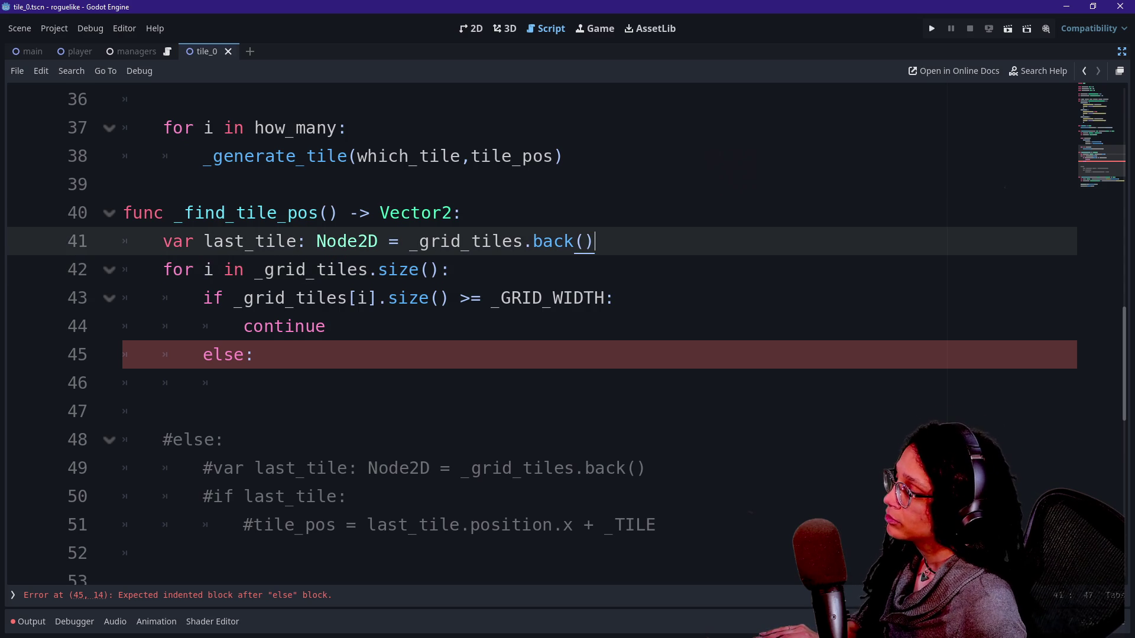
{"action": "left_click", "coordinate": [408, 241]}
{"action": "key", "text": "shift+End"}
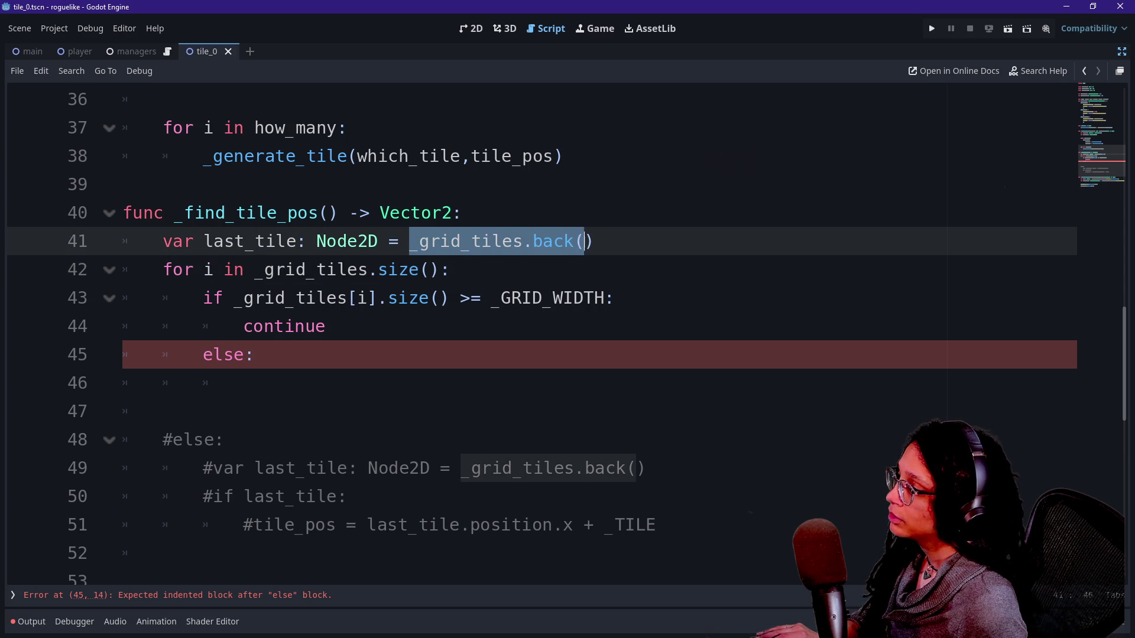
{"action": "key", "text": "BackSpace"}
{"action": "key", "text": "BackSpace"}
{"action": "key", "text": "BackSpace"}
{"action": "key", "text": "BackSpace"}
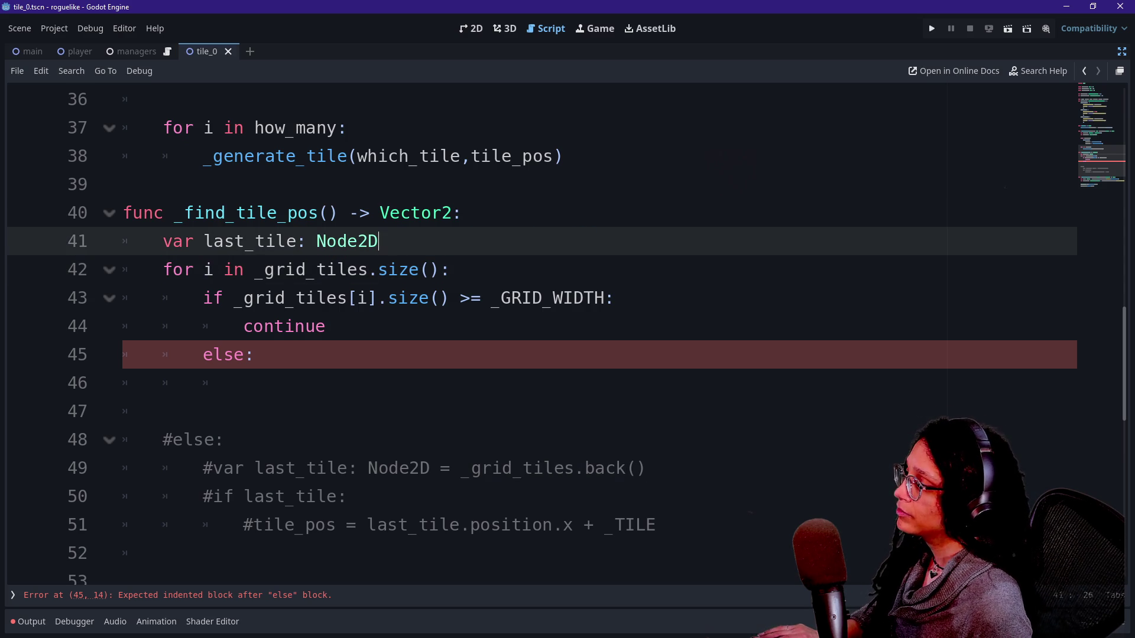
Under the loop's else, write last_tile = _grid_tiles.back()
{"action": "left_click", "coordinate": [254, 354]}
{"action": "key", "text": "Return"}
{"action": "type", "text": "_grid_tiles.back()"}
{"action": "key", "text": "Up"}
{"action": "key", "text": "Up"}
{"action": "key", "text": "Up"}
{"action": "key", "text": "Down"}
{"action": "key", "text": "Down"}
{"action": "key", "text": "Down"}
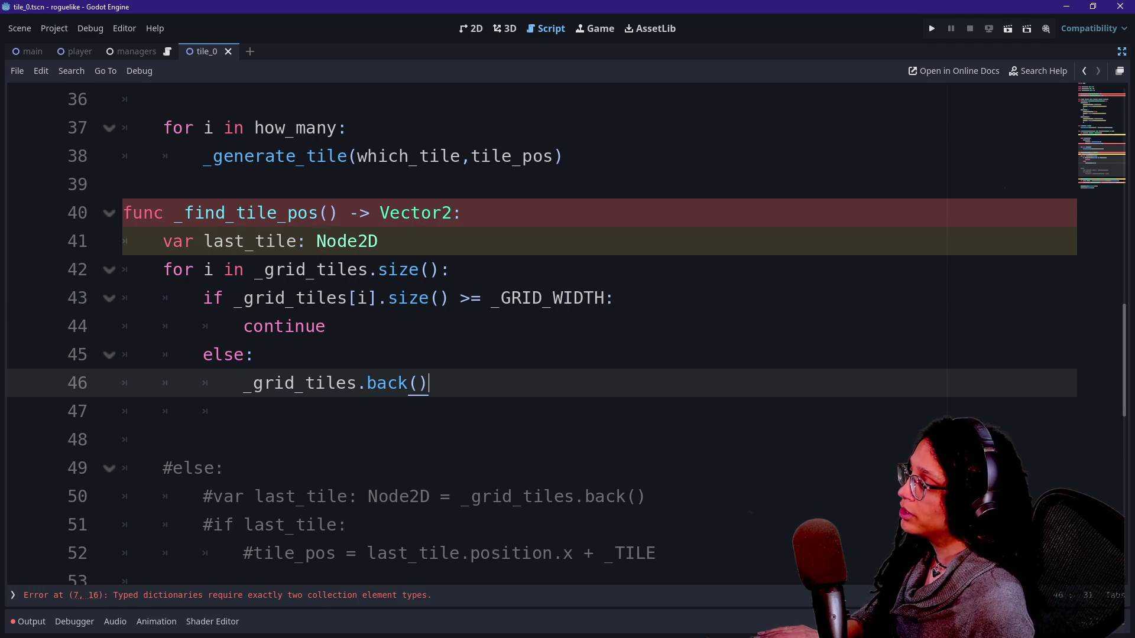
{"action": "key", "text": "Home"}
{"action": "type", "text": "last_tile ="}
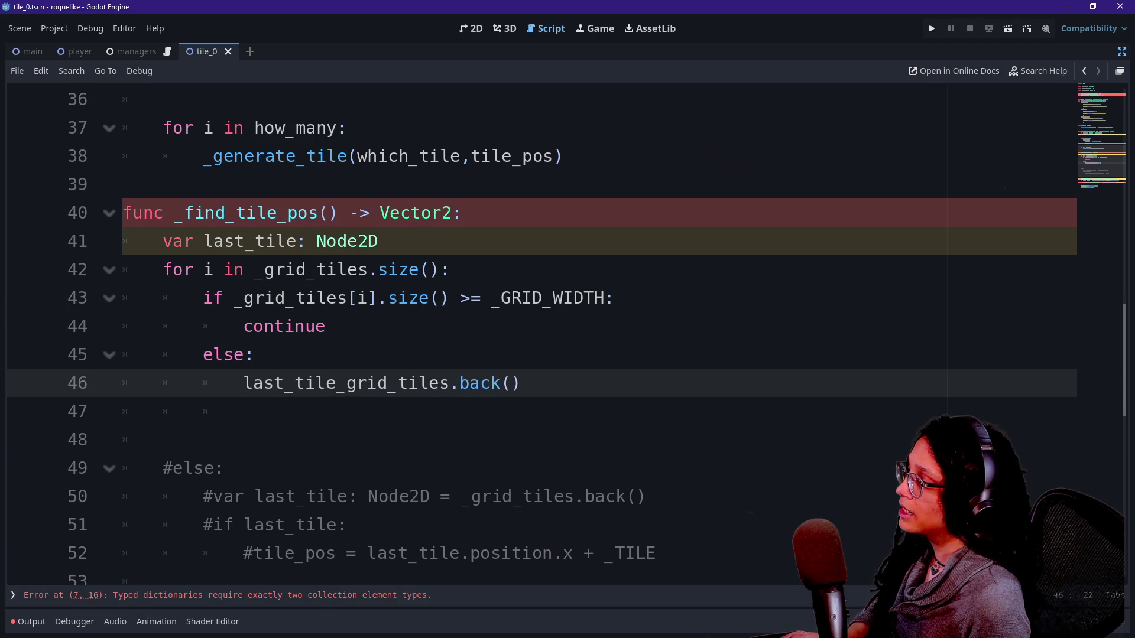
{"action": "key", "text": "End"}
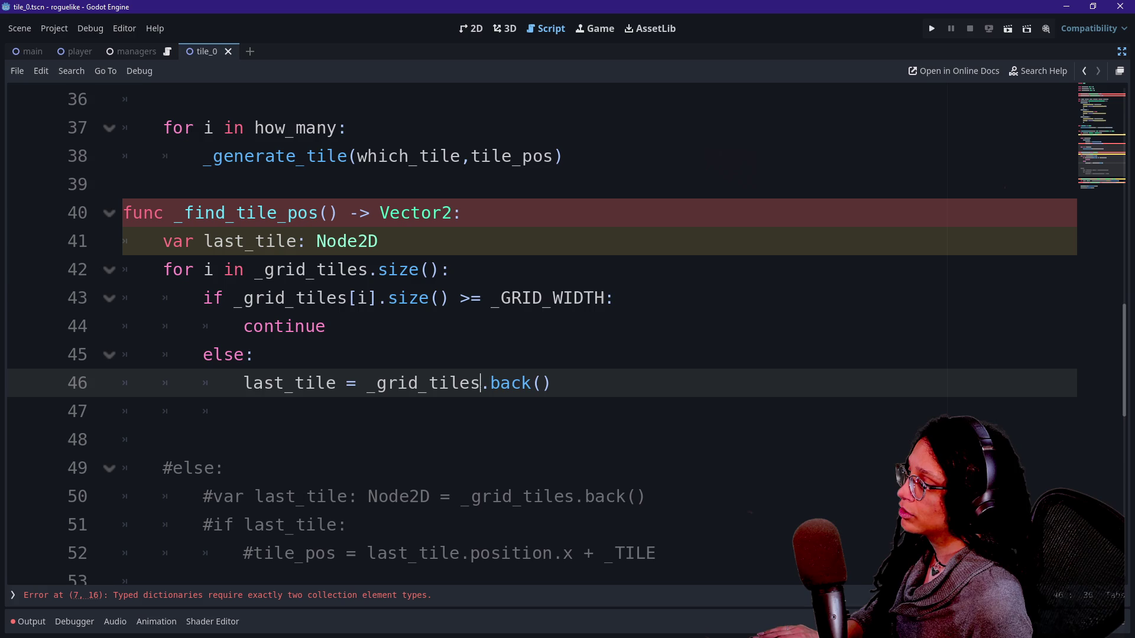
Start a var current... declaration on a new line under the for loop header
{"action": "left_click", "coordinate": [451, 270]}
{"action": "type", "text": "v"}
{"action": "key", "text": "Return"}
{"action": "key", "text": "BackSpace"}
{"action": "key", "text": "Left"}
{"action": "key", "text": "Return"}
{"action": "type", "text": "ar "}
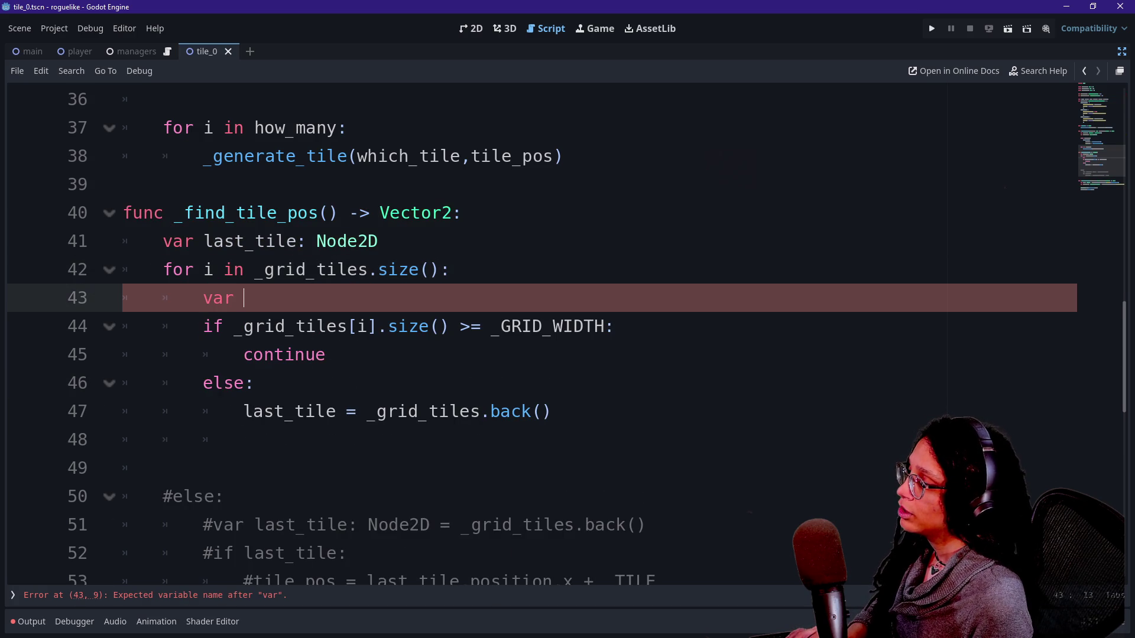
{"action": "type", "text": "curren"}
Complete the loop variable as var current_row: Array[Node2D] = _grid_tiles[i]
{"action": "key", "text": "BackSpace"}
{"action": "key", "text": "BackSpace"}
{"action": "key", "text": "BackSpace"}
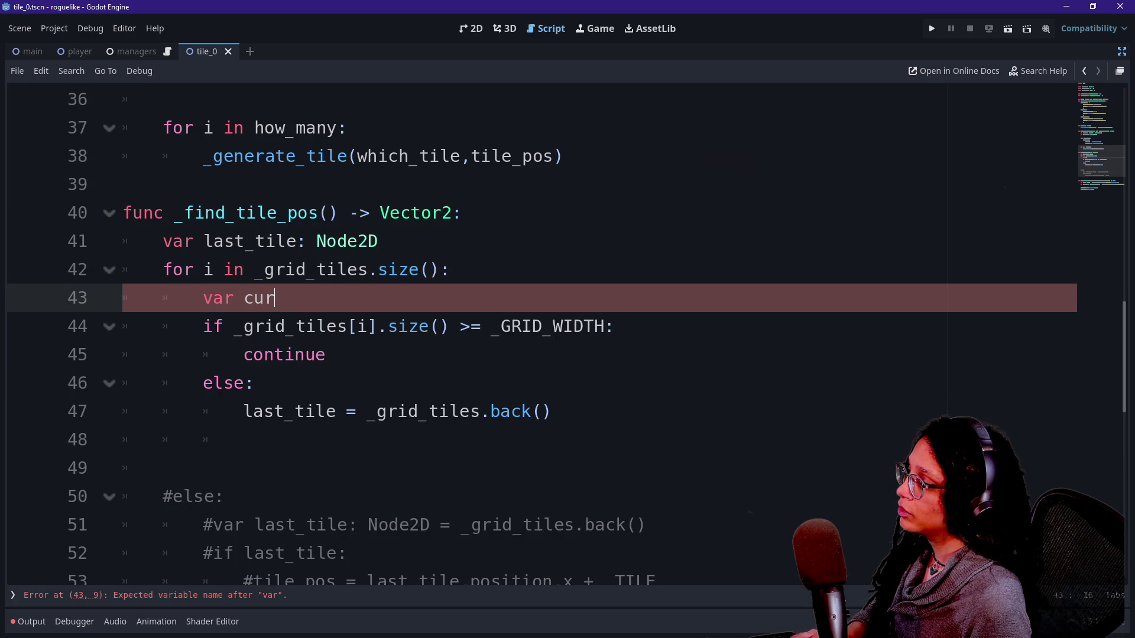
{"action": "type", "text": "i_row"}
{"action": "key", "text": "BackSpace"}
{"action": "key", "text": "BackSpace"}
{"action": "key", "text": "BackSpace"}
{"action": "type", "text": "row_i"}
{"action": "key", "text": "BackSpace"}
{"action": "key", "text": "BackSpace"}
{"action": "key", "text": "BackSpace"}
{"action": "type", "text": "current_row: _"}
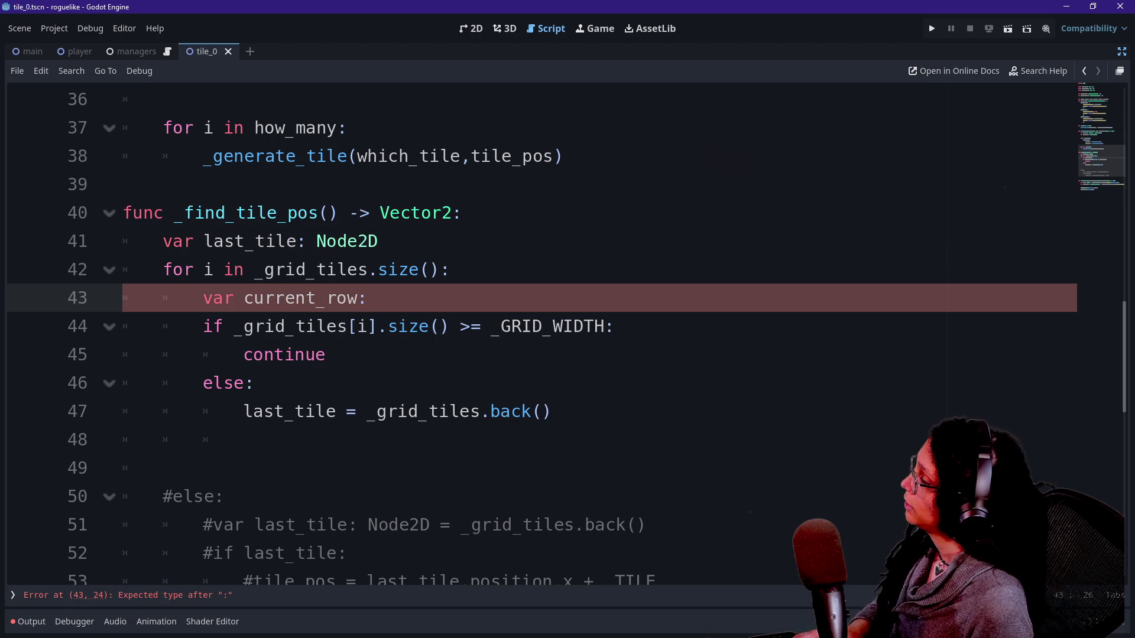
{"action": "type", "text": "grid_title"}
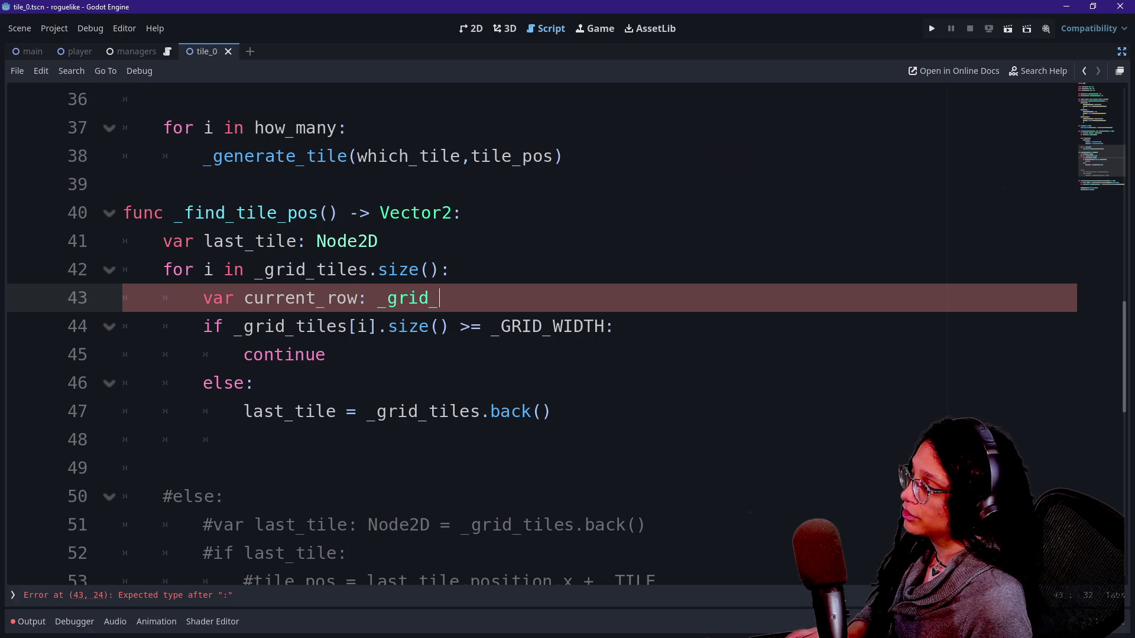
{"action": "key", "text": "BackSpace"}
{"action": "key", "text": "BackSpace"}
{"action": "key", "text": "BackSpace"}
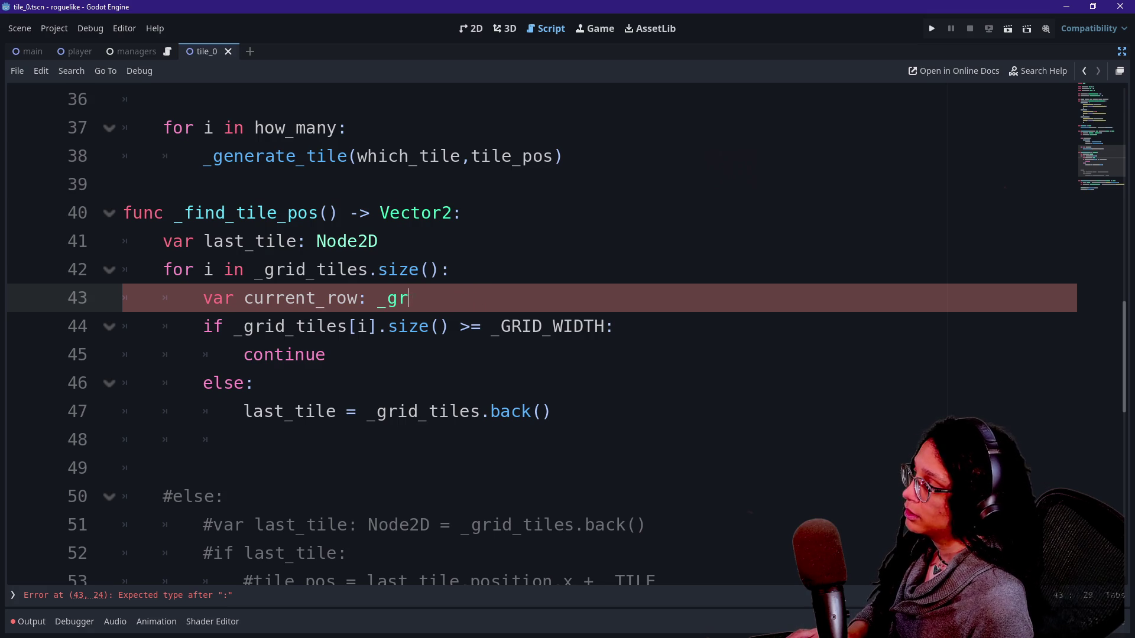
{"action": "type", "text": "Array"}
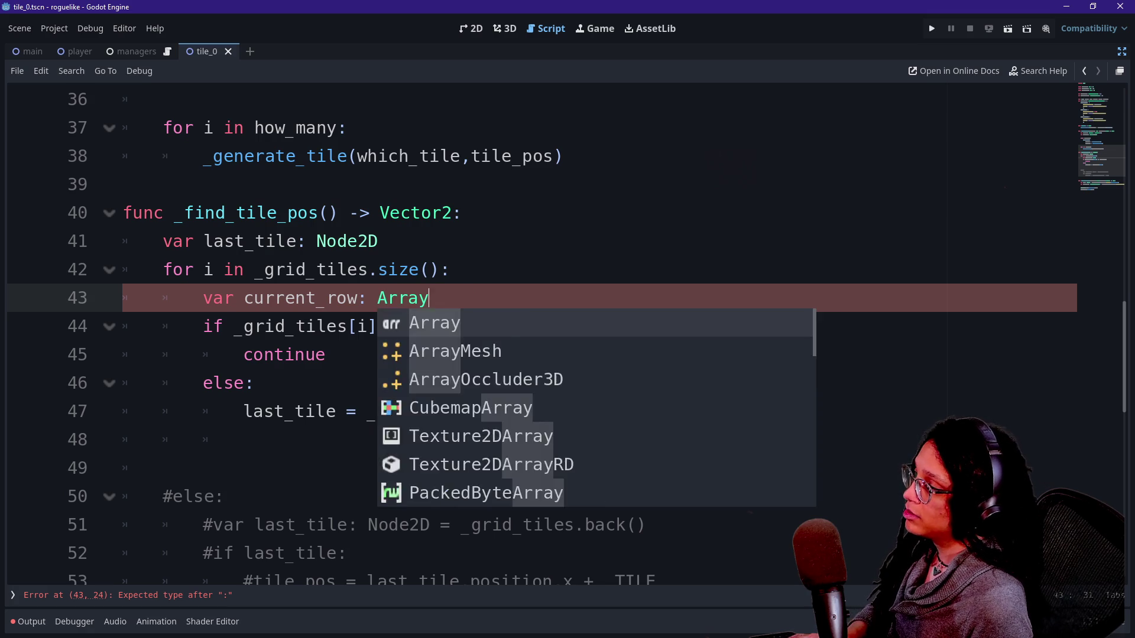
{"action": "type", "text": "[Node2D] = g"}
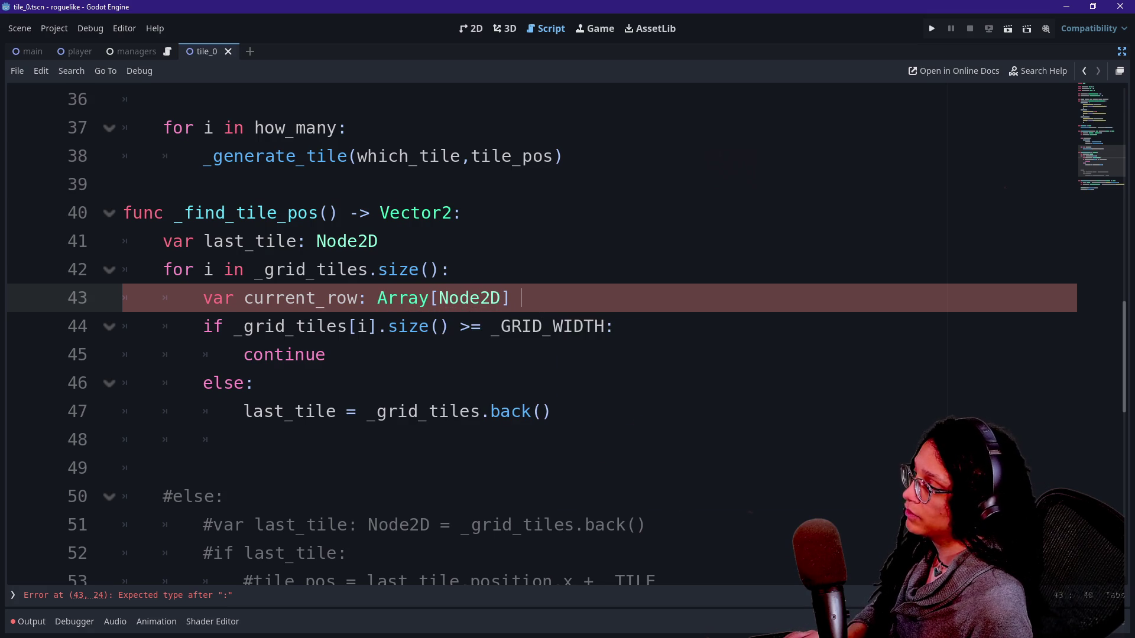
{"action": "key", "text": "BackSpace"}
{"action": "type", "text": "_grid_titles"}
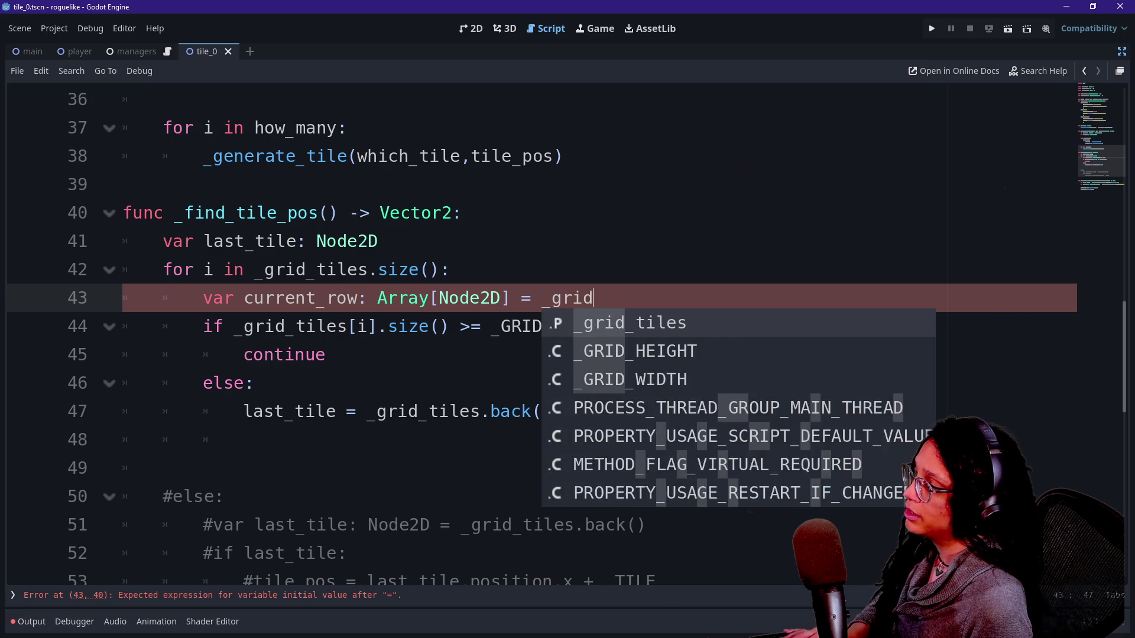
{"action": "key", "text": "BackSpace"}
{"action": "key", "text": "BackSpace"}
{"action": "key", "text": "BackSpace"}
{"action": "type", "text": "lesp"}
{"action": "key", "text": "BackSpace"}
{"action": "type", "text": "[i["}
{"action": "key", "text": "BackSpace"}
{"action": "type", "text": "]"}
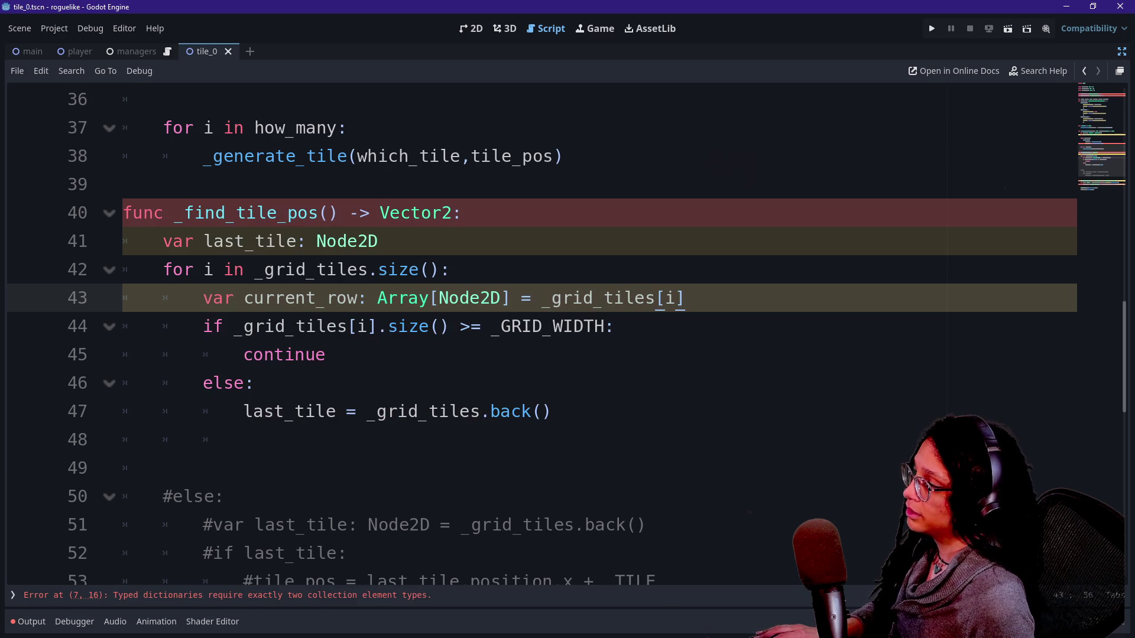
Replace _grid_tiles with current_row in the width check's if line
{"action": "left_click_drag", "start_coordinate": [235, 326], "coordinate": [348, 327]}
{"action": "type", "text": "current"}
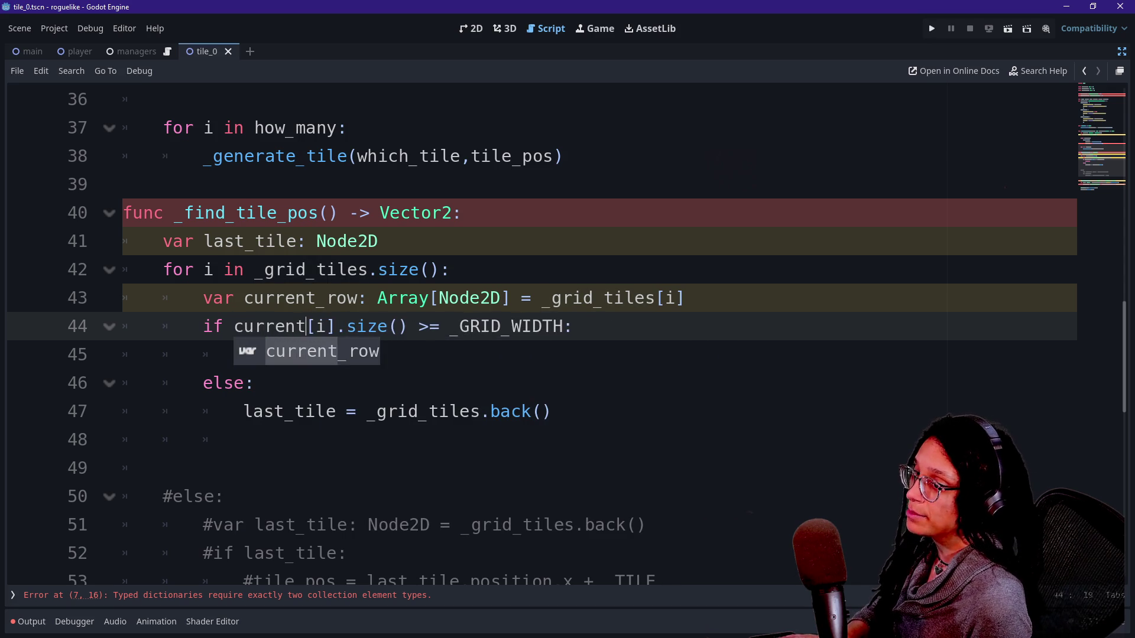
{"action": "type", "text": "_row"}
{"action": "key", "text": "Up"}
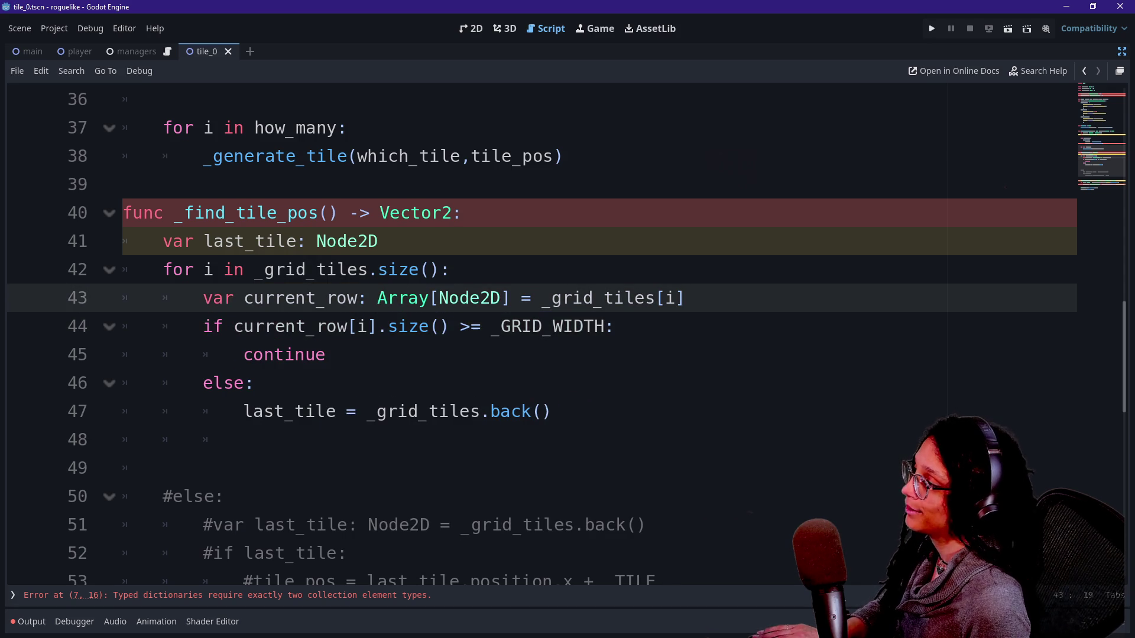
{"action": "left_click_drag", "start_coordinate": [348, 326], "coordinate": [255, 383]}
{"action": "left_click", "coordinate": [256, 383]}
{"action": "left_click", "coordinate": [338, 326]}
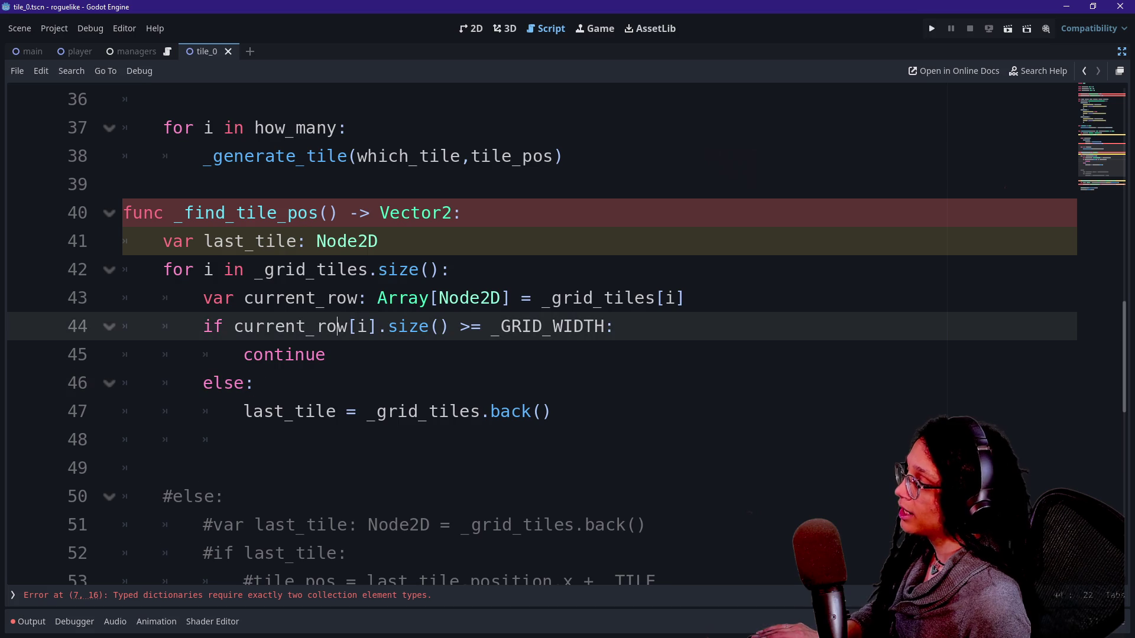
{"action": "left_click", "coordinate": [326, 355]}
{"action": "left_click", "coordinate": [552, 411]}
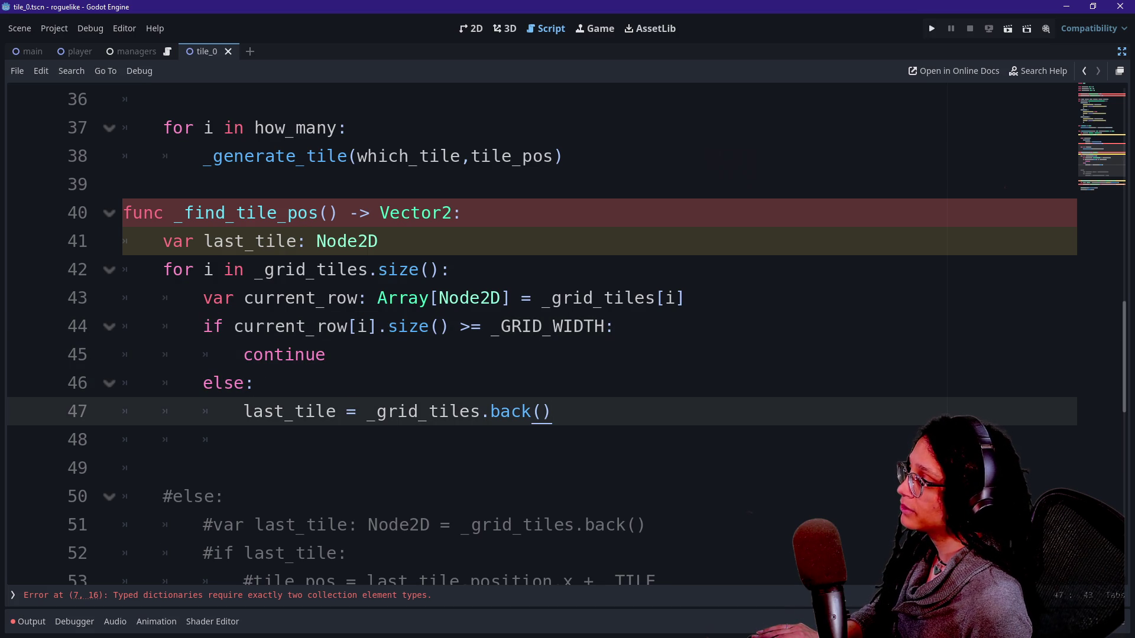
{"action": "scroll", "coordinate": [567, 331], "scroll_direction": "up", "scroll_amount": 3}
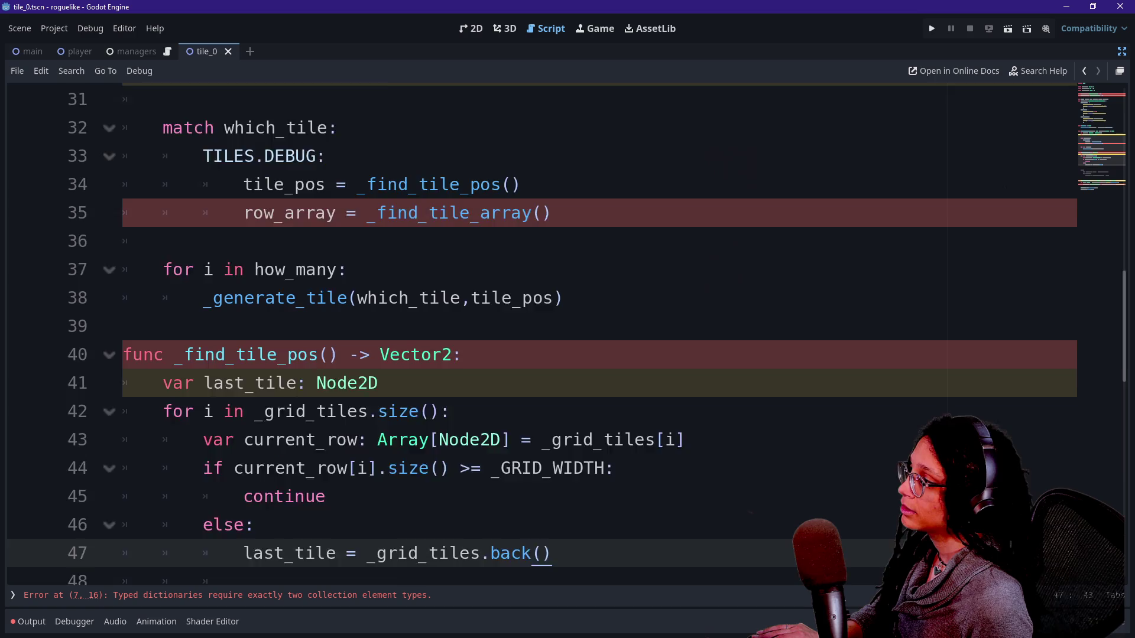
{"action": "mouse_move", "coordinate": [429, 298]}
{"action": "left_mouse_down"}
{"action": "mouse_move", "coordinate": [243, 327]}
{"action": "mouse_move", "coordinate": [429, 298]}
{"action": "left_mouse_up"}
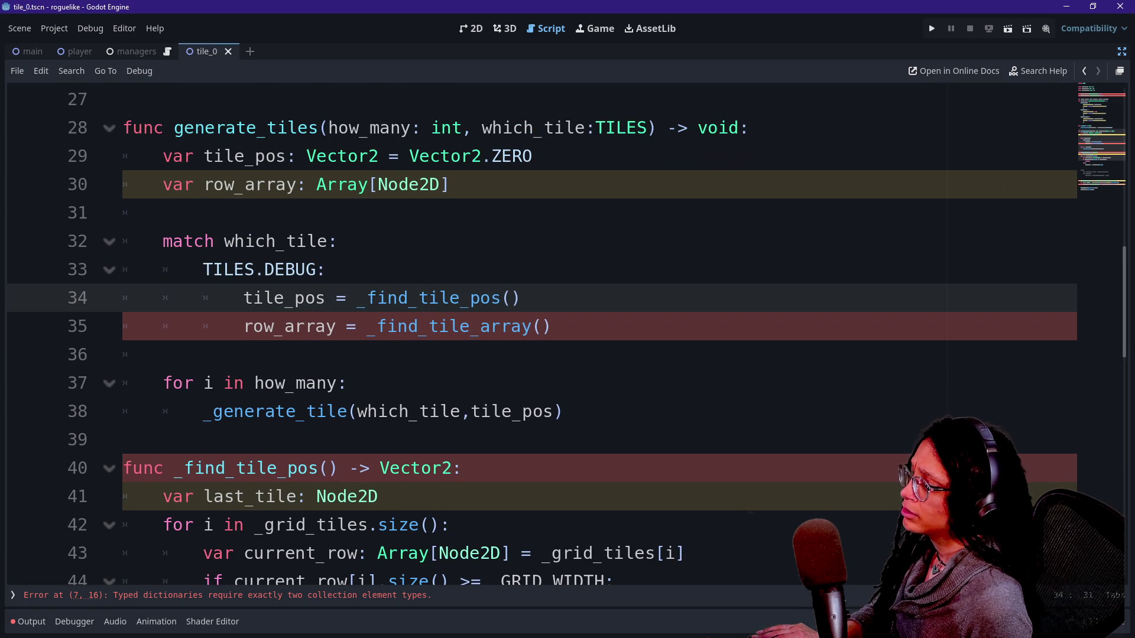
{"action": "left_click", "coordinate": [201, 596]}
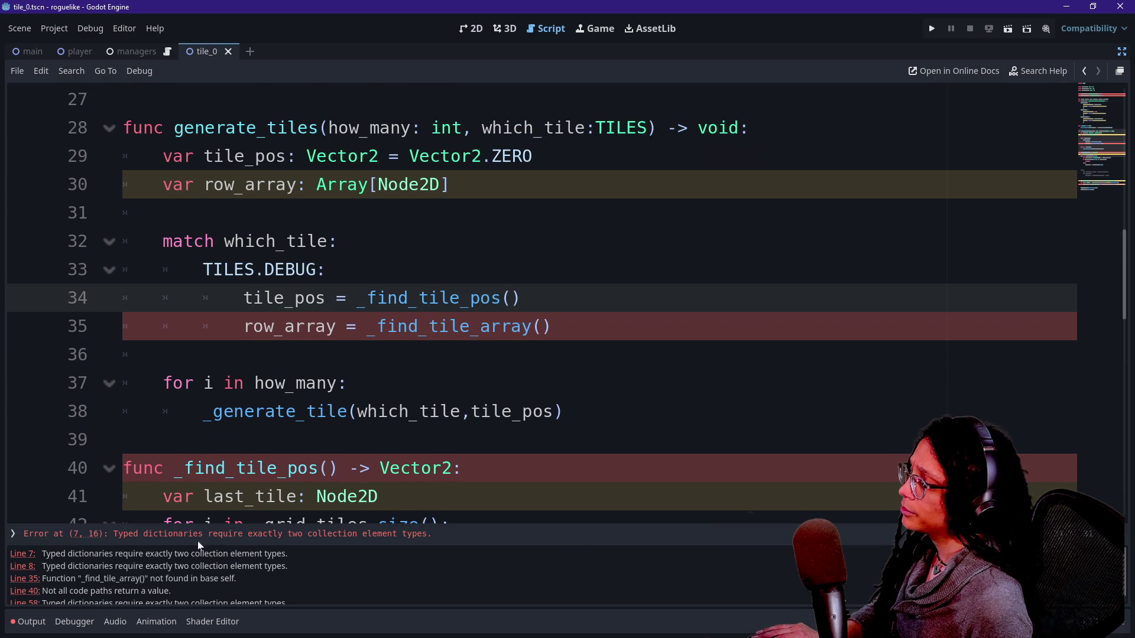
{"action": "left_click", "coordinate": [19, 555]}
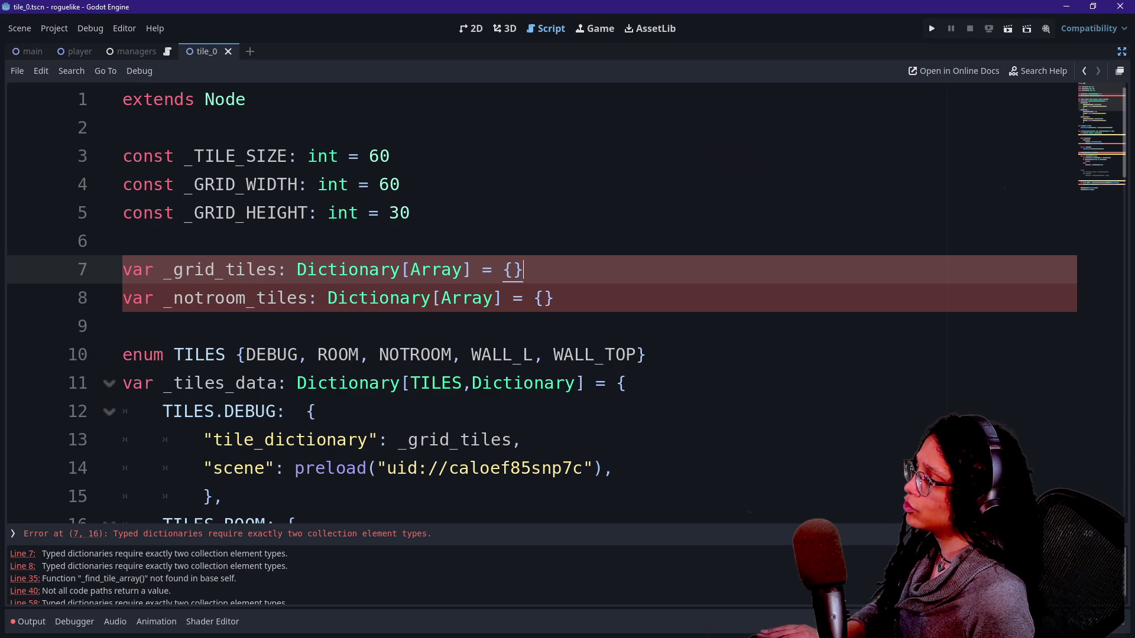
{"action": "left_click", "coordinate": [524, 271]}
{"action": "left_click", "coordinate": [472, 270]}
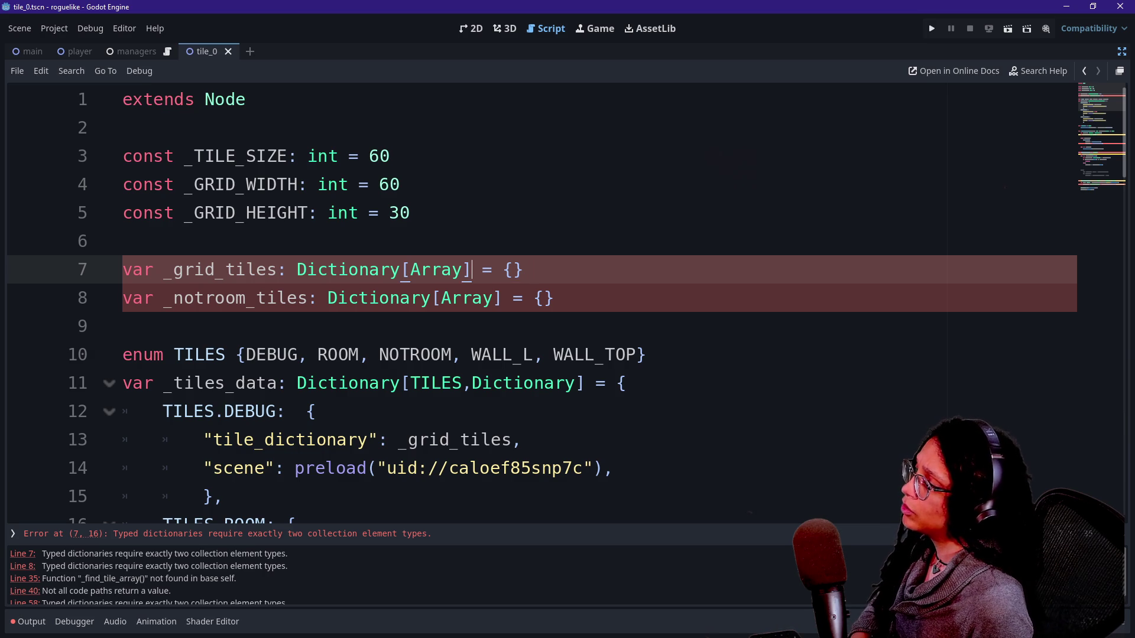
{"action": "left_click", "coordinate": [412, 270]}
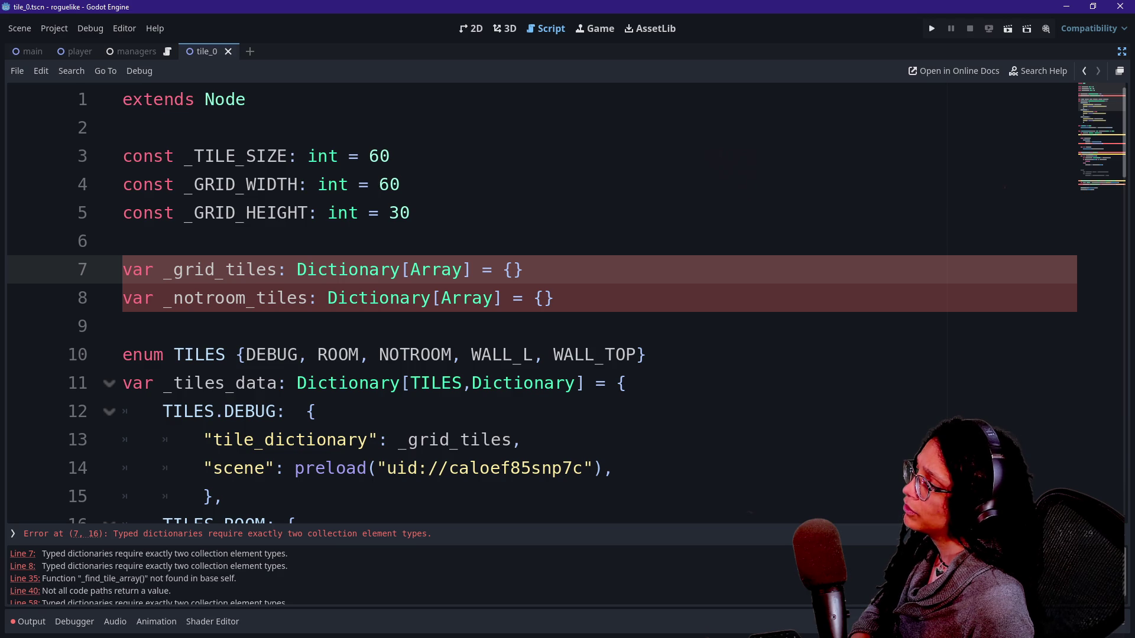
{"action": "type", "text": ","}
{"action": "key", "text": "BackSpace"}
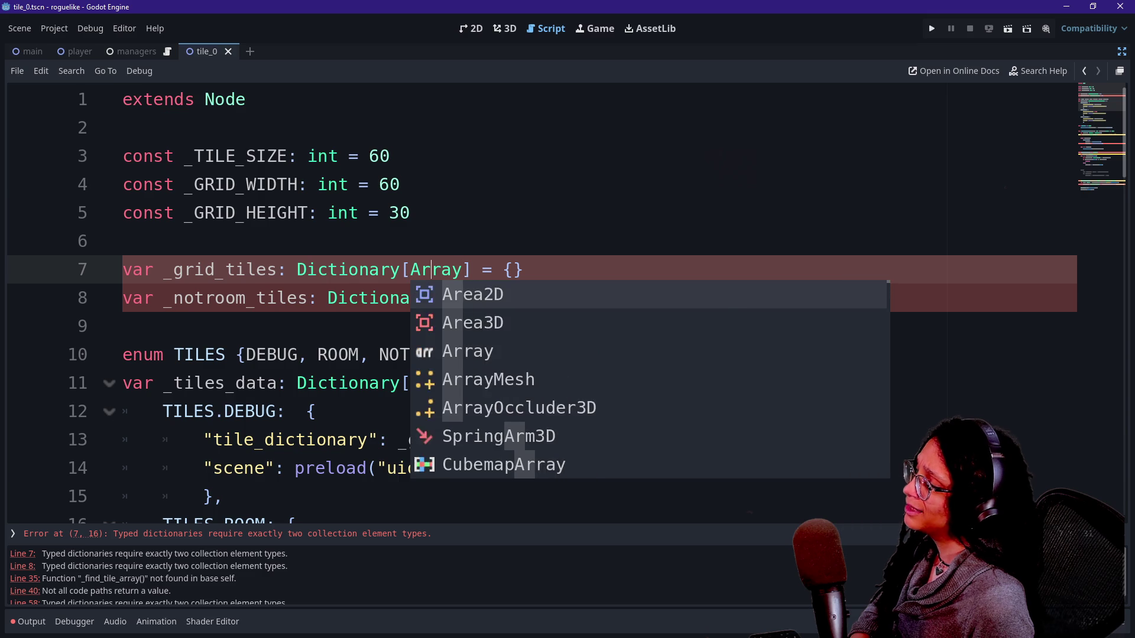
{"action": "key", "text": "Escape"}
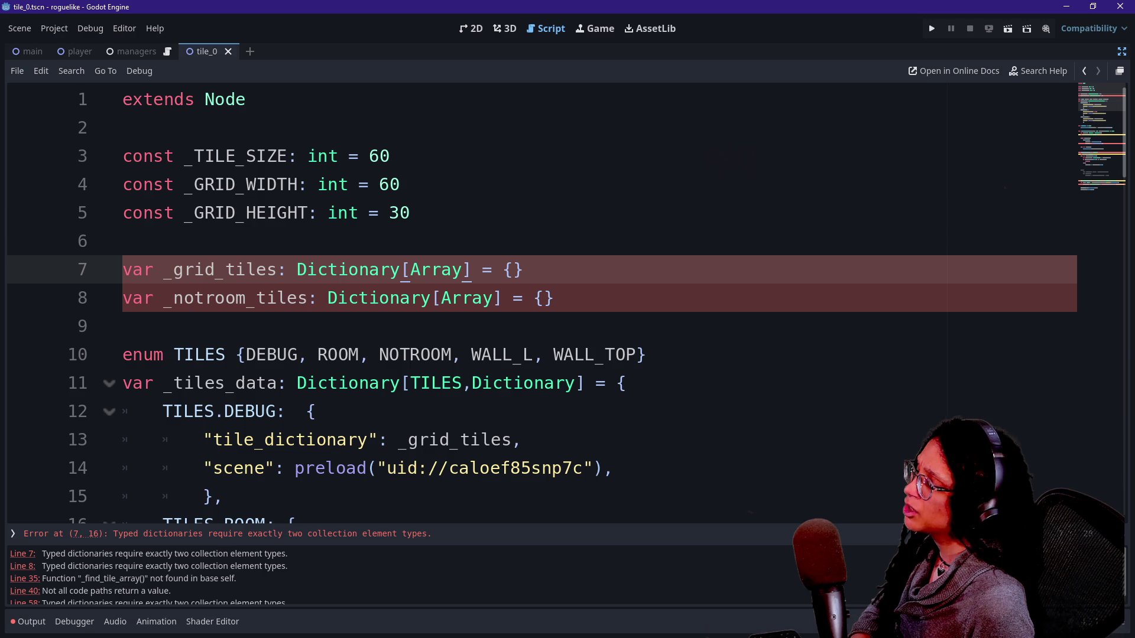
Change the _grid_tiles type on line 7 from Dictionary[Array] to Array[Array]
{"action": "key", "text": "BackSpace"}
{"action": "key", "text": "BackSpace"}
{"action": "key", "text": "BackSpace"}
{"action": "type", "text": "e"}
{"action": "key", "text": "Caps_Lock"}
{"action": "type", "text": "E"}
{"action": "key", "text": "BackSpace"}
{"action": "key", "text": "BackSpace"}
{"action": "type", "text": "A"}
{"action": "key", "text": "Caps_Lock"}
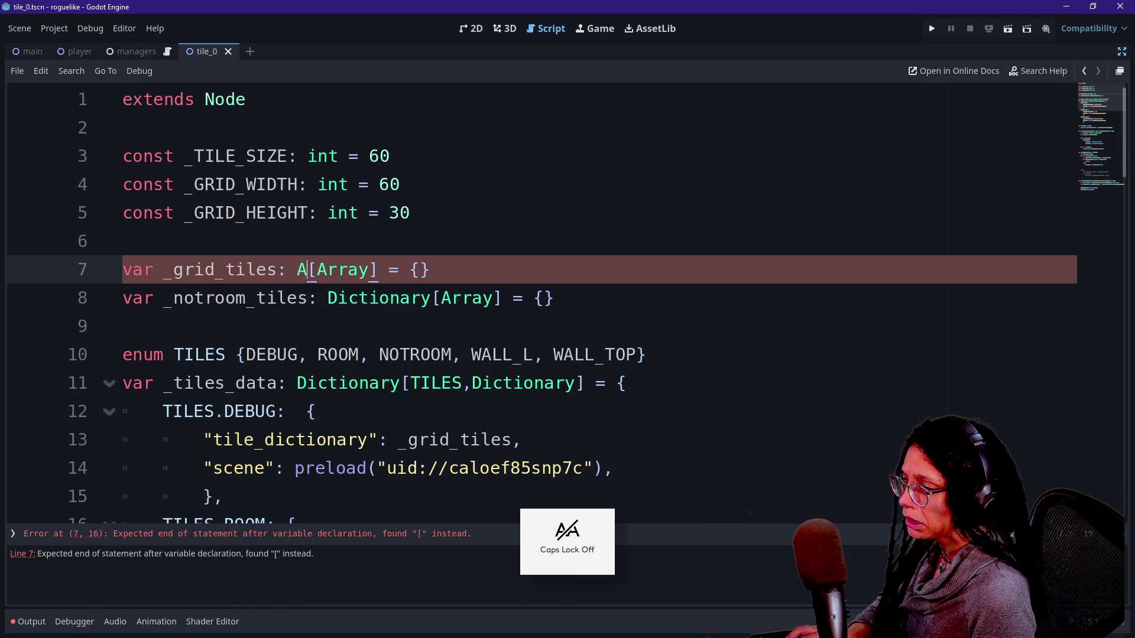
{"action": "type", "text": "rrat"}
{"action": "key", "text": "BackSpace"}
{"action": "type", "text": "y"}
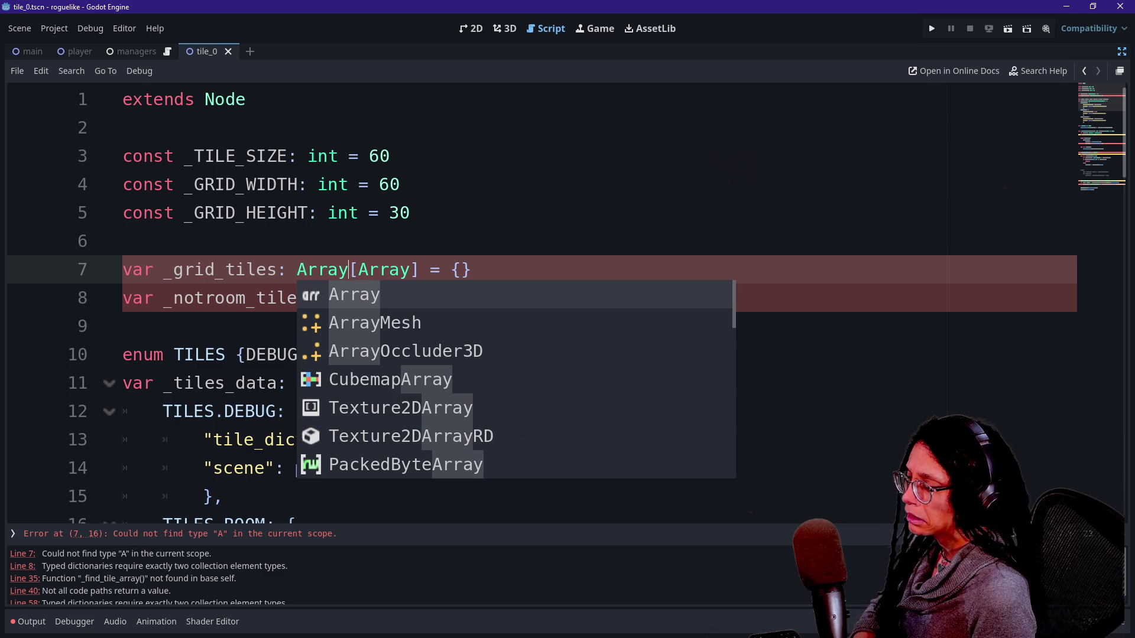
{"action": "left_click", "coordinate": [471, 269]}
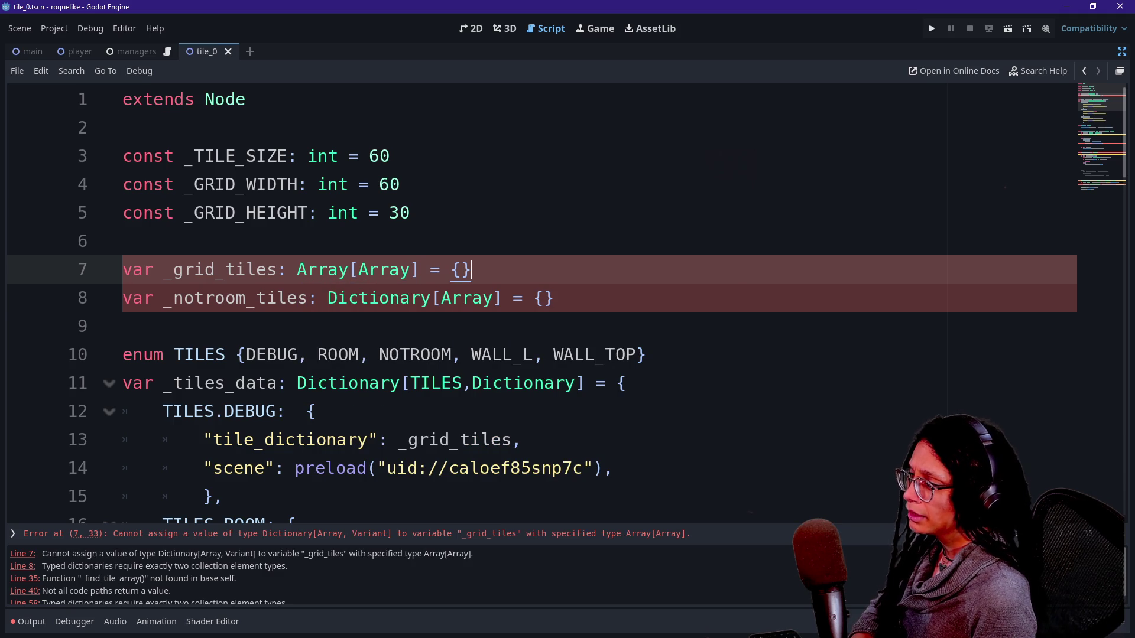
Change the _notroom_tiles type on line 8 to Array[Array] as well
{"action": "left_click", "coordinate": [328, 298]}
{"action": "key", "text": "Delete"}
{"action": "key", "text": "Delete"}
{"action": "key", "text": "Delete"}
{"action": "key", "text": "Delete"}
{"action": "key", "text": "Delete"}
{"action": "key", "text": "Delete"}
{"action": "type", "text": "Arra"}
{"action": "key", "text": "Escape"}
{"action": "key", "text": "Up"}
{"action": "key", "text": "Down"}
{"action": "key", "text": "Down"}
{"action": "key", "text": "Down"}
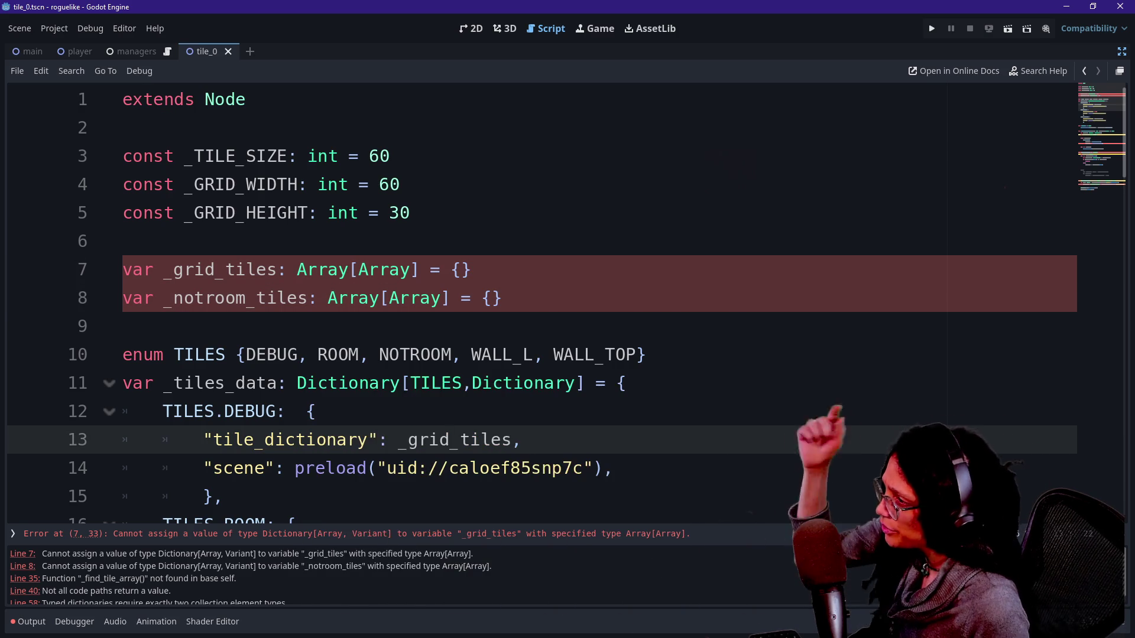
{"action": "scroll", "coordinate": [532, 296], "scroll_direction": "down", "scroll_amount": 2}
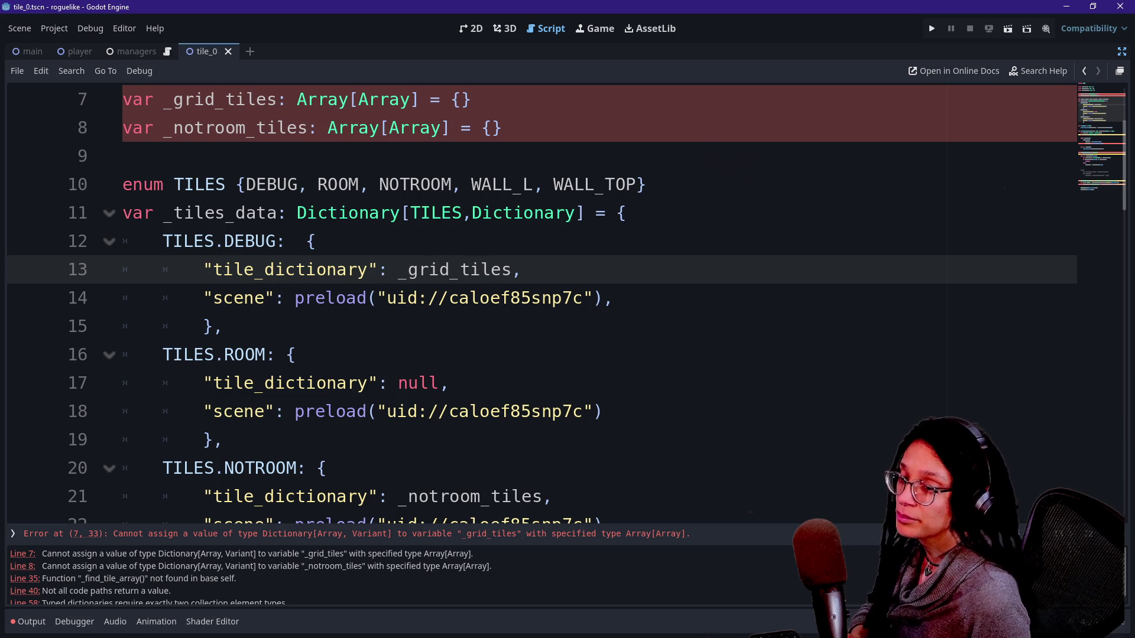
{"action": "key", "text": "Down"}
{"action": "key", "text": "Down"}
{"action": "key", "text": "Down"}
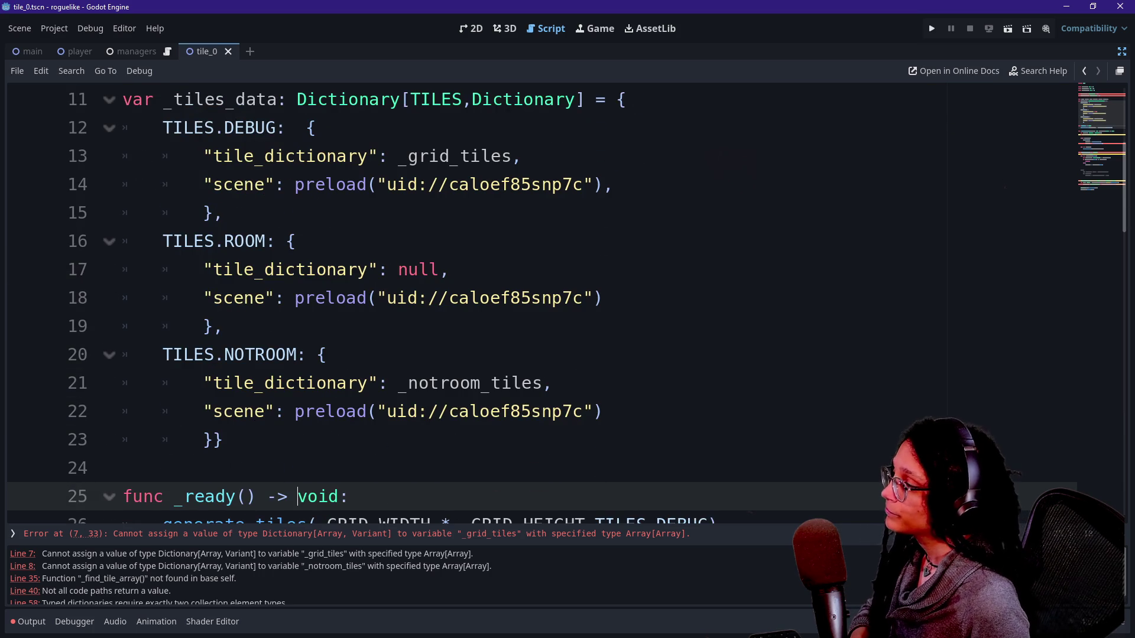
{"action": "key", "text": "Up"}
{"action": "key", "text": "Up"}
{"action": "key", "text": "Up"}
{"action": "key", "text": "Down"}
{"action": "key", "text": "Down"}
{"action": "key", "text": "Down"}
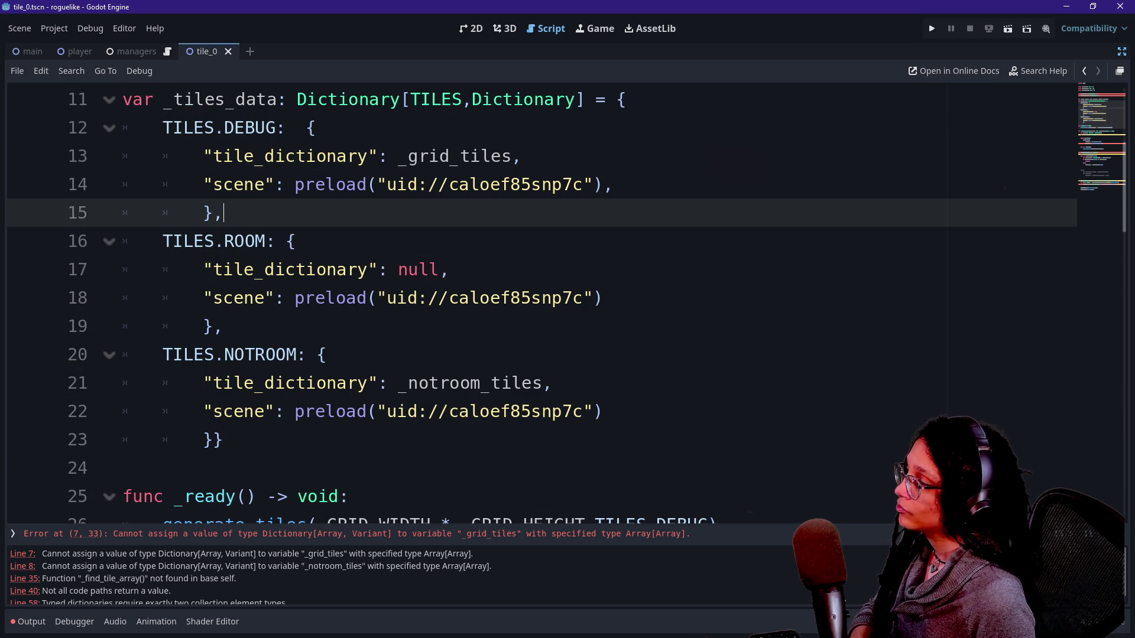
{"action": "key", "text": "Down"}
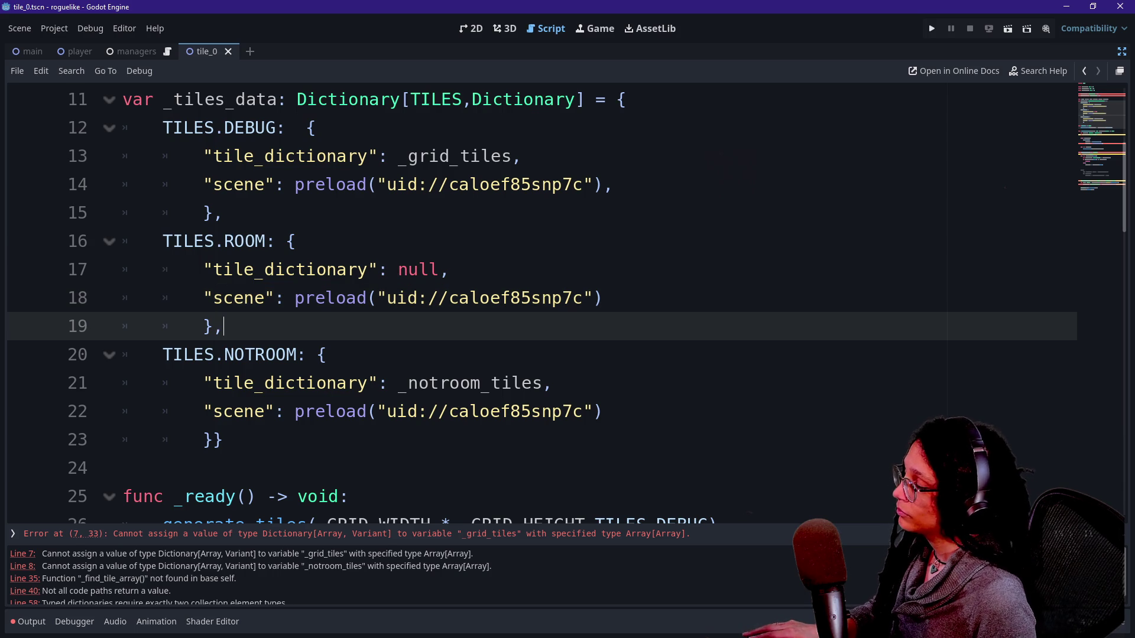
{"action": "scroll", "coordinate": [532, 296], "scroll_direction": "up", "scroll_amount": 1}
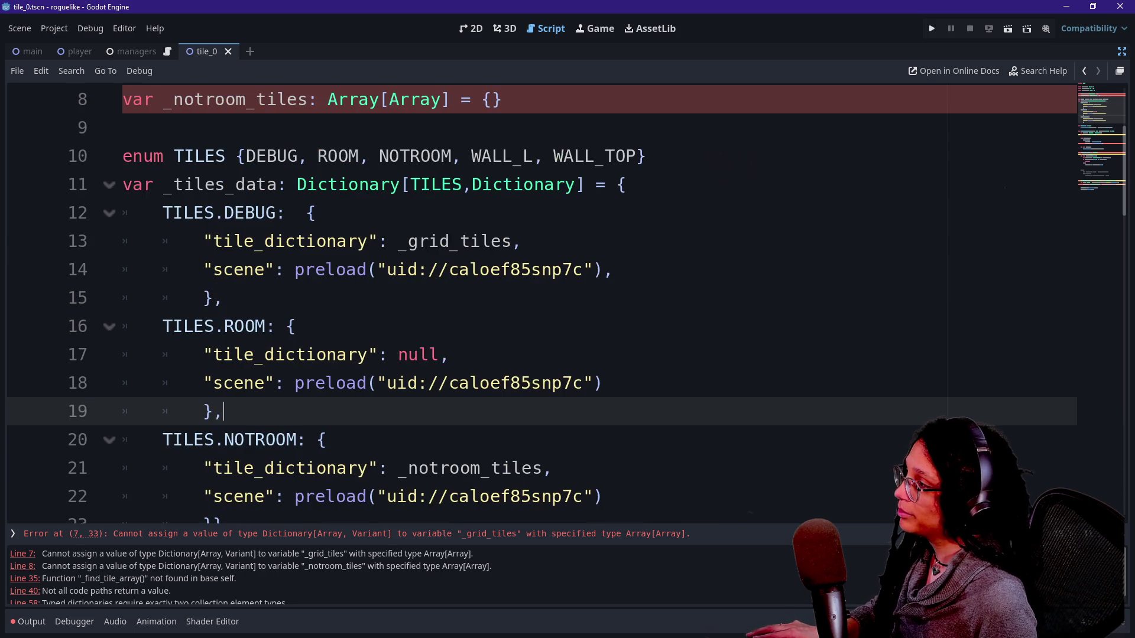
{"action": "scroll", "coordinate": [532, 296], "scroll_direction": "down", "scroll_amount": 2}
{"action": "scroll", "coordinate": [533, 295], "scroll_direction": "down", "scroll_amount": 1}
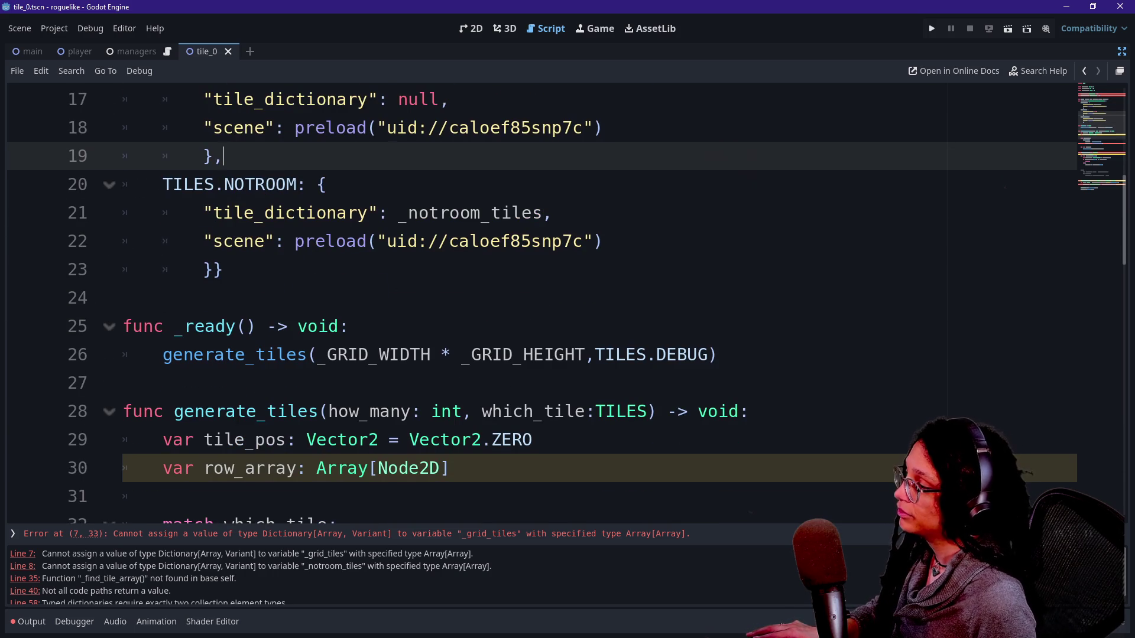
{"action": "scroll", "coordinate": [532, 295], "scroll_direction": "down", "scroll_amount": 3}
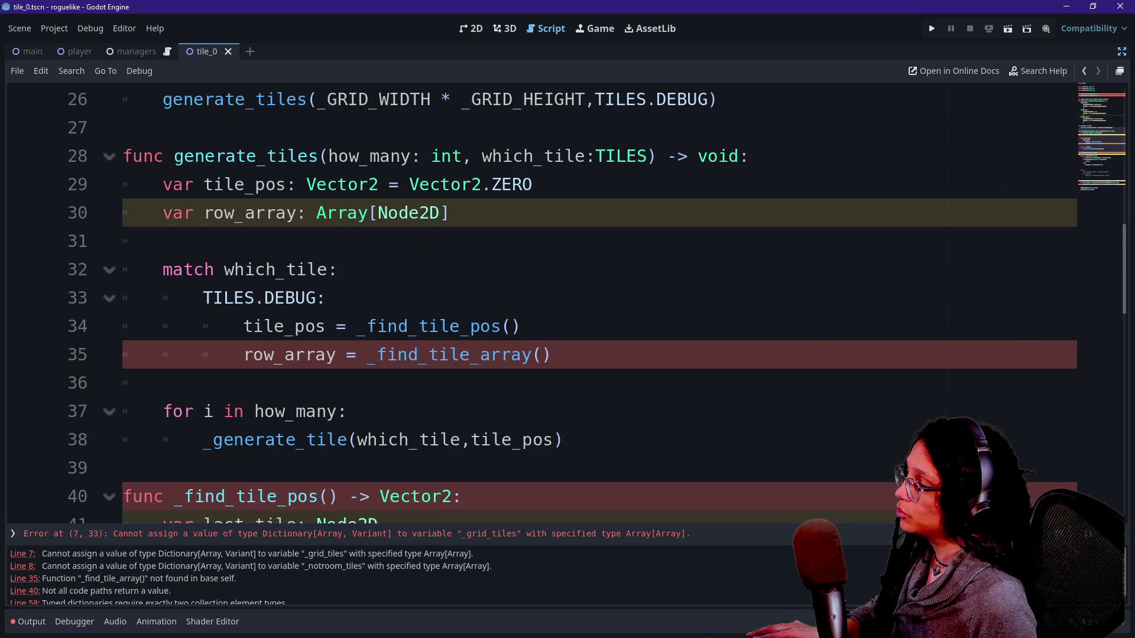
{"action": "scroll", "coordinate": [532, 296], "scroll_direction": "down", "scroll_amount": 1}
{"action": "scroll", "coordinate": [307, 467], "scroll_direction": "up", "scroll_amount": 4}
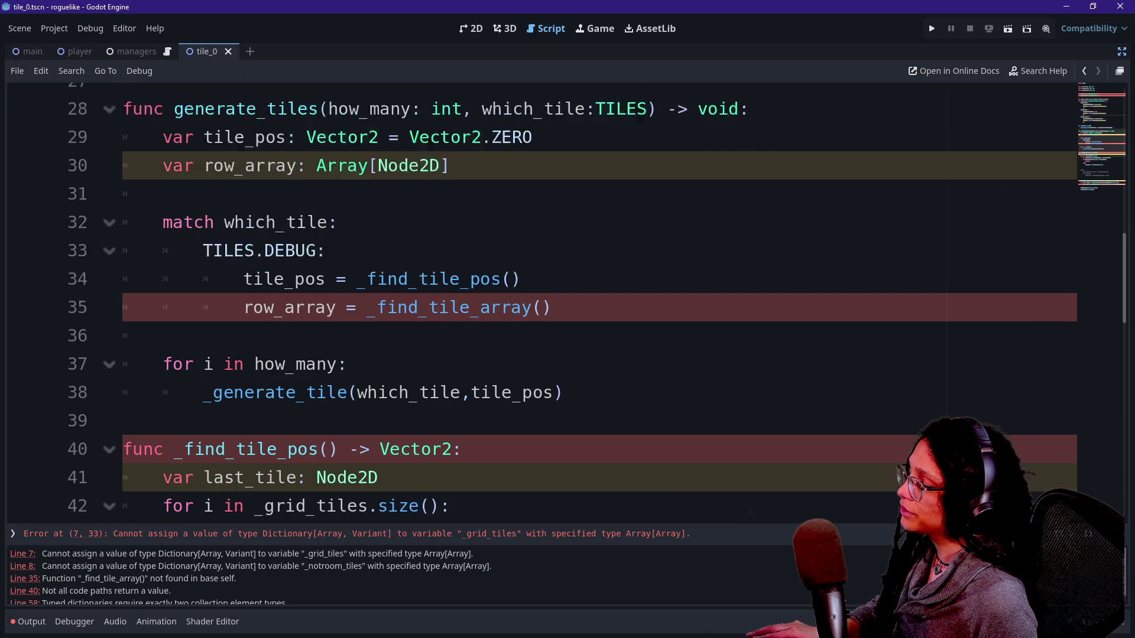
{"action": "scroll", "coordinate": [308, 467], "scroll_direction": "up", "scroll_amount": 4}
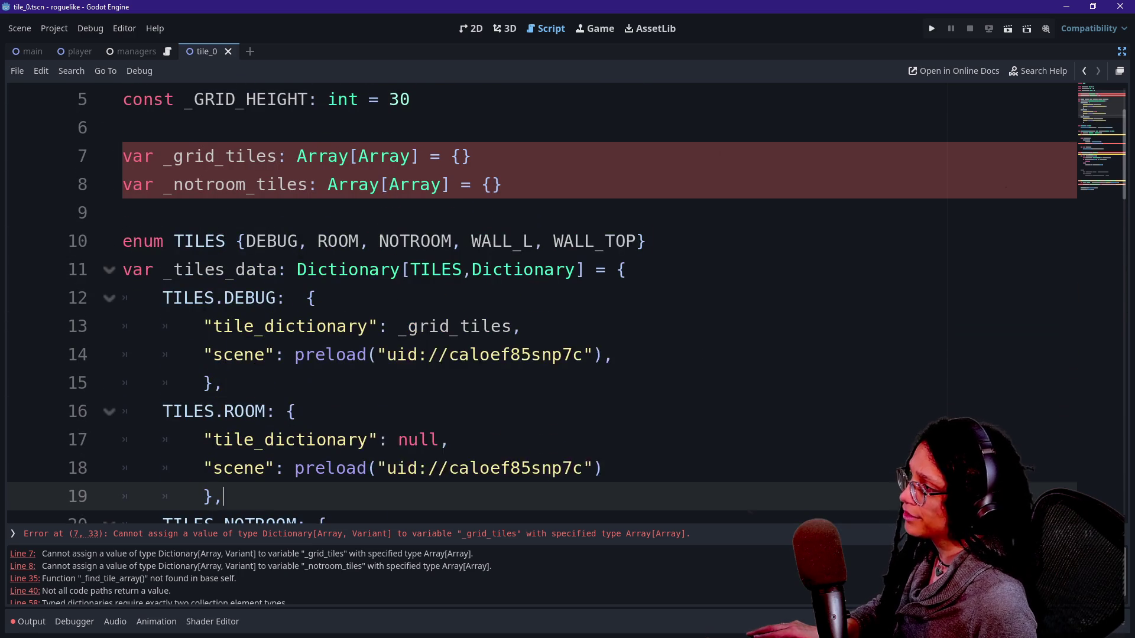
{"action": "key", "text": "Up"}
{"action": "key", "text": "Up"}
{"action": "key", "text": "Up"}
{"action": "key", "text": "ctrl+shift+Right"}
{"action": "key", "text": "ctrl+shift+Right"}
Try Array and String as _tiles_data's value type on line 11, undoing both
{"action": "key", "text": "Right"}
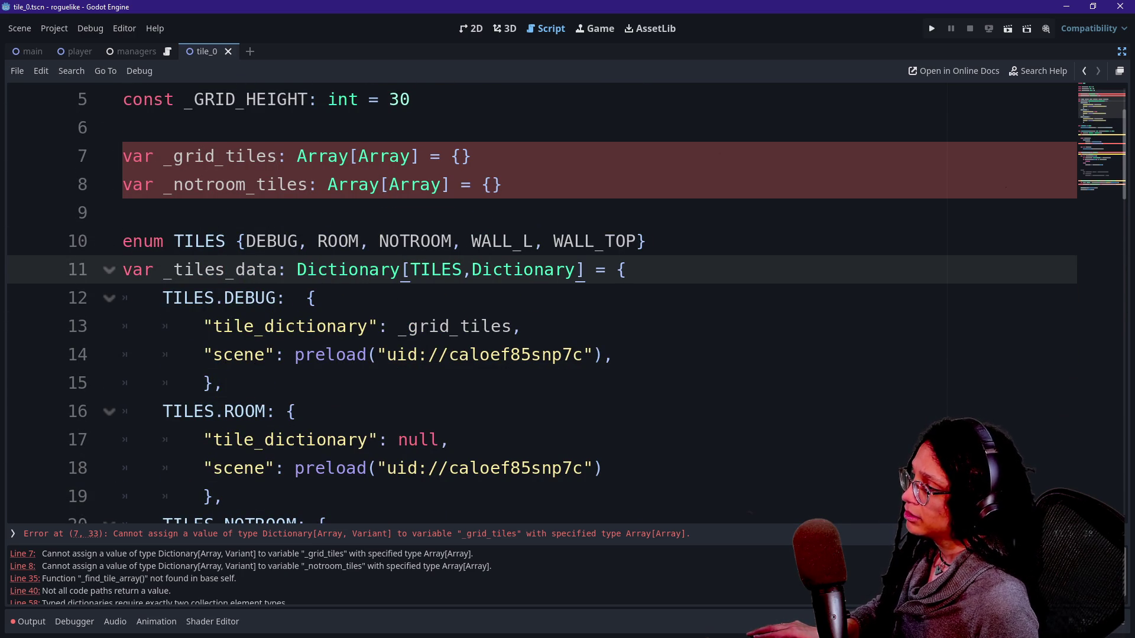
{"action": "key", "text": "ctrl+Right"}
{"action": "key", "text": "ctrl+Right"}
{"action": "key", "text": "ctrl+shift+Right"}
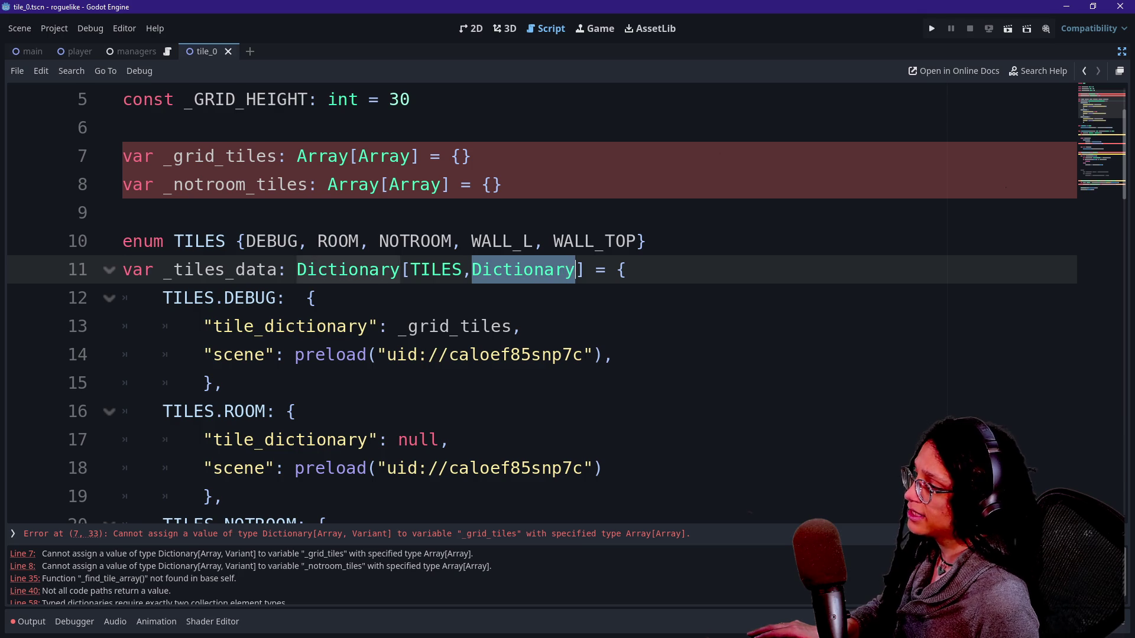
{"action": "type", "text": "Array"}
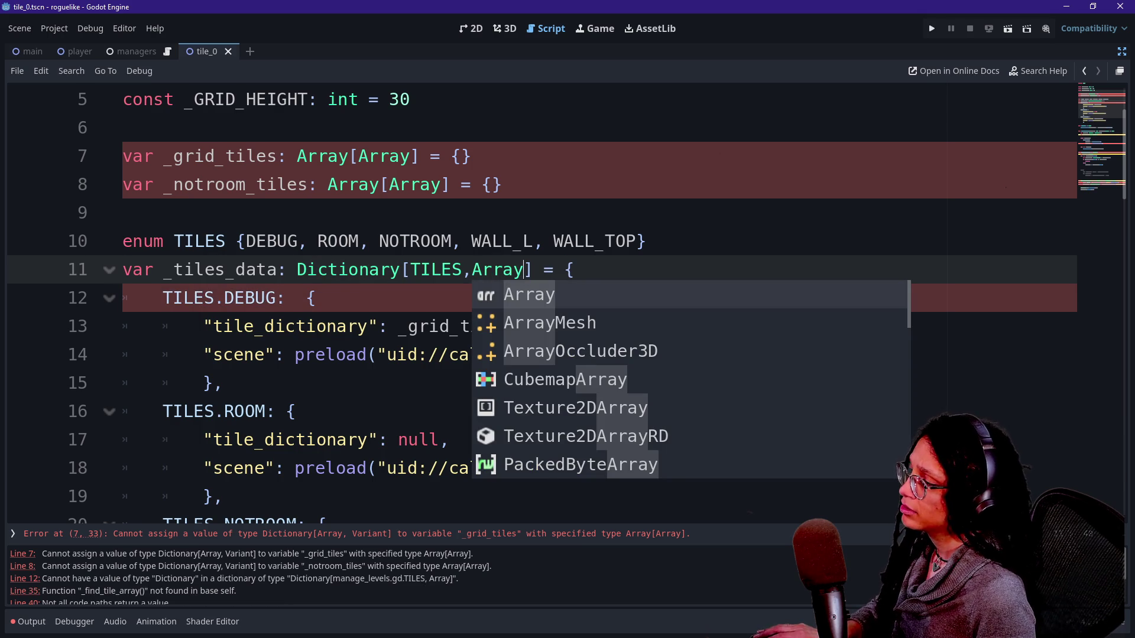
{"action": "key", "text": "ctrl+z"}
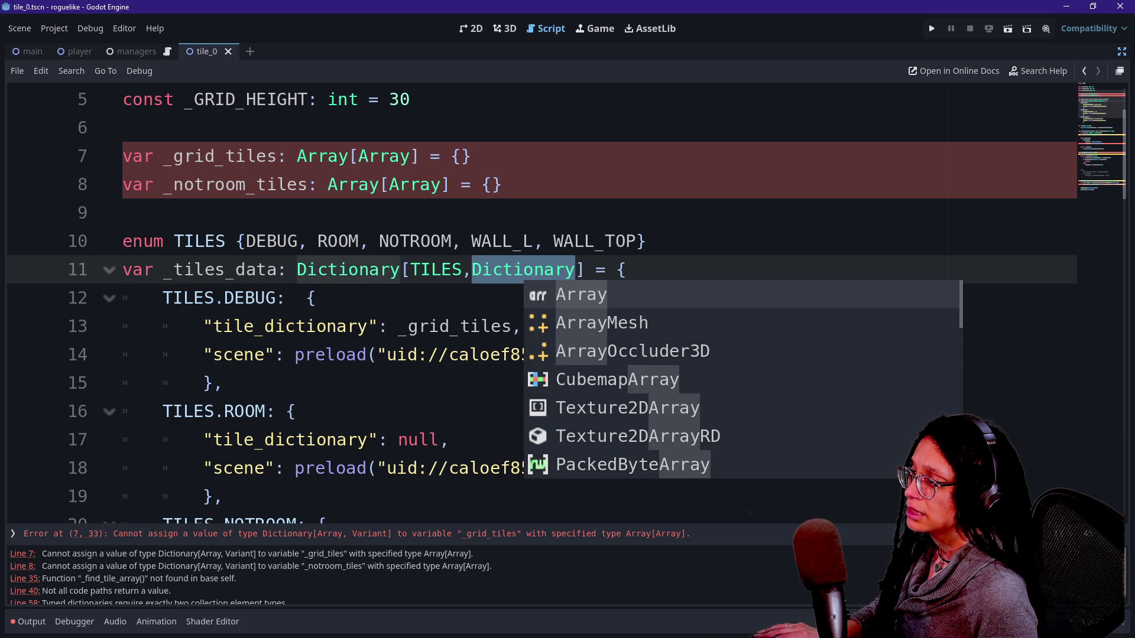
{"action": "type", "text": "String"}
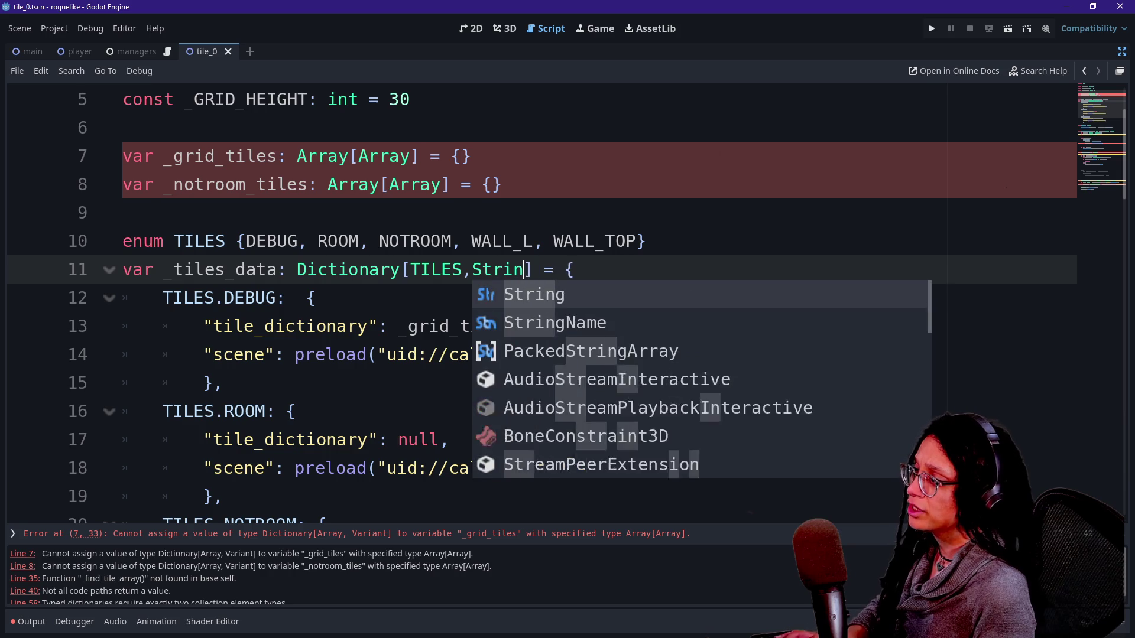
{"action": "left_click", "coordinate": [307, 298]}
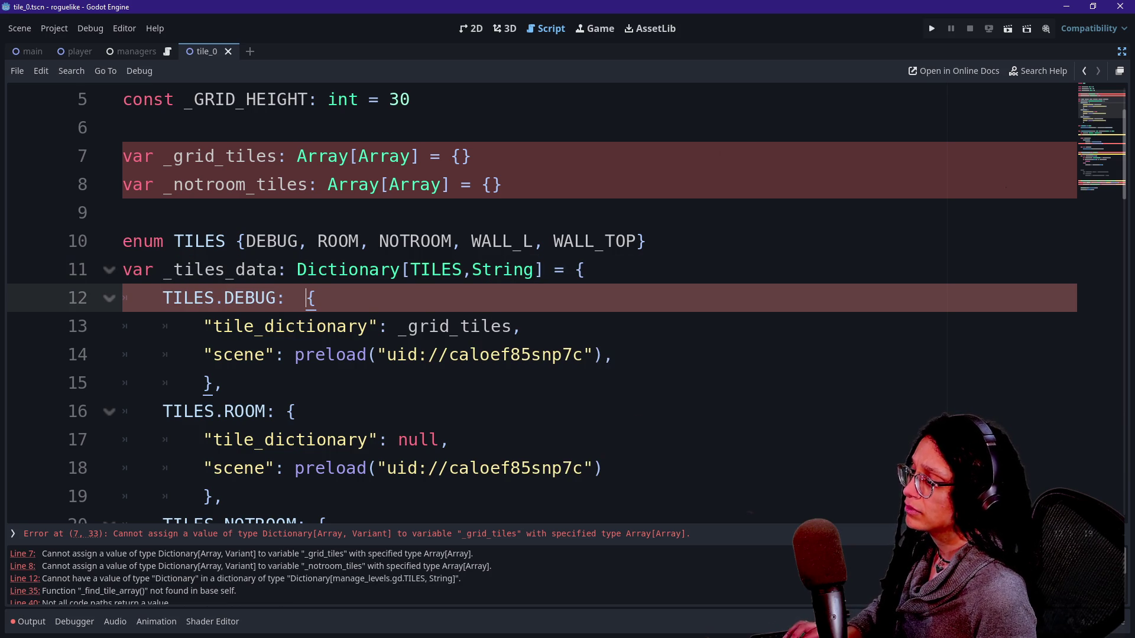
{"action": "key", "text": "ctrl+z"}
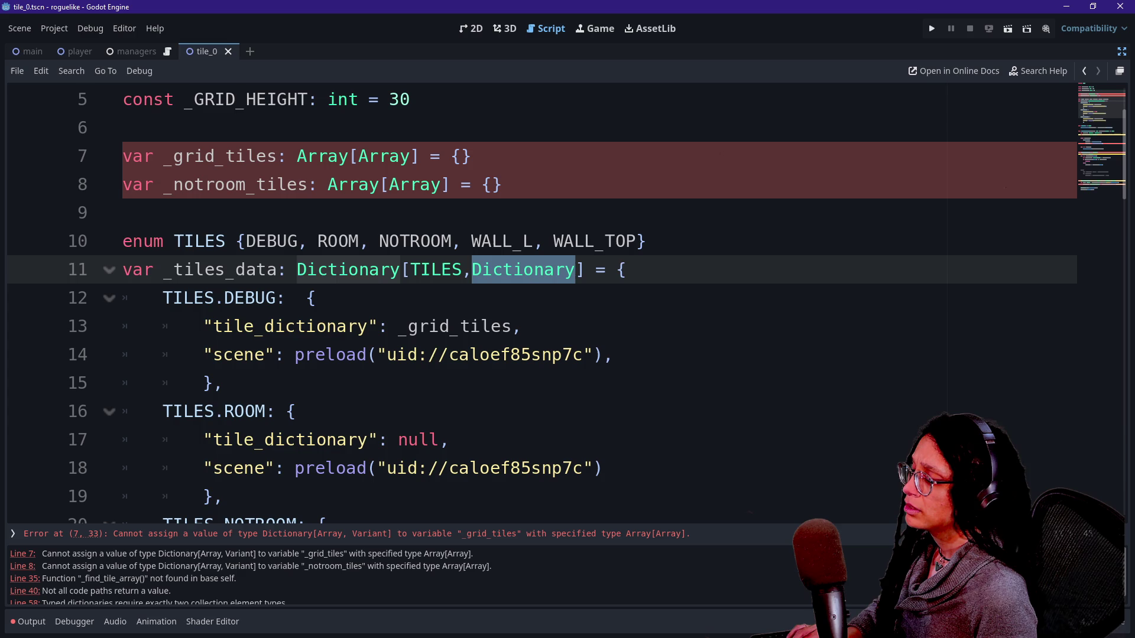
Replace the {} initial values with [] on lines 7 and 8
{"action": "left_click", "coordinate": [359, 185]}
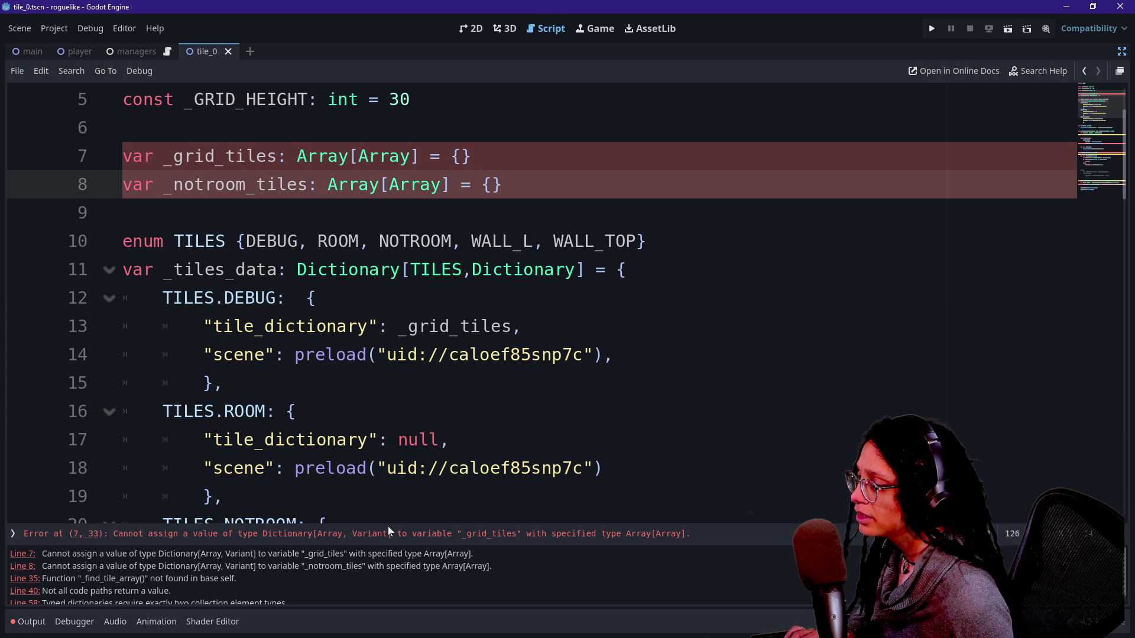
{"action": "left_click", "coordinate": [388, 534]}
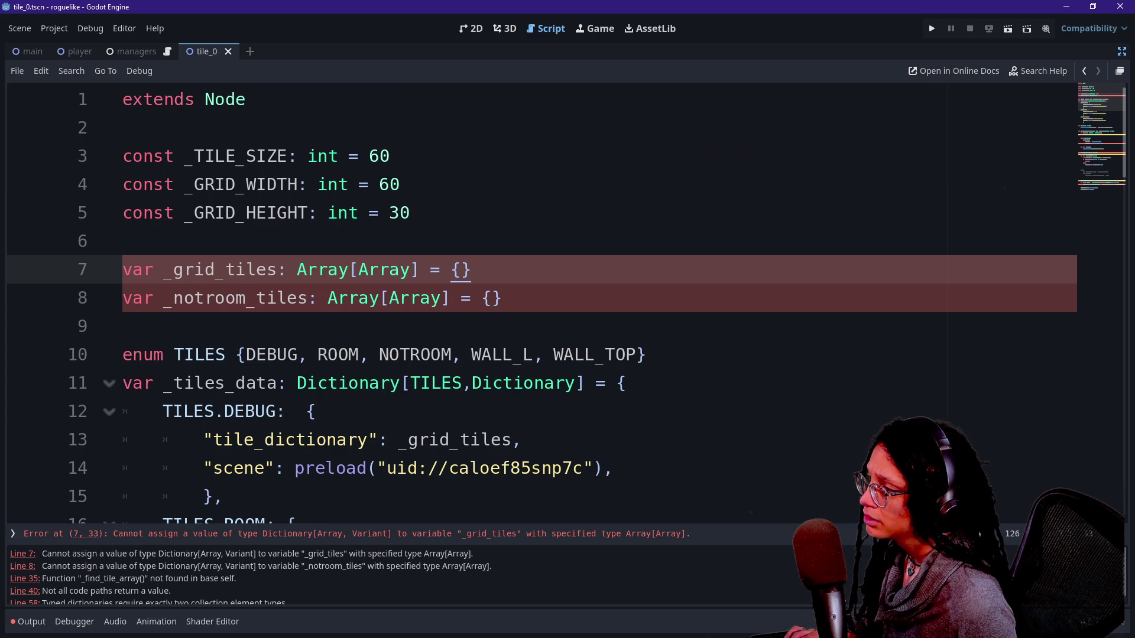
{"action": "key", "text": "BackSpace"}
{"action": "type", "text": "[]"}
{"action": "key", "text": "Down"}
{"action": "key", "text": "End"}
{"action": "key", "text": "BackSpace"}
{"action": "key", "text": "BackSpace"}
{"action": "type", "text": "[]"}
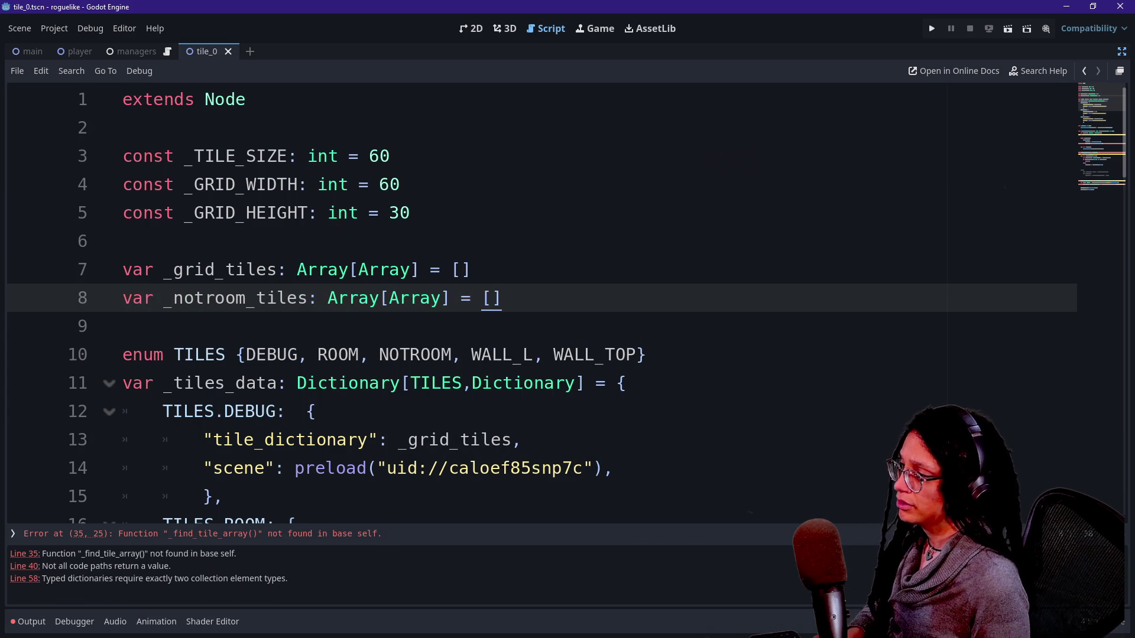
Try Array again as _tiles_data's value type, then revert it to Dictionary
{"action": "scroll", "coordinate": [532, 296], "scroll_direction": "down", "scroll_amount": 1}
{"action": "left_click", "coordinate": [124, 241]}
{"action": "double_click", "coordinate": [524, 298]}
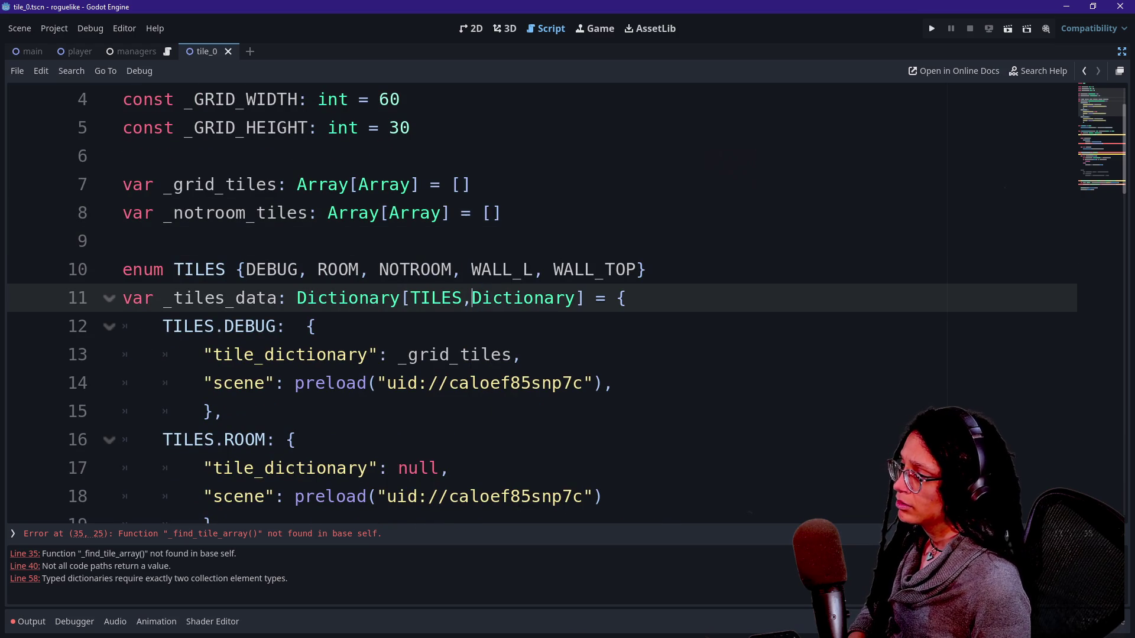
{"action": "type", "text": "Array"}
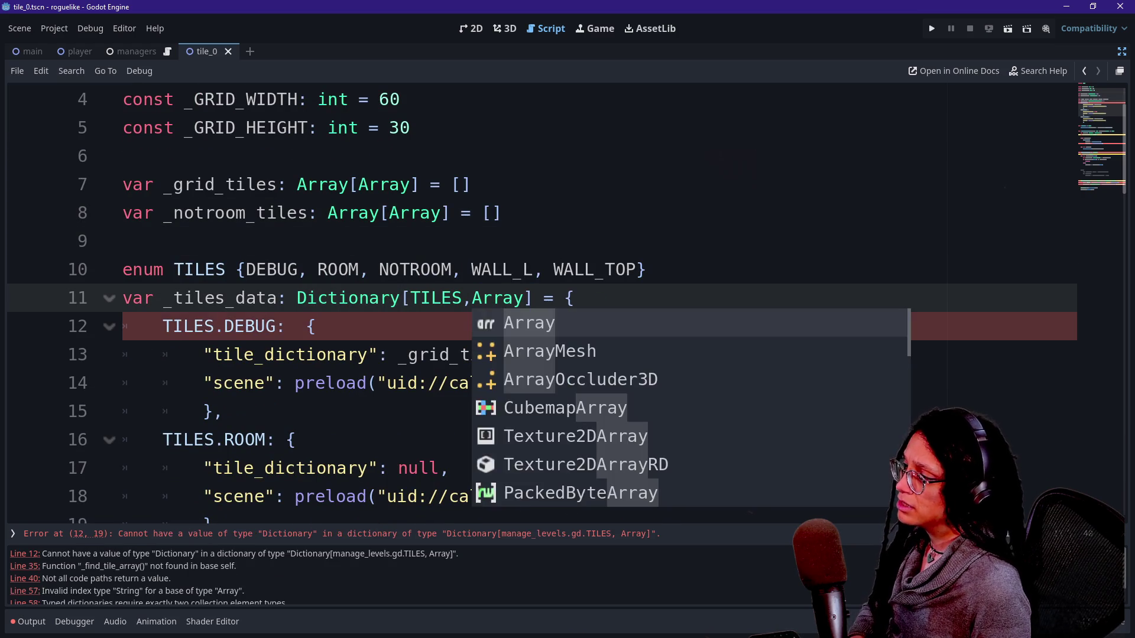
{"action": "left_click", "coordinate": [123, 156]}
{"action": "key", "text": "ctrl+z"}
Add a blank line after last_tile = _grid_tiles.back() in the else branch
{"action": "mouse_move", "coordinate": [264, 327]}
{"action": "left_mouse_down"}
{"action": "mouse_move", "coordinate": [317, 326]}
{"action": "mouse_move", "coordinate": [367, 355]}
{"action": "left_mouse_up"}
{"action": "scroll", "coordinate": [532, 295], "scroll_direction": "down", "scroll_amount": 5}
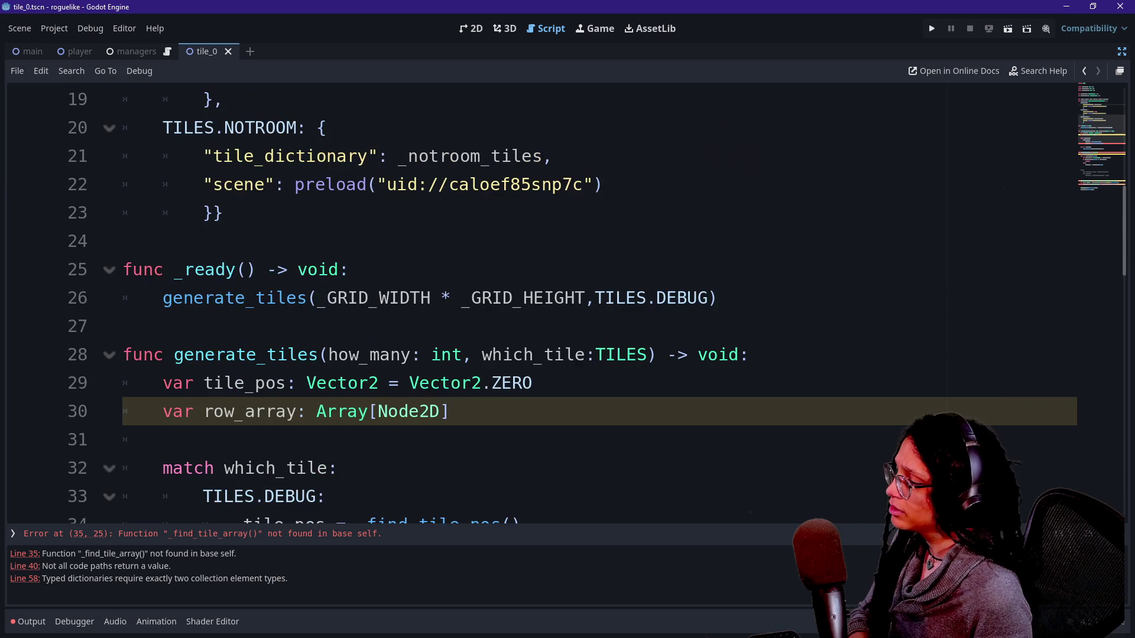
{"action": "scroll", "coordinate": [532, 296], "scroll_direction": "down", "scroll_amount": 1}
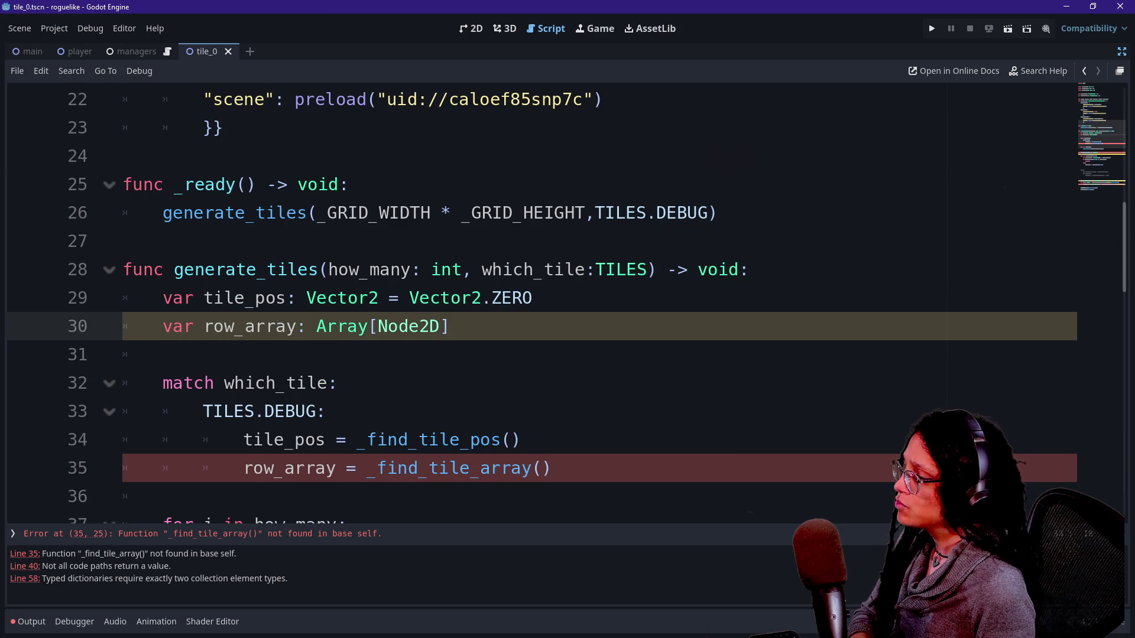
{"action": "left_click", "coordinate": [348, 297]}
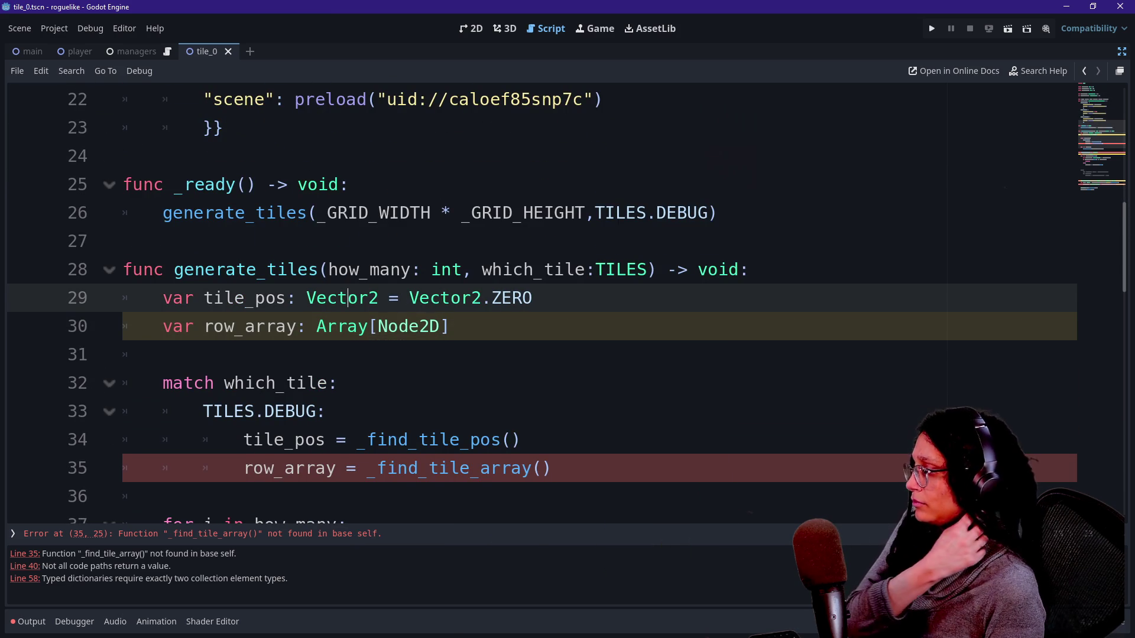
{"action": "scroll", "coordinate": [532, 295], "scroll_direction": "down", "scroll_amount": 2}
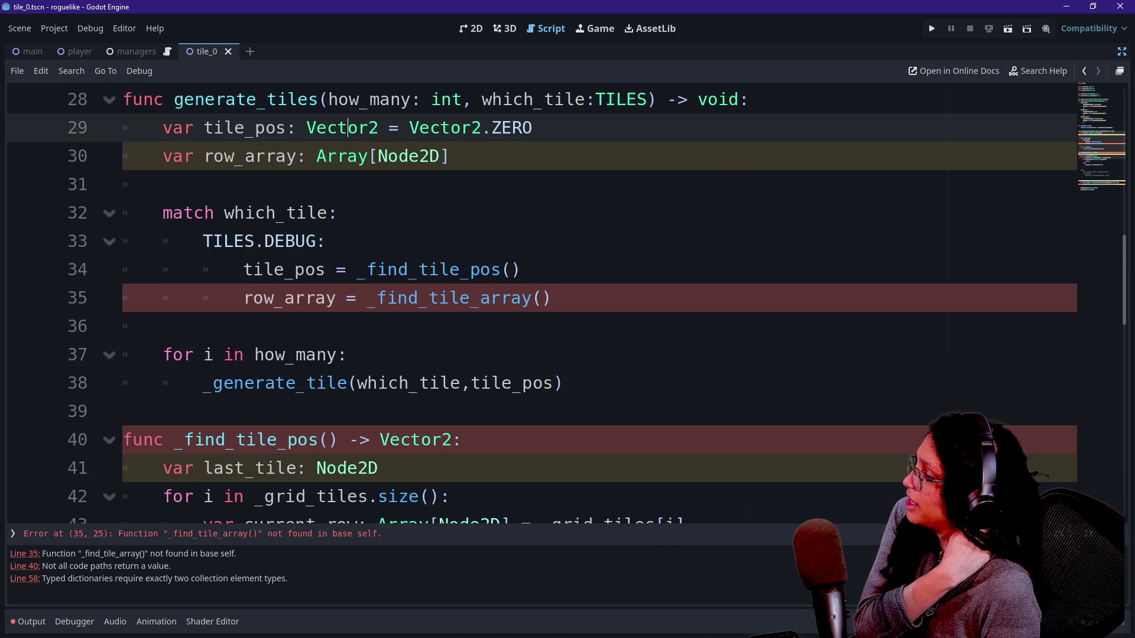
{"action": "scroll", "coordinate": [532, 295], "scroll_direction": "down", "scroll_amount": 3}
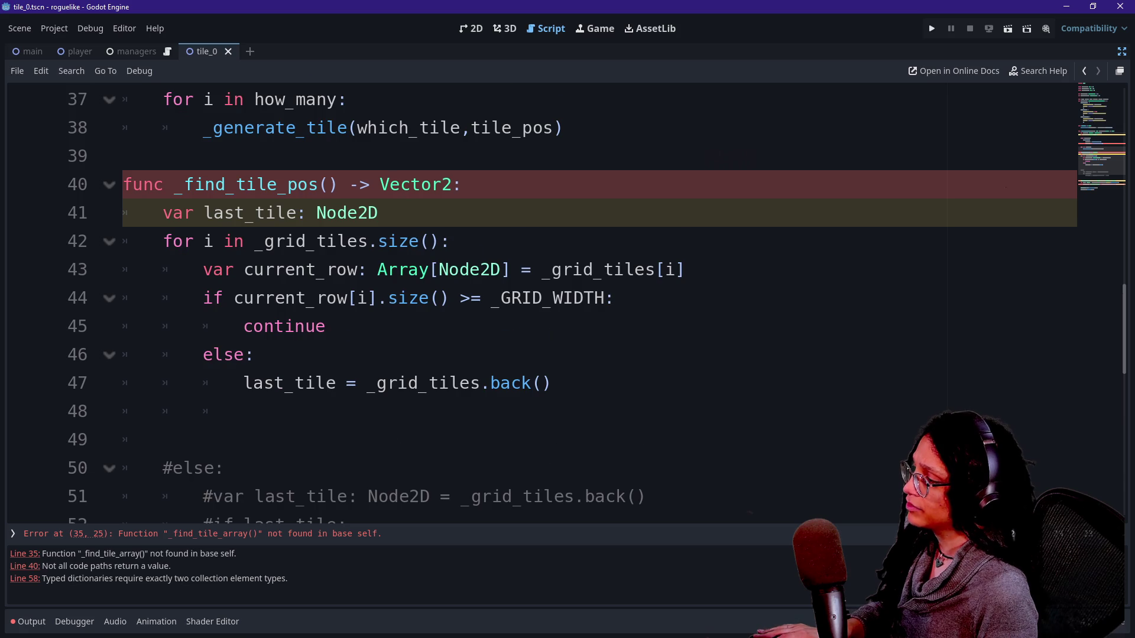
{"action": "scroll", "coordinate": [532, 295], "scroll_direction": "down", "scroll_amount": 1}
{"action": "left_click", "coordinate": [551, 298]}
{"action": "key", "text": "Return"}
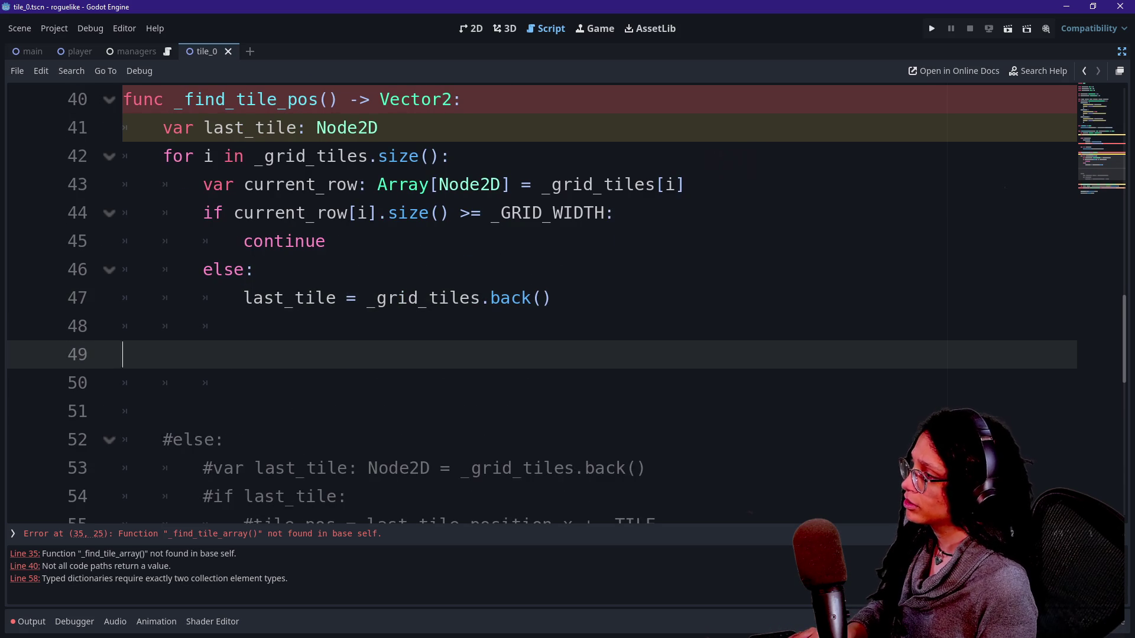
{"action": "key", "text": "Up"}
Open a new line after the _generate_tile call, above _find_tile_pos
{"action": "scroll", "coordinate": [532, 296], "scroll_direction": "up", "scroll_amount": 2}
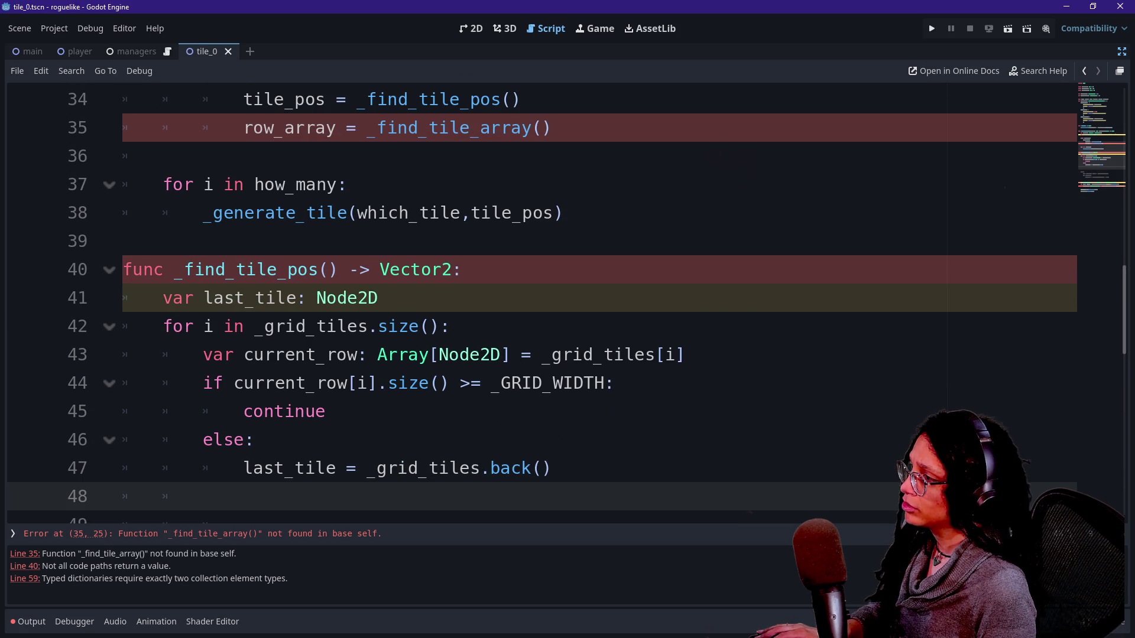
{"action": "scroll", "coordinate": [532, 295], "scroll_direction": "down", "scroll_amount": 1}
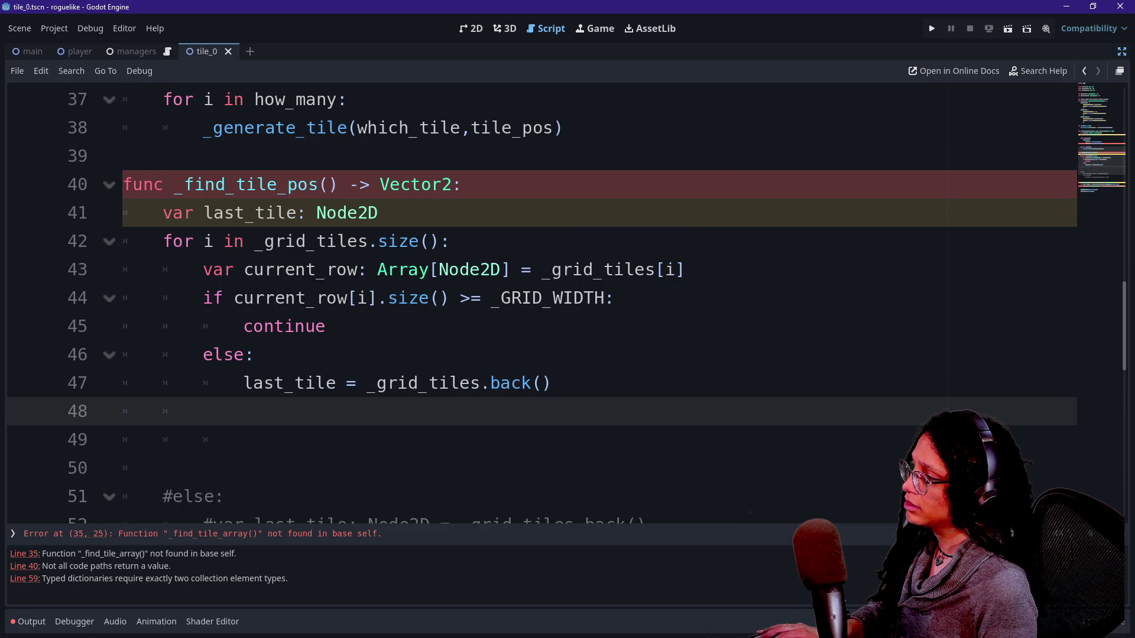
{"action": "scroll", "coordinate": [532, 295], "scroll_direction": "up", "scroll_amount": 2}
{"action": "left_click", "coordinate": [565, 298]}
{"action": "key", "text": "Return"}
{"action": "key", "text": "Return"}
Write the header func _find_tile_array() -> Array[Node2D]: with a return line below
{"action": "key", "text": "BackSpace"}
{"action": "key", "text": "BackSpace"}
{"action": "type", "text": "f"}
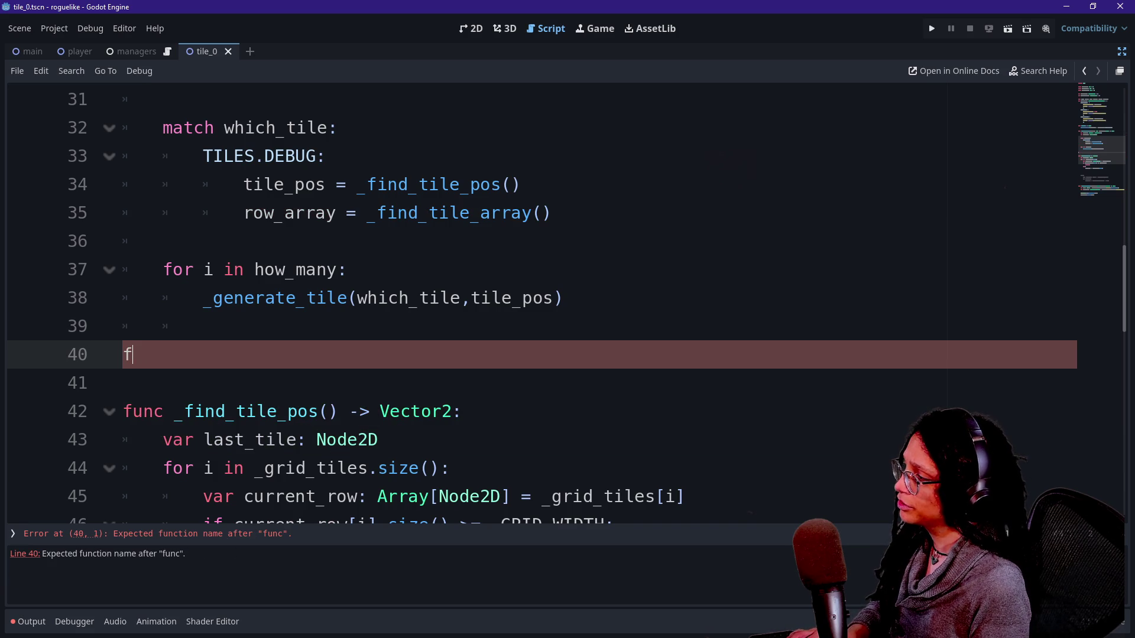
{"action": "type", "text": "unc _find_til"}
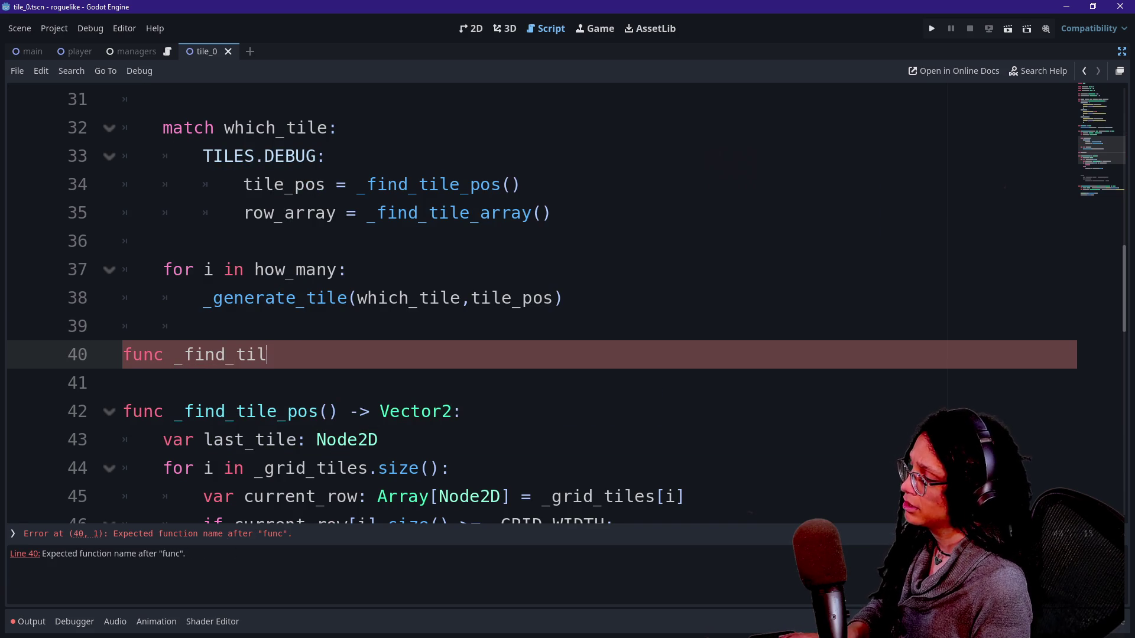
{"action": "type", "text": "e_array() -> A"}
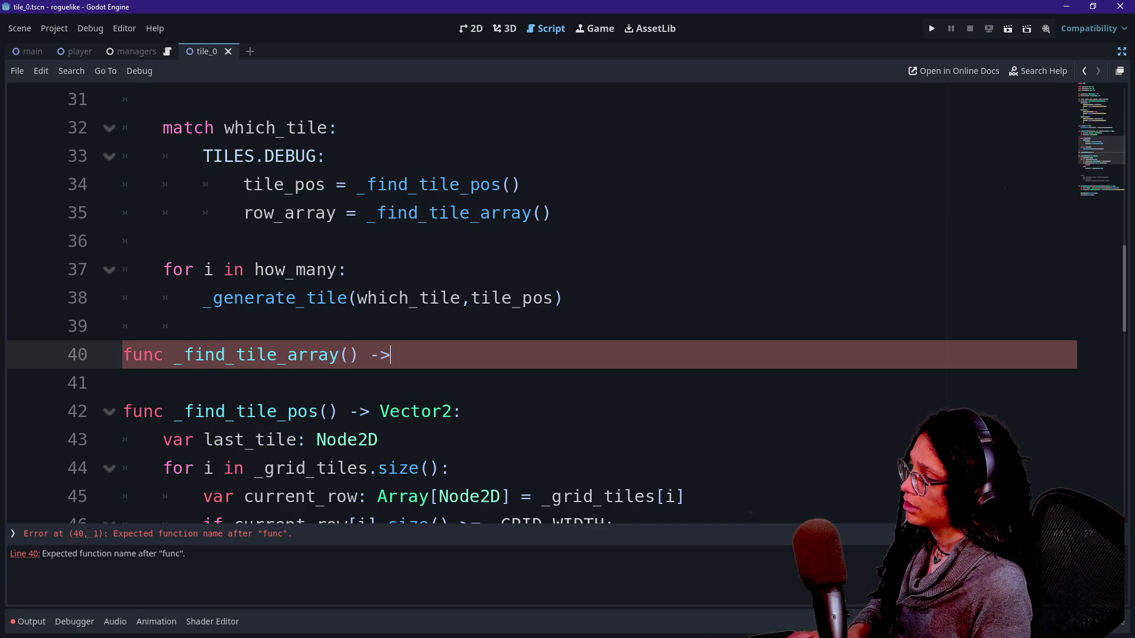
{"action": "type", "text": "rray"}
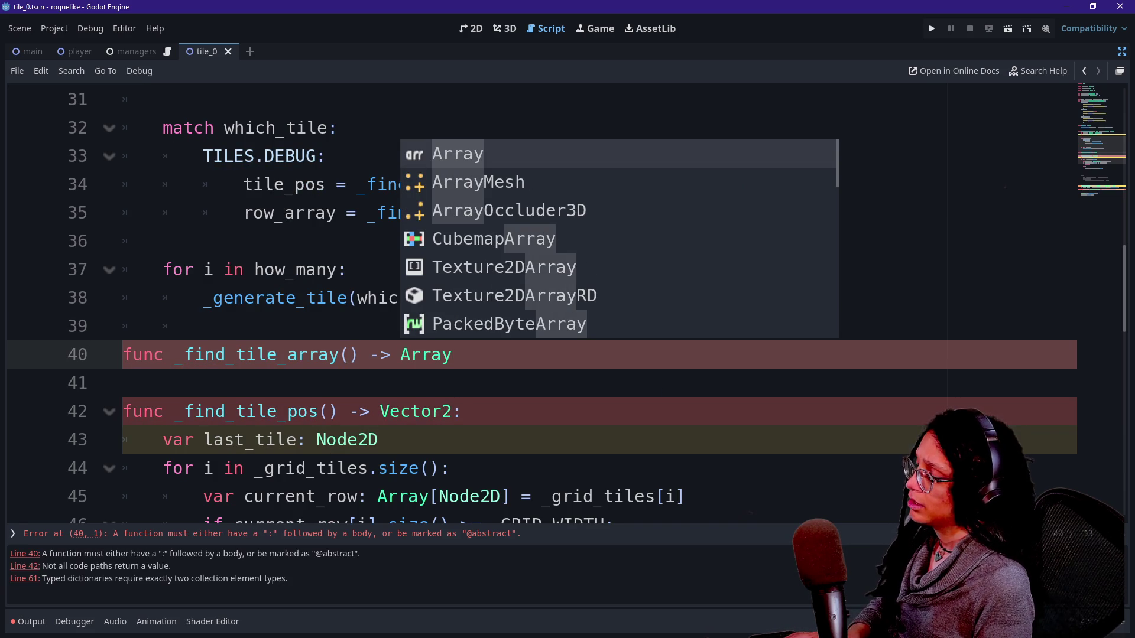
{"action": "type", "text": "[Node2D]"}
{"action": "key", "text": "Return"}
{"action": "key", "text": "BackSpace"}
{"action": "type", "text": ":"}
{"action": "key", "text": "Return"}
{"action": "type", "text": "return"}
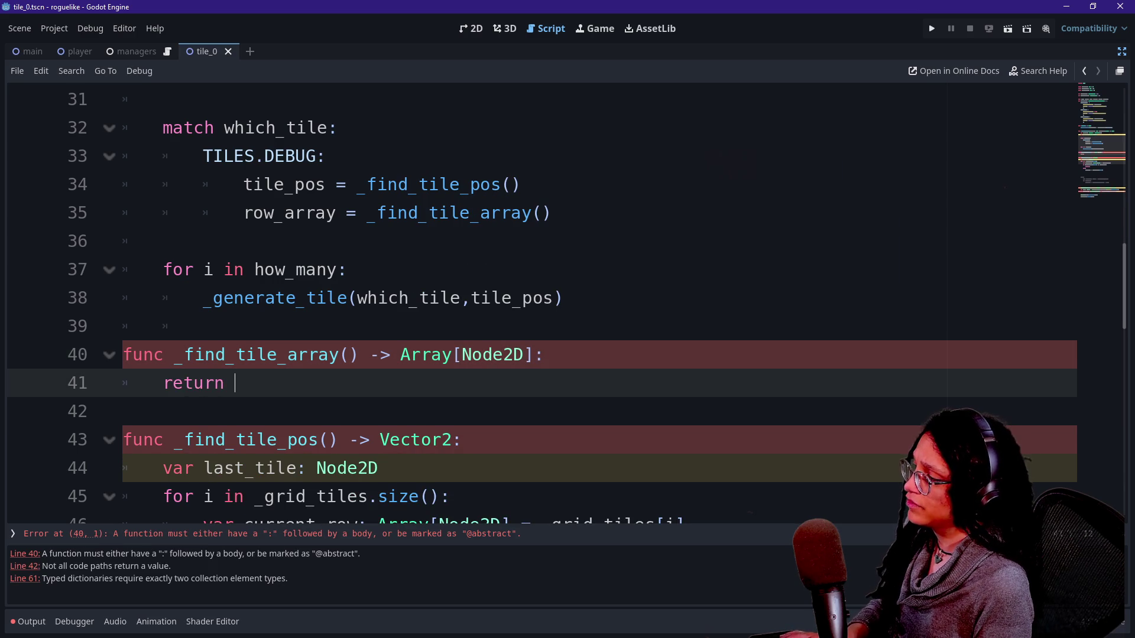
{"action": "type", "text": " A"}
{"action": "key", "text": "BackSpace"}
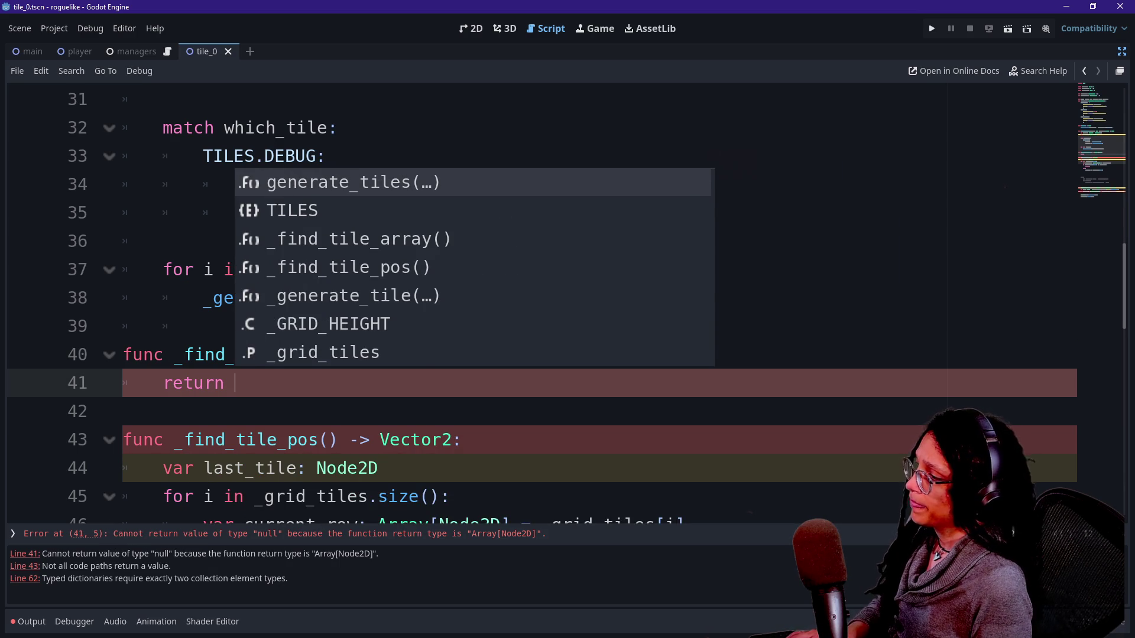
{"action": "left_click", "coordinate": [461, 440]}
Declare var found_array: Array[Node2D] in the function and return found_array
{"action": "left_click", "coordinate": [542, 355]}
{"action": "key", "text": "Return"}
{"action": "type", "text": "var array"}
{"action": "key", "text": "BackSpace"}
{"action": "key", "text": "BackSpace"}
{"action": "key", "text": "BackSpace"}
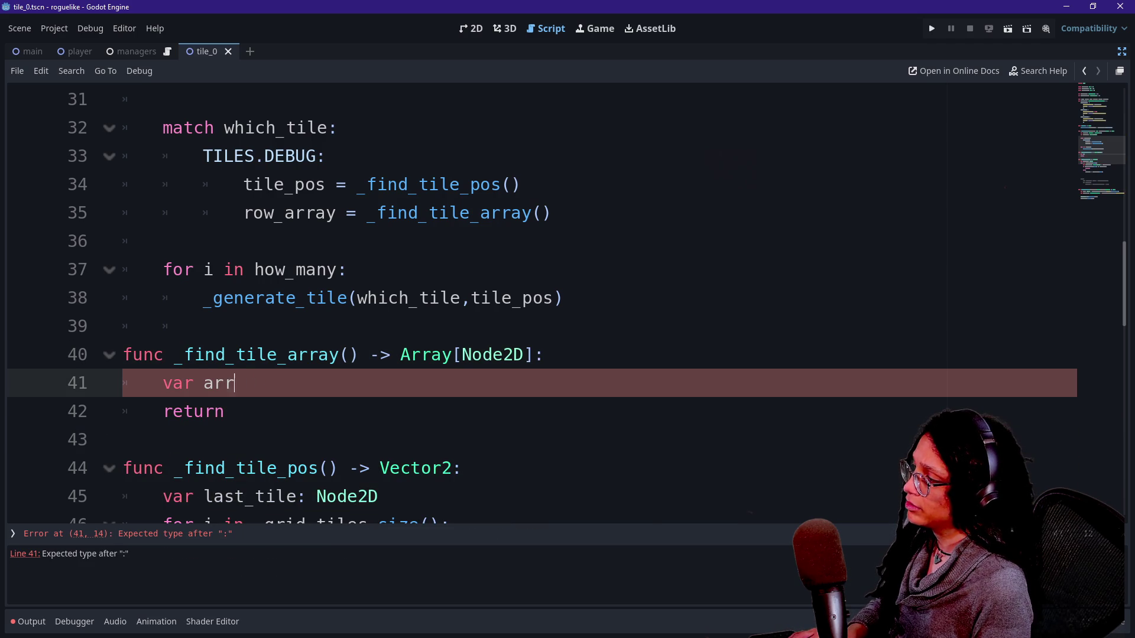
{"action": "type", "text": "found_arrou"}
{"action": "key", "text": "BackSpace"}
{"action": "key", "text": "BackSpace"}
{"action": "type", "text": "ay: Array[Nod"}
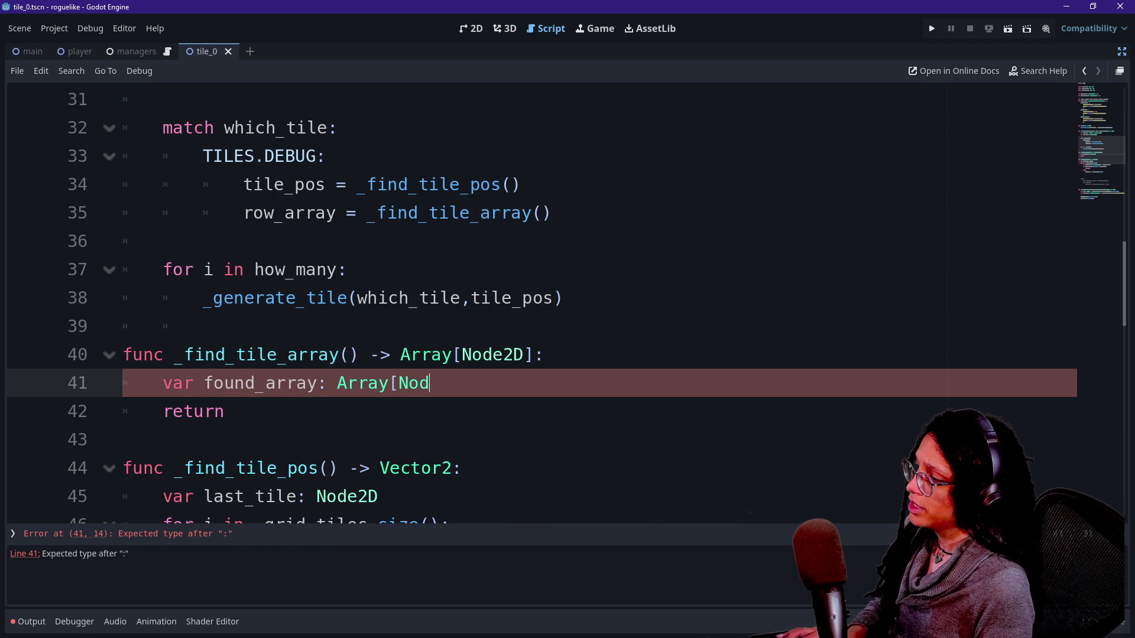
{"action": "type", "text": "e2D]"}
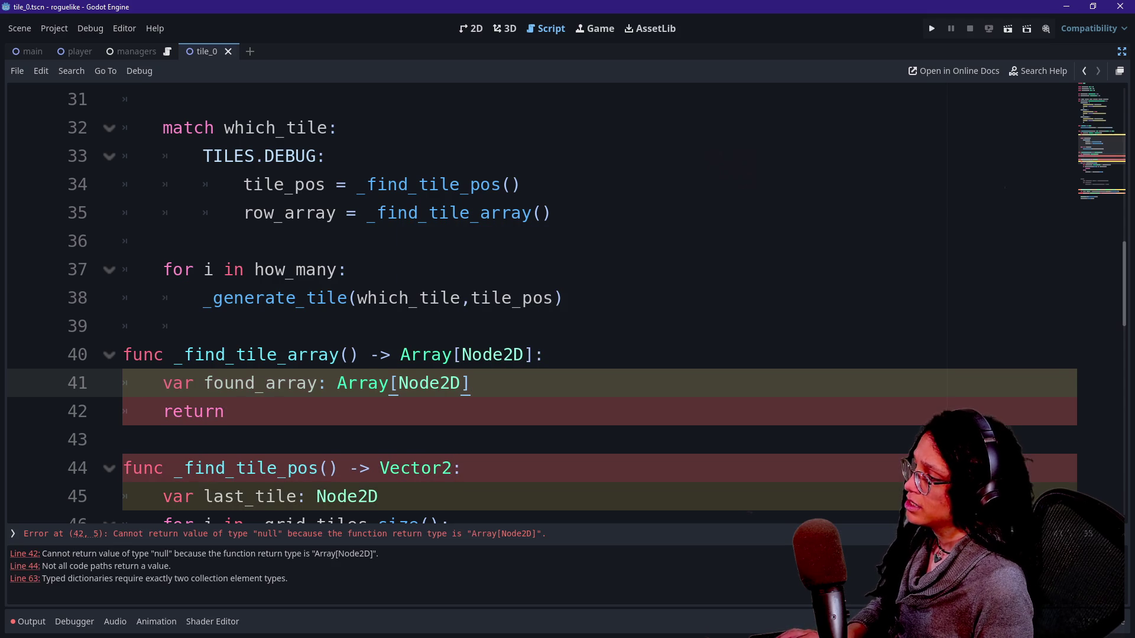
{"action": "left_click", "coordinate": [236, 411]}
{"action": "type", "text": "found_array"}
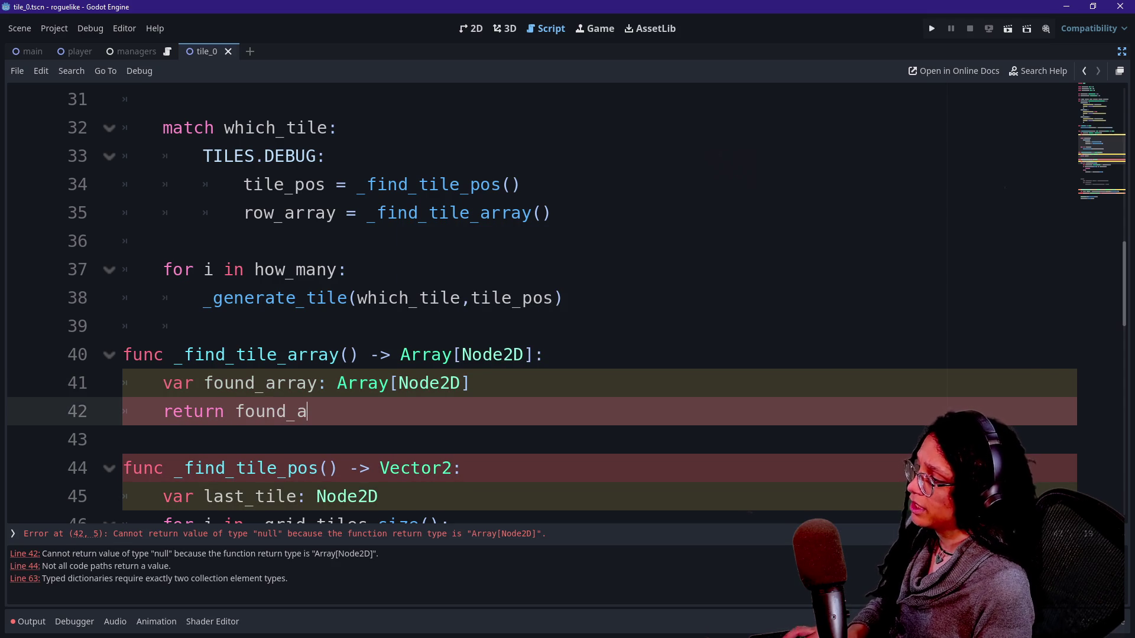
{"action": "left_click", "coordinate": [178, 326]}
{"action": "scroll", "coordinate": [532, 296], "scroll_direction": "down", "scroll_amount": 1}
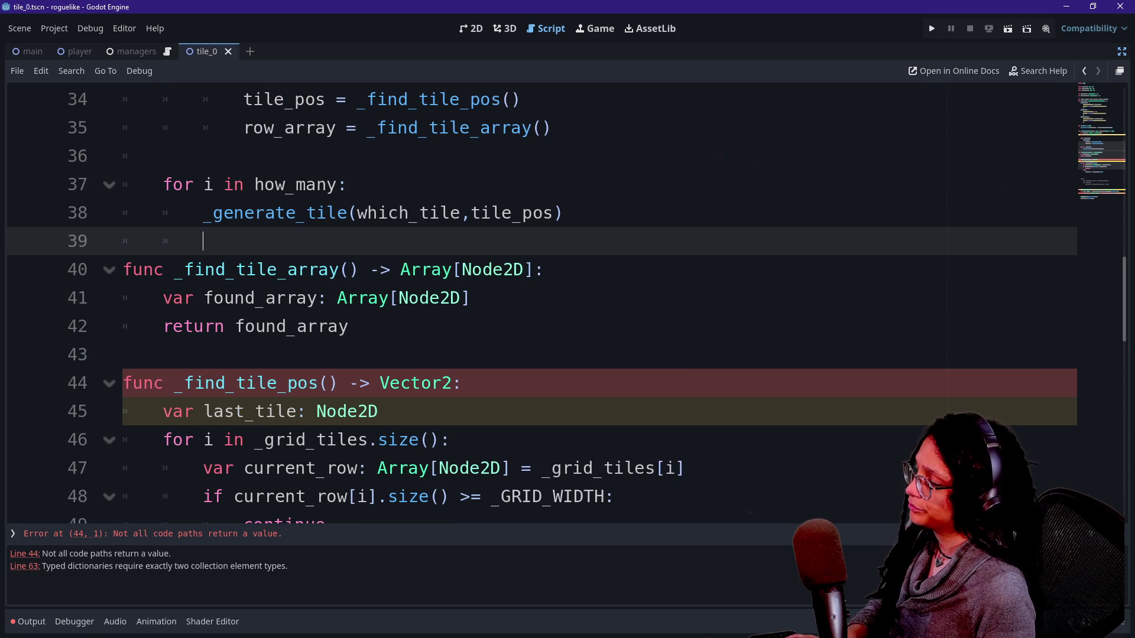
{"action": "left_click", "coordinate": [278, 383]}
Review the current_row, last_tile and _grid_tiles declarations and the Array size() call
{"action": "scroll", "coordinate": [278, 381], "scroll_direction": "down", "scroll_amount": 1}
{"action": "left_click", "coordinate": [235, 383]}
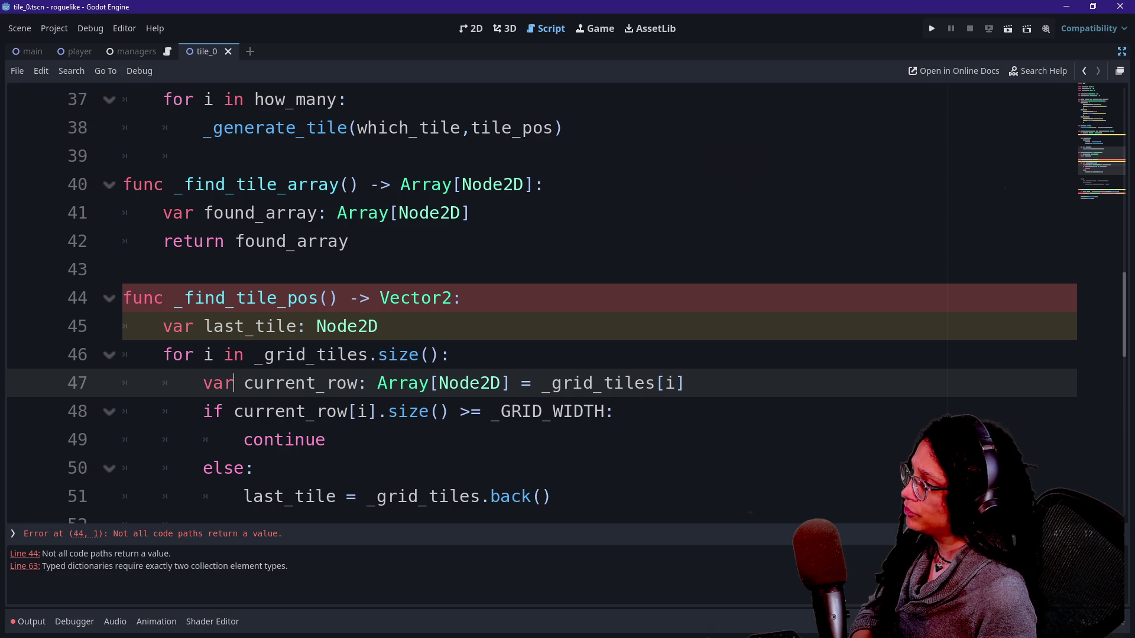
{"action": "left_click", "coordinate": [326, 326]}
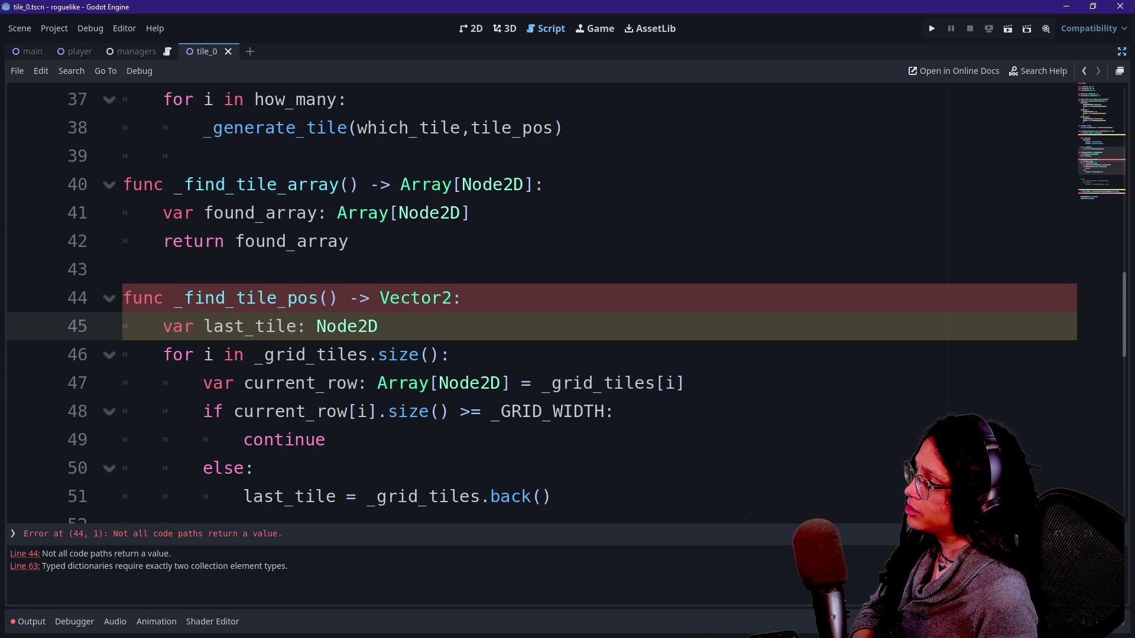
{"action": "left_click", "coordinate": [398, 354]}
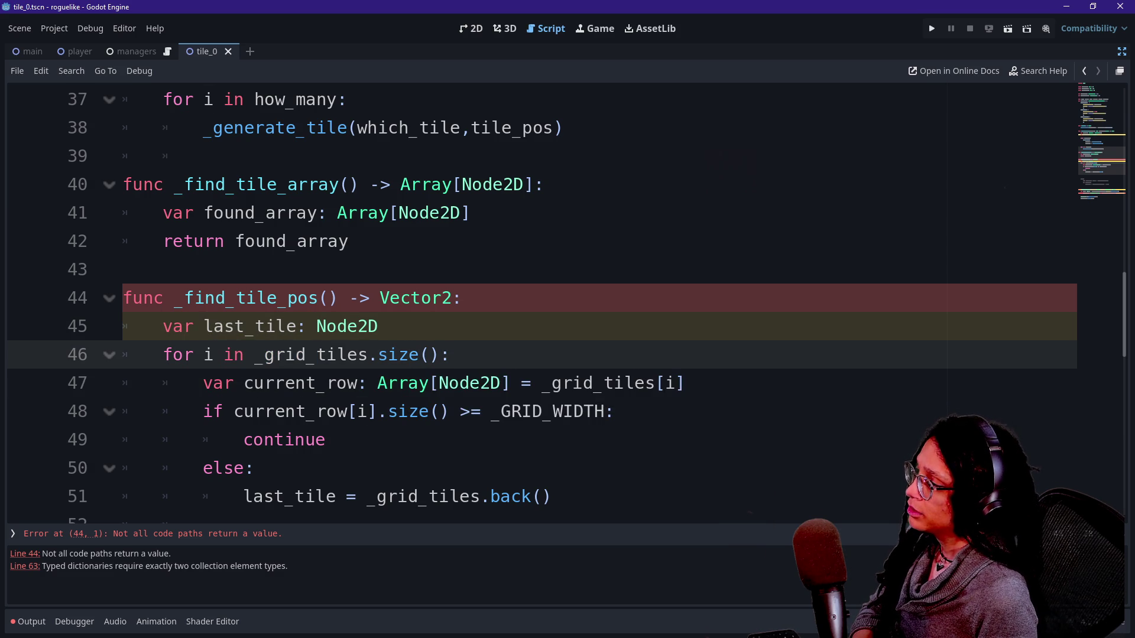
{"action": "scroll", "coordinate": [532, 295], "scroll_direction": "up", "scroll_amount": 11}
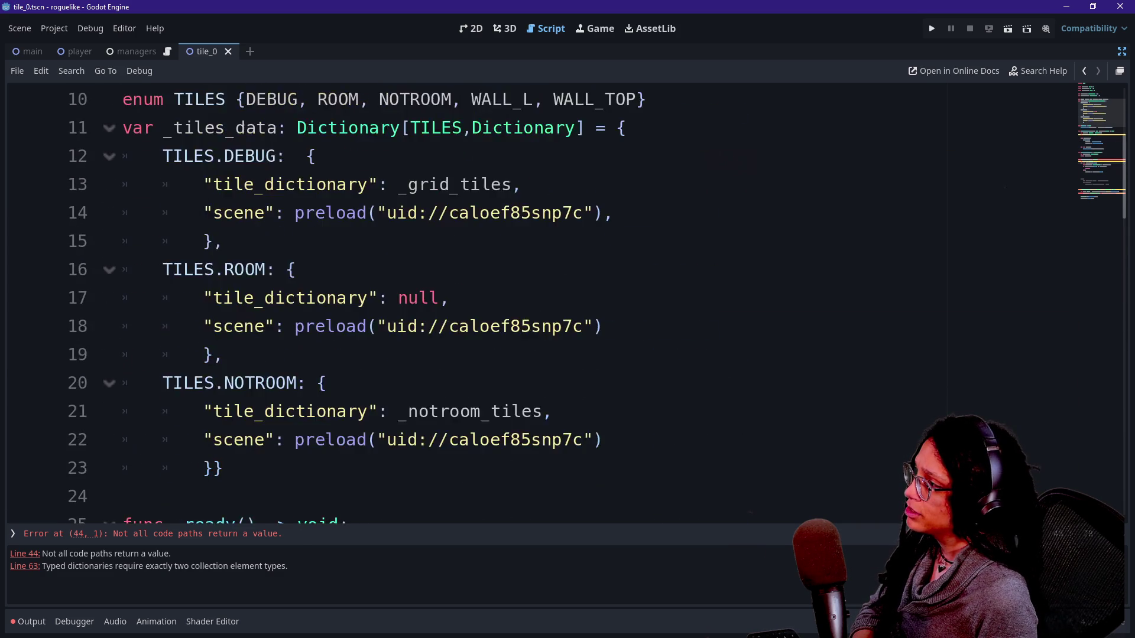
{"action": "left_click", "coordinate": [260, 184]}
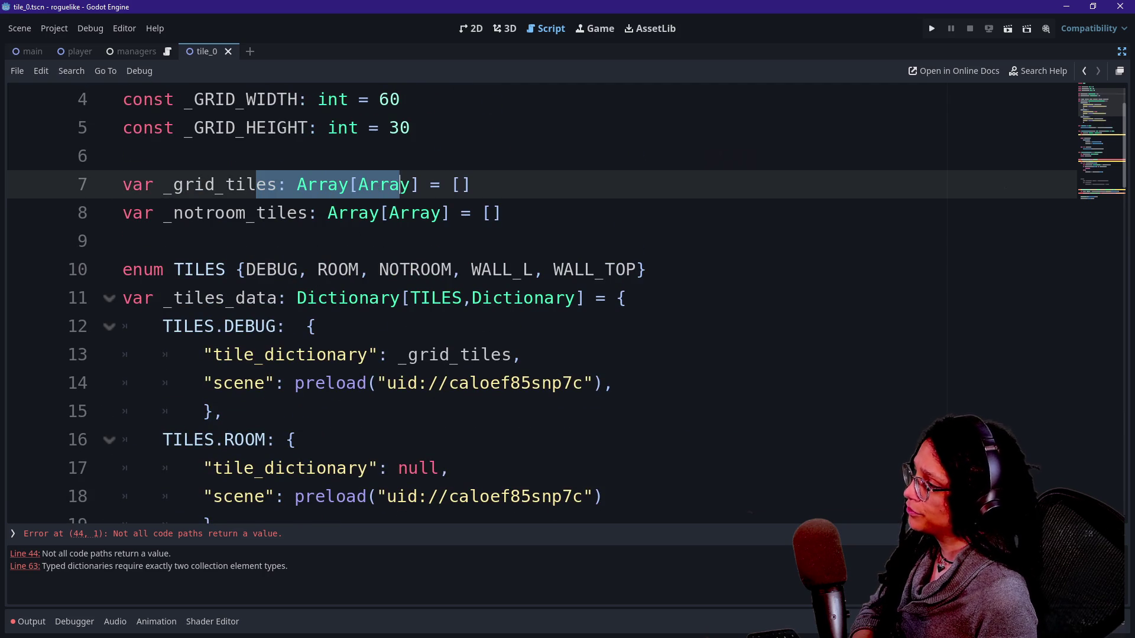
{"action": "scroll", "coordinate": [406, 333], "scroll_direction": "down", "scroll_amount": 9}
{"action": "scroll", "coordinate": [406, 333], "scroll_direction": "down", "scroll_amount": 3}
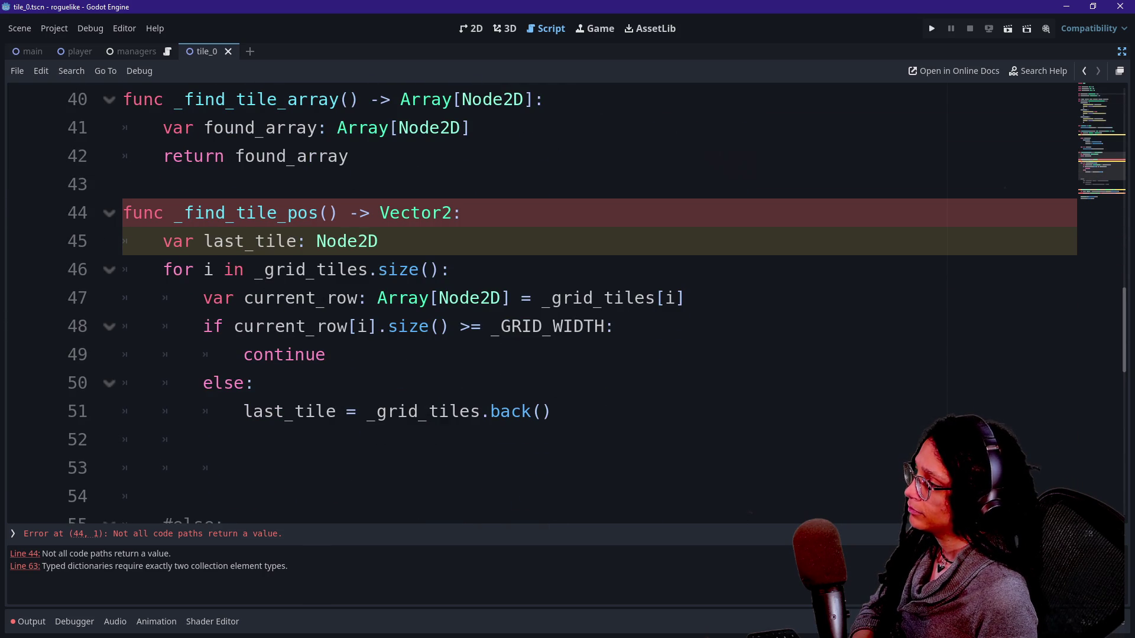
{"action": "scroll", "coordinate": [567, 301], "scroll_direction": "up", "scroll_amount": 1}
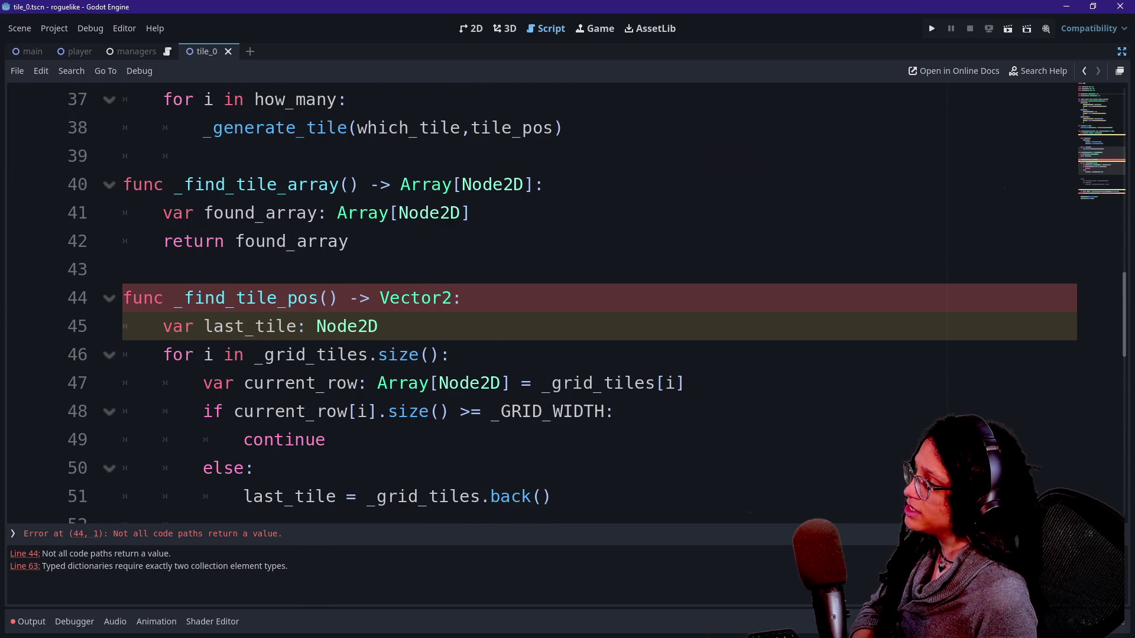
{"action": "scroll", "coordinate": [567, 302], "scroll_direction": "down", "scroll_amount": 1}
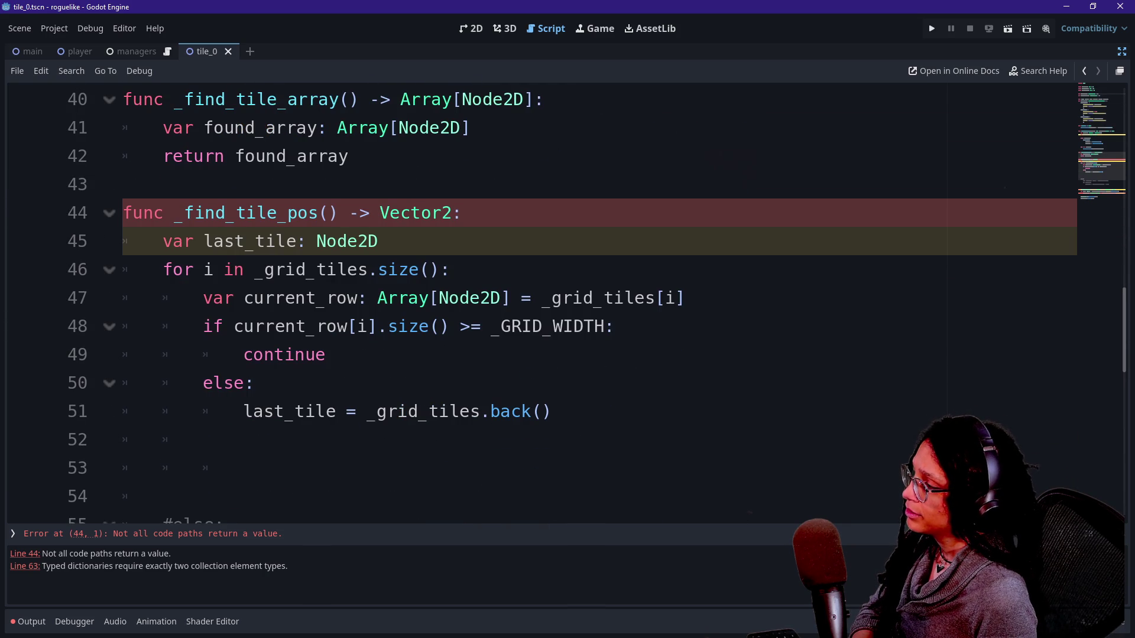
Edit line 46's loop header to read 'for i in _grid_tiles.size():', then scroll through the constants
{"action": "left_click", "coordinate": [369, 270]}
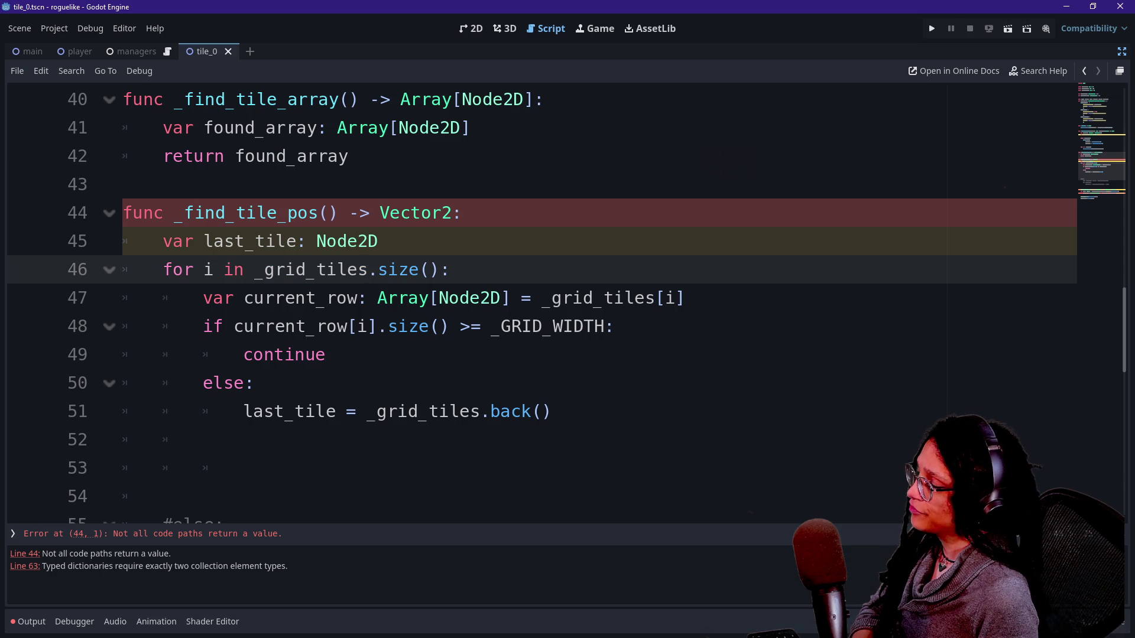
{"action": "left_click", "coordinate": [430, 269]}
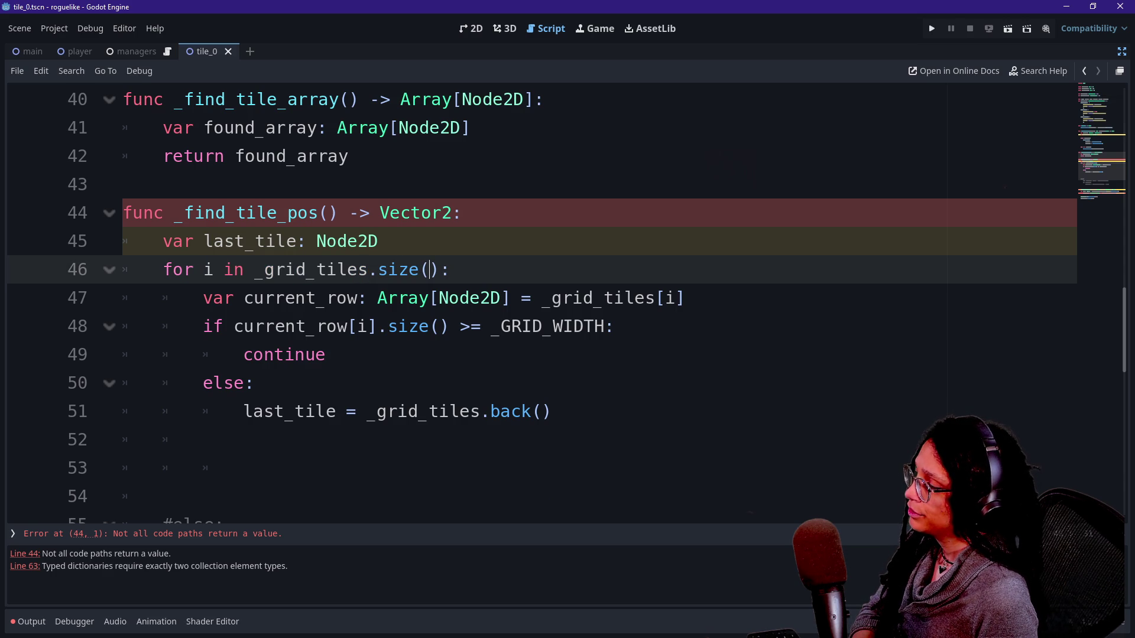
{"action": "left_click_drag", "start_coordinate": [164, 270], "coordinate": [275, 270]}
{"action": "left_click", "coordinate": [275, 270]}
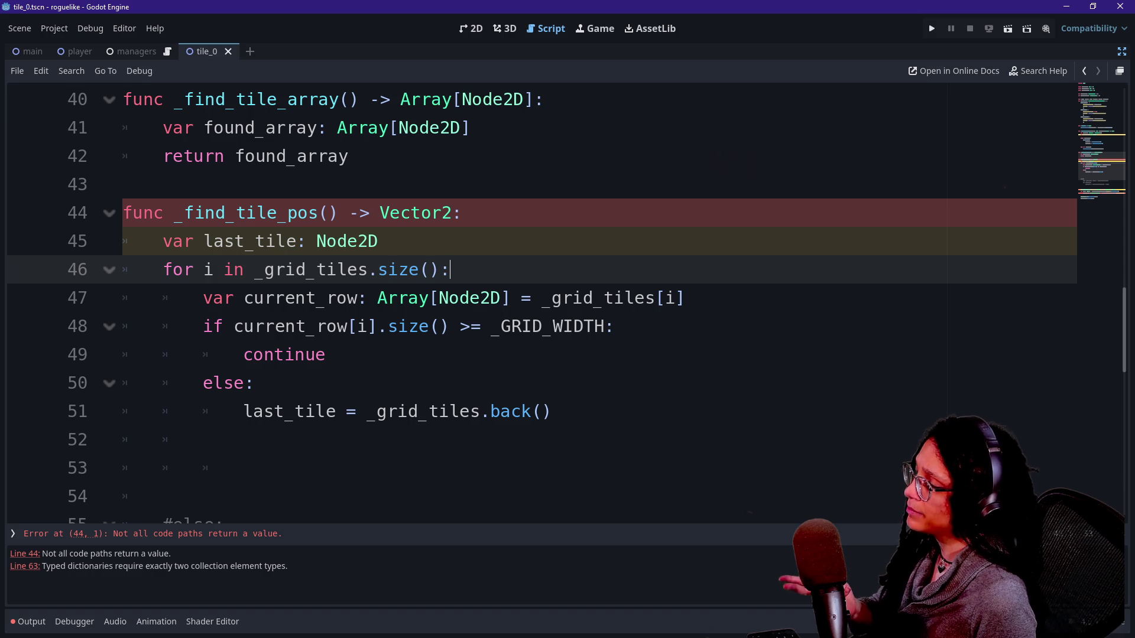
{"action": "scroll", "coordinate": [567, 296], "scroll_direction": "up", "scroll_amount": 5}
{"action": "scroll", "coordinate": [568, 296], "scroll_direction": "up", "scroll_amount": 7}
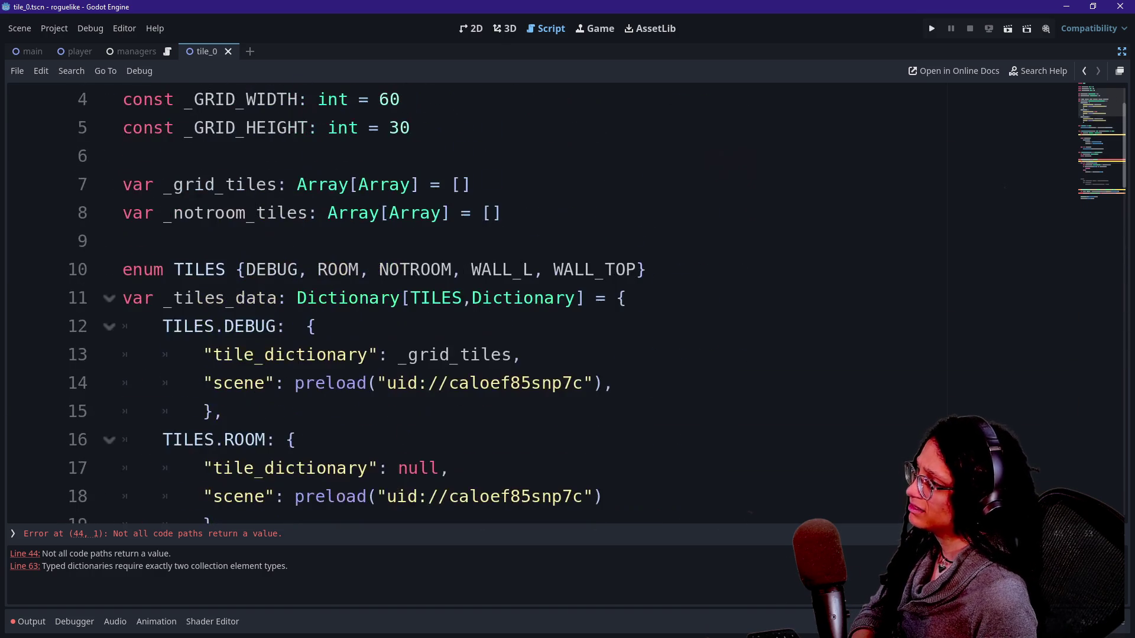
{"action": "scroll", "coordinate": [568, 296], "scroll_direction": "down", "scroll_amount": 11}
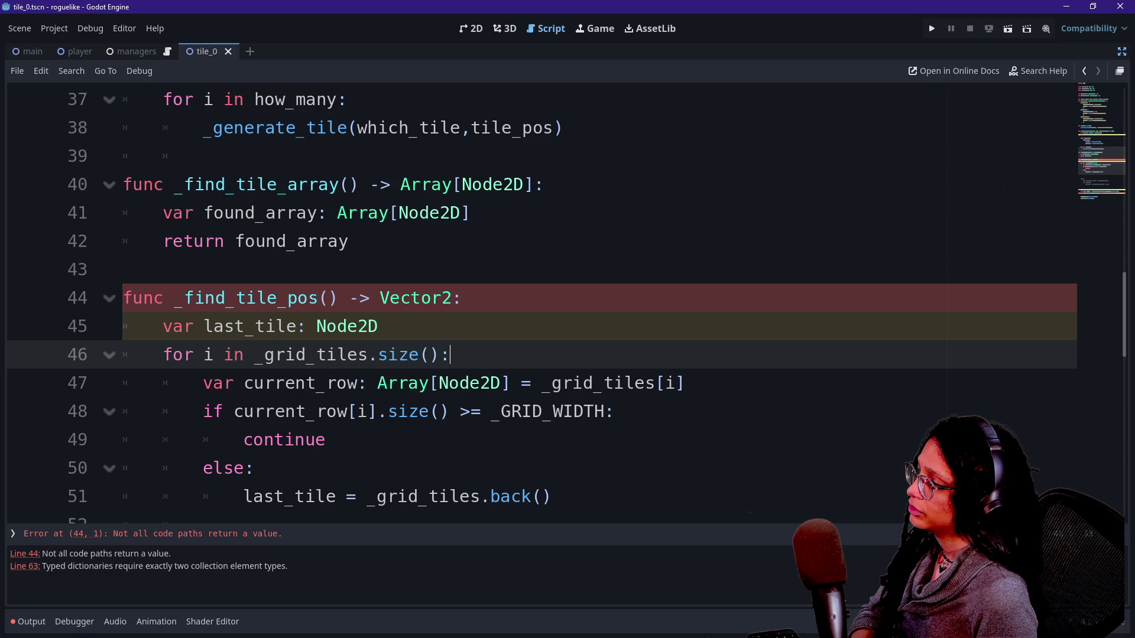
Open the Array size() documentation, then switch to the GDScript.Live playground in Firefox
{"action": "left_click", "coordinate": [402, 354], "text": "ctrl"}
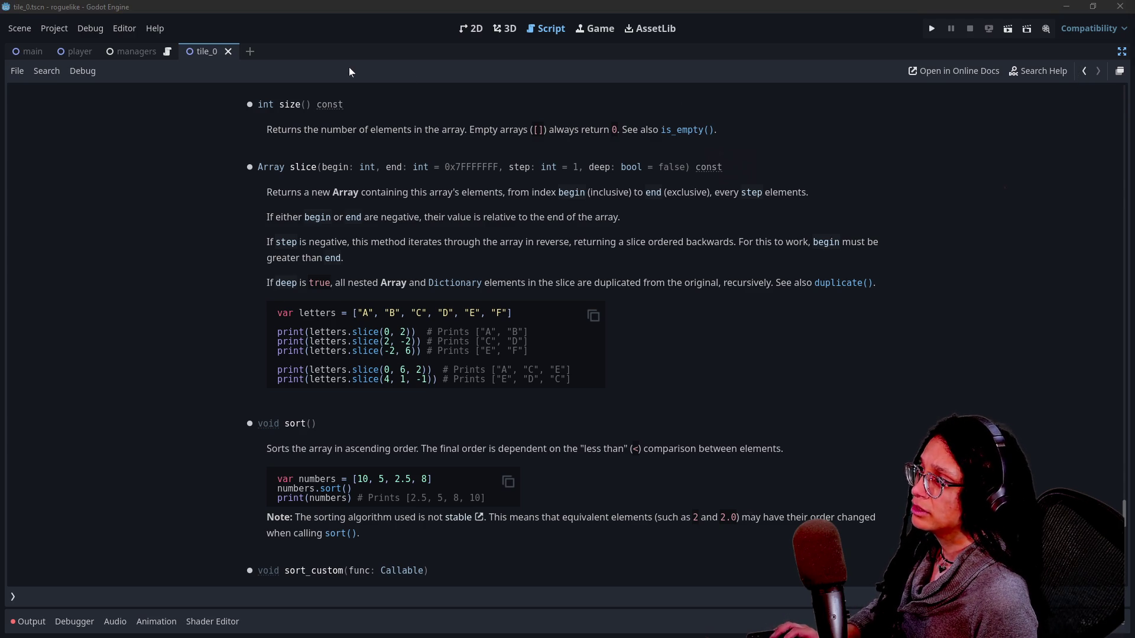
{"action": "key", "text": "alt+Tab"}
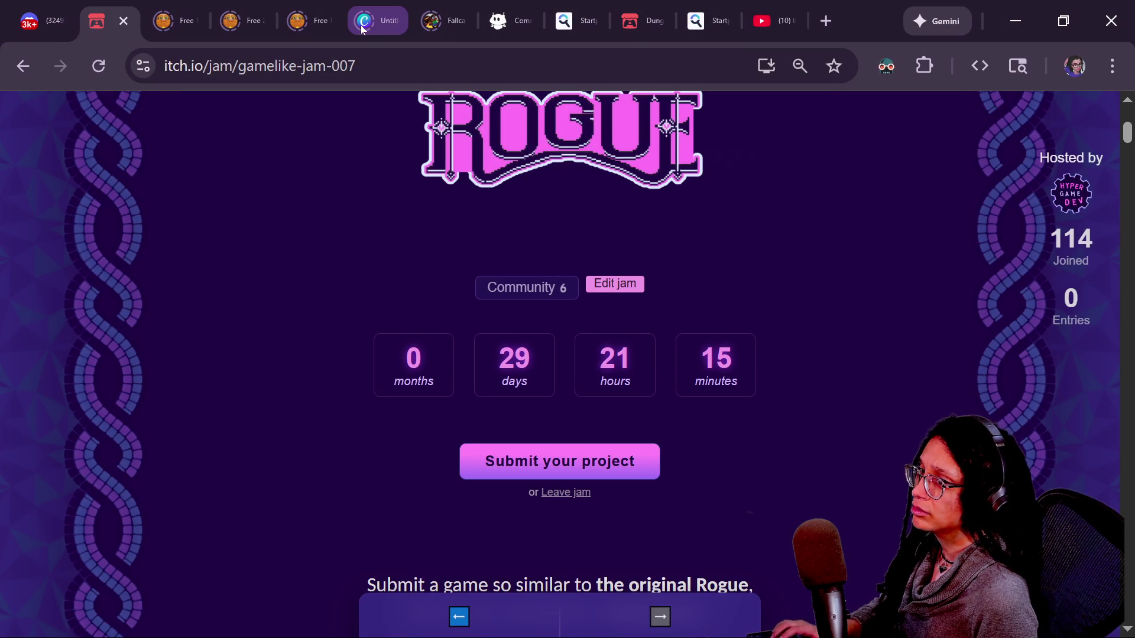
{"action": "key", "text": "alt+Tab"}
{"action": "scroll", "coordinate": [163, 12], "scroll_direction": "up", "scroll_amount": 2}
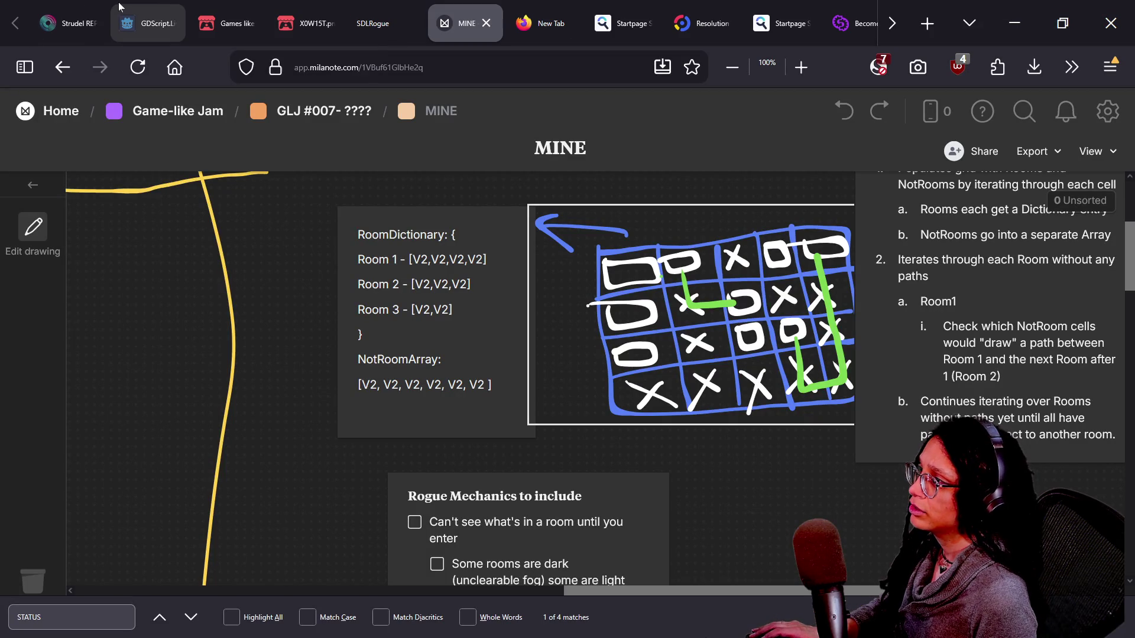
{"action": "left_click", "coordinate": [162, 5]}
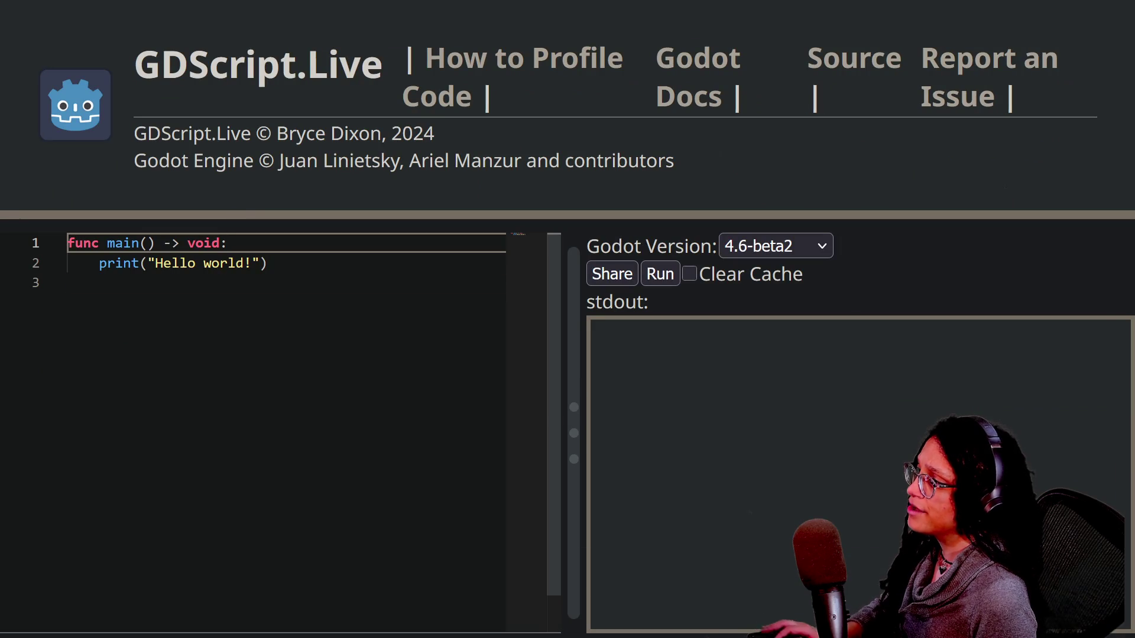
Enlarge the page and declare 'var array: Array = []' on a new first line
{"action": "key", "text": "ctrl+plus"}
{"action": "key", "text": "ctrl+plus"}
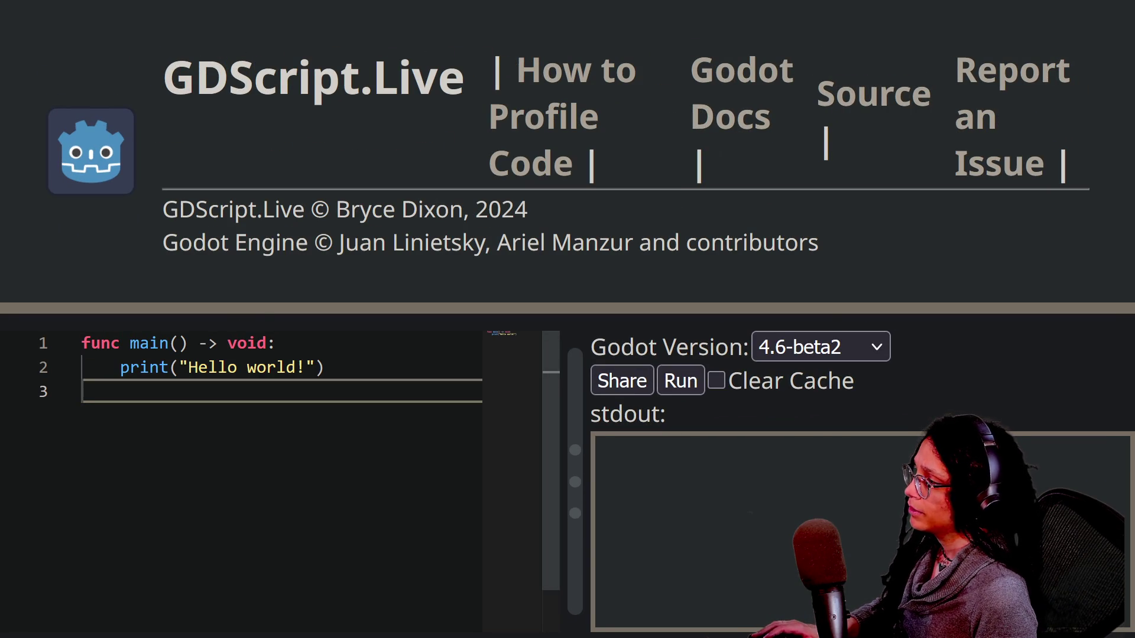
{"action": "left_click", "coordinate": [276, 343]}
{"action": "key", "text": "Home"}
{"action": "key", "text": "Return"}
{"action": "key", "text": "Up"}
{"action": "type", "text": "f"}
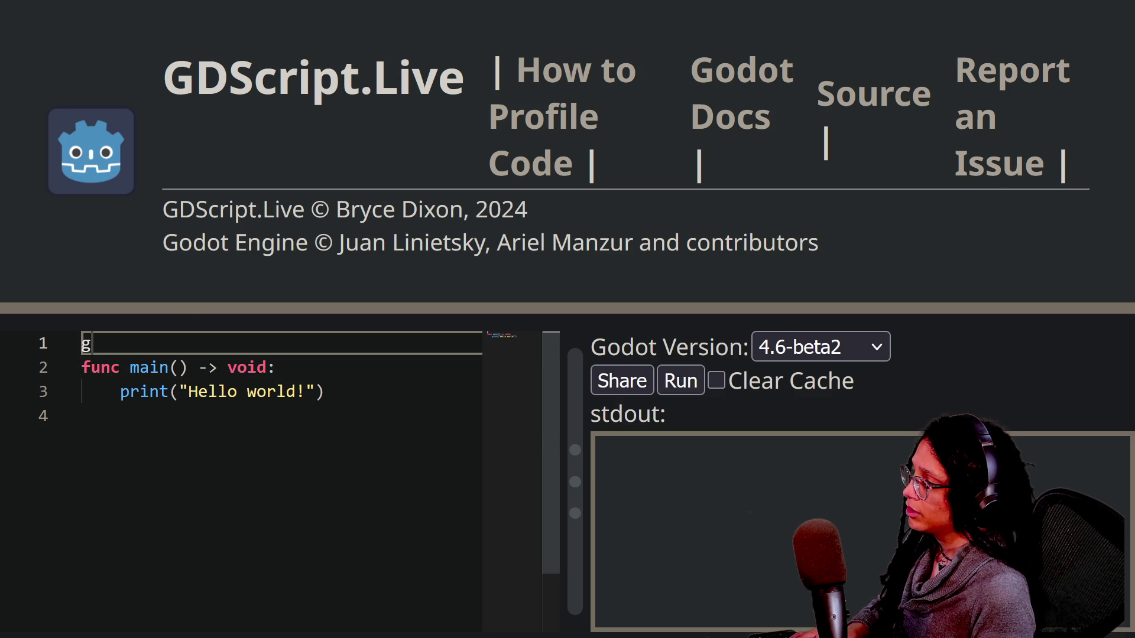
{"action": "key", "text": "BackSpace"}
{"action": "type", "text": "var array: Array"}
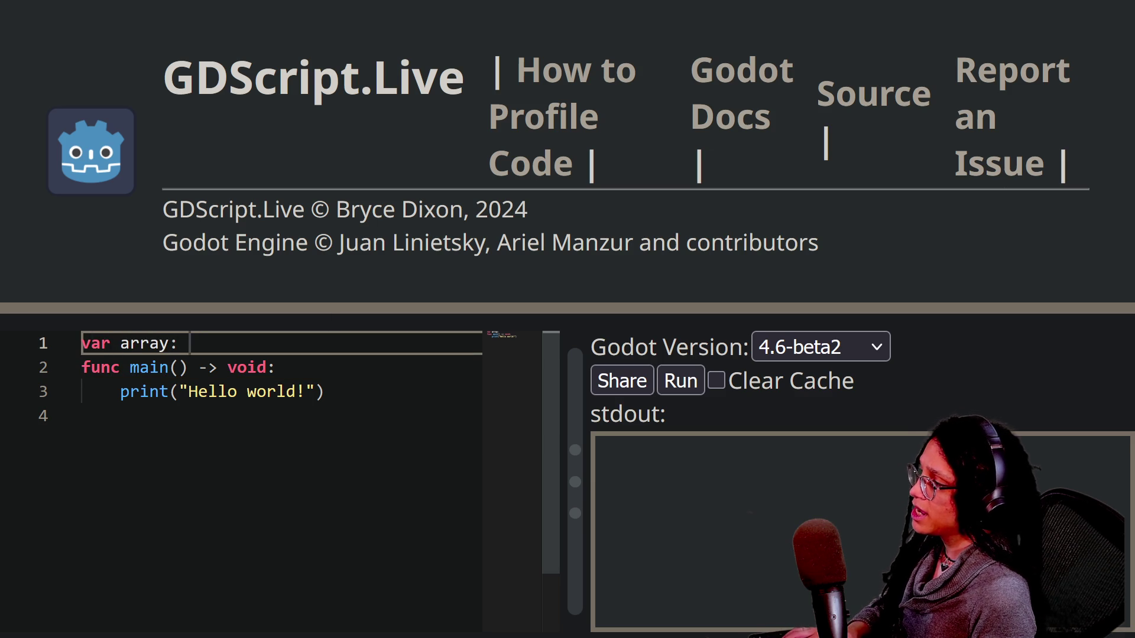
{"action": "key", "text": "Escape"}
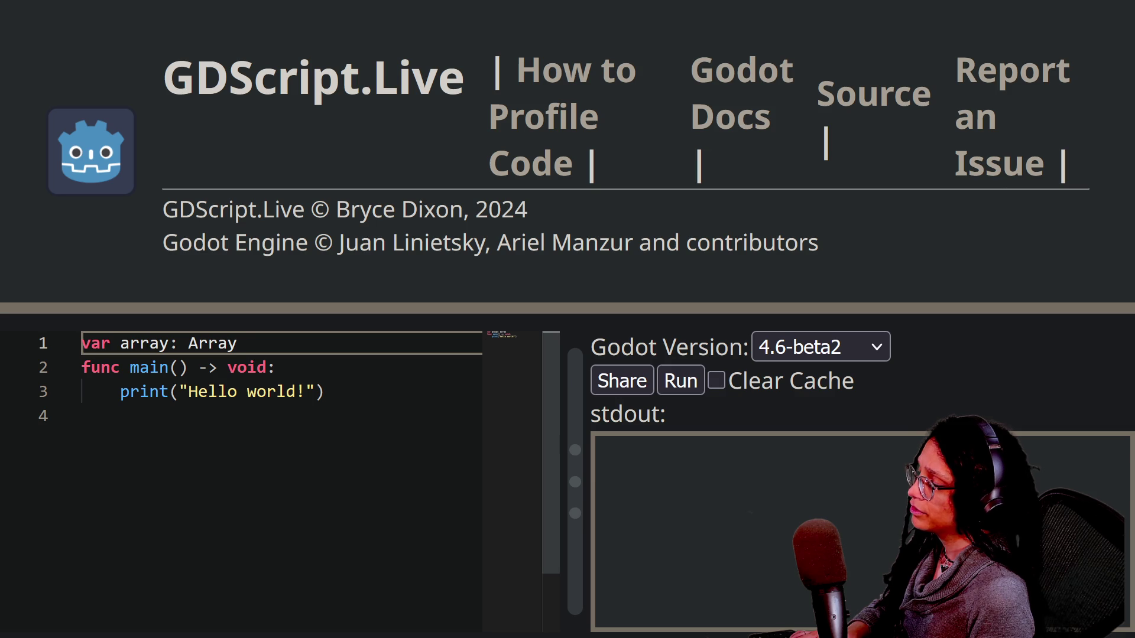
{"action": "type", "text": " = "}
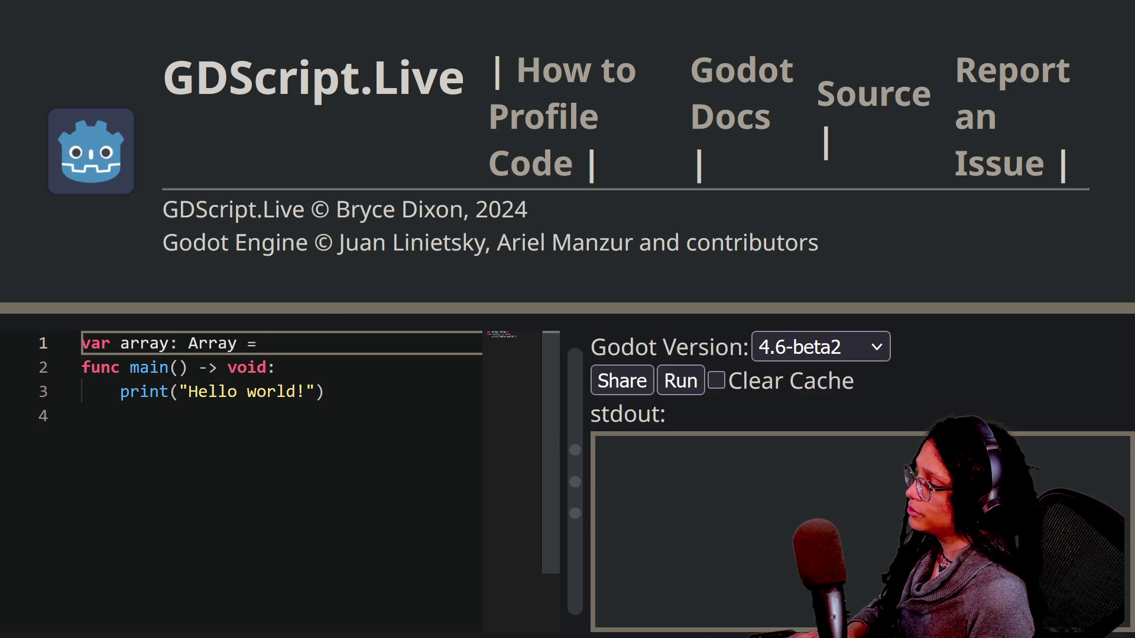
{"action": "type", "text": "[]"}
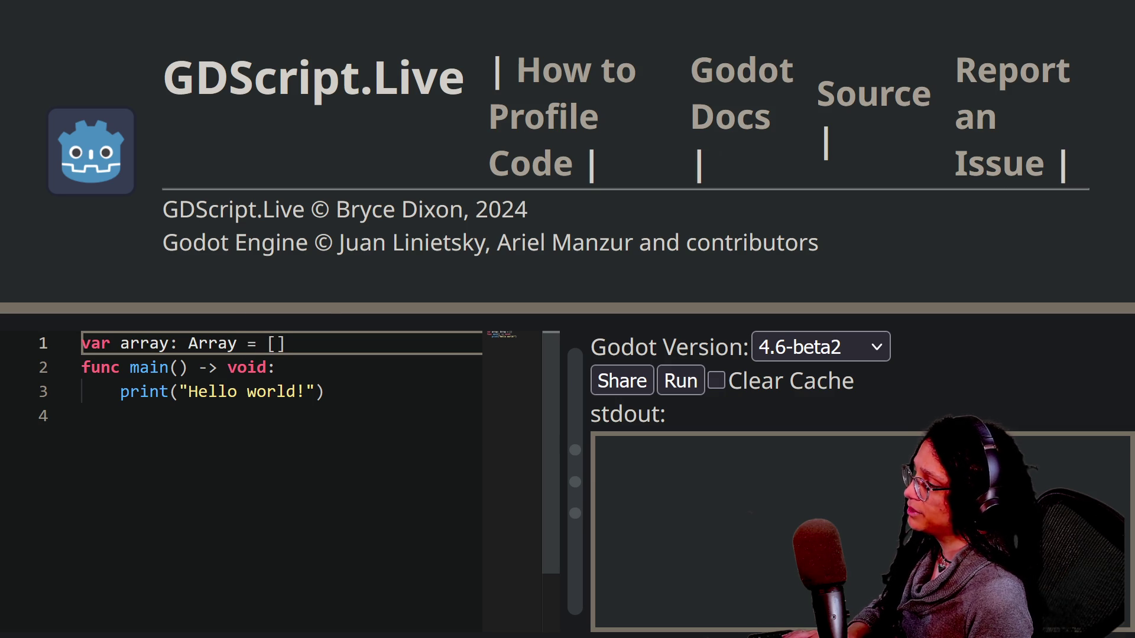
Replace the Hello world print with 'for i in array.size():' printing i in the loop body
{"action": "left_click", "coordinate": [120, 415]}
{"action": "key", "text": "shift+Up"}
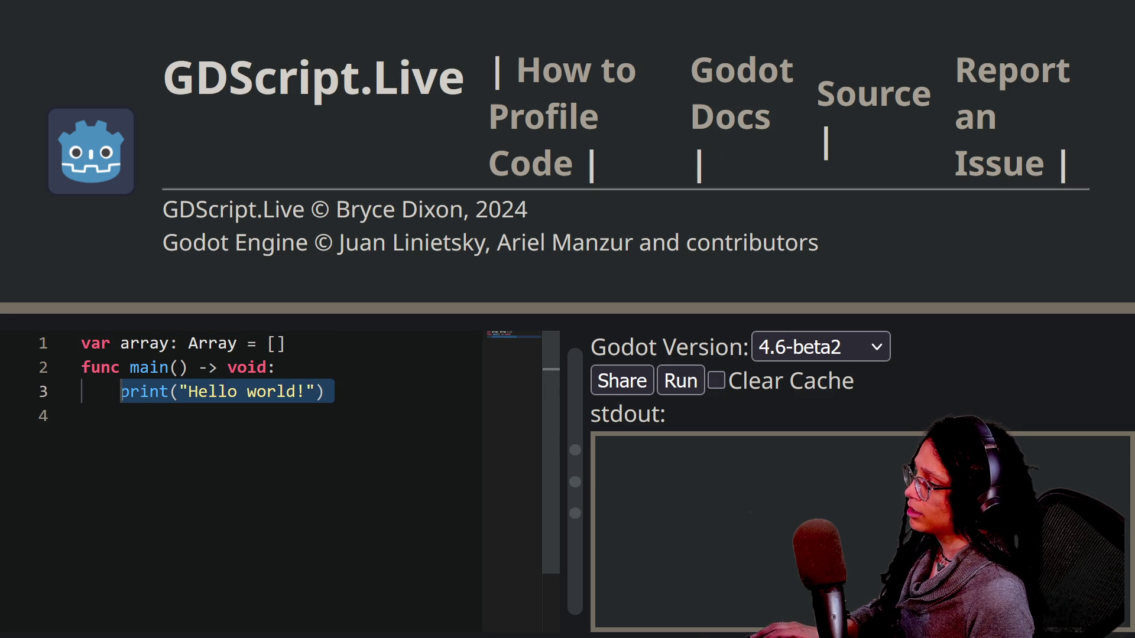
{"action": "key", "text": "BackSpace"}
{"action": "key", "text": "BackSpace"}
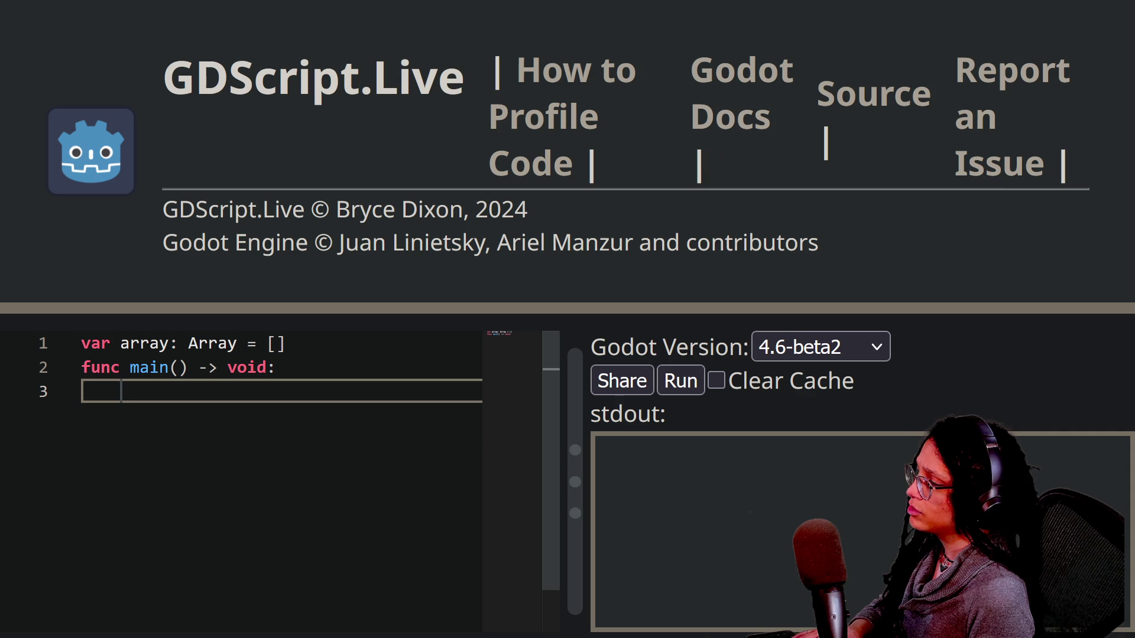
{"action": "type", "text": "f"}
{"action": "key", "text": "BackSpace"}
{"action": "type", "text": "for i in "}
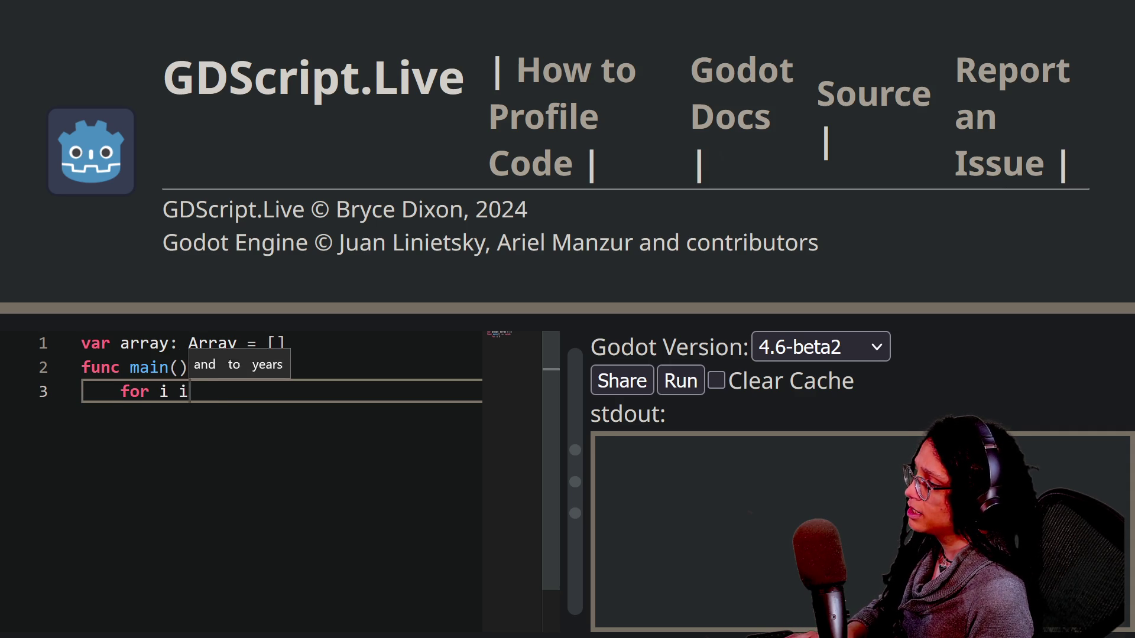
{"action": "type", "text": "arr"}
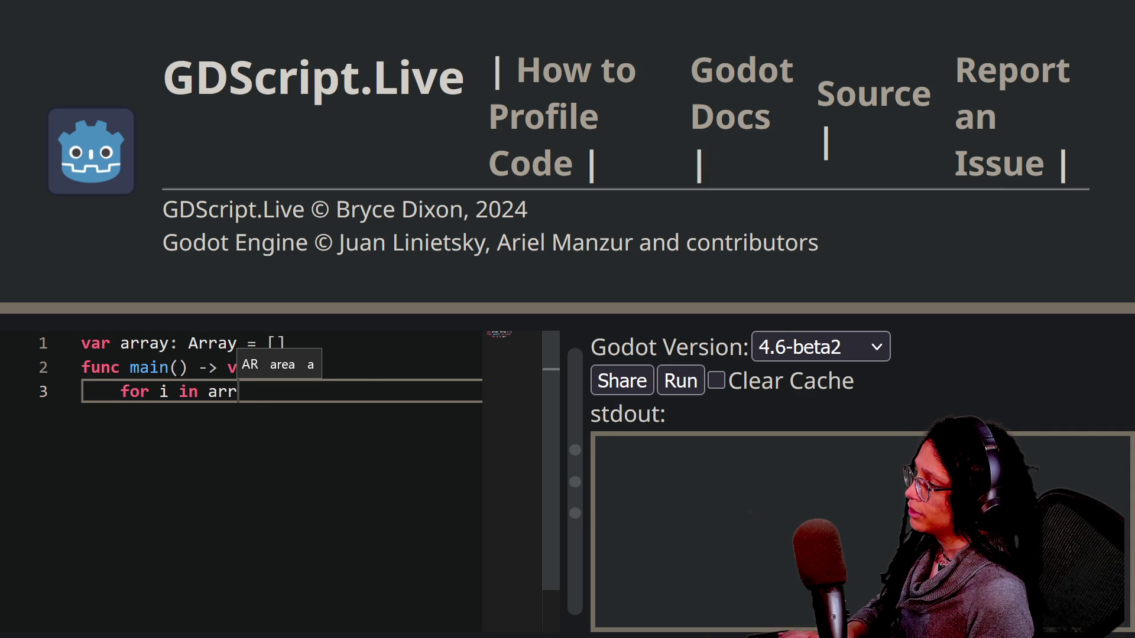
{"action": "type", "text": "ay.size"}
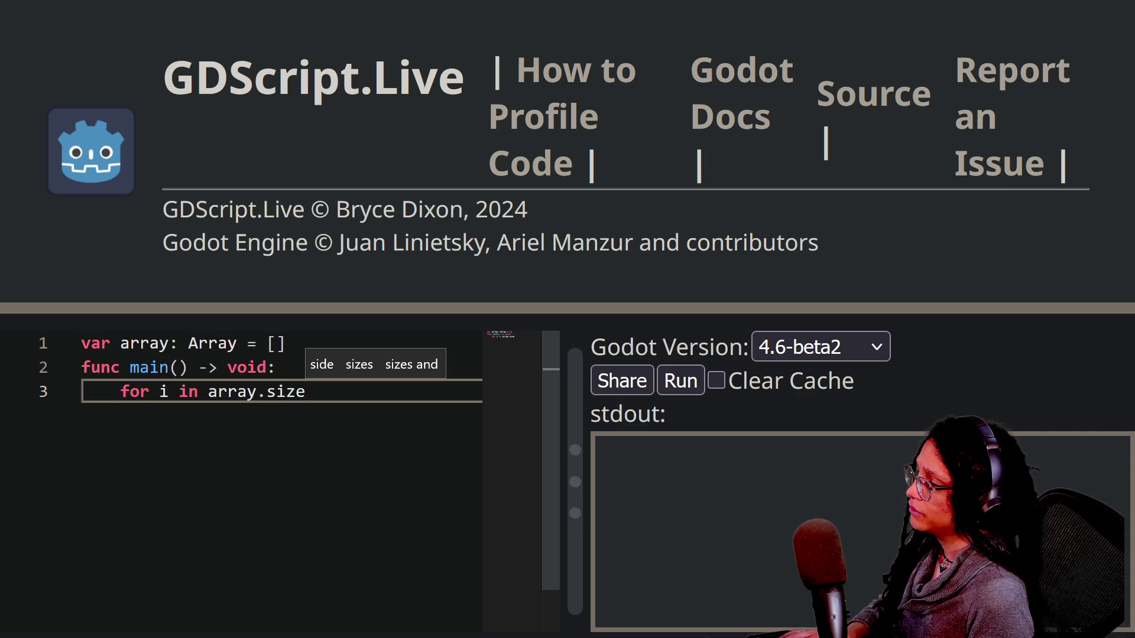
{"action": "type", "text": "):"}
{"action": "key", "text": "BackSpace"}
{"action": "key", "text": "BackSpace"}
{"action": "type", "text": "():"}
{"action": "key", "text": "Return"}
{"action": "key", "text": "BackSpace"}
{"action": "key", "text": "Return"}
{"action": "key", "text": "Tab"}
{"action": "type", "text": "print("}
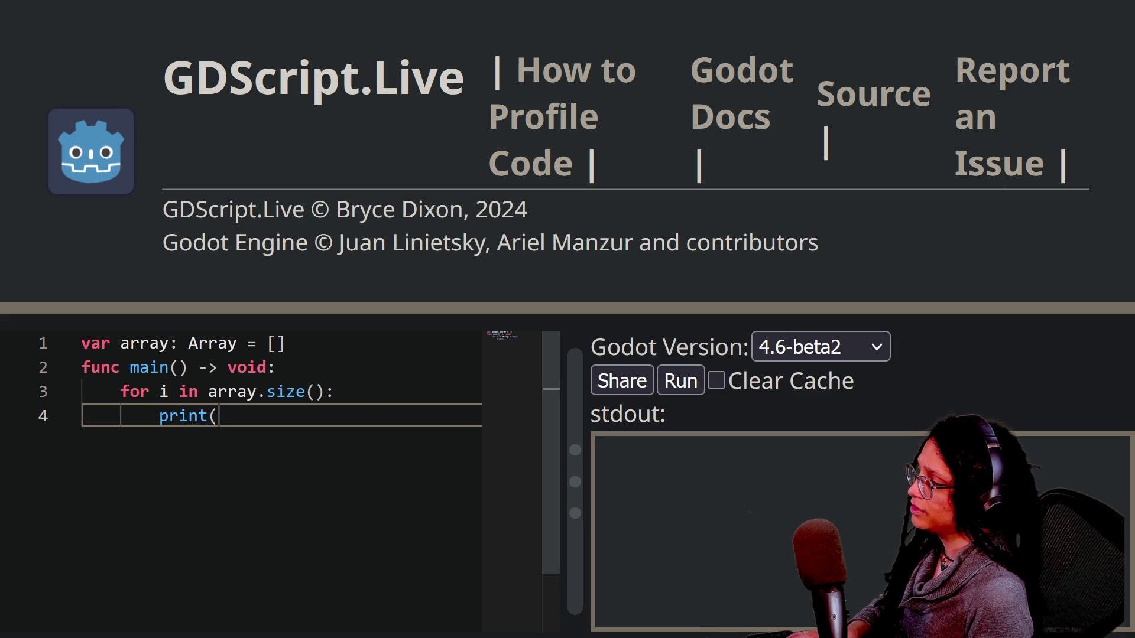
{"action": "type", "text": "i)"}
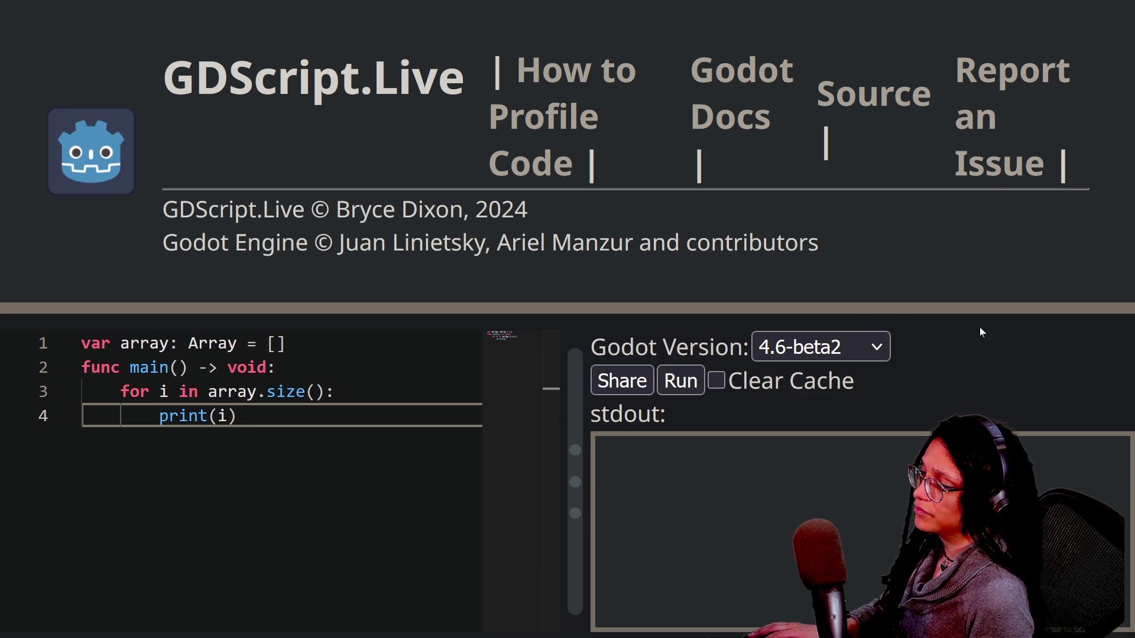
Zoom the page out and run the script, which outputs only the engine banner
{"action": "right_click", "coordinate": [623, 300]}
{"action": "key", "text": "Escape"}
{"action": "key", "text": "ctrl+minus"}
{"action": "key", "text": "ctrl+minus"}
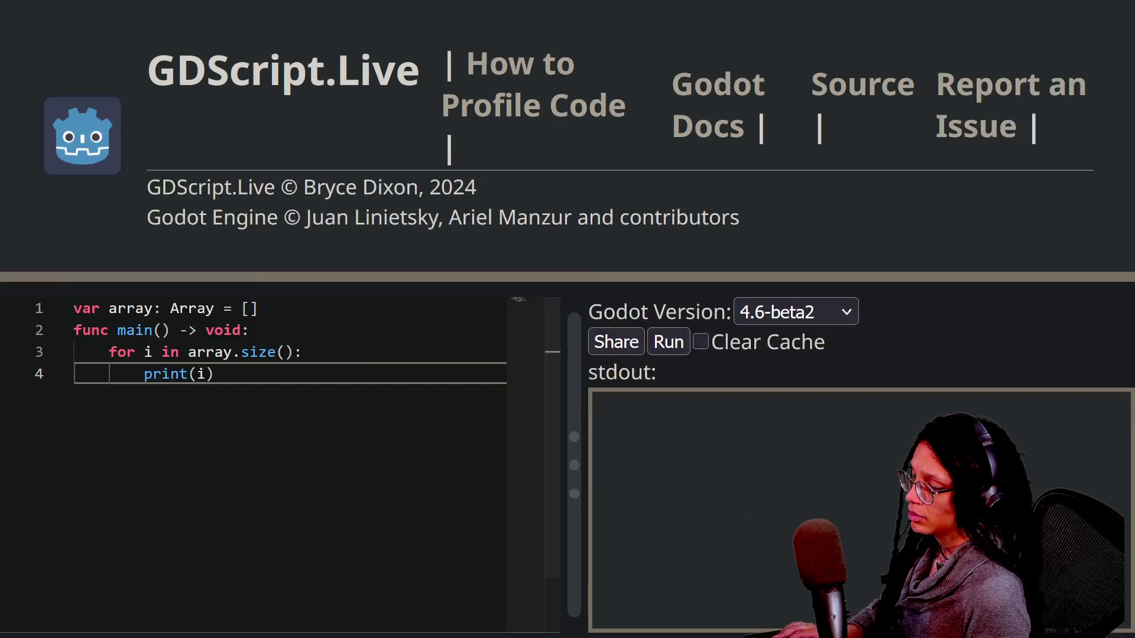
{"action": "left_click", "coordinate": [677, 276]}
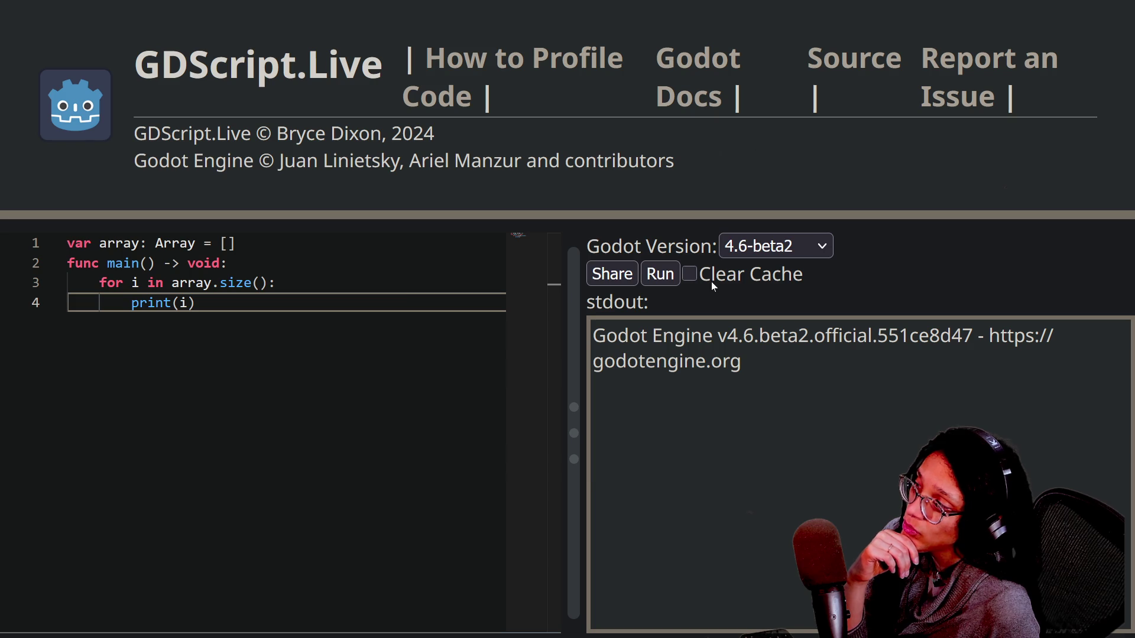
{"action": "left_click", "coordinate": [228, 263]}
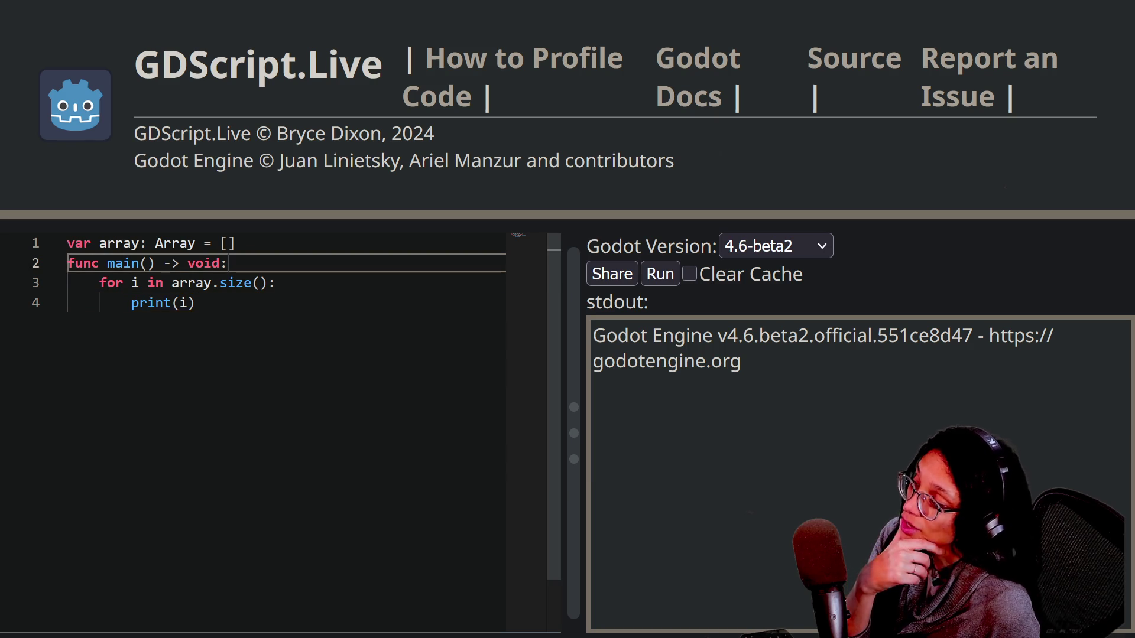
Add an 'if array:' check on a new line at the start of main()
{"action": "key", "text": "Return"}
{"action": "key", "text": "BackSpace"}
{"action": "key", "text": "Return"}
{"action": "key", "text": "Tab"}
{"action": "type", "text": "g"}
{"action": "key", "text": "BackSpace"}
{"action": "type", "text": "ig"}
{"action": "key", "text": "BackSpace"}
{"action": "type", "text": "f"}
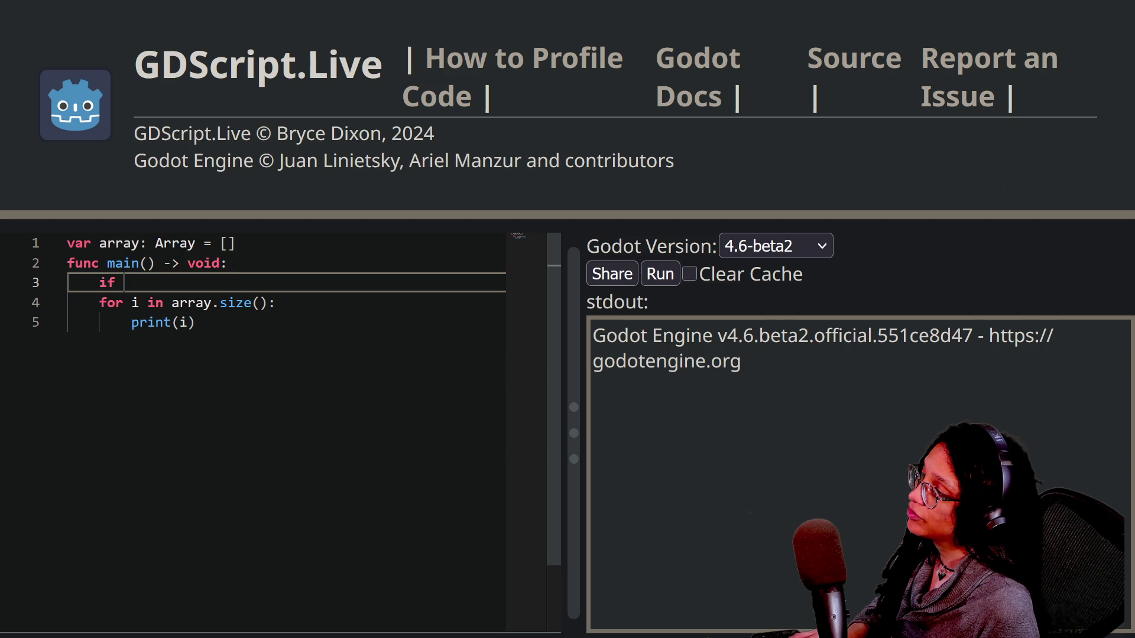
{"action": "type", "text": " array["}
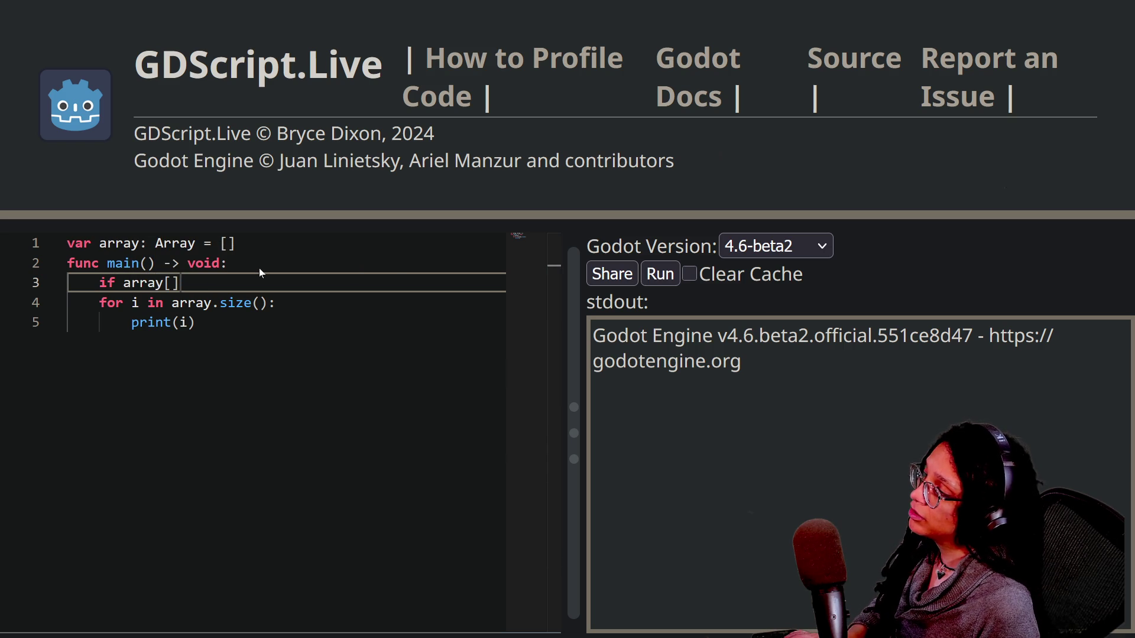
{"action": "key", "text": "BackSpace"}
{"action": "key", "text": "BackSpace"}
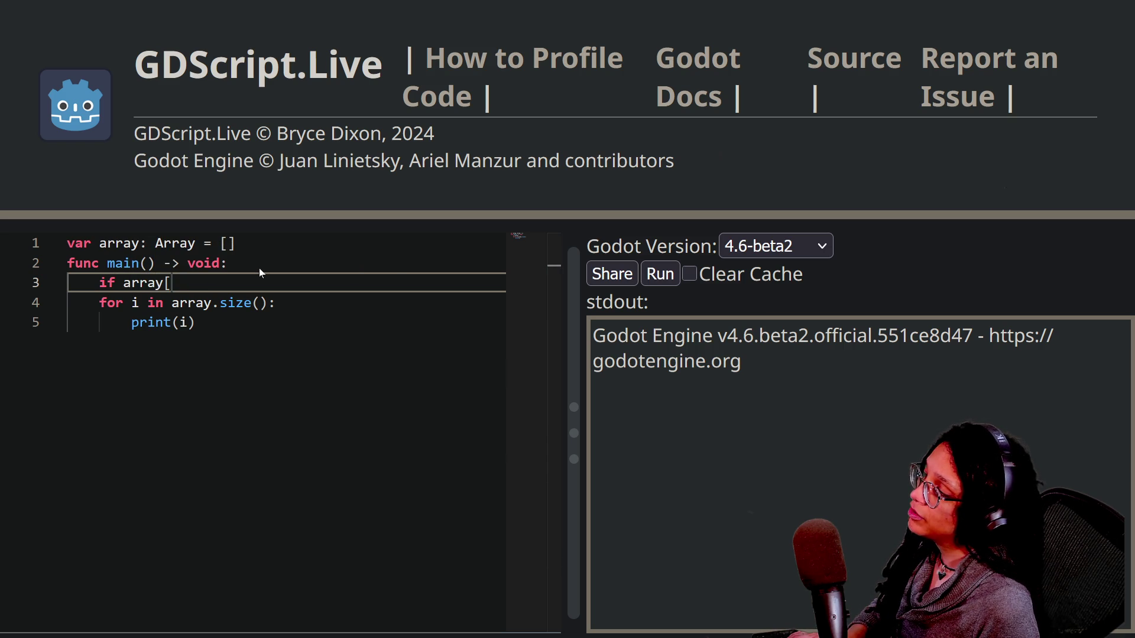
{"action": "type", "text": ":"}
{"action": "key", "text": "Return"}
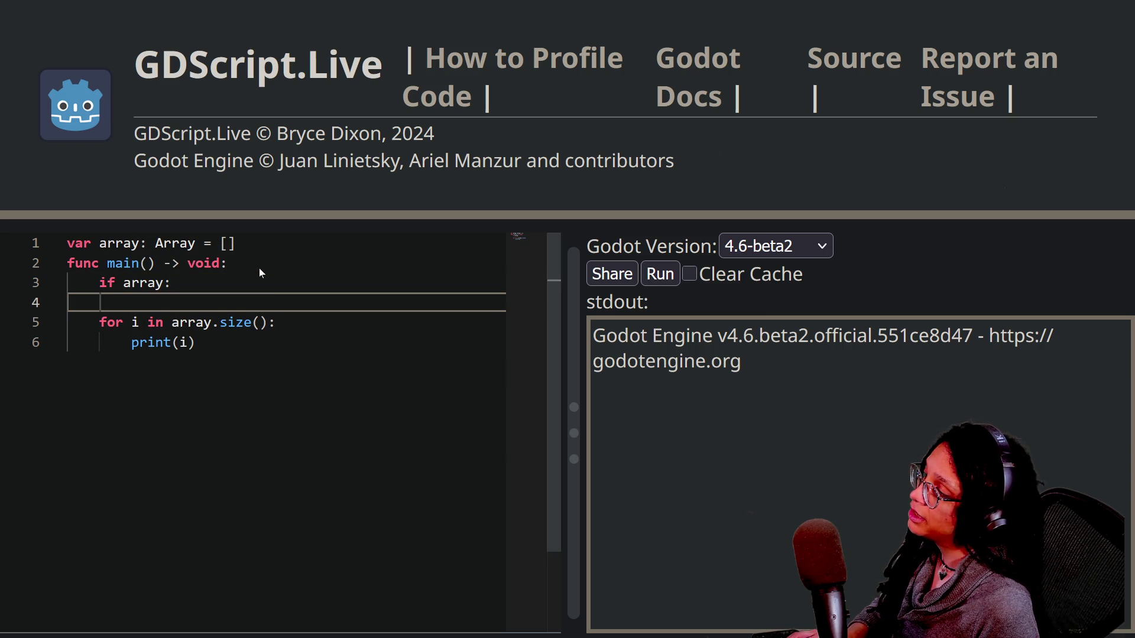
Print "truth array" inside the if block and run the script
{"action": "type", "text": "pri"}
{"action": "key", "text": "BackSpace"}
{"action": "key", "text": "BackSpace"}
{"action": "key", "text": "BackSpace"}
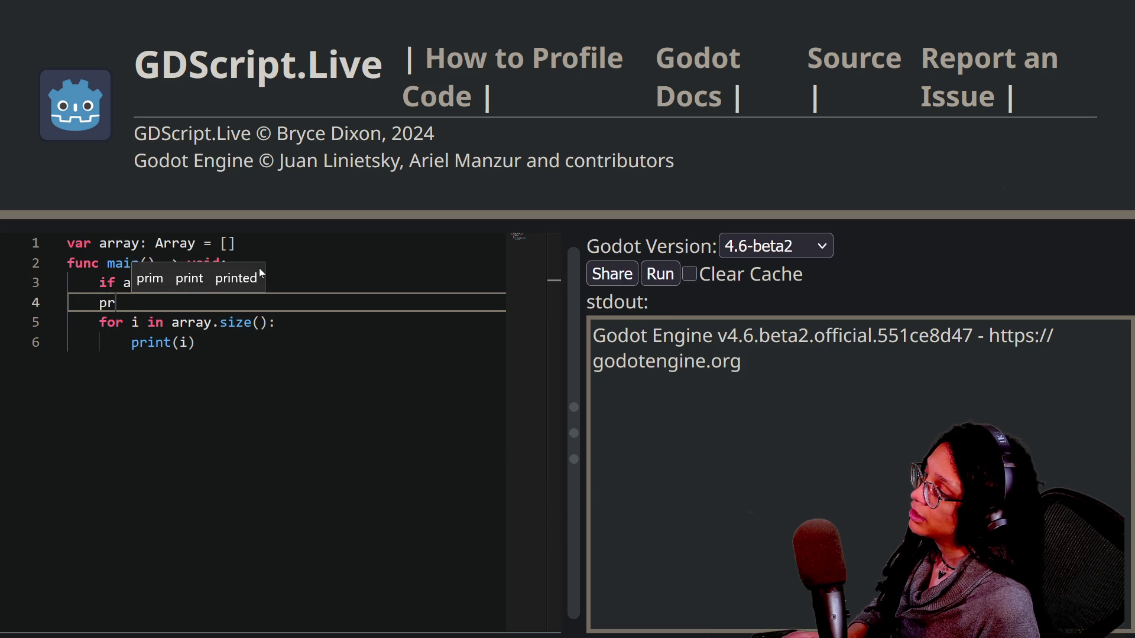
{"action": "type", "text": "print(s"}
{"action": "key", "text": "BackSpace"}
{"action": "type", "text": "\"something in ar"}
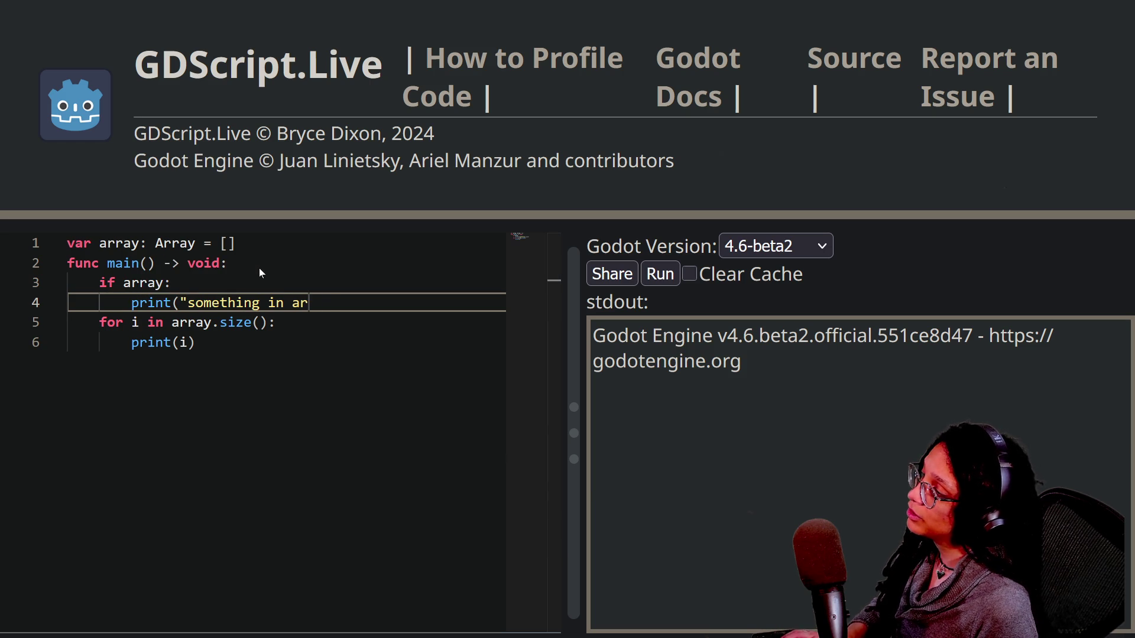
{"action": "type", "text": "ray\")"}
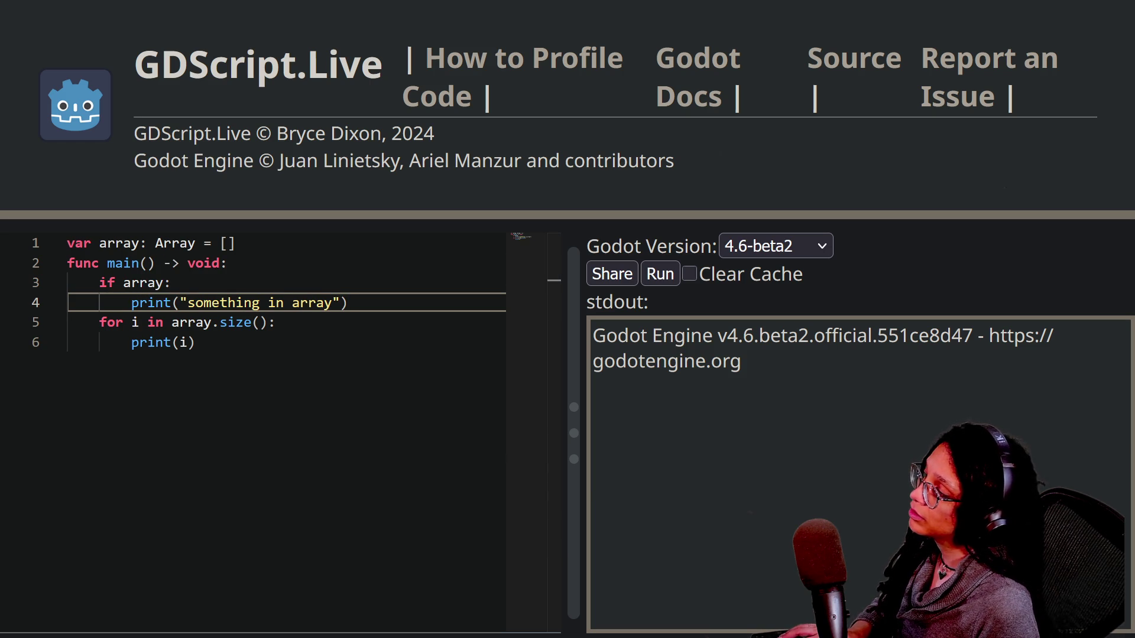
{"action": "key", "text": "Left"}
{"action": "key", "text": "Left"}
{"action": "key", "text": "ctrl+shift+Left"}
{"action": "key", "text": "ctrl+shift+Left"}
{"action": "key", "text": "ctrl+shift+Left"}
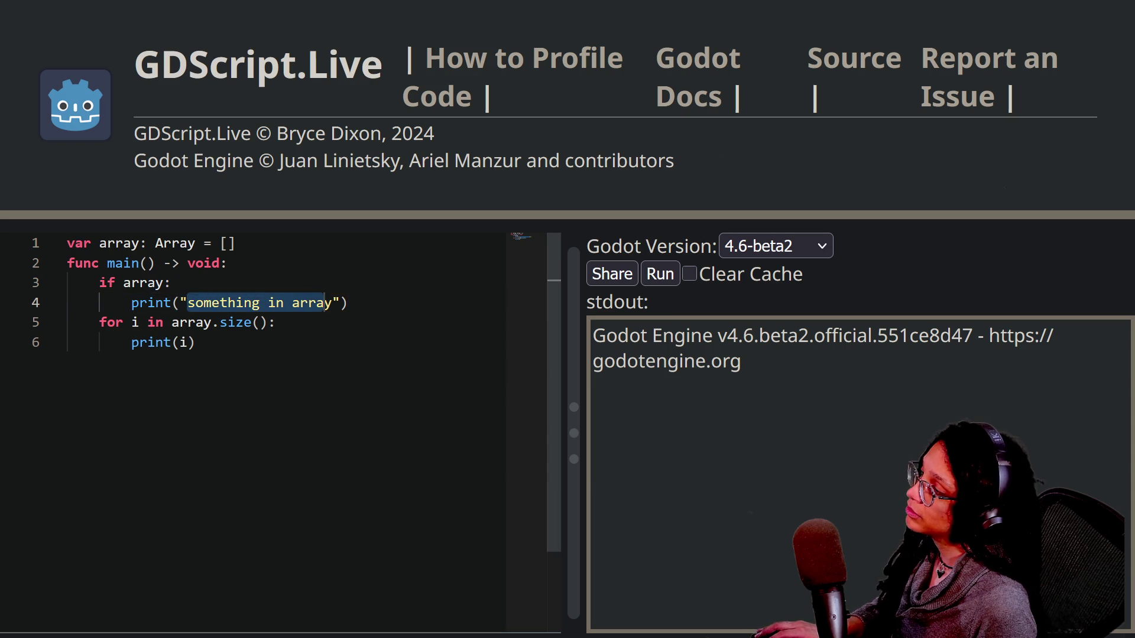
{"action": "type", "text": "truth array"}
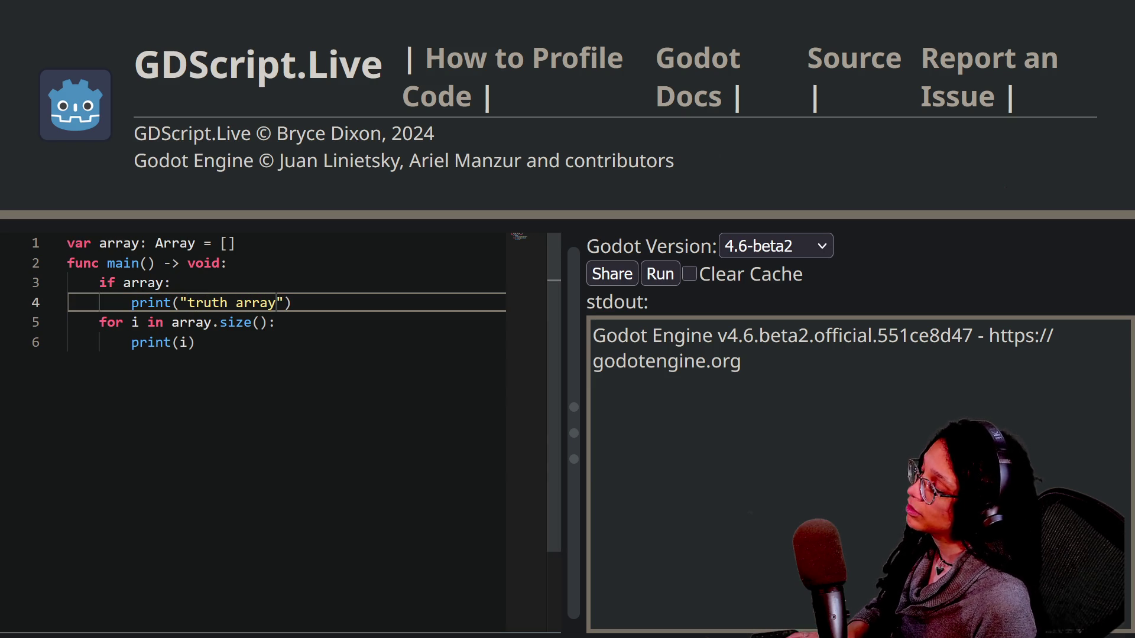
{"action": "left_click", "coordinate": [660, 273]}
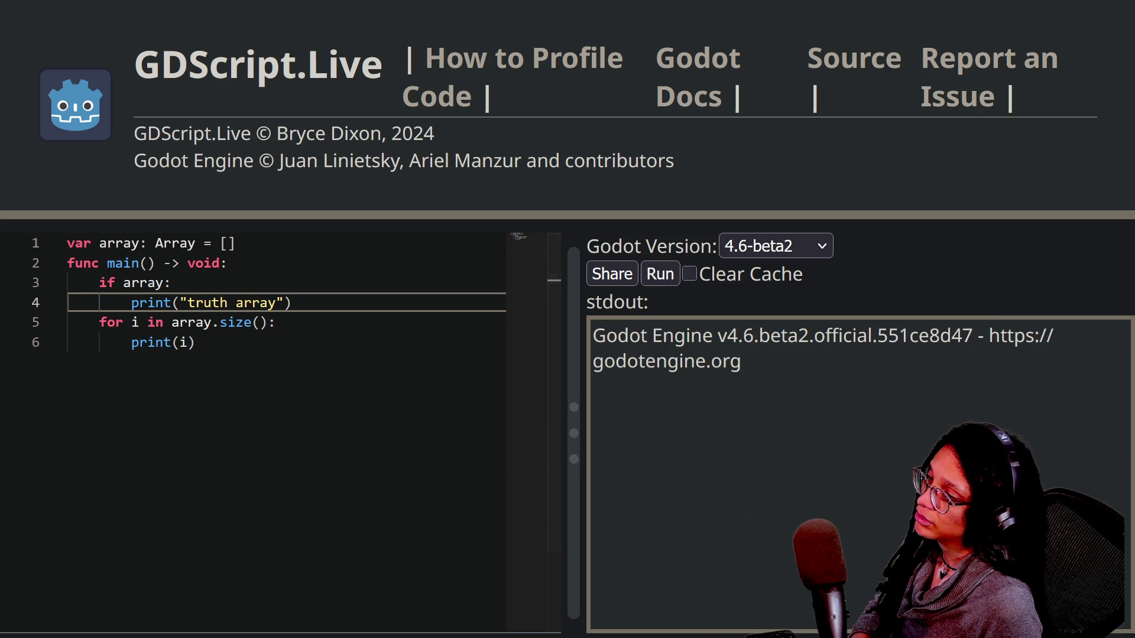
Add "something" to the array and run the script to view its output
{"action": "left_click", "coordinate": [229, 243]}
{"action": "type", "text": "\""}
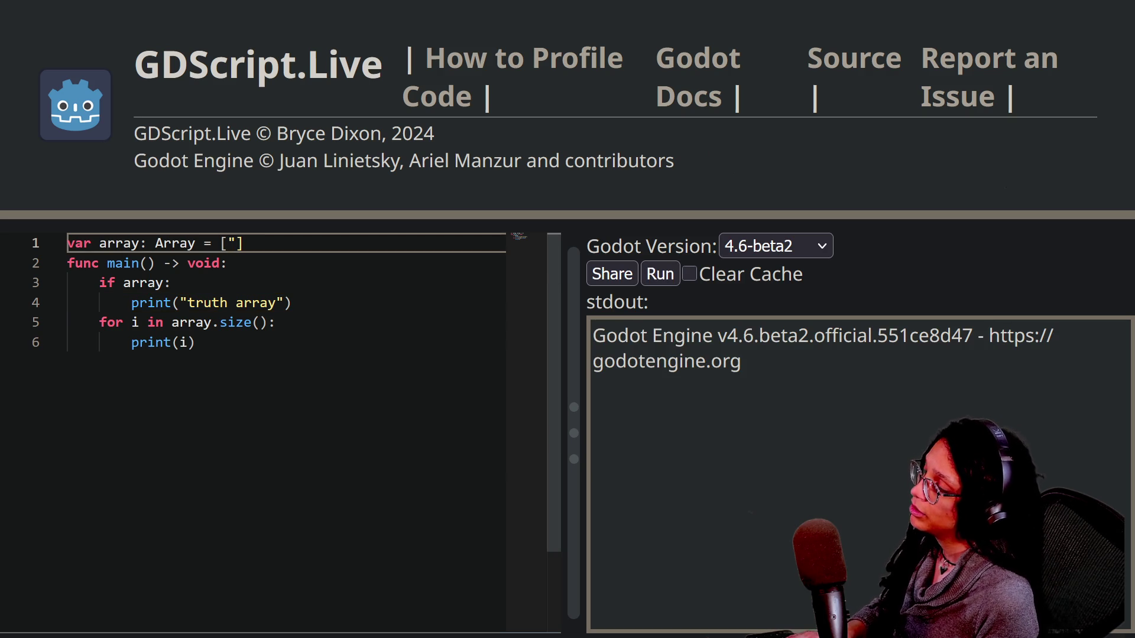
{"action": "type", "text": "something\""}
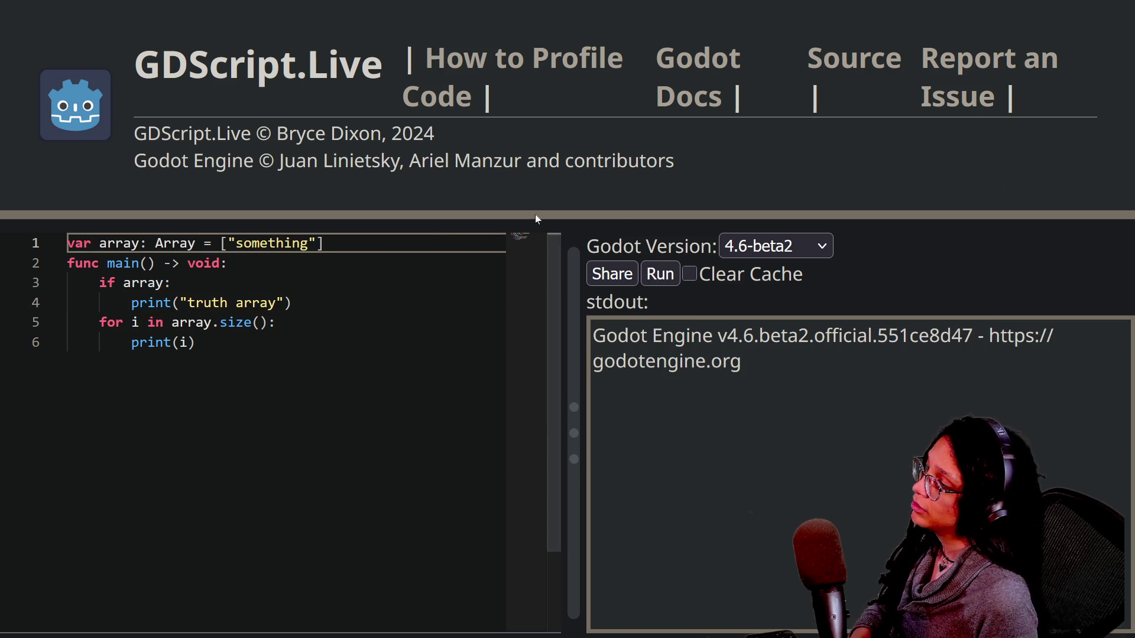
{"action": "left_click", "coordinate": [660, 273]}
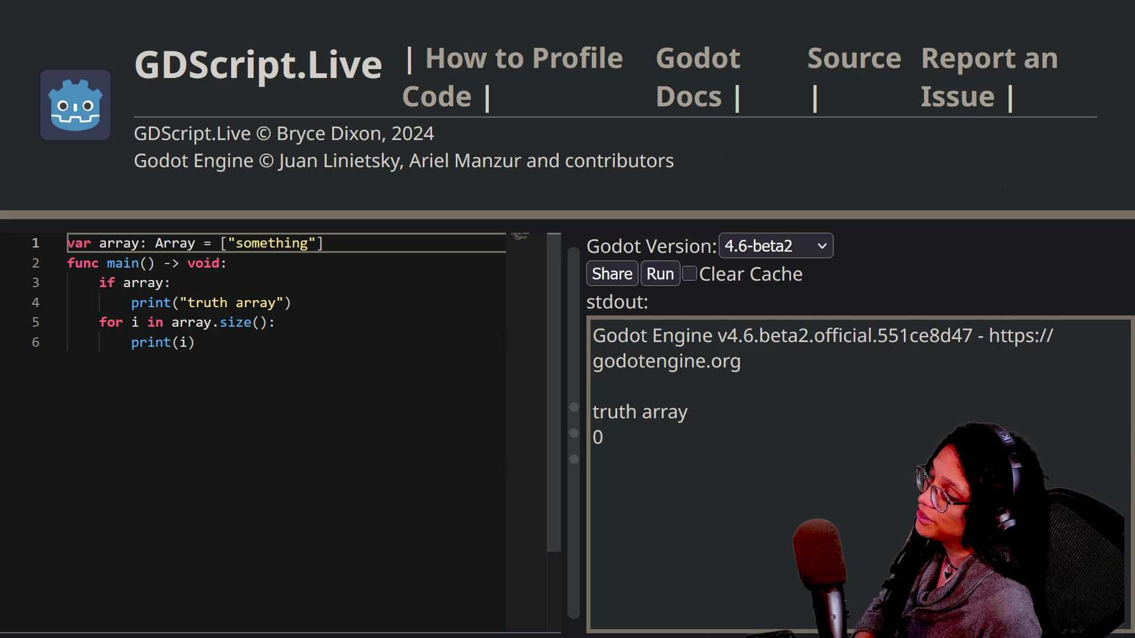
{"action": "left_click", "coordinate": [599, 412]}
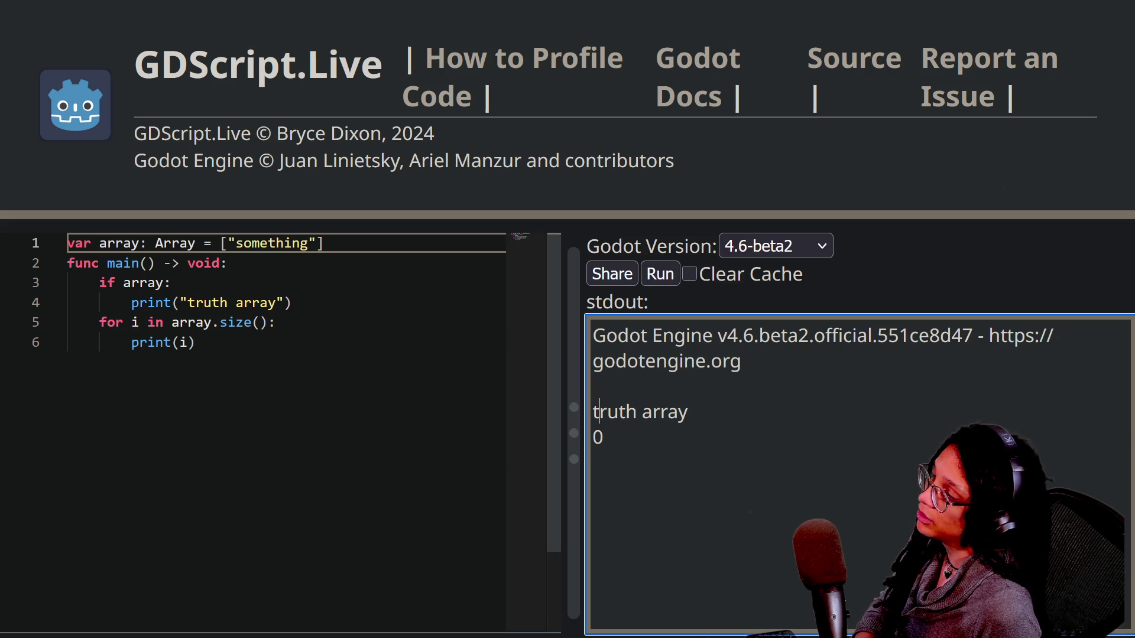
Empty the array again and change the check to 'if not array:'
{"action": "left_click_drag", "start_coordinate": [229, 243], "coordinate": [317, 243]}
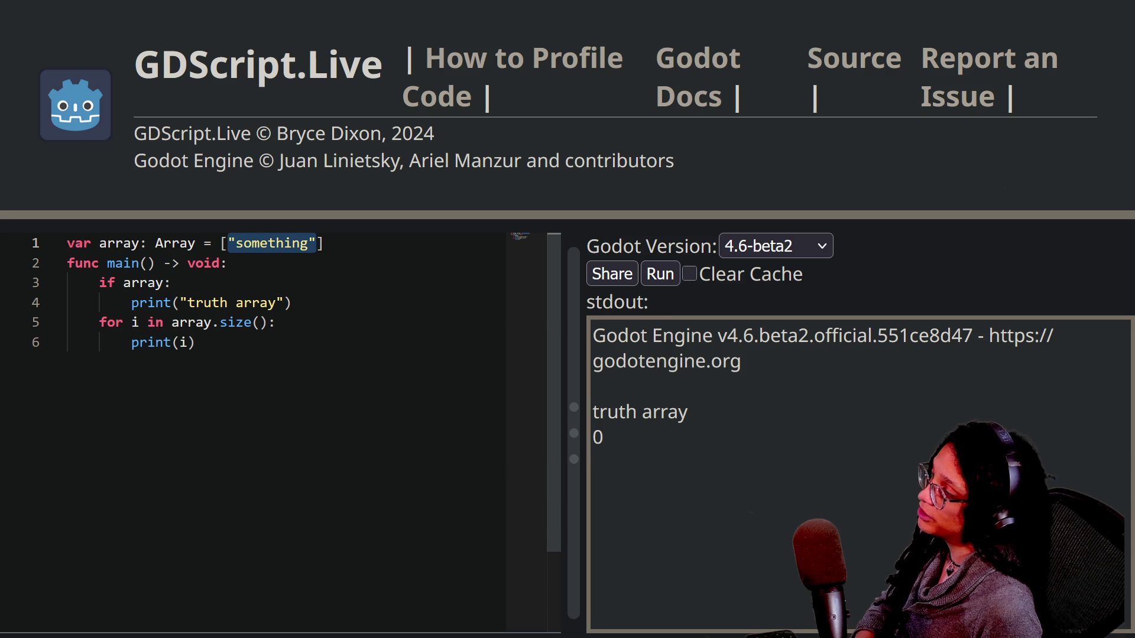
{"action": "key", "text": "BackSpace"}
{"action": "left_click_drag", "start_coordinate": [123, 282], "coordinate": [291, 303]}
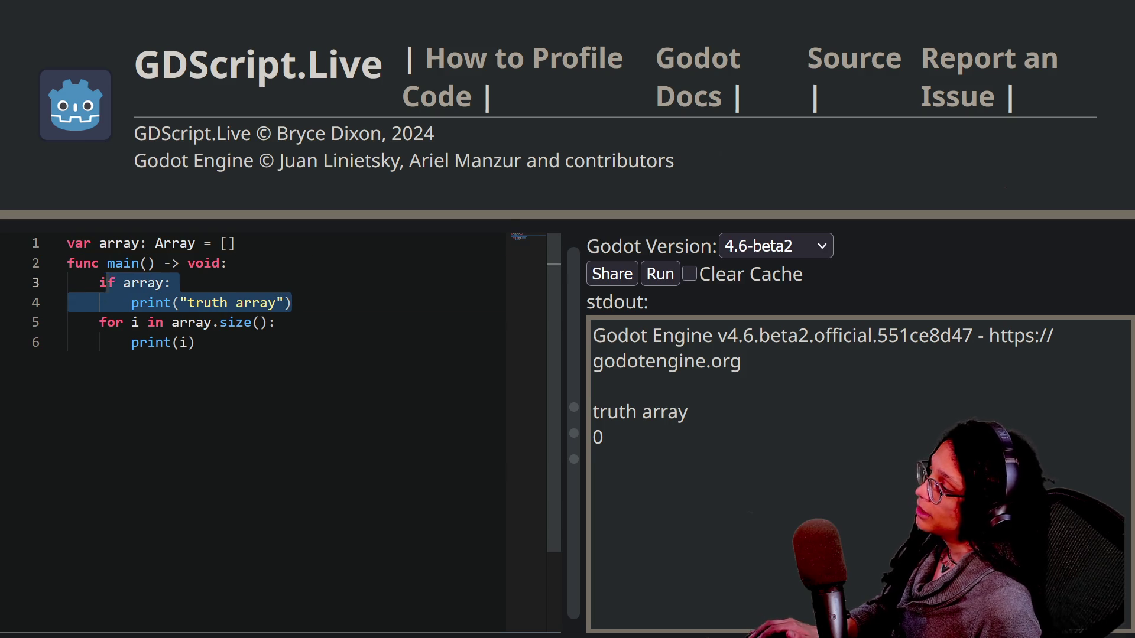
{"action": "left_click", "coordinate": [123, 283]}
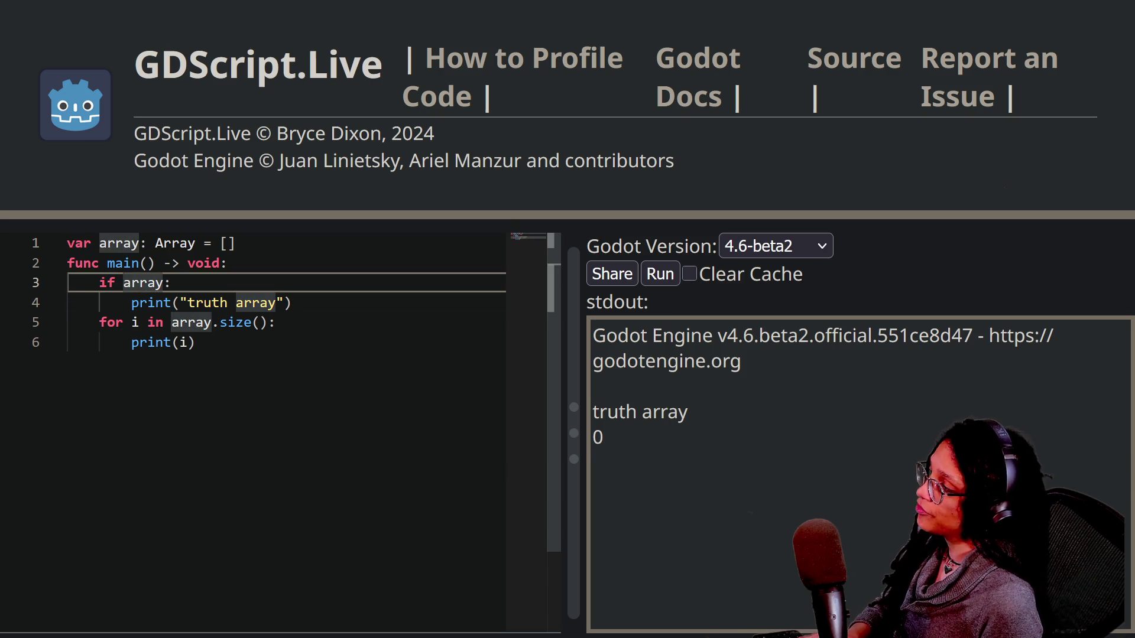
{"action": "type", "text": "not"}
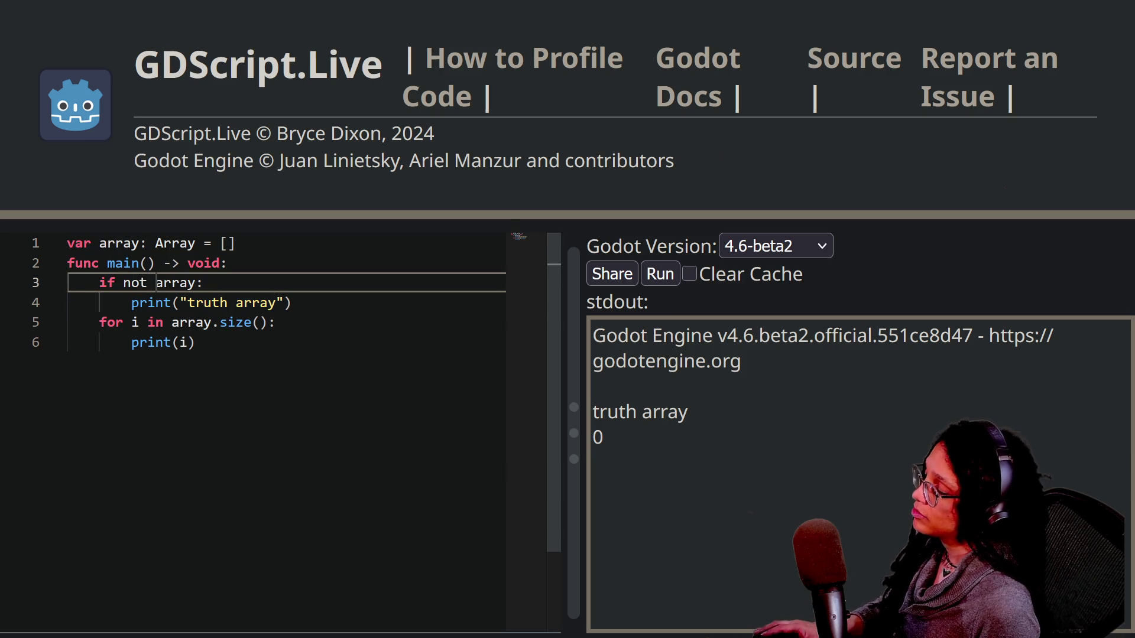
Switch back to Godot's Array documentation
{"action": "key", "text": "alt+Tab"}
{"action": "key", "text": "alt+Tab"}
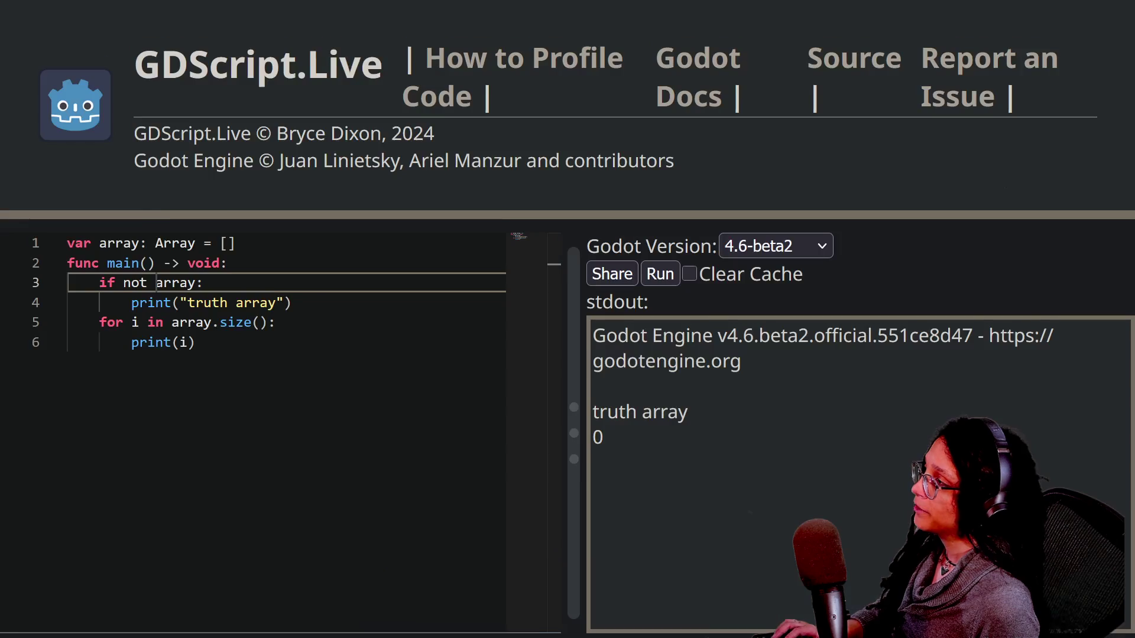
{"action": "mouse_move", "coordinate": [308, 40]}
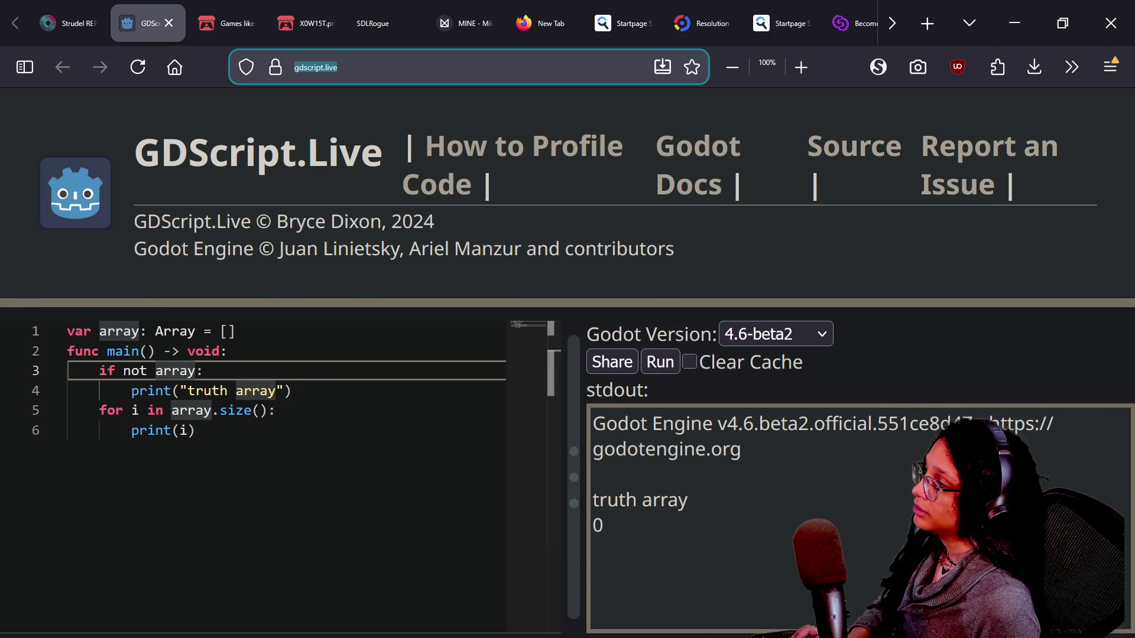
{"action": "key", "text": "alt+Tab"}
{"action": "key", "text": "alt+Tab"}
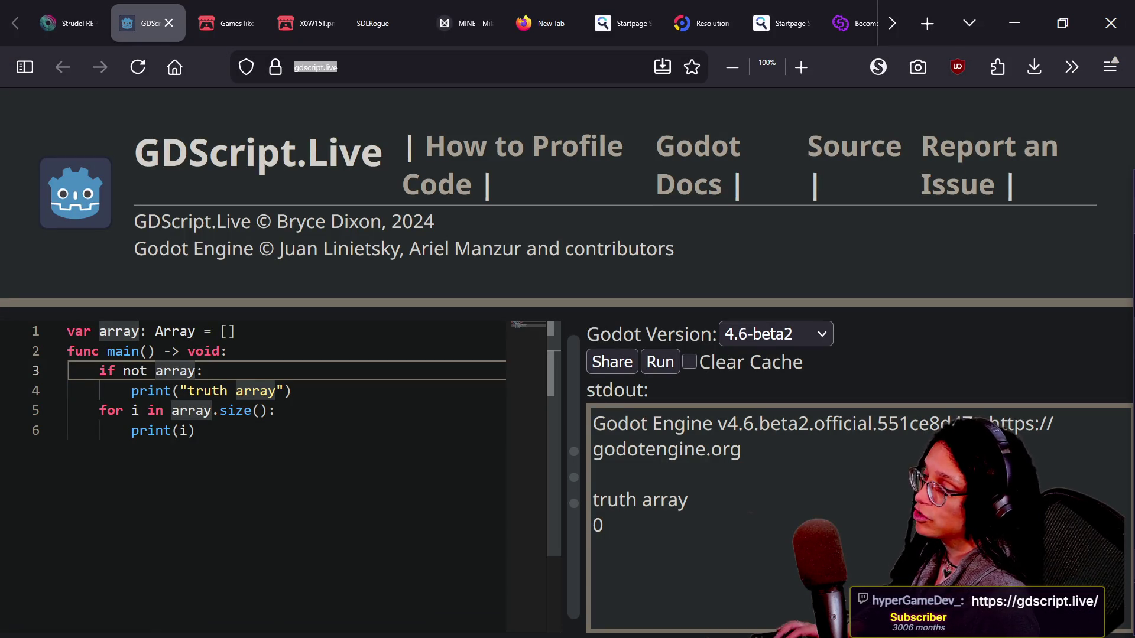
{"action": "key", "text": "alt+Tab"}
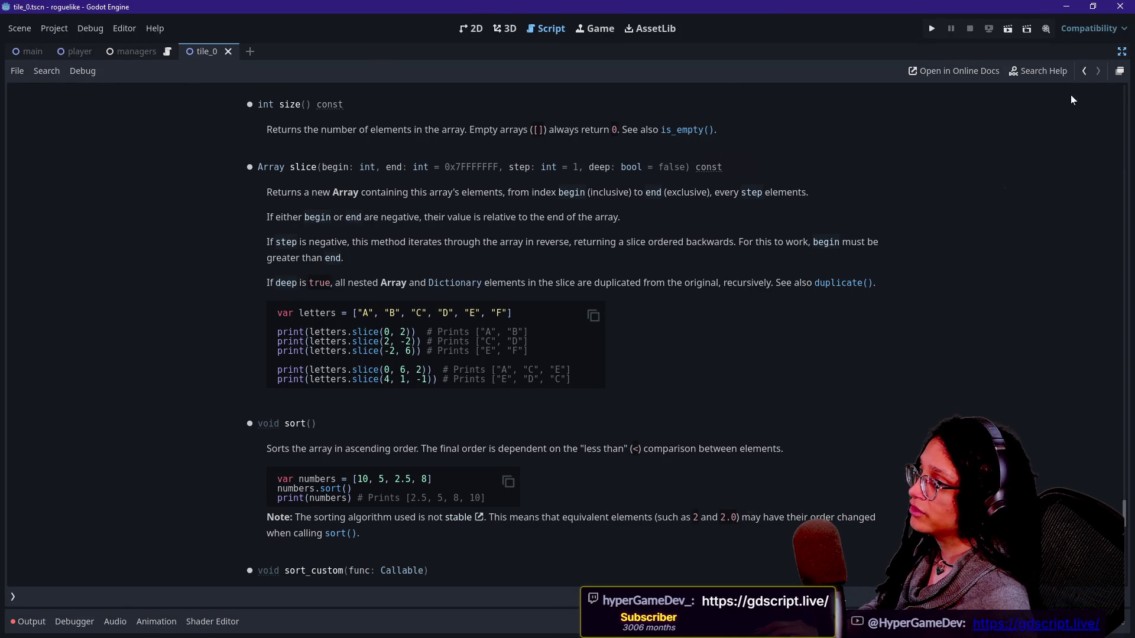
Back in tile_0, add 'if not _grid_tiles:' below the last_tile declaration
{"action": "left_click", "coordinate": [1084, 72]}
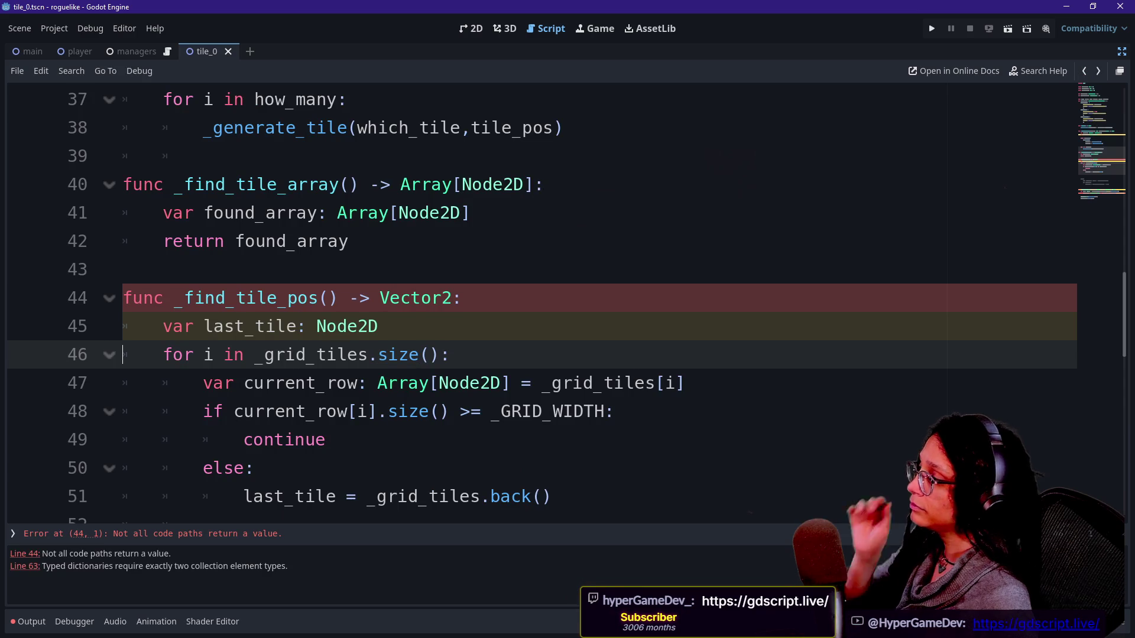
{"action": "left_click", "coordinate": [379, 326]}
{"action": "key", "text": "Return"}
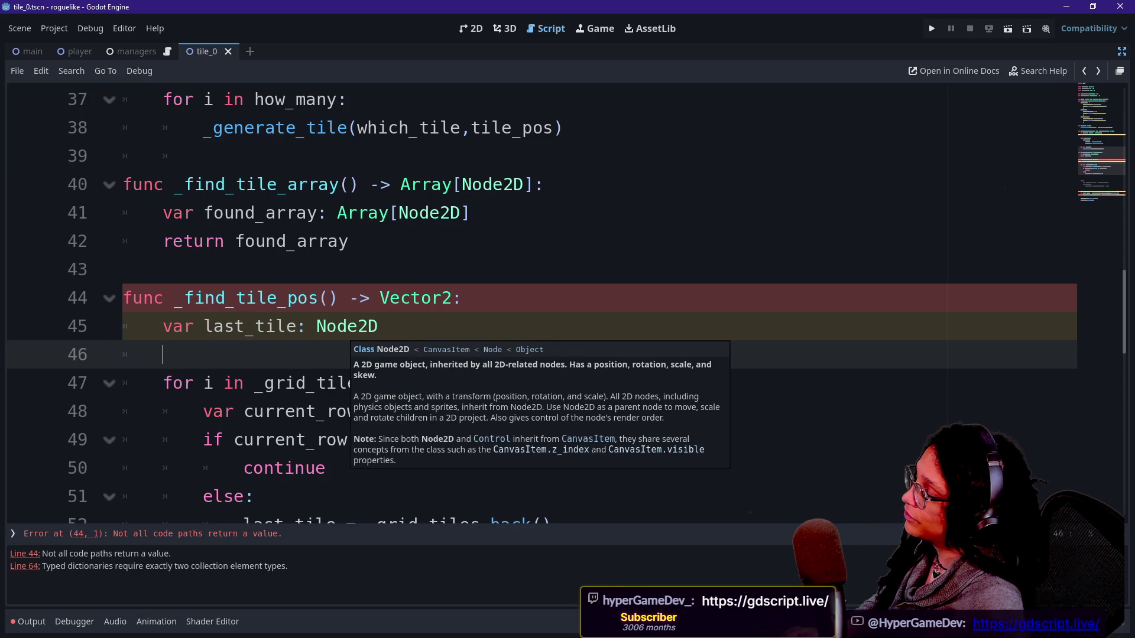
{"action": "type", "text": "if"}
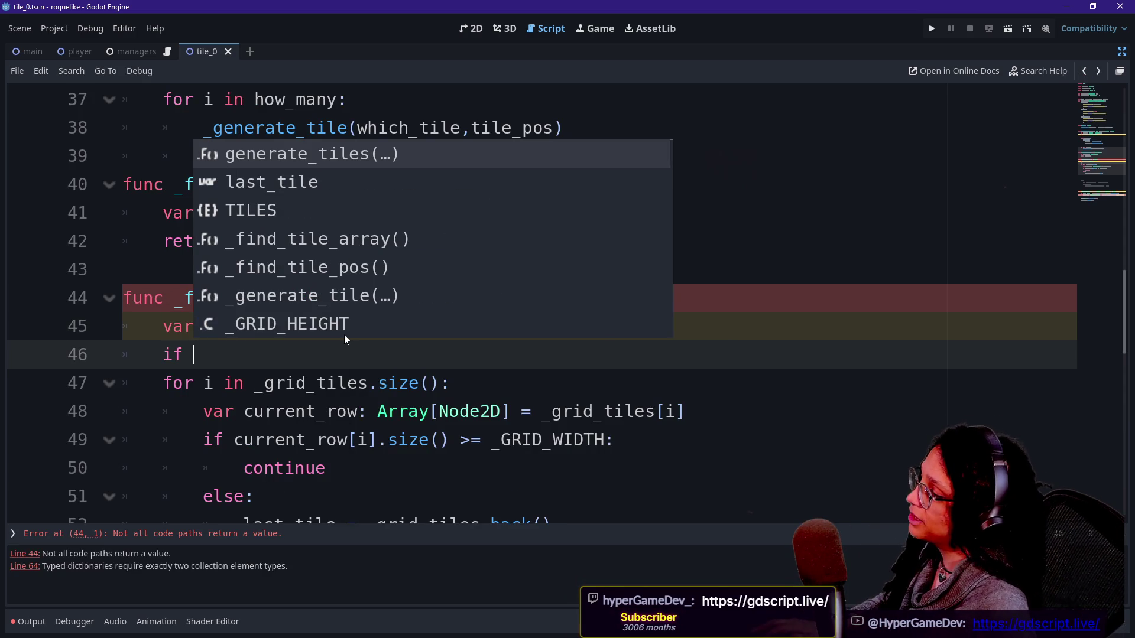
{"action": "key", "text": "Escape"}
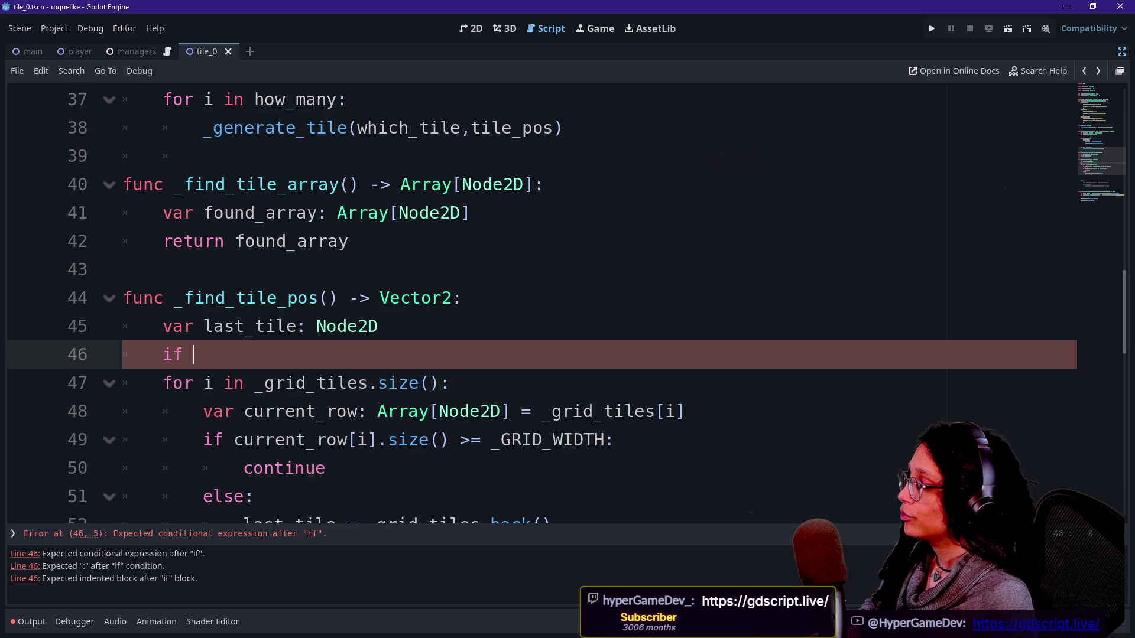
{"action": "type", "text": "_grid_titles"}
{"action": "left_click", "coordinate": [193, 355]}
{"action": "type", "text": "not"}
{"action": "left_click", "coordinate": [326, 355]}
{"action": "key", "text": "BackSpace"}
{"action": "left_click", "coordinate": [349, 355]}
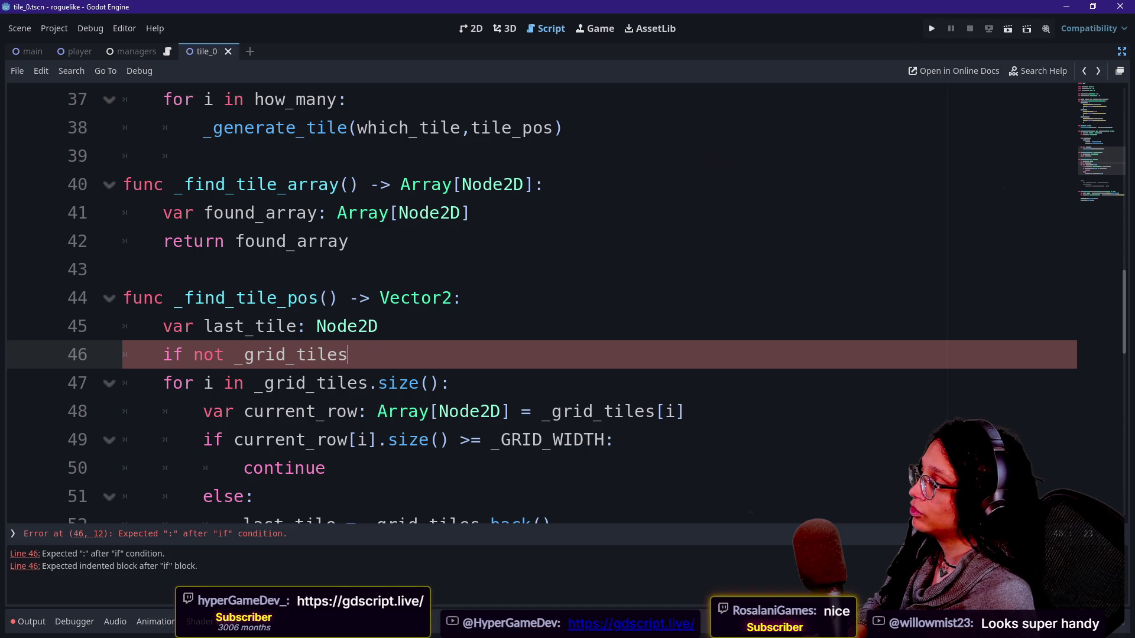
{"action": "type", "text": ":"}
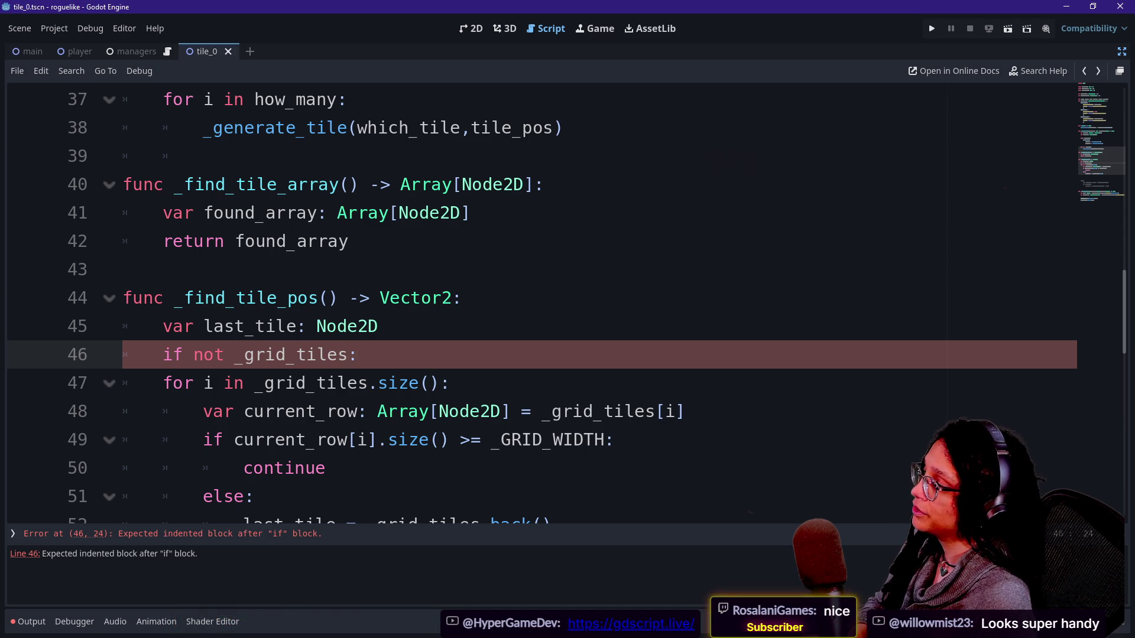
{"action": "type", "text": ":"}
{"action": "key", "text": "Return"}
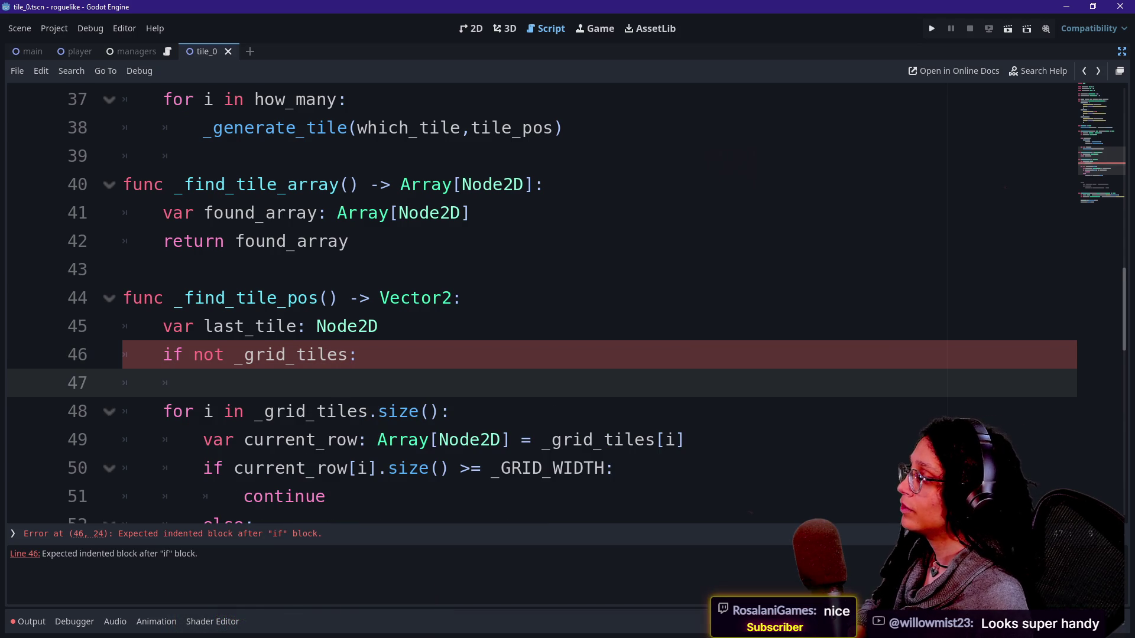
Make the if block's body 'return Vector2.ZERO' to clear the return-type error
{"action": "scroll", "coordinate": [532, 296], "scroll_direction": "down", "scroll_amount": 1}
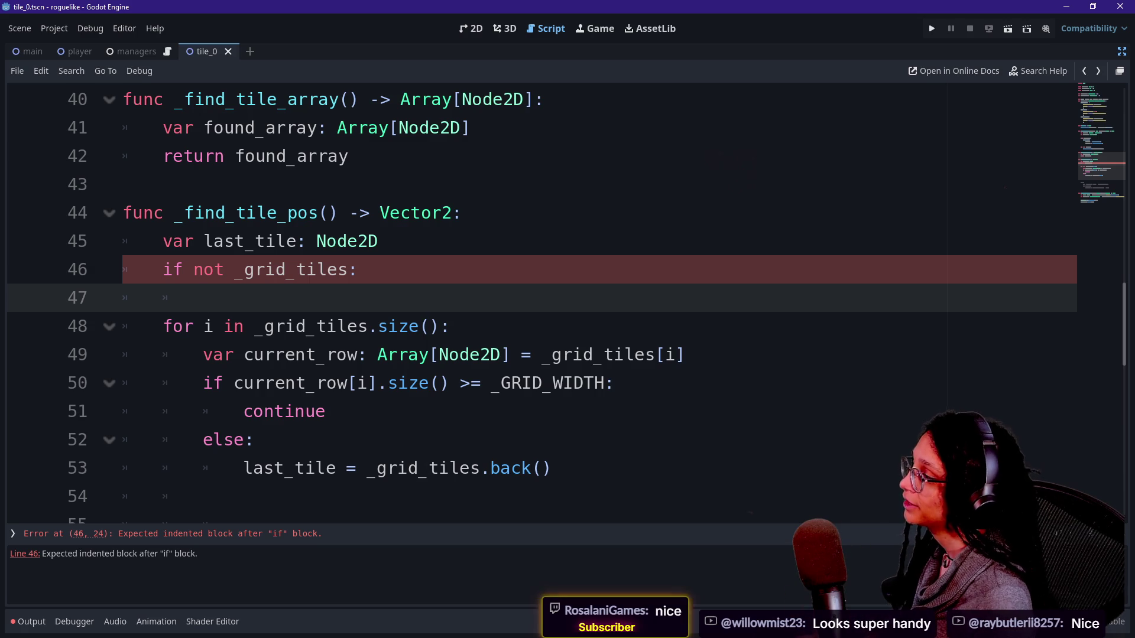
{"action": "type", "text": "last"}
{"action": "key", "text": "BackSpace"}
{"action": "key", "text": "BackSpace"}
{"action": "key", "text": "BackSpace"}
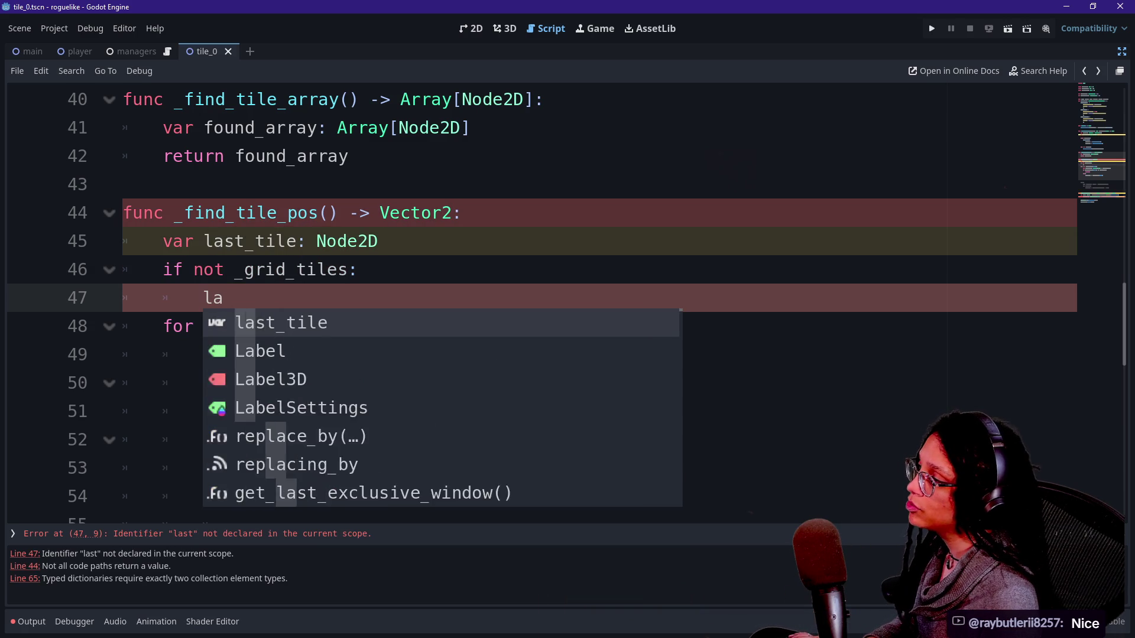
{"action": "key", "text": "BackSpace"}
{"action": "key", "text": "BackSpace"}
{"action": "key", "text": "BackSpace"}
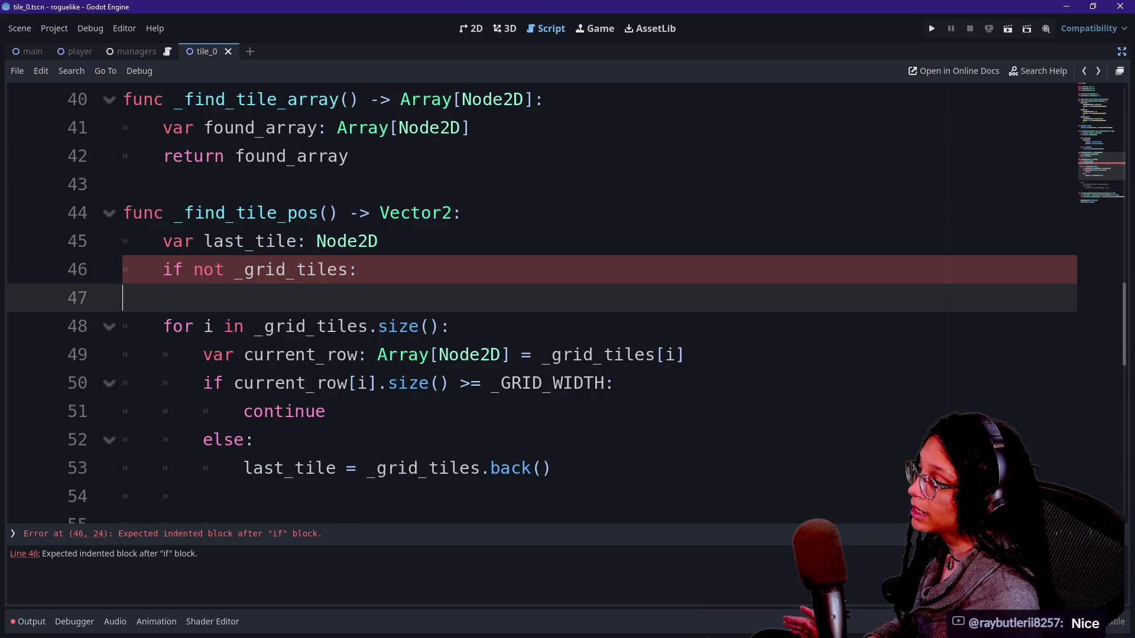
{"action": "key", "text": "Return"}
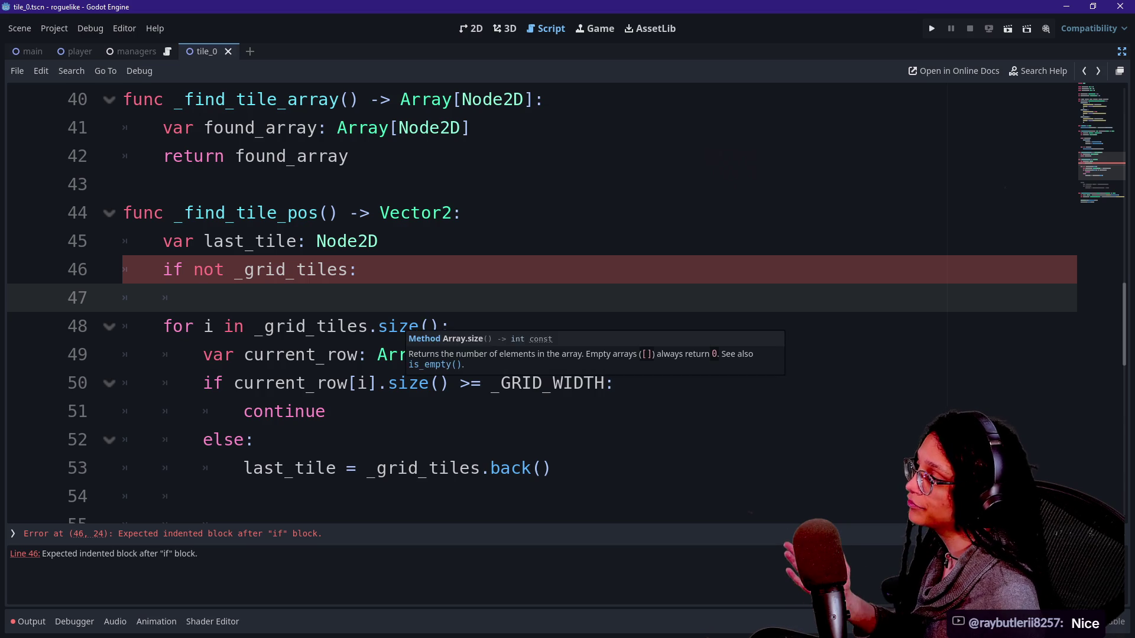
{"action": "type", "text": "return"}
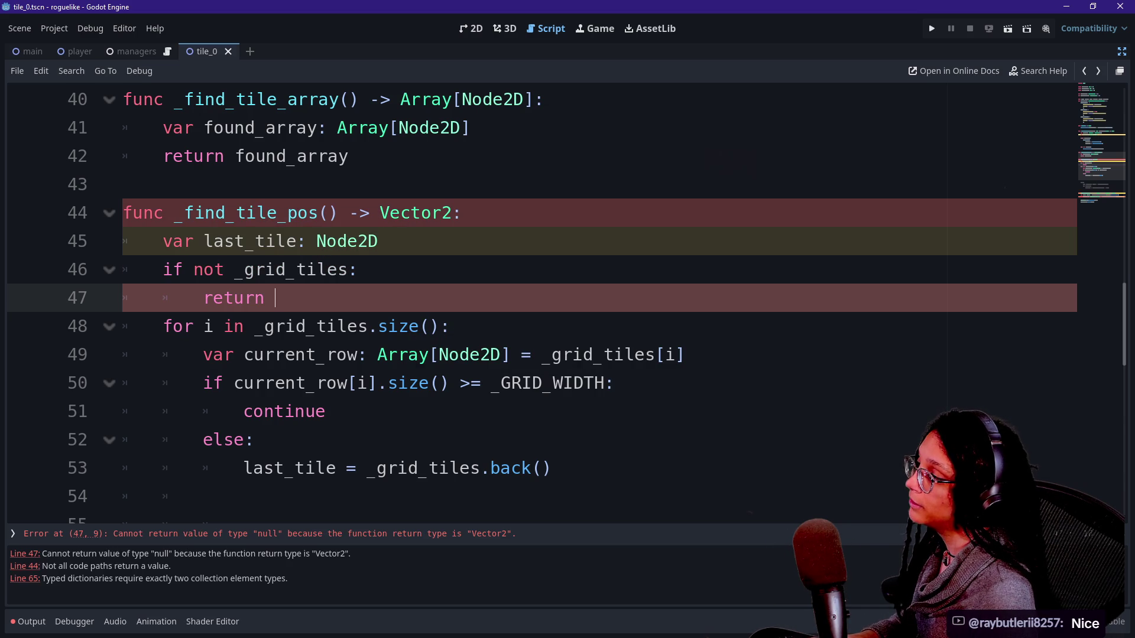
{"action": "type", "text": " -"}
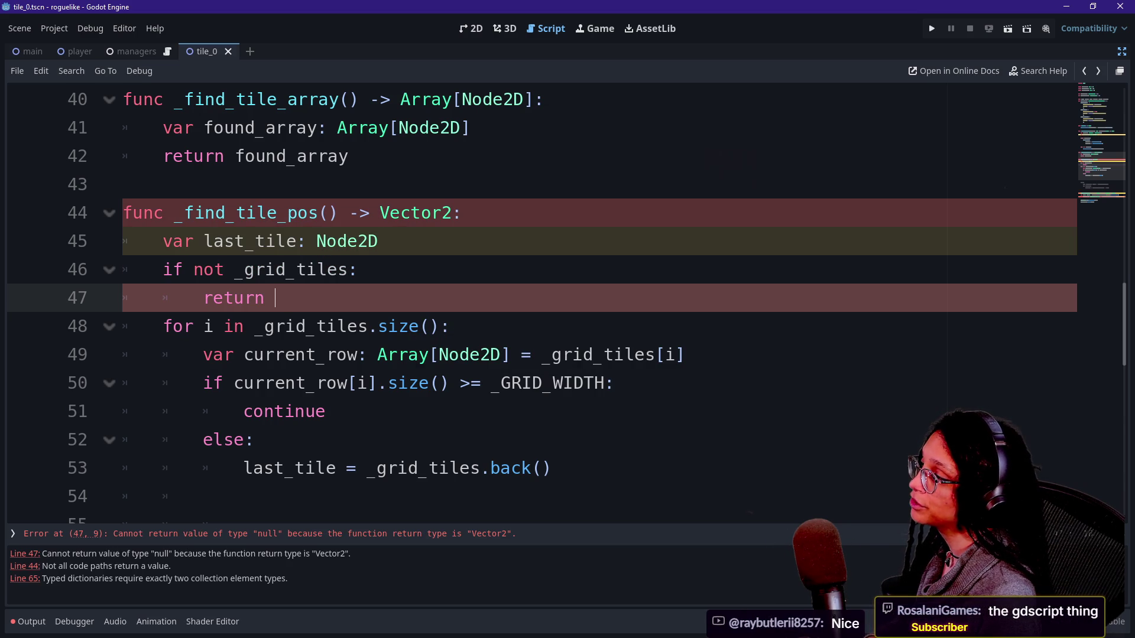
{"action": "type", "text": "Vector"}
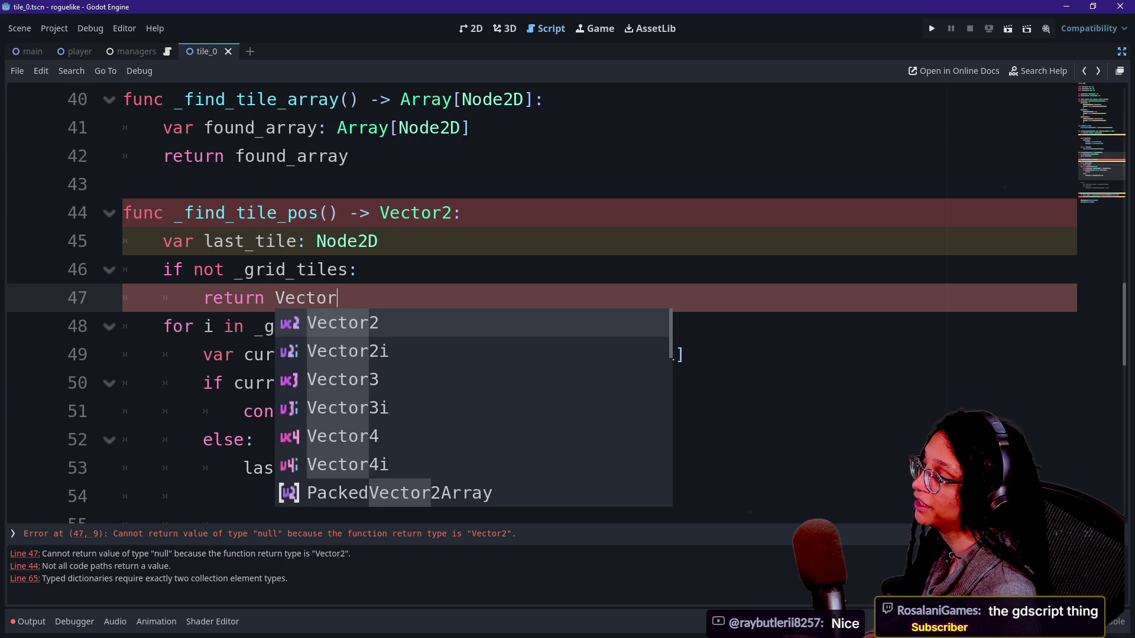
{"action": "type", "text": "2.ZERO"}
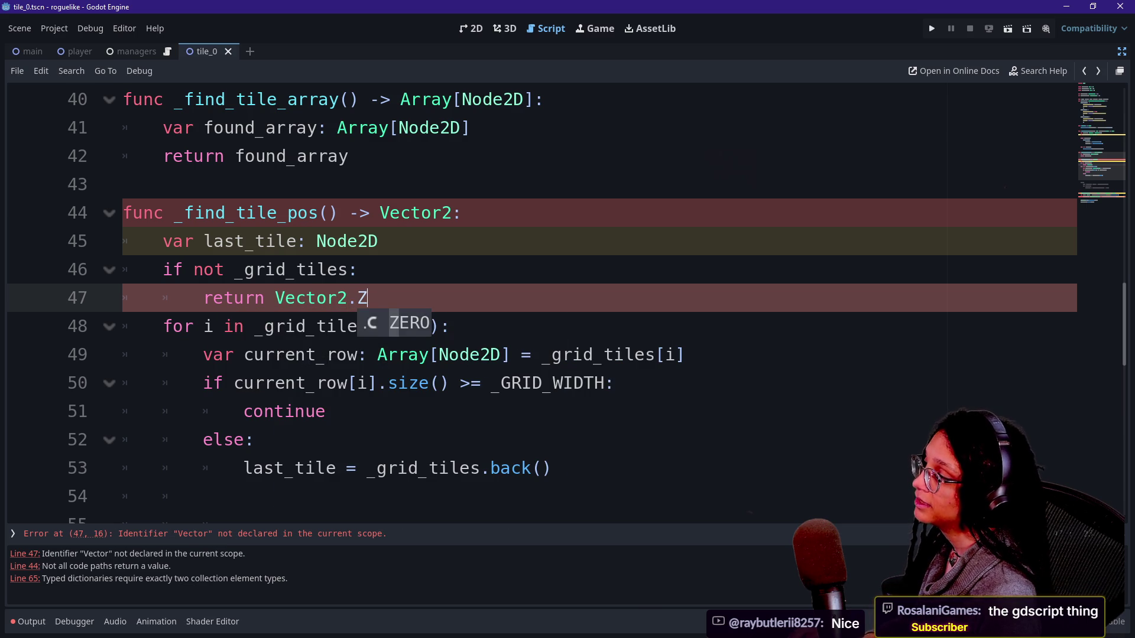
{"action": "left_click", "coordinate": [288, 213]}
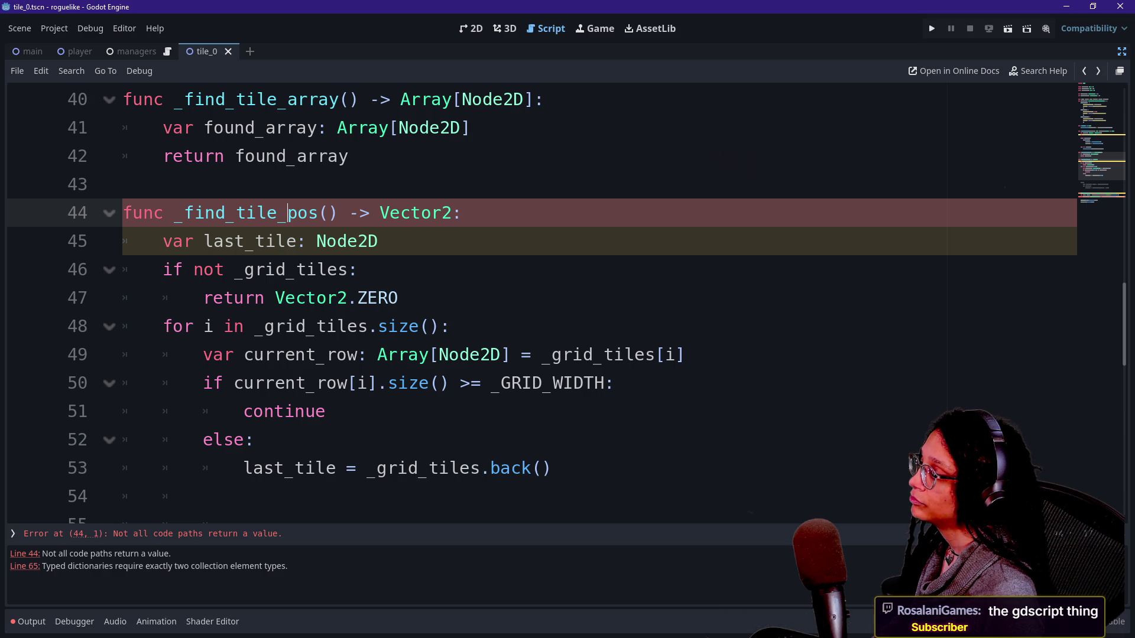
Select every occurrence of tile_dictionary, starting from line 66
{"action": "scroll", "coordinate": [609, 411], "scroll_direction": "down", "scroll_amount": 1}
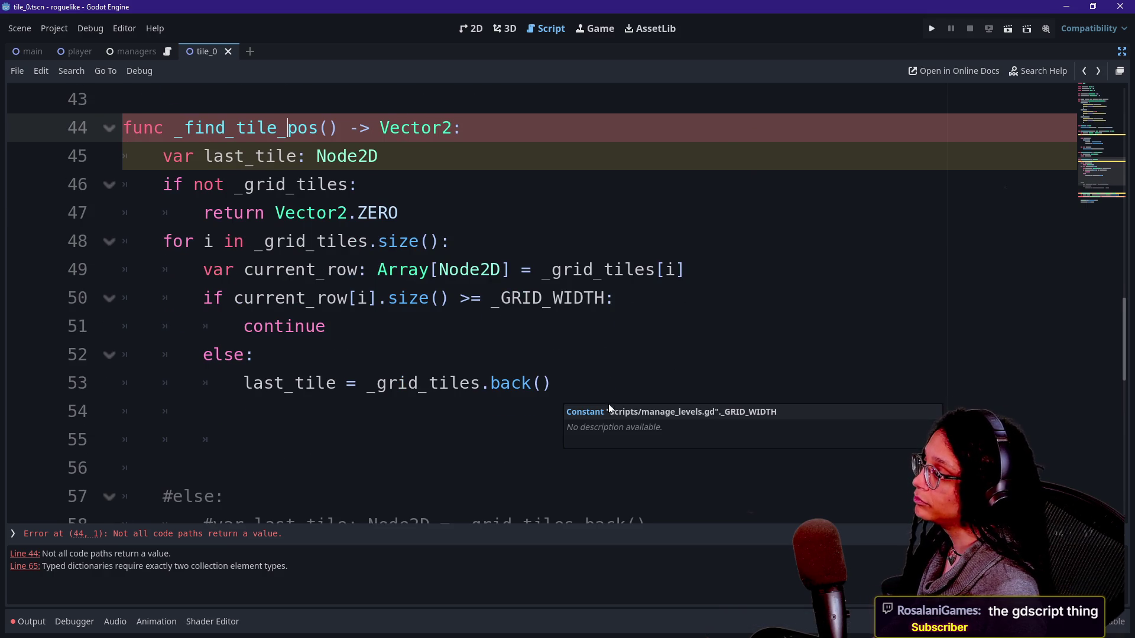
{"action": "left_click", "coordinate": [591, 384]}
{"action": "scroll", "coordinate": [591, 385], "scroll_direction": "down", "scroll_amount": 4}
{"action": "left_click_drag", "start_coordinate": [739, 383], "coordinate": [892, 383]}
{"action": "key", "text": "ctrl+d"}
{"action": "key", "text": "ctrl+d"}
{"action": "key", "text": "ctrl+d"}
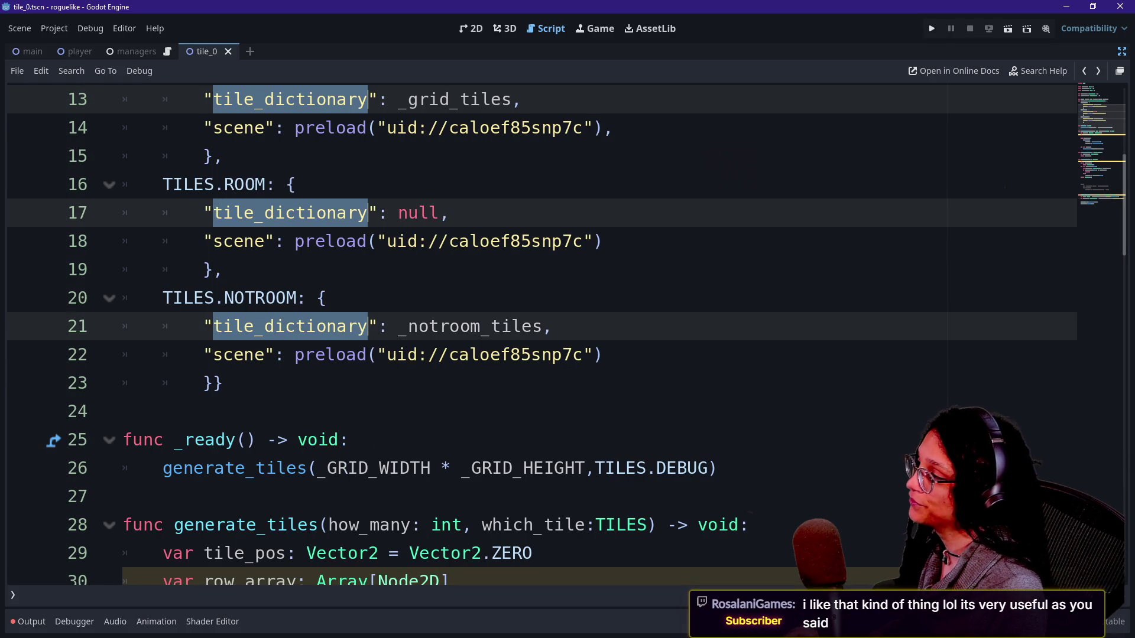
Replace every selected tile_dictionary occurrence with 'array' and return to _find_tile_pos
{"action": "type", "text": "array: Array[Array] = _tiles_data[which_tile][\"array"}
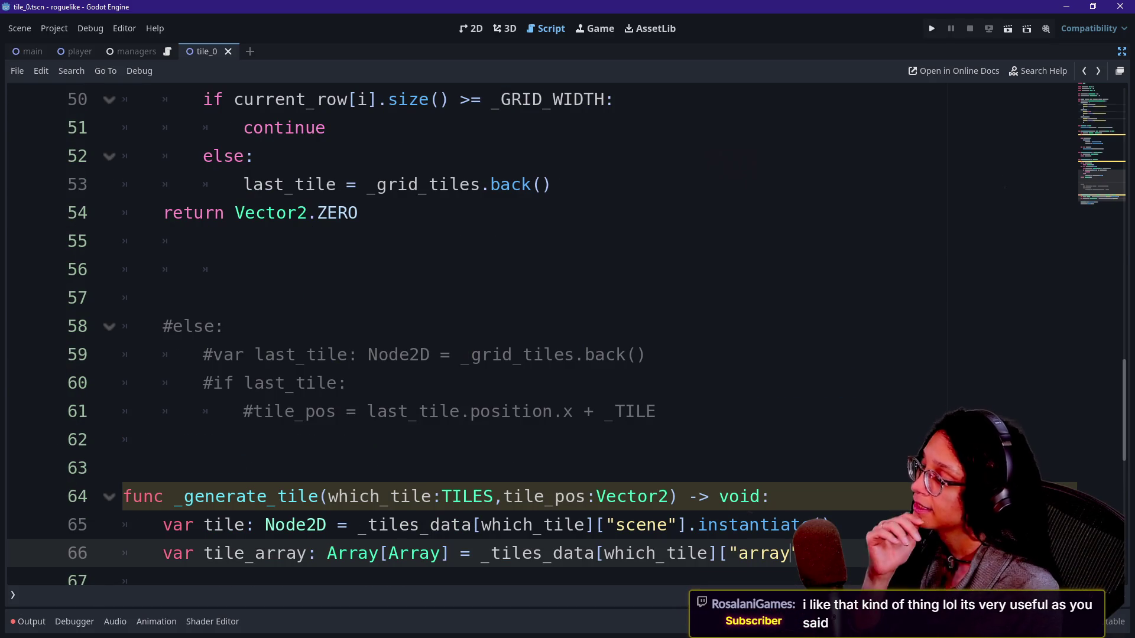
{"action": "key", "text": "Up"}
{"action": "key", "text": "Up"}
{"action": "key", "text": "Up"}
{"action": "key", "text": "Up"}
{"action": "key", "text": "Up"}
{"action": "key", "text": "Up"}
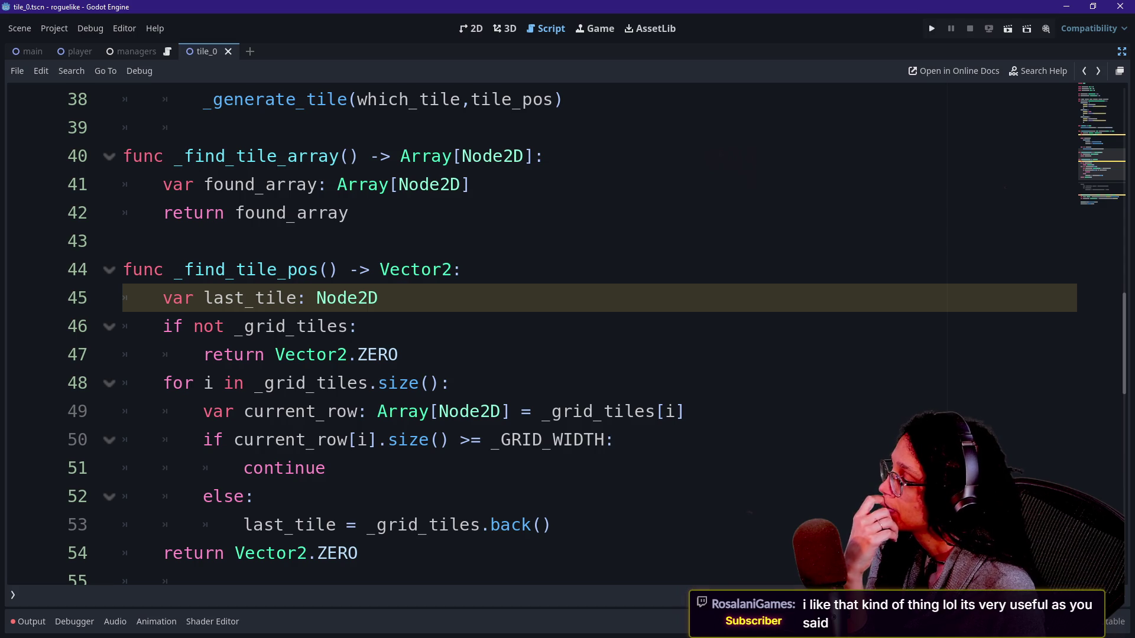
{"action": "scroll", "coordinate": [532, 331], "scroll_direction": "down", "scroll_amount": 1}
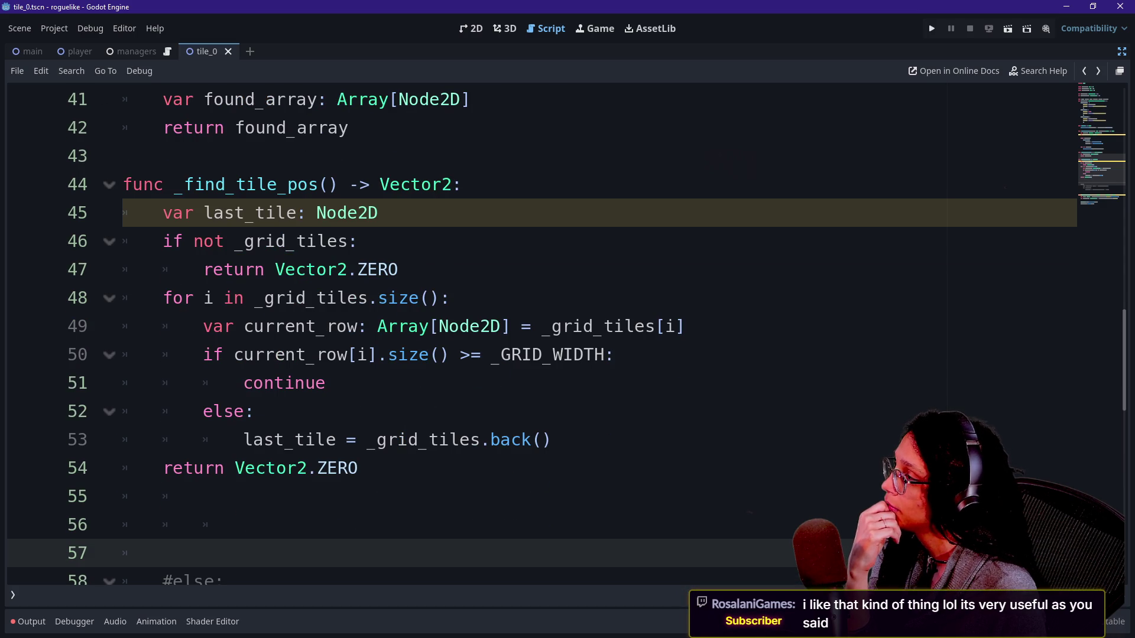
{"action": "scroll", "coordinate": [532, 331], "scroll_direction": "up", "scroll_amount": 1}
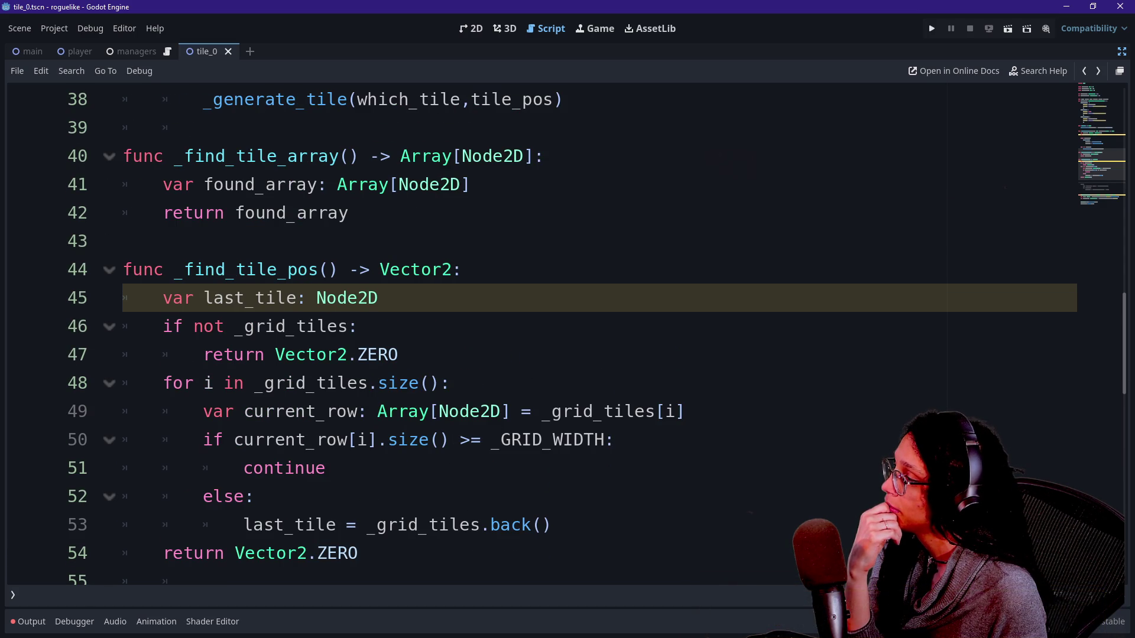
Review the empty-grid check on line 46 and its Vector2.ZERO return on line 47
{"action": "triple_click", "coordinate": [260, 326]}
{"action": "left_click", "coordinate": [358, 327]}
{"action": "left_click_drag", "start_coordinate": [359, 326], "coordinate": [306, 326]}
{"action": "left_click", "coordinate": [235, 327]}
{"action": "left_click", "coordinate": [402, 355]}
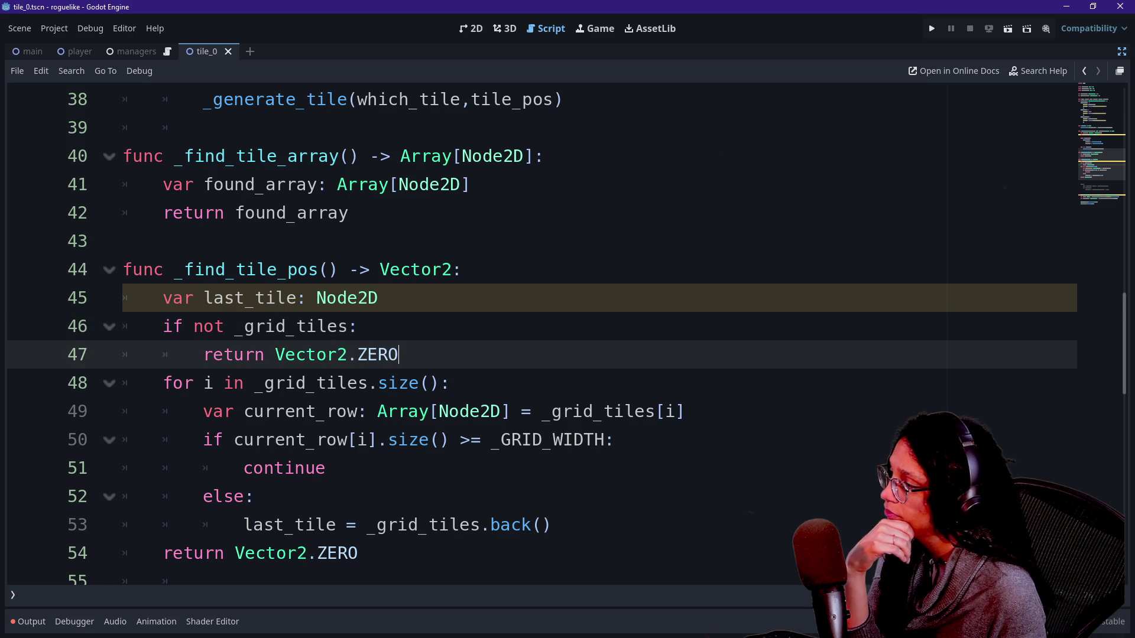
{"action": "left_click_drag", "start_coordinate": [234, 355], "coordinate": [389, 355]}
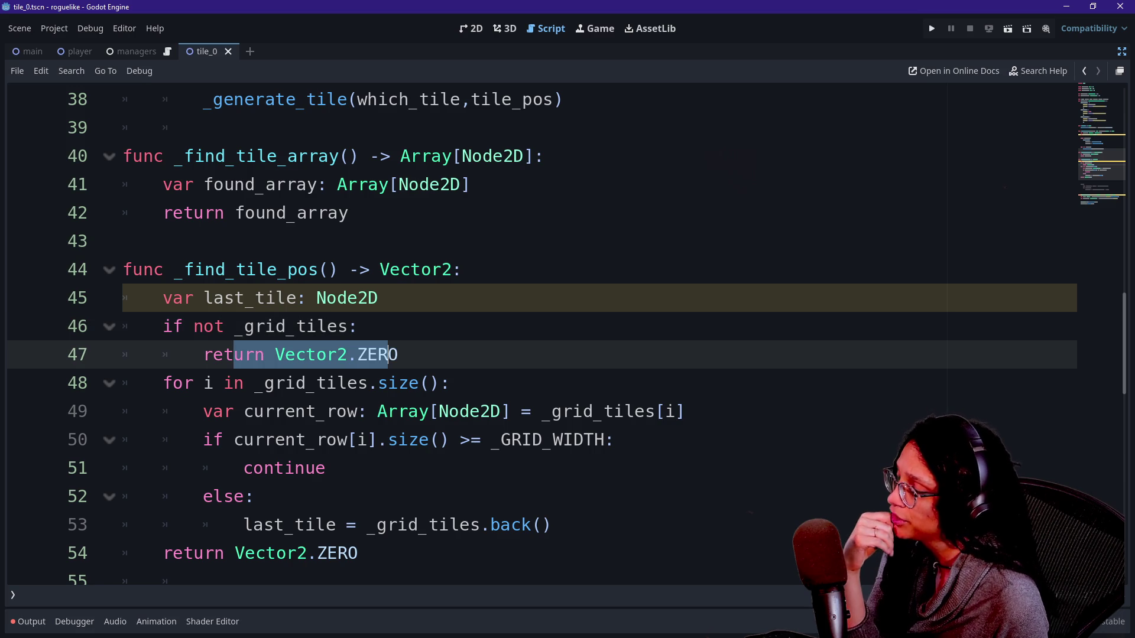
{"action": "scroll", "coordinate": [532, 331], "scroll_direction": "down", "scroll_amount": 10}
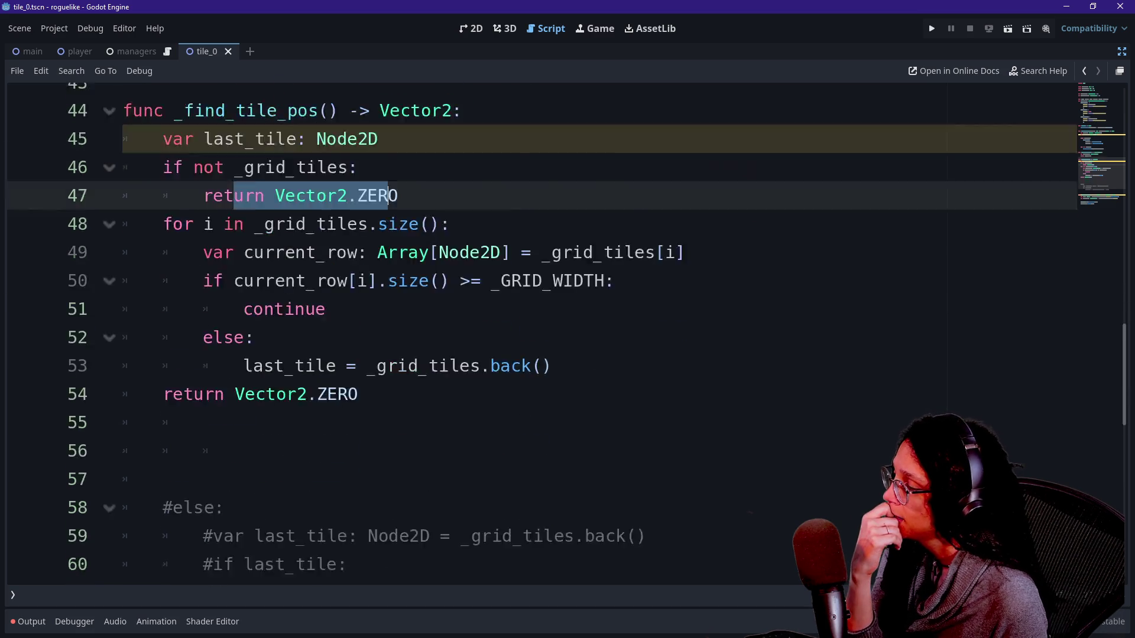
{"action": "scroll", "coordinate": [532, 331], "scroll_direction": "up", "scroll_amount": 4}
{"action": "scroll", "coordinate": [388, 269], "scroll_direction": "up", "scroll_amount": 1}
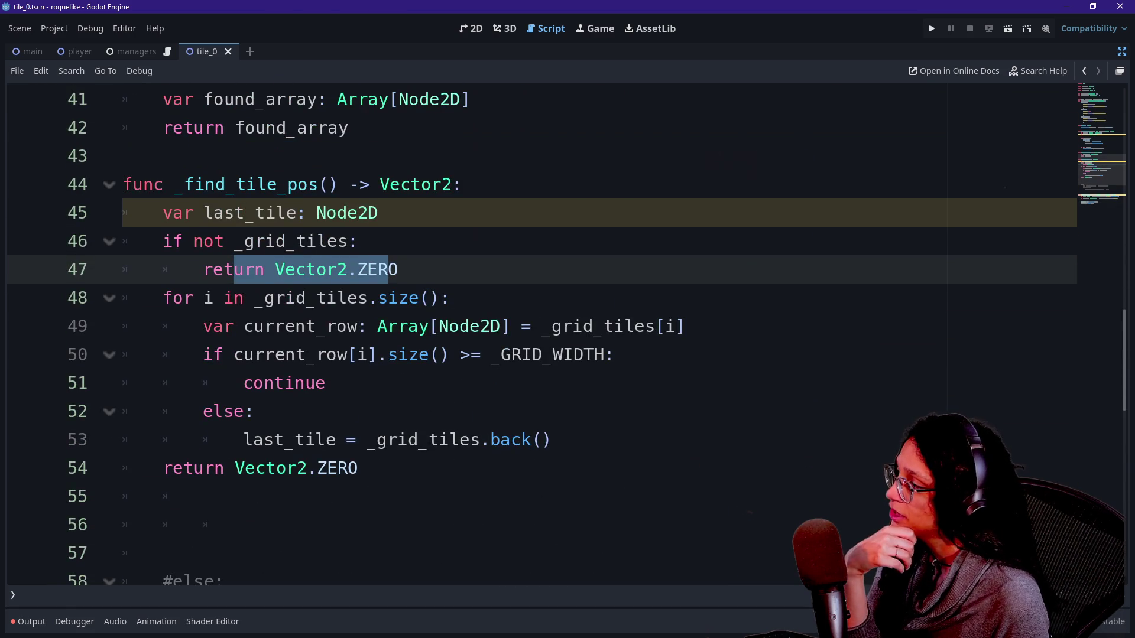
Inspect the for loop and the current_row = _grid_tiles[i] lookup on line 49
{"action": "left_click", "coordinate": [347, 297]}
{"action": "scroll", "coordinate": [532, 331], "scroll_direction": "up", "scroll_amount": 3}
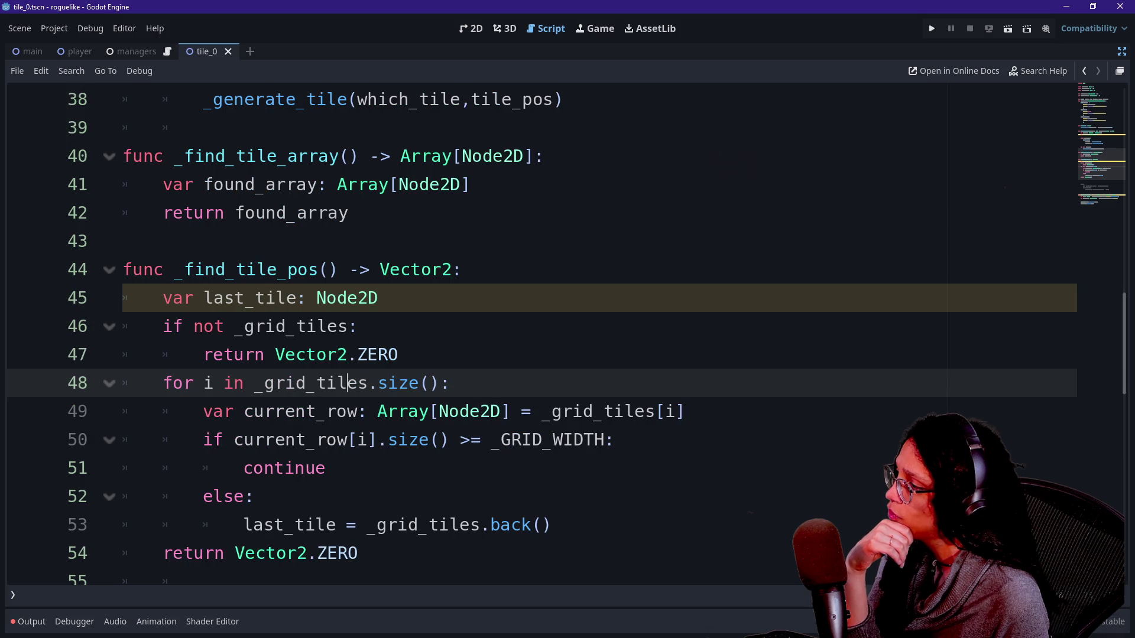
{"action": "key", "text": "Right"}
{"action": "key", "text": "Right"}
{"action": "key", "text": "Right"}
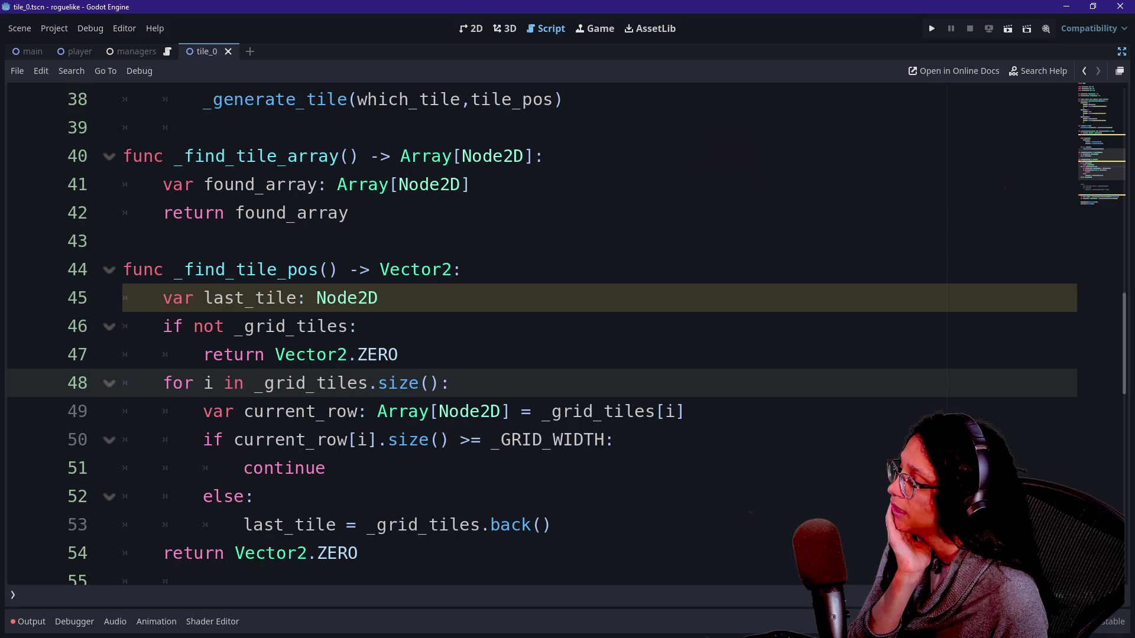
{"action": "mouse_move", "coordinate": [305, 435]}
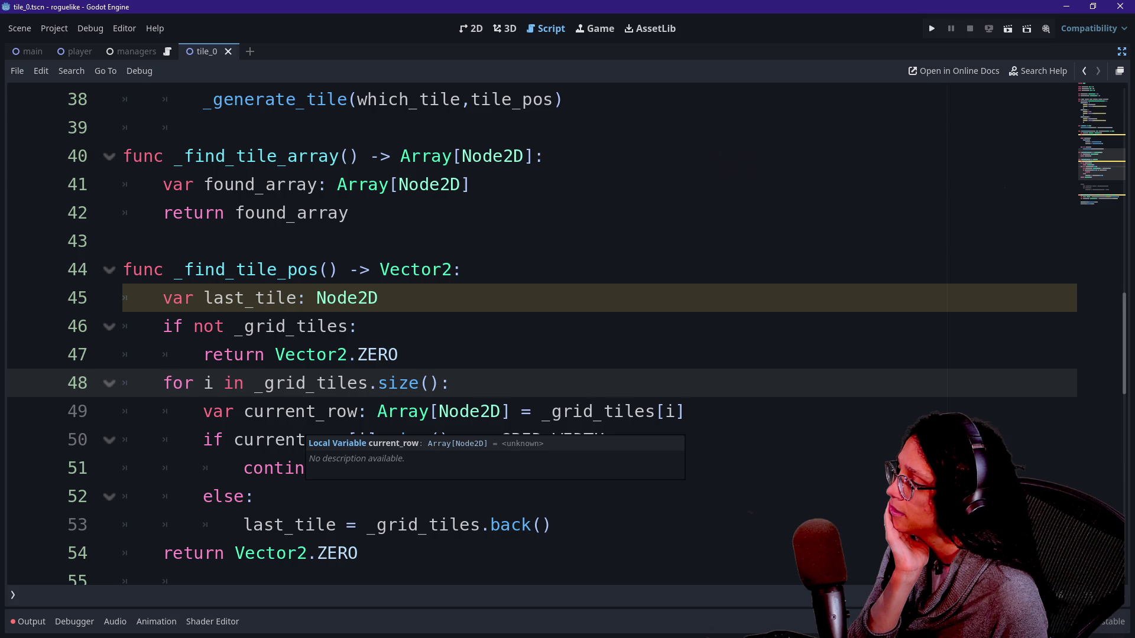
{"action": "mouse_move", "coordinate": [686, 412]}
{"action": "left_mouse_down"}
{"action": "mouse_move", "coordinate": [541, 411]}
{"action": "mouse_move", "coordinate": [685, 412]}
{"action": "left_mouse_up"}
{"action": "left_click", "coordinate": [685, 412]}
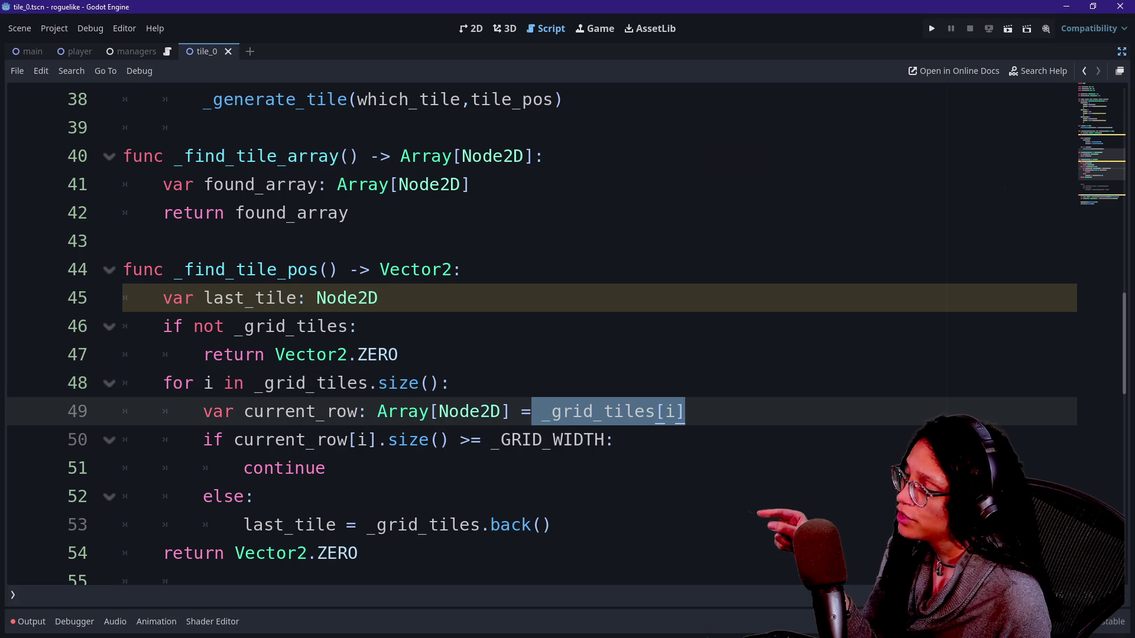
{"action": "left_click", "coordinate": [592, 411]}
{"action": "left_click_drag", "start_coordinate": [234, 412], "coordinate": [337, 411]}
{"action": "left_click", "coordinate": [337, 411]}
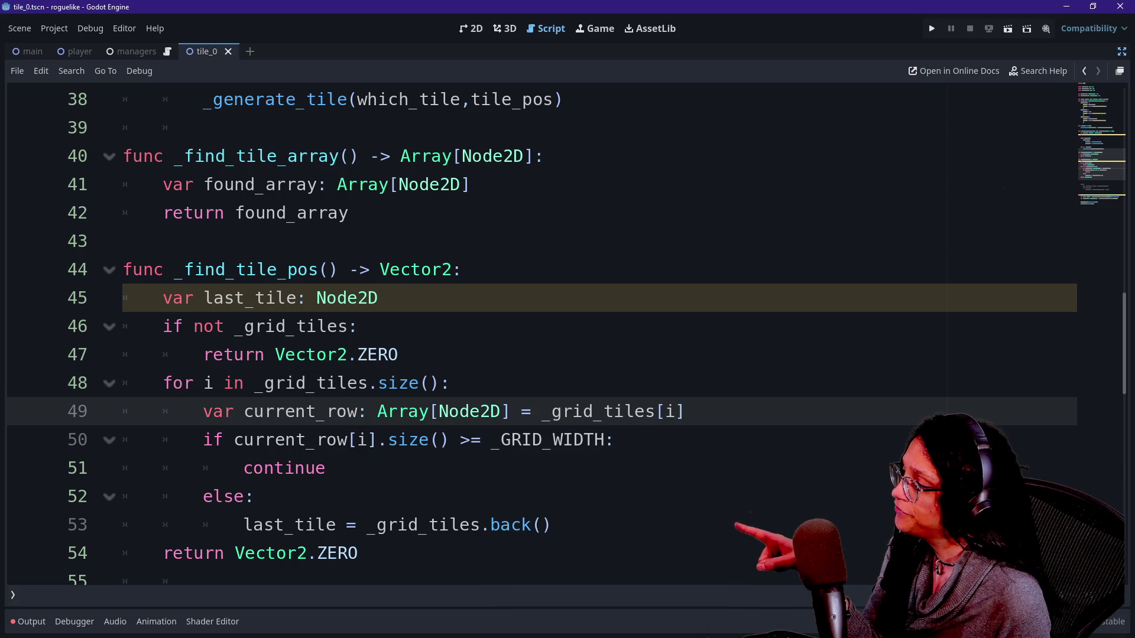
{"action": "scroll", "coordinate": [532, 354], "scroll_direction": "down", "scroll_amount": 1}
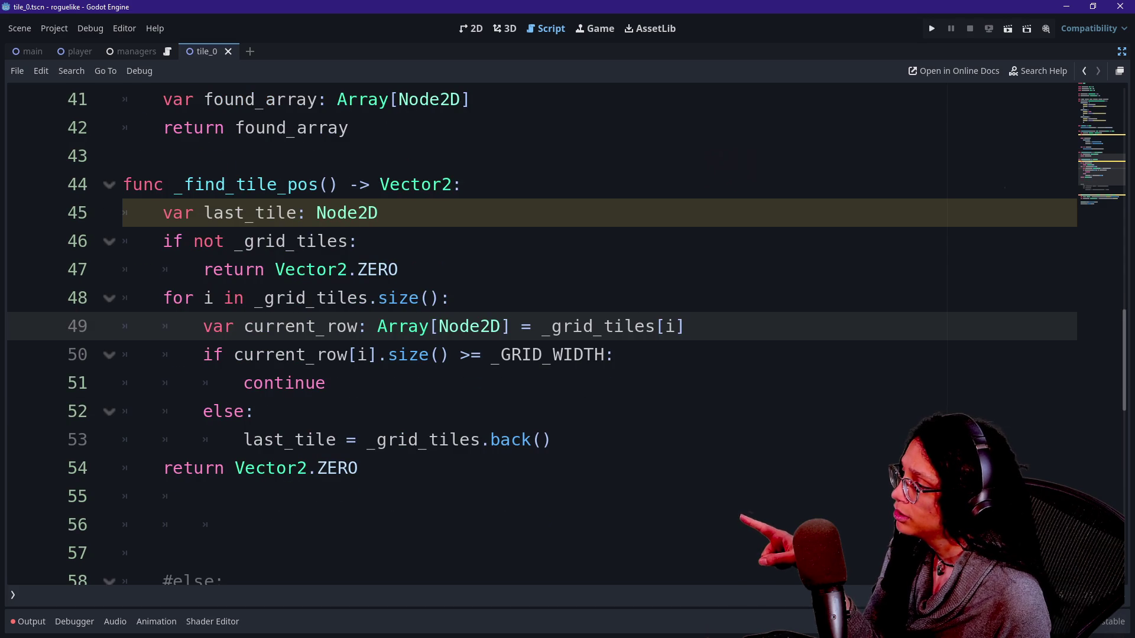
Delete the i index from current_row[i] in the width check on line 50
{"action": "left_click", "coordinate": [359, 355]}
{"action": "left_click", "coordinate": [367, 355]}
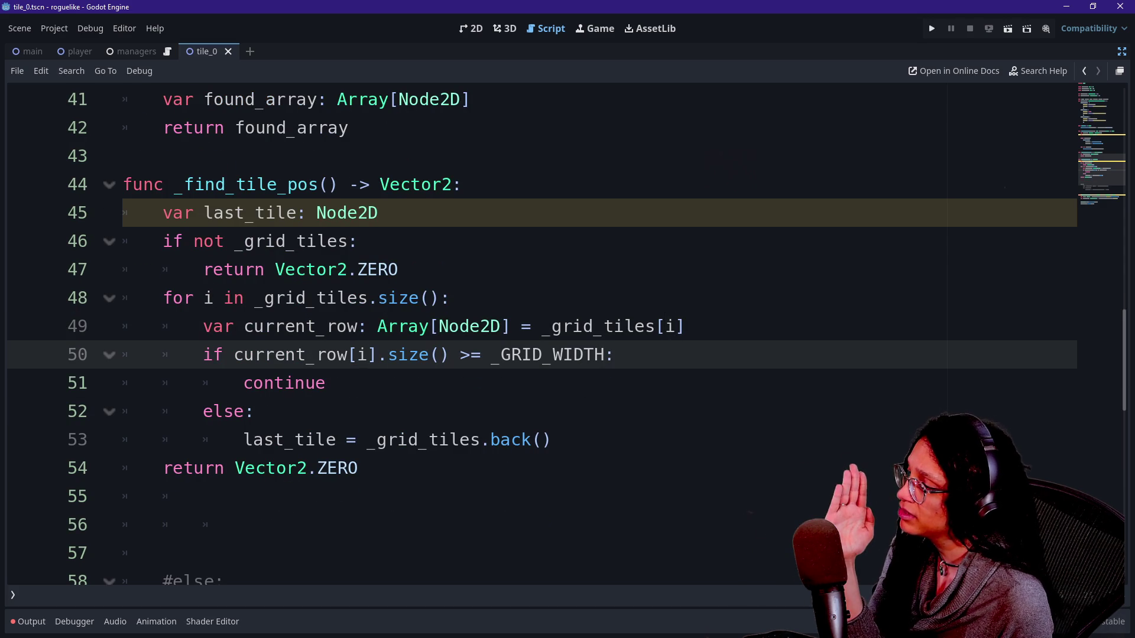
{"action": "left_click_drag", "start_coordinate": [388, 354], "coordinate": [408, 355]}
{"action": "left_click", "coordinate": [408, 355]}
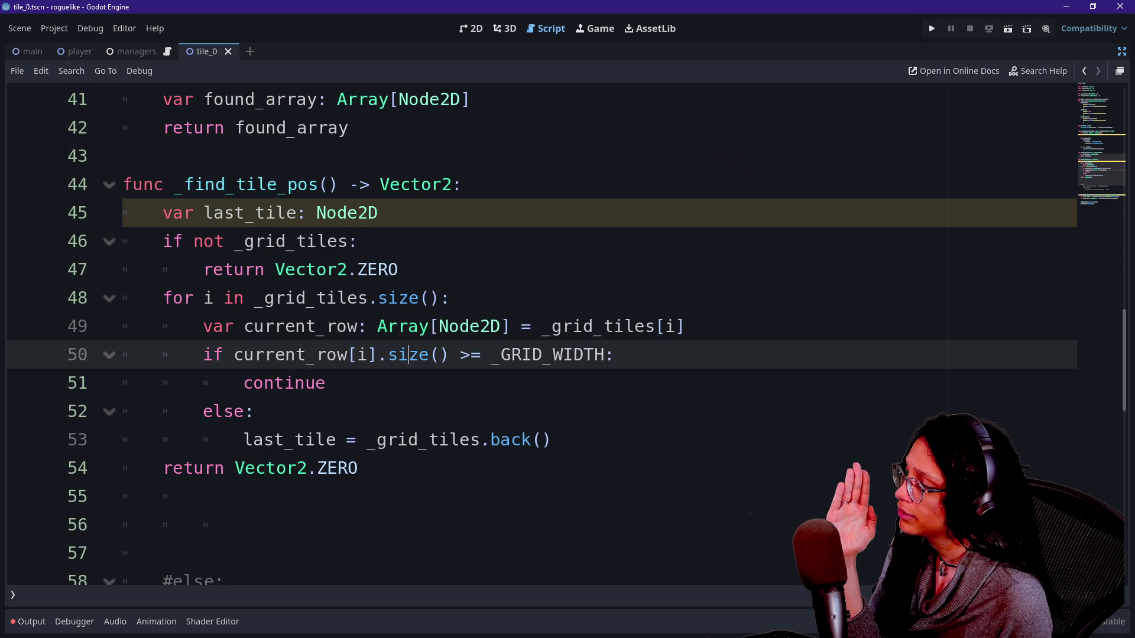
{"action": "left_click_drag", "start_coordinate": [254, 355], "coordinate": [338, 354]}
{"action": "left_click", "coordinate": [367, 354]}
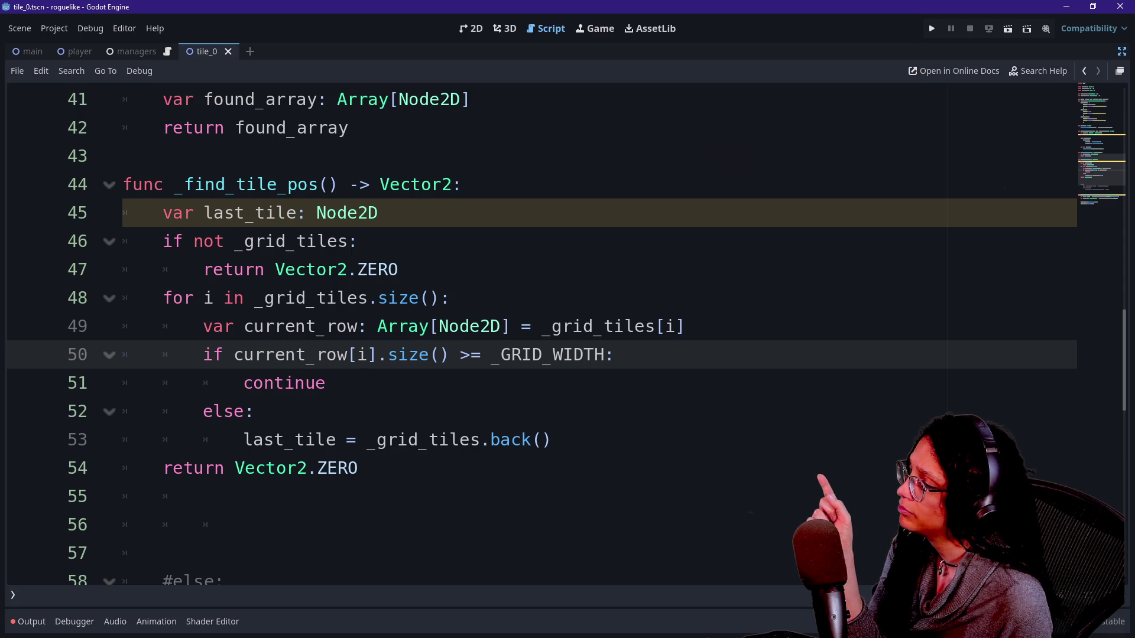
{"action": "key", "text": "BackSpace"}
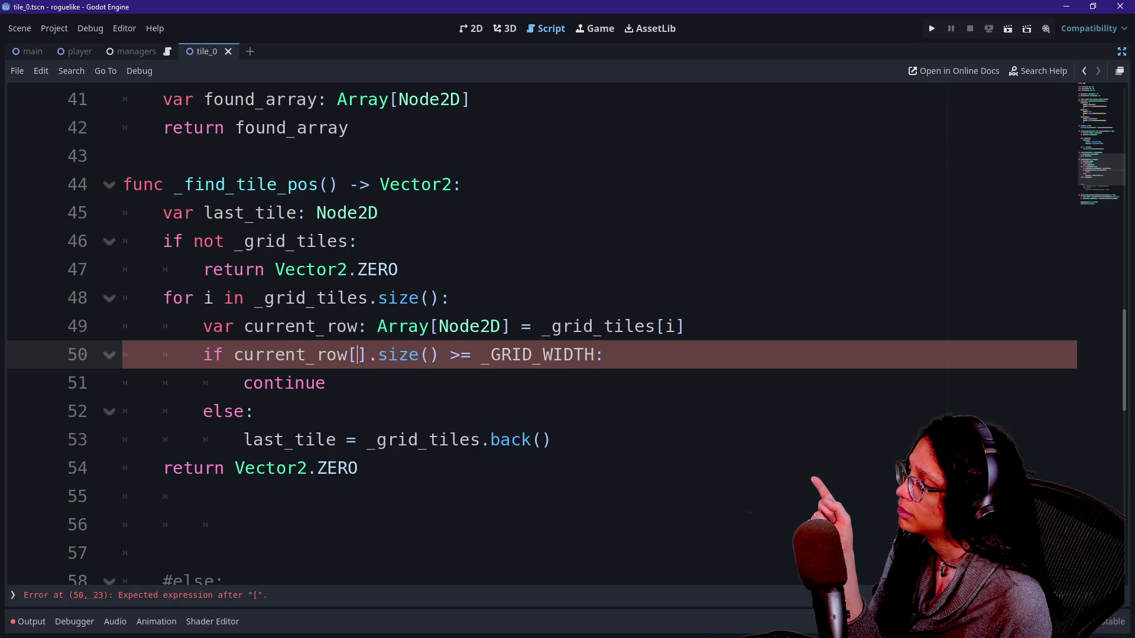
{"action": "type", "text": "i"}
{"action": "left_click", "coordinate": [326, 383]}
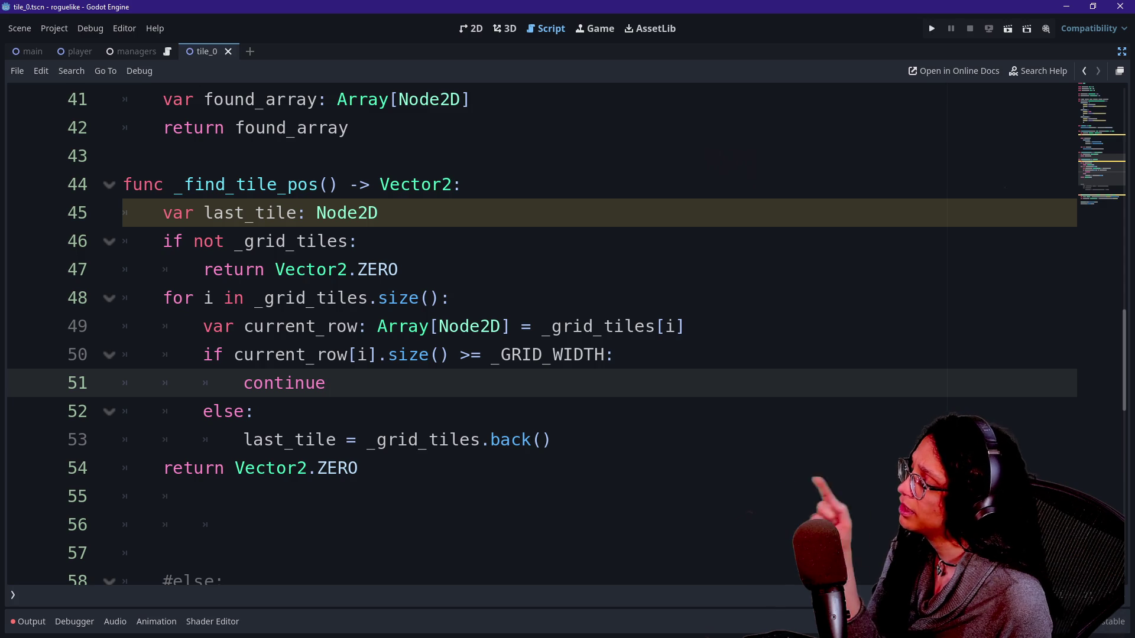
{"action": "mouse_move", "coordinate": [414, 330]}
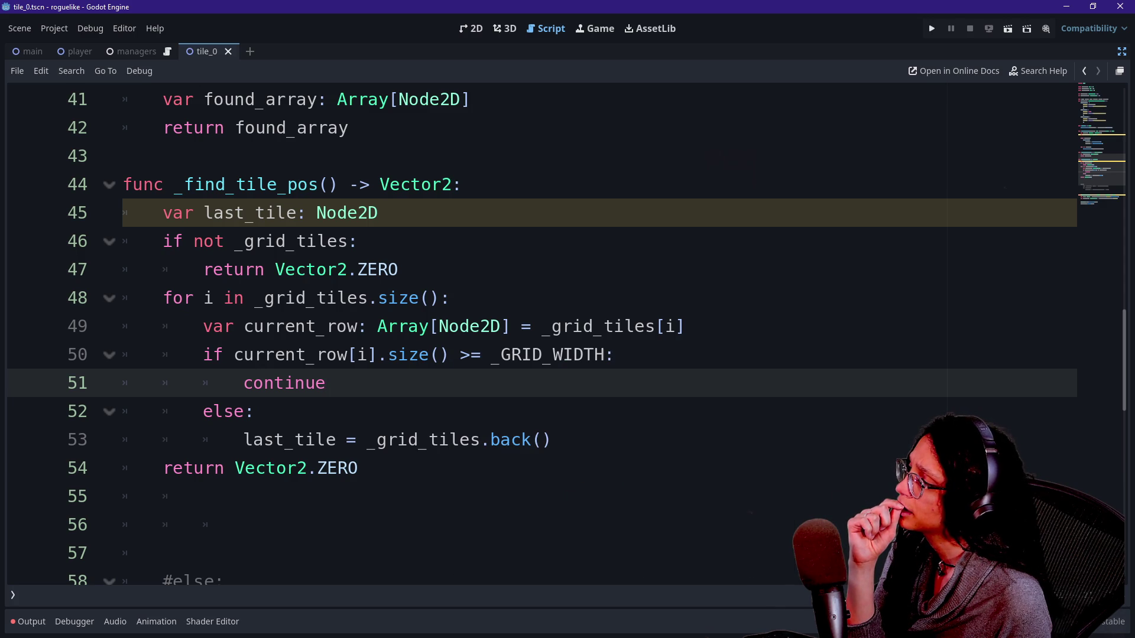
{"action": "left_click", "coordinate": [338, 354]}
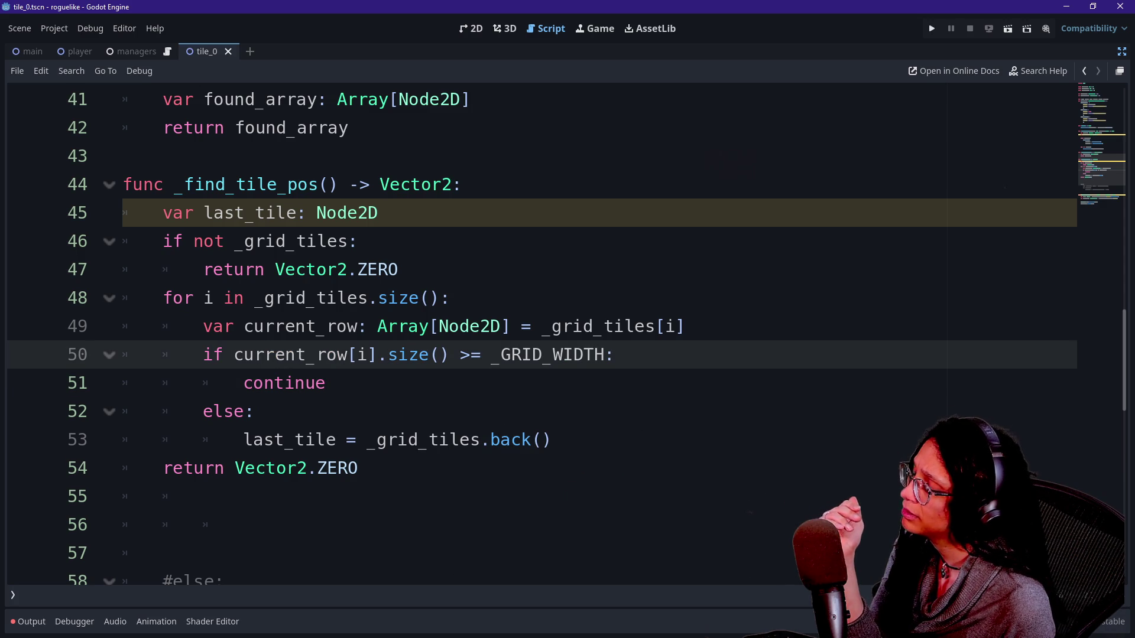
{"action": "key", "text": "BackSpace"}
{"action": "key", "text": "BackSpace"}
{"action": "key", "text": "Delete"}
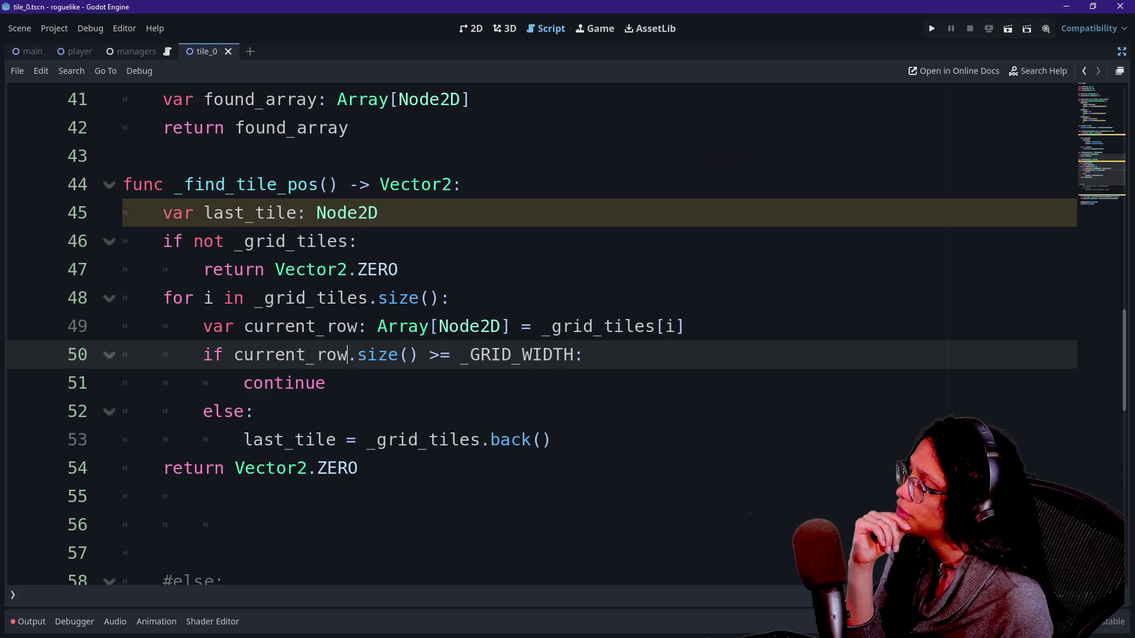
{"action": "key", "text": "Up"}
{"action": "key", "text": "Down"}
{"action": "key", "text": "Down"}
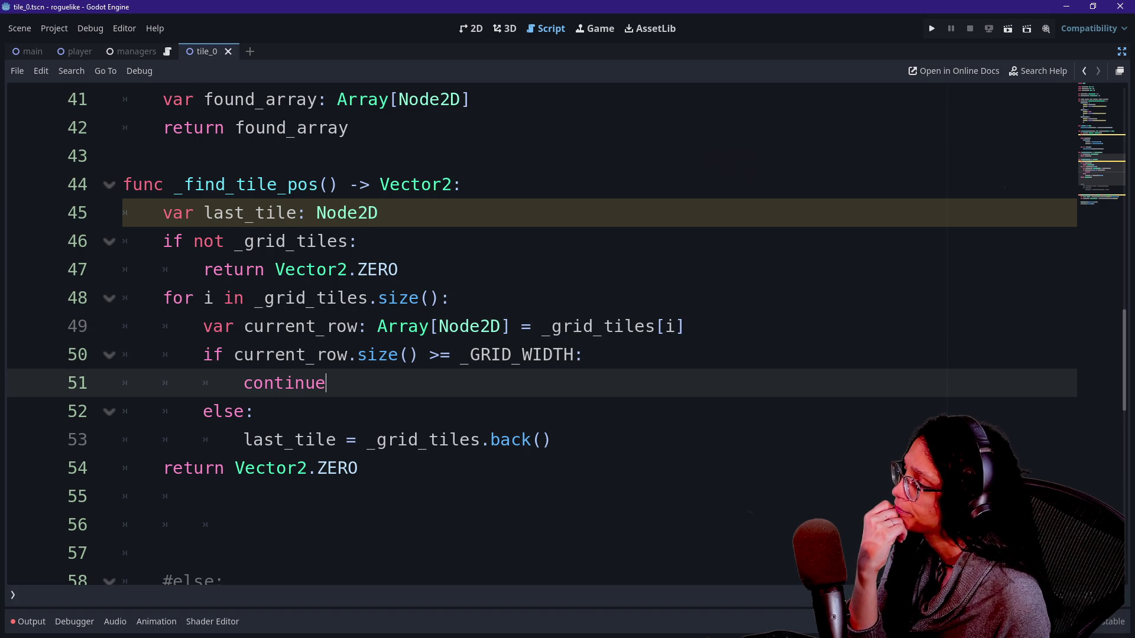
{"action": "double_click", "coordinate": [290, 355]}
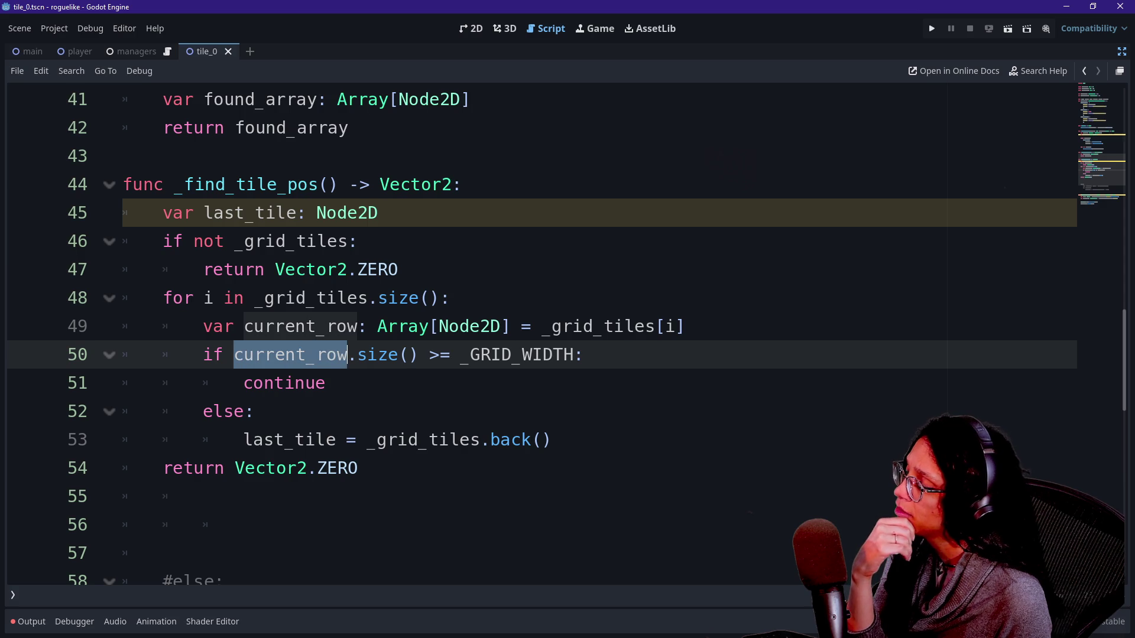
{"action": "left_click_drag", "start_coordinate": [438, 327], "coordinate": [501, 326]}
{"action": "left_click", "coordinate": [448, 327]}
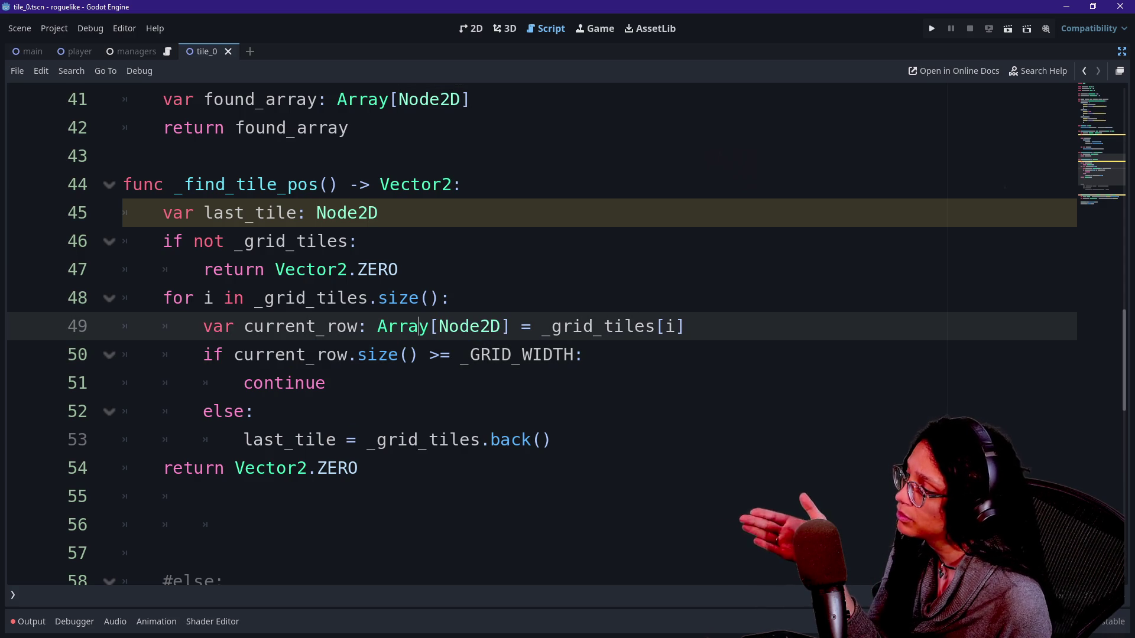
{"action": "left_click", "coordinate": [419, 354]}
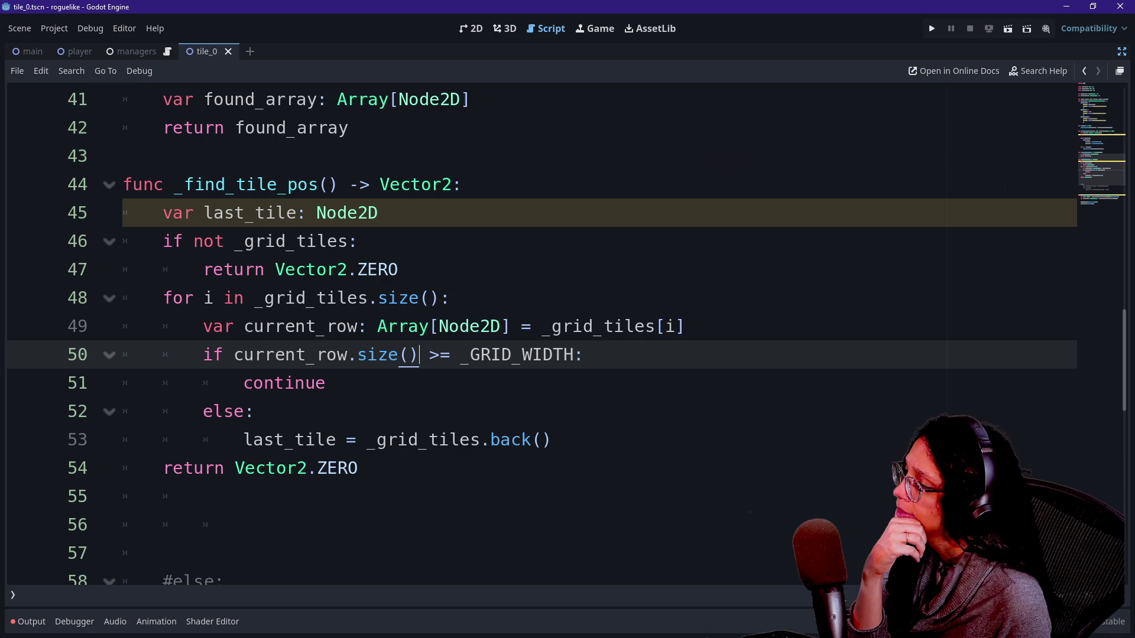
{"action": "left_click", "coordinate": [325, 383]}
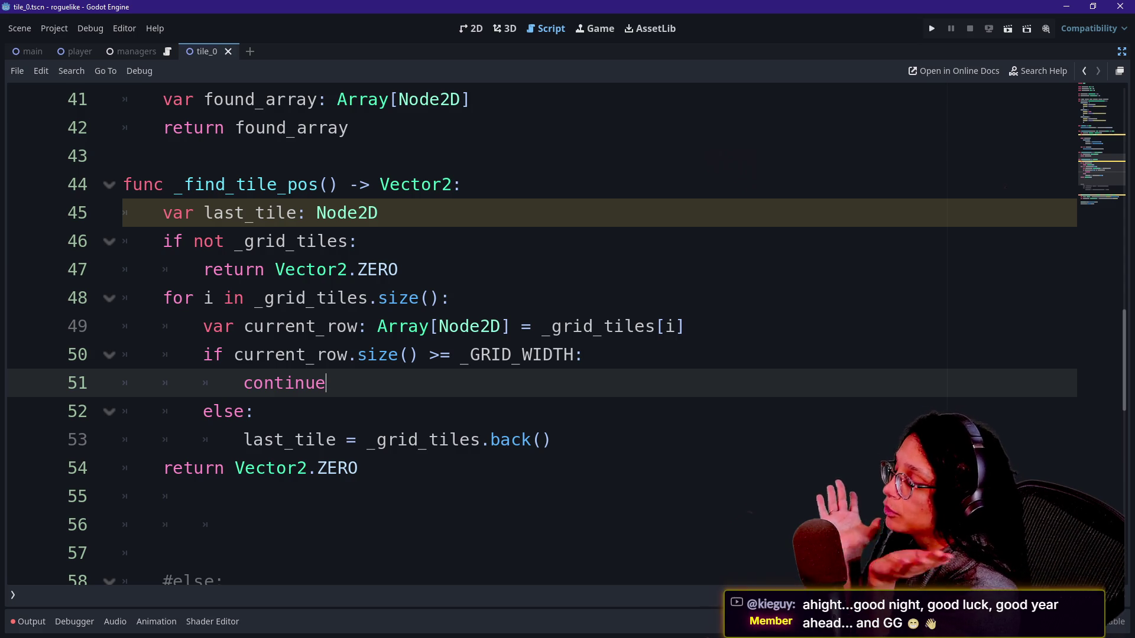
{"action": "left_click", "coordinate": [584, 355]}
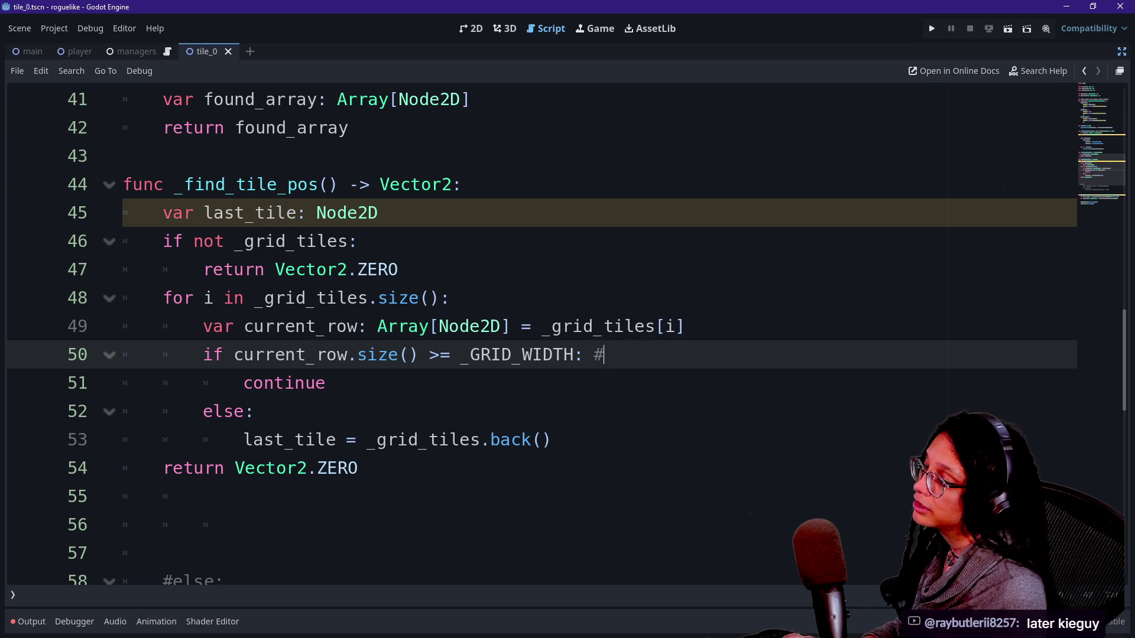
Rewrite the lowercase inline comment as '## Row is full' after the row-size check
{"action": "type", "text": " row is full"}
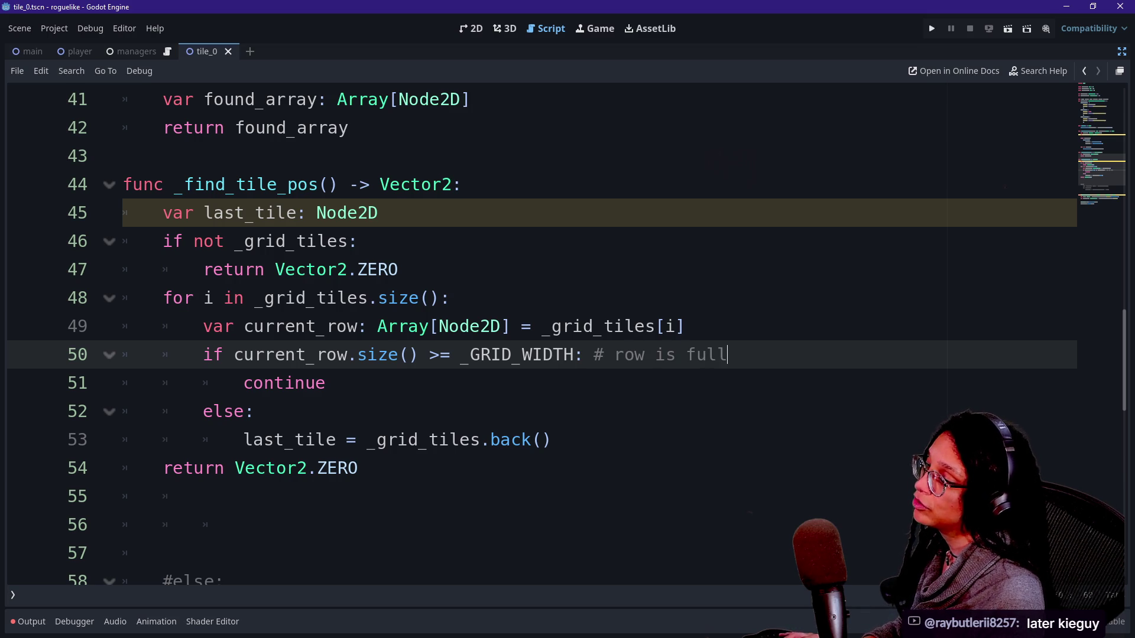
{"action": "left_click_drag", "start_coordinate": [242, 525], "coordinate": [203, 497]}
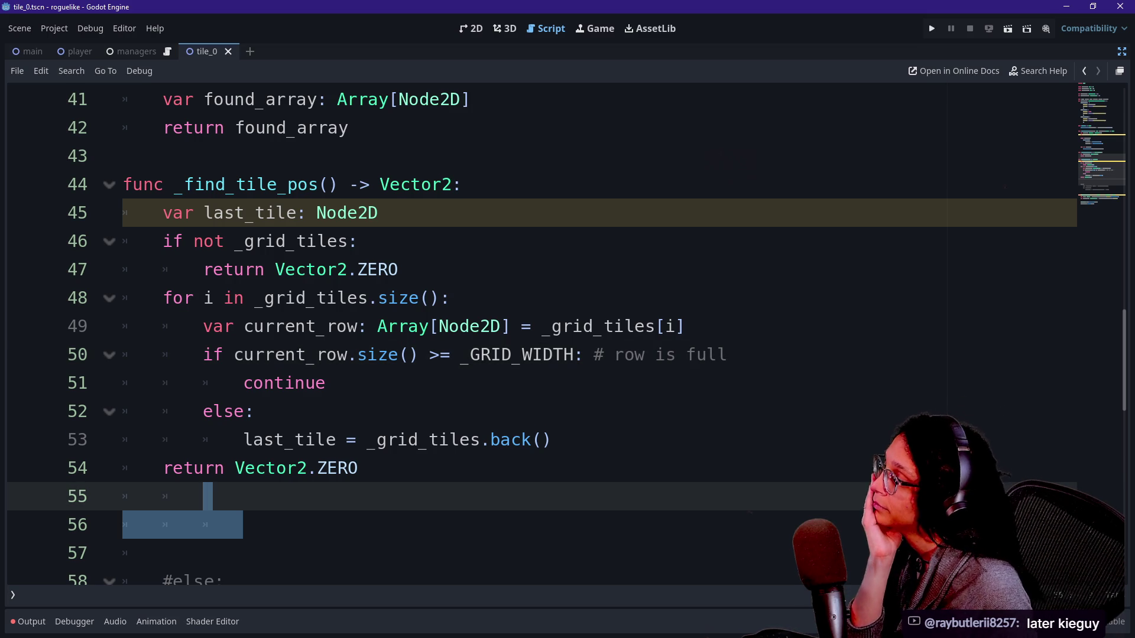
{"action": "left_click", "coordinate": [728, 354]}
{"action": "key", "text": "ctrl+shift+Left"}
{"action": "key", "text": "ctrl+shift+Left"}
{"action": "key", "text": "ctrl+shift+Left"}
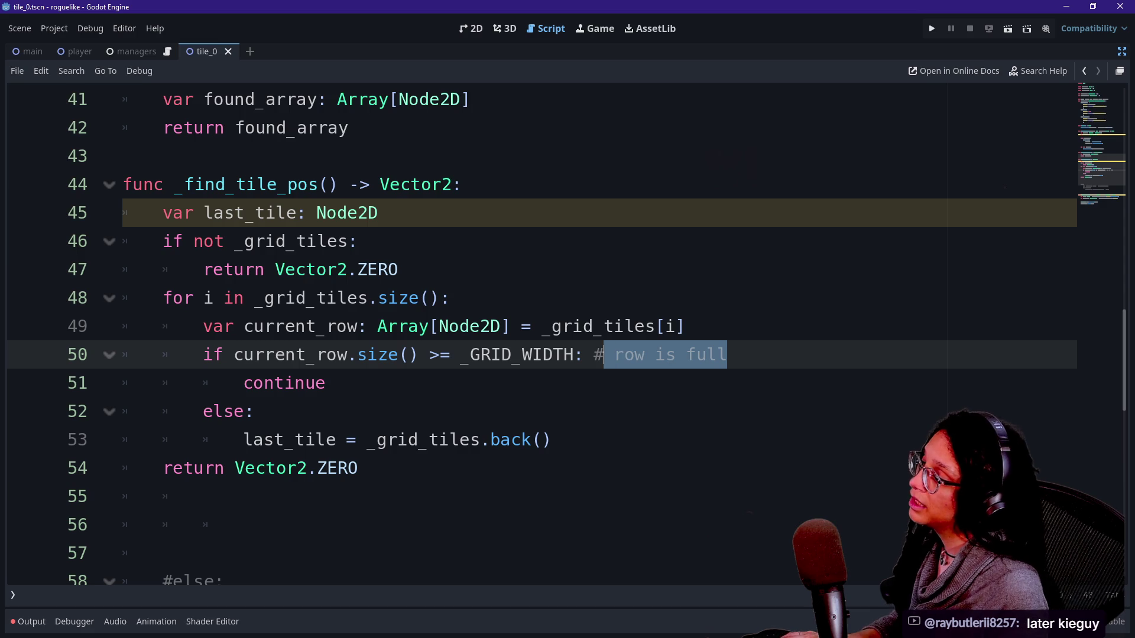
{"action": "key", "text": "BackSpace"}
{"action": "key", "text": "BackSpace"}
{"action": "key", "text": "BackSpace"}
{"action": "type", "text": "## Row "}
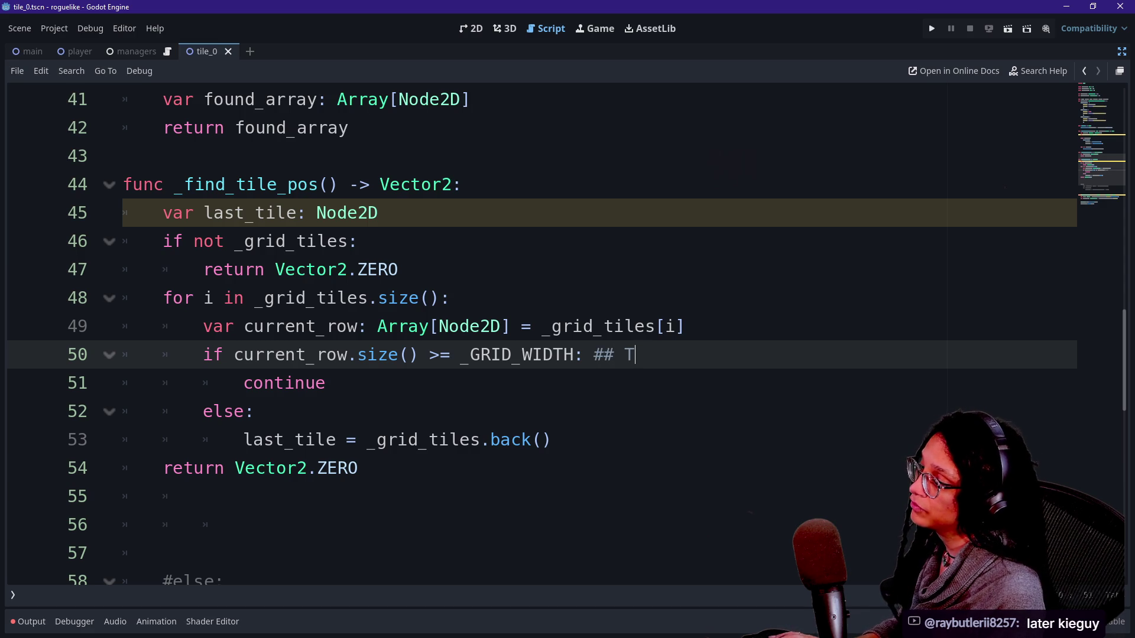
{"action": "type", "text": "is full"}
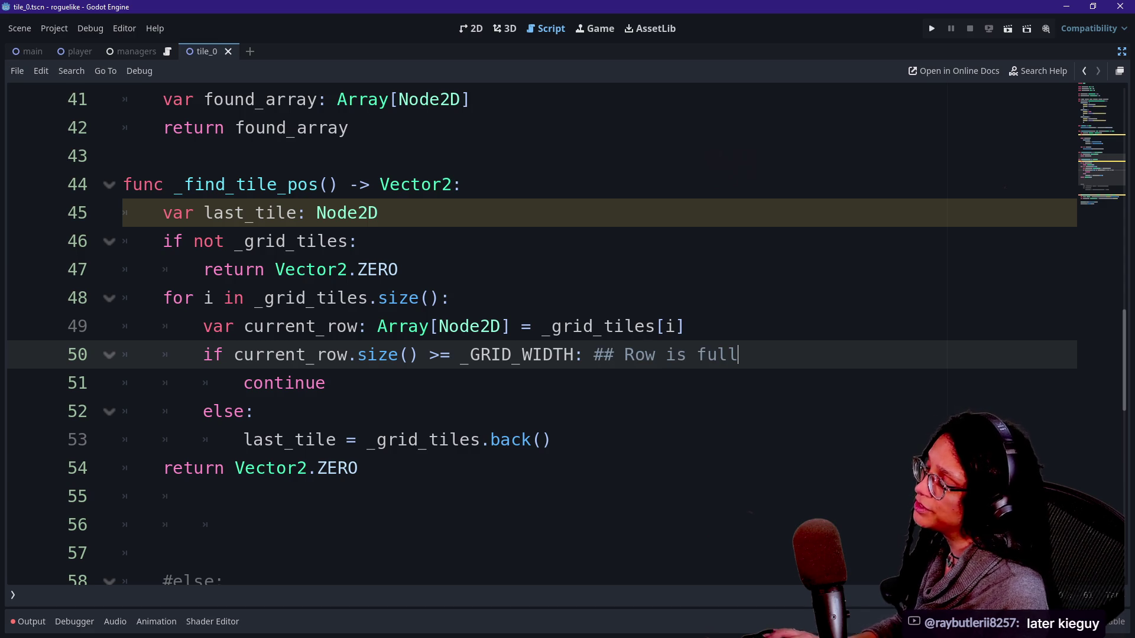
Try moving the Row is full comment above the check, then undo to keep it inline
{"action": "left_click", "coordinate": [686, 326]}
{"action": "key", "text": "Down"}
{"action": "key", "text": "End"}
{"action": "key", "text": "ctrl+shift+Left"}
{"action": "key", "text": "ctrl+shift+Left"}
{"action": "key", "text": "ctrl+shift+Left"}
{"action": "key", "text": "ctrl+x"}
{"action": "key", "text": "Up"}
{"action": "key", "text": "End"}
{"action": "key", "text": "Return"}
{"action": "key", "text": "ctrl+v"}
{"action": "key", "text": "shift+Home"}
{"action": "key", "text": "BackSpace"}
{"action": "key", "text": "BackSpace"}
{"action": "key", "text": "ctrl+z"}
{"action": "key", "text": "ctrl+z"}
{"action": "key", "text": "ctrl+z"}
Add the comment '## Row is not full' after the else: on line 52
{"action": "key", "text": "Down"}
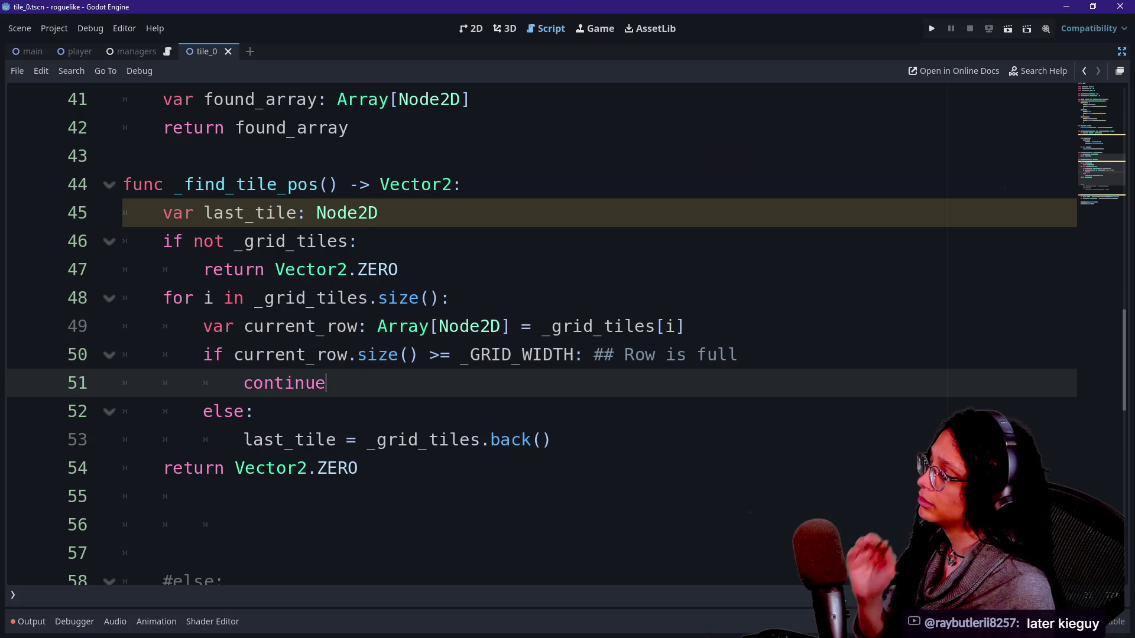
{"action": "key", "text": "Down"}
{"action": "key", "text": "Down"}
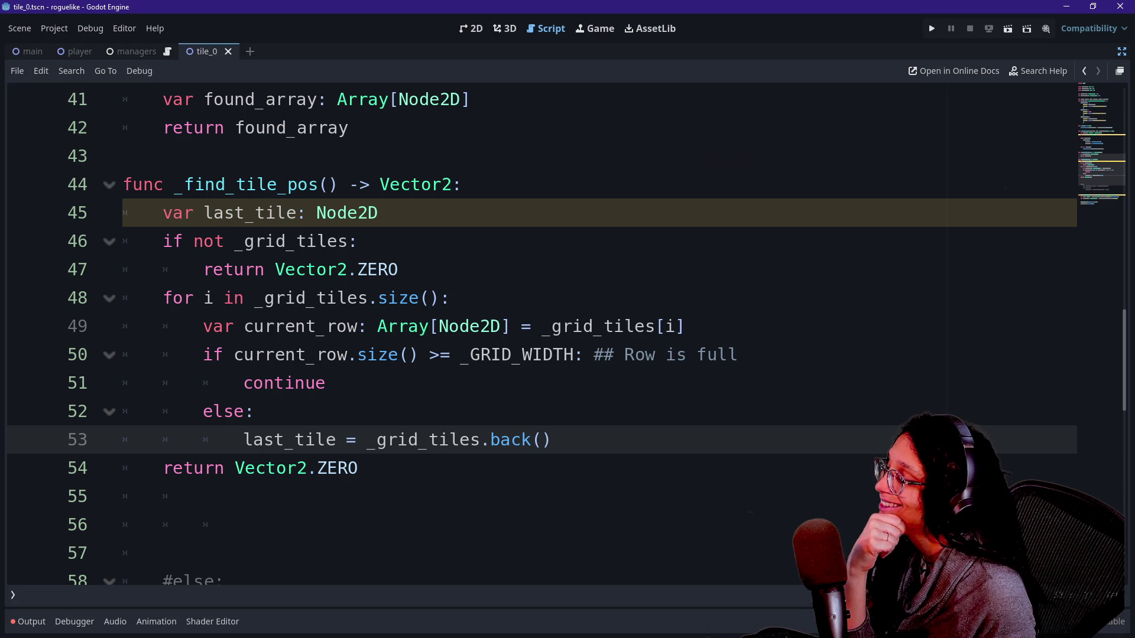
{"action": "left_click", "coordinate": [254, 412]}
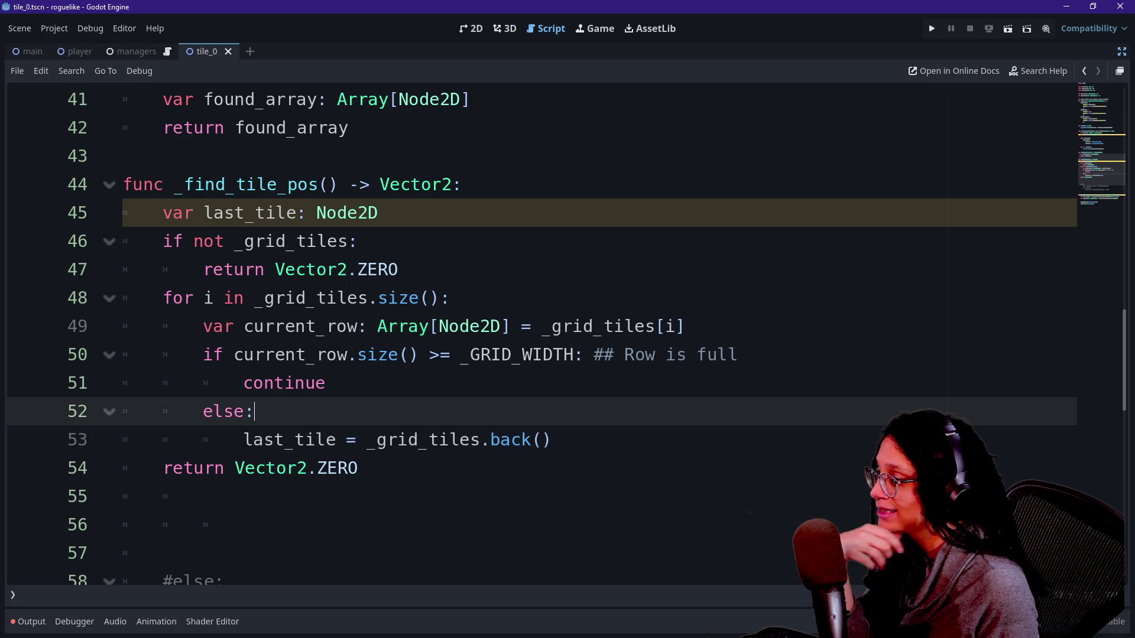
{"action": "type", "text": "## Row is not full"}
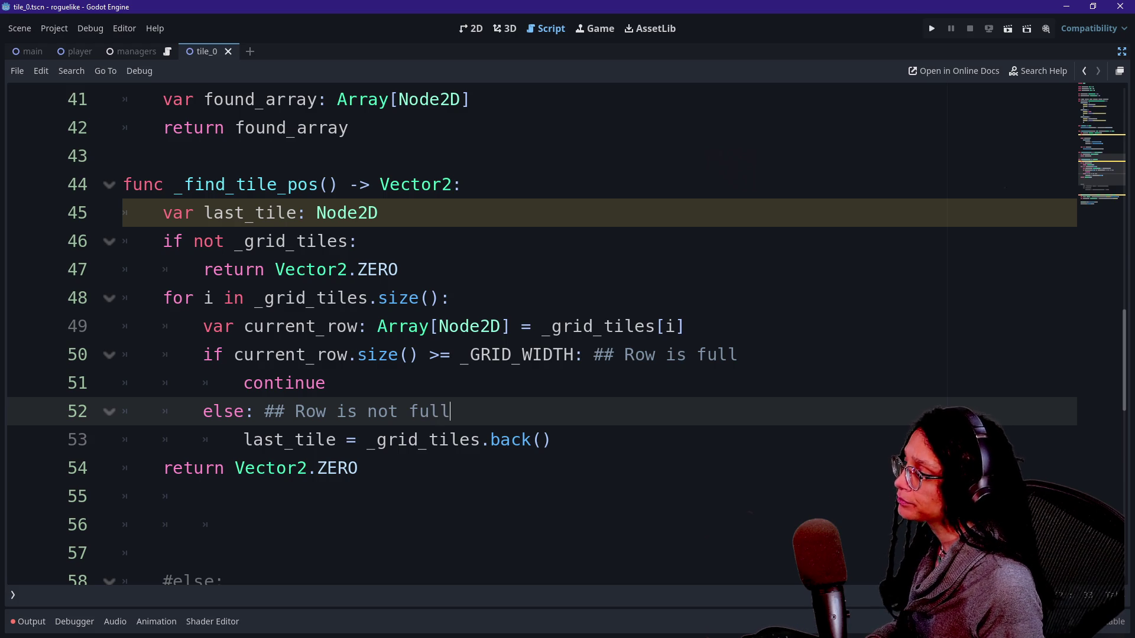
{"action": "key", "text": "Down"}
{"action": "left_click", "coordinate": [347, 440]}
Replace _grid_tiles with current_row on line 53 so last_tile = current_row.back()
{"action": "left_click_drag", "start_coordinate": [367, 439], "coordinate": [470, 440]}
{"action": "left_click", "coordinate": [471, 440]}
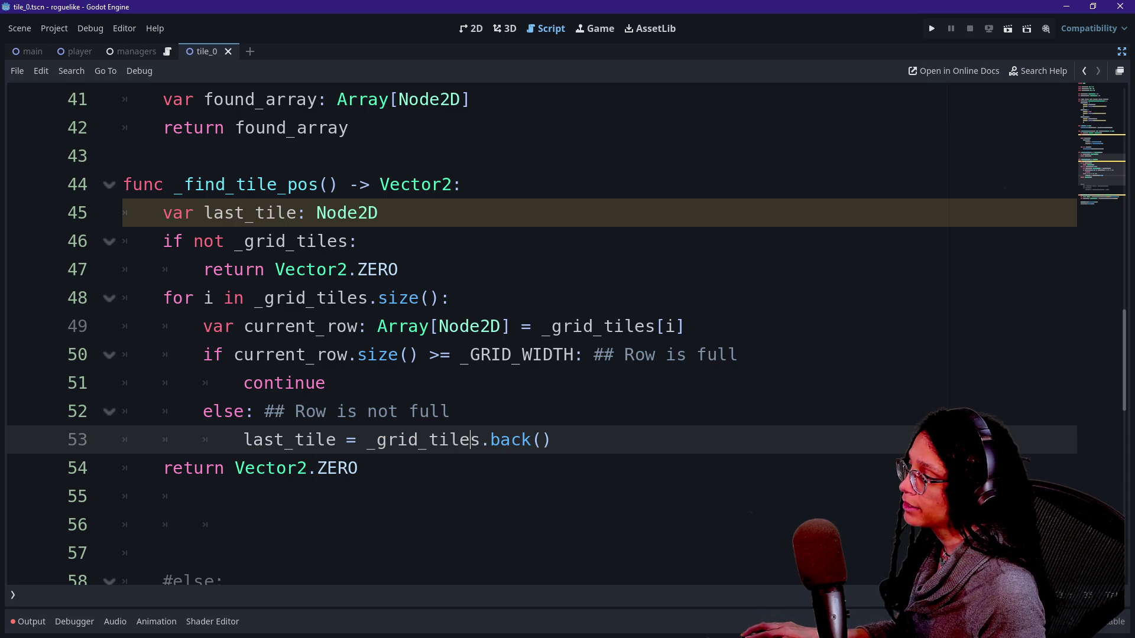
{"action": "type", "text": "[i]"}
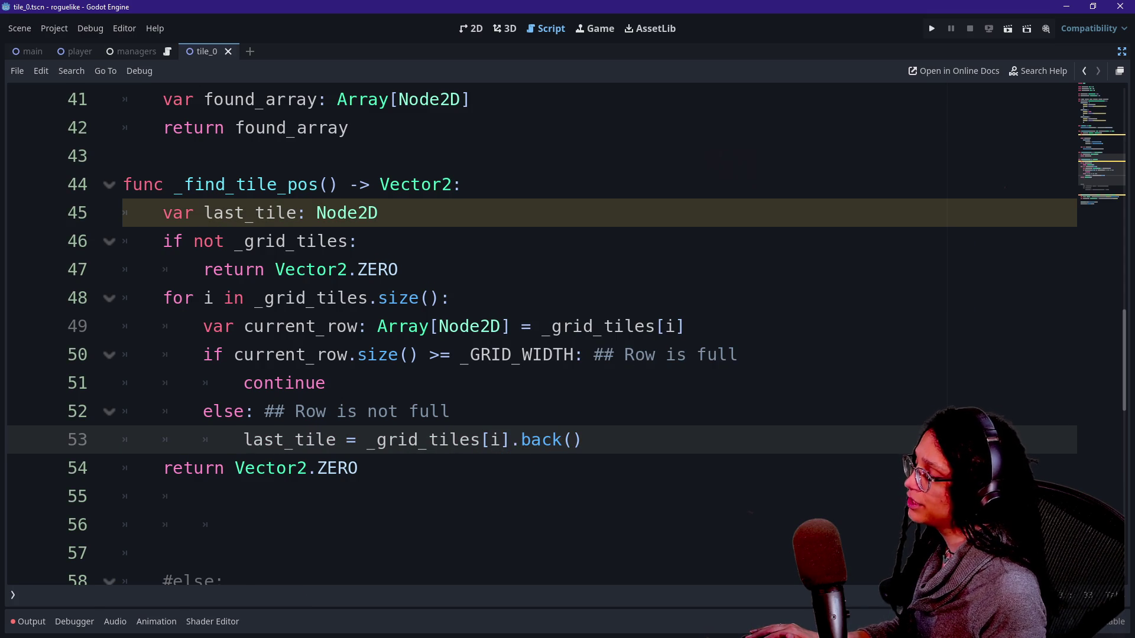
{"action": "left_click_drag", "start_coordinate": [367, 440], "coordinate": [511, 439]}
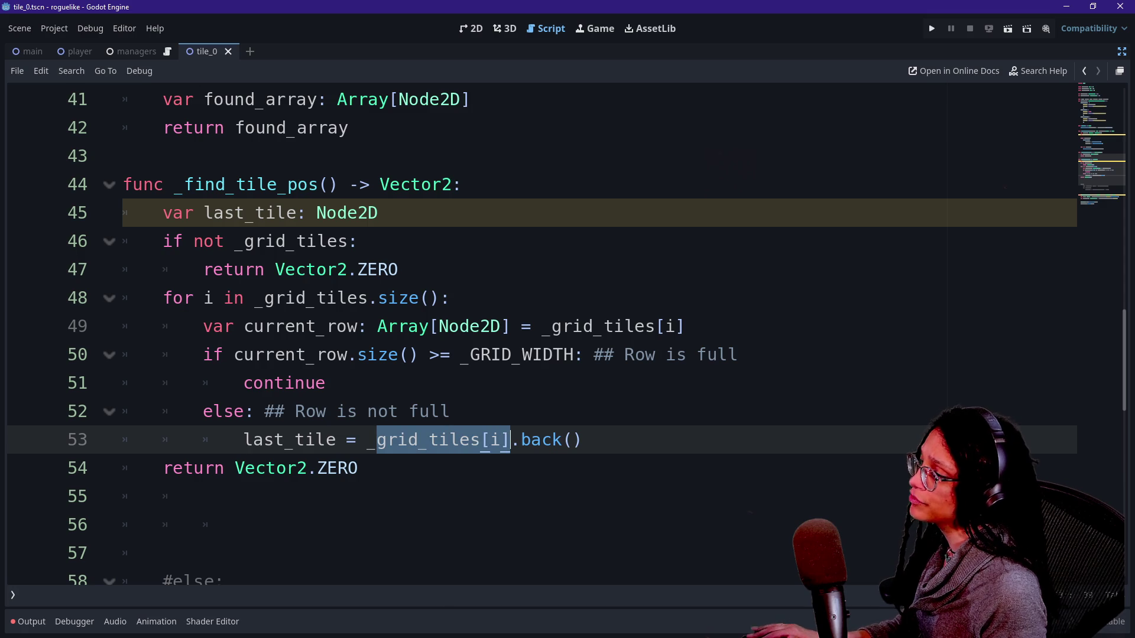
{"action": "type", "text": "cu"}
{"action": "key", "text": "BackSpace"}
{"action": "key", "text": "BackSpace"}
{"action": "type", "text": "current_r"}
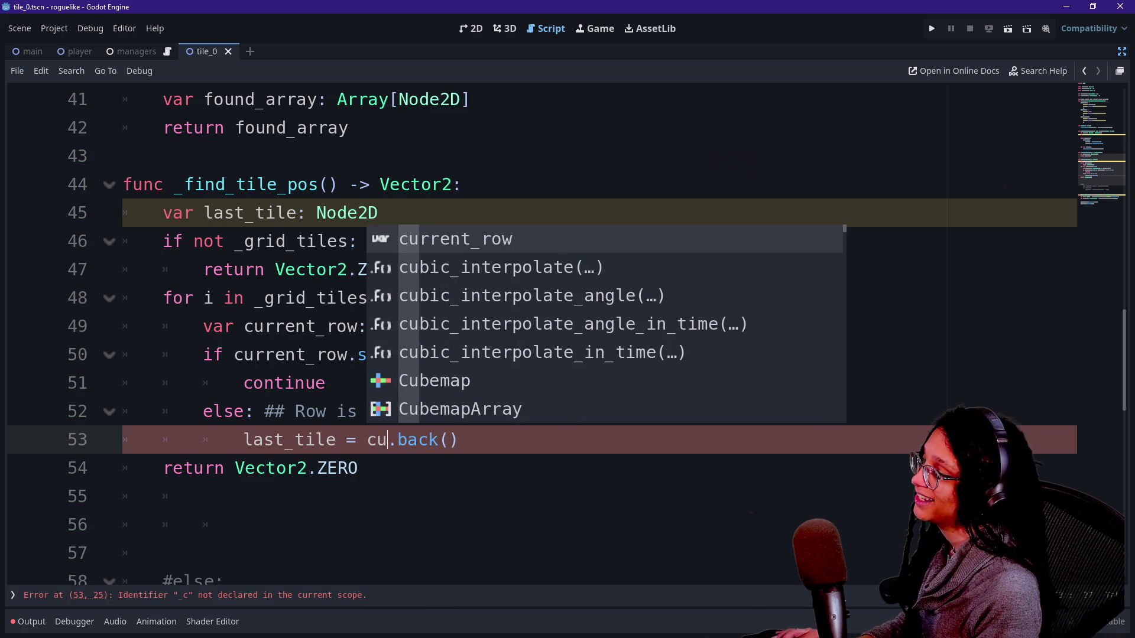
{"action": "key", "text": "Return"}
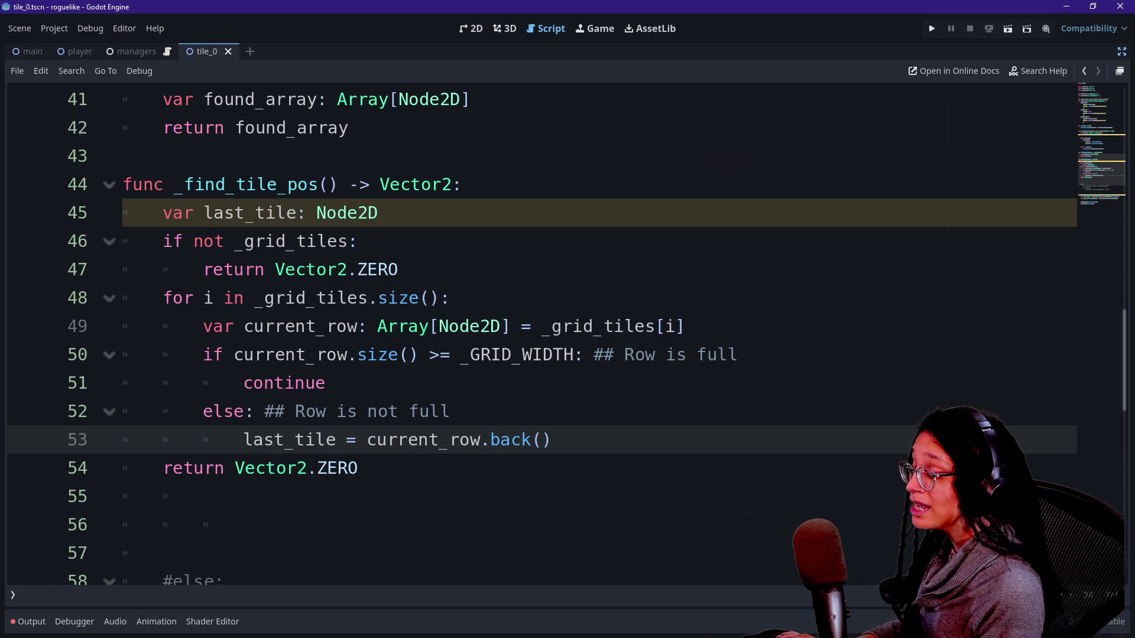
{"action": "key", "text": "Down"}
{"action": "key", "text": "Down"}
{"action": "key", "text": "Down"}
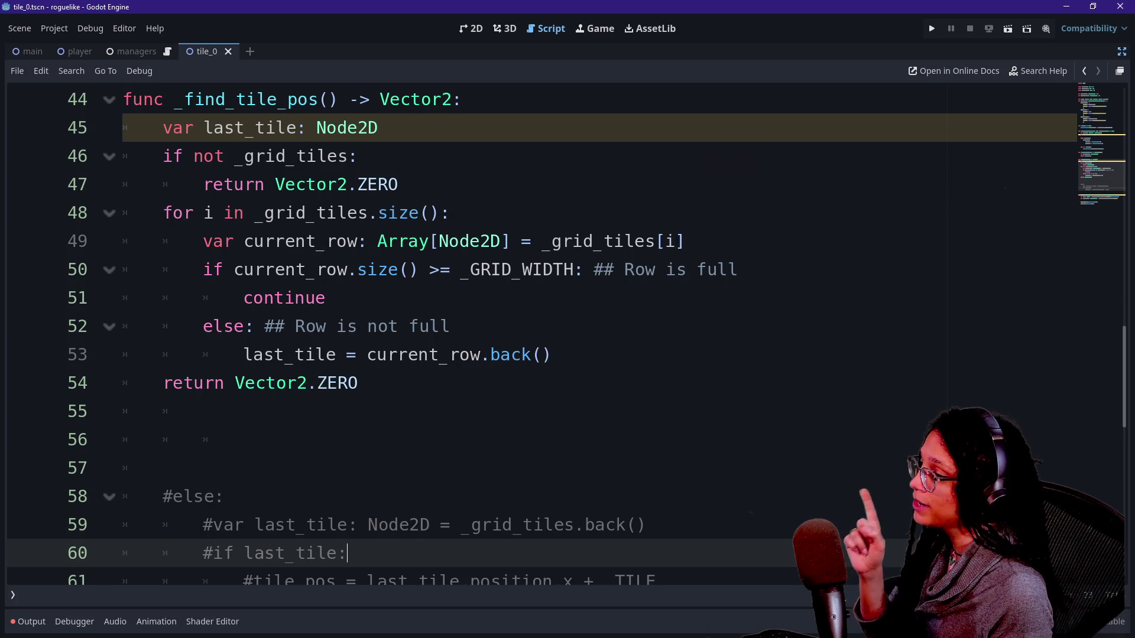
Open a blank line after the last_tile assignment in the else branch
{"action": "left_click", "coordinate": [552, 355]}
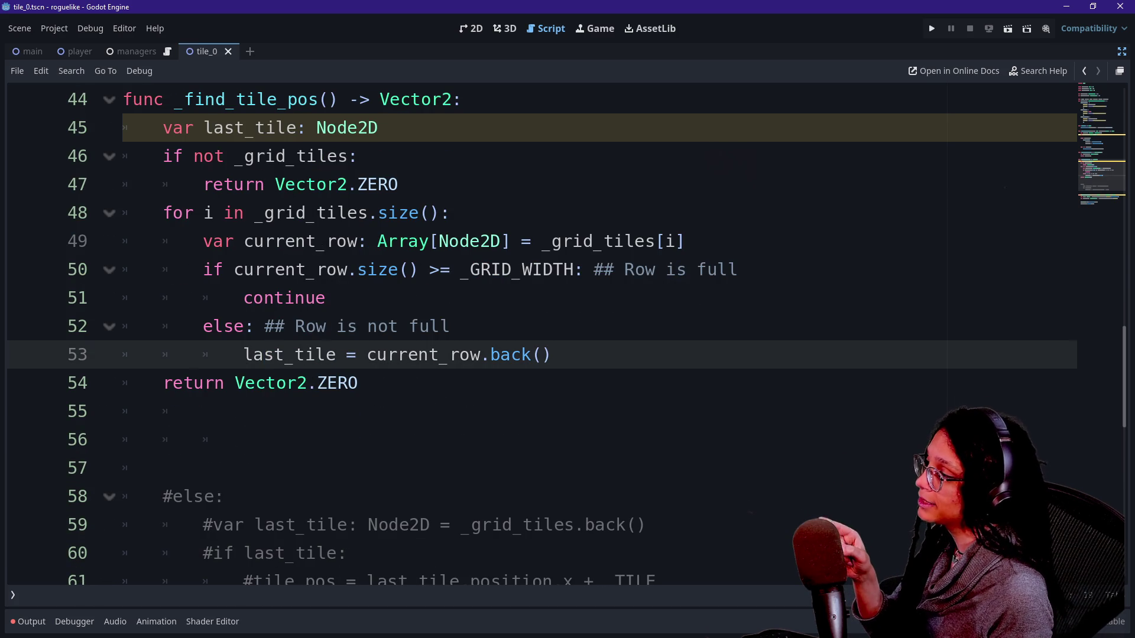
{"action": "key", "text": "Return"}
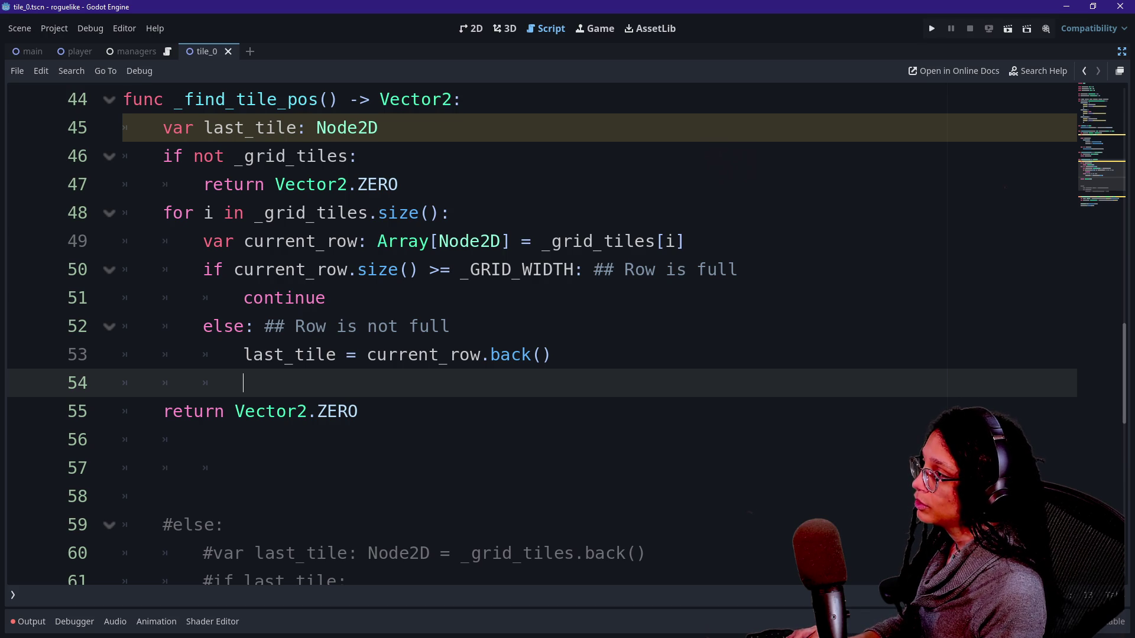
{"action": "type", "text": "var"}
{"action": "key", "text": "BackSpace"}
{"action": "key", "text": "BackSpace"}
{"action": "key", "text": "BackSpace"}
Declare var tile_pos: Vector2 = Vector2.ZERO below the last_tile declaration
{"action": "left_click", "coordinate": [463, 99]}
{"action": "key", "text": "Down"}
{"action": "key", "text": "Return"}
{"action": "type", "text": "var p"}
{"action": "key", "text": "BackSpace"}
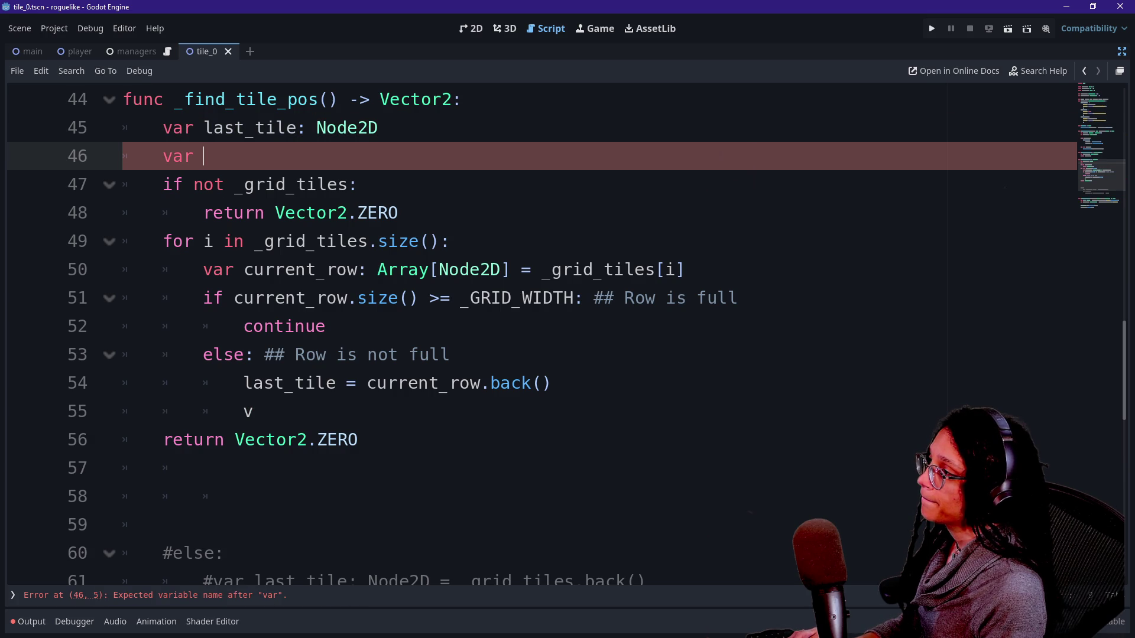
{"action": "type", "text": "tile_pos: Vector"}
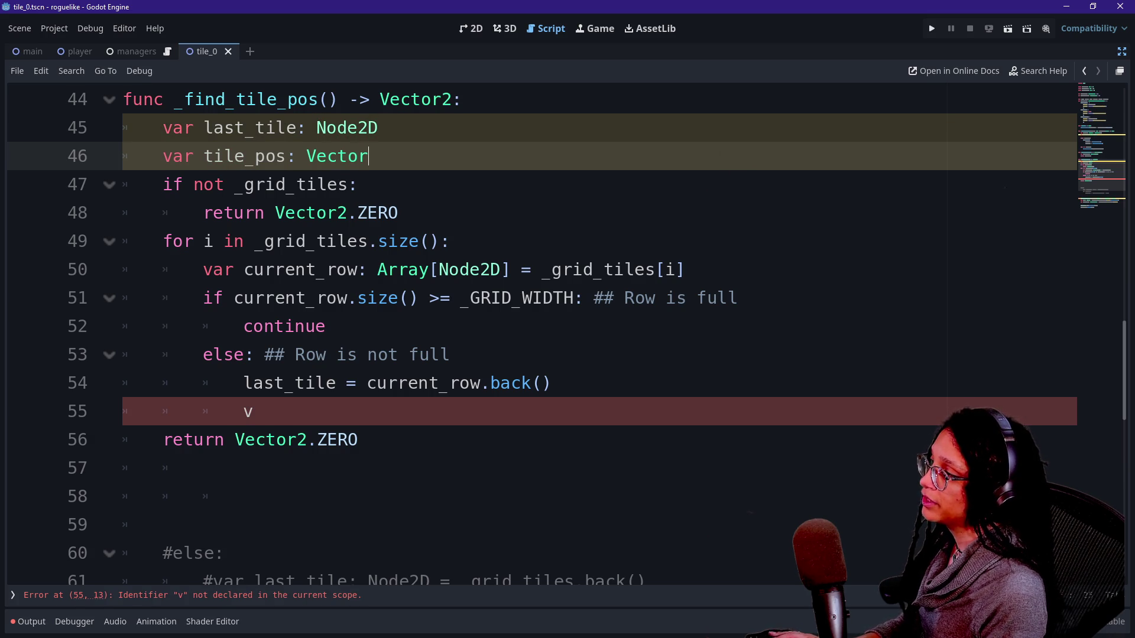
{"action": "type", "text": "2 = Vector2.ZE"}
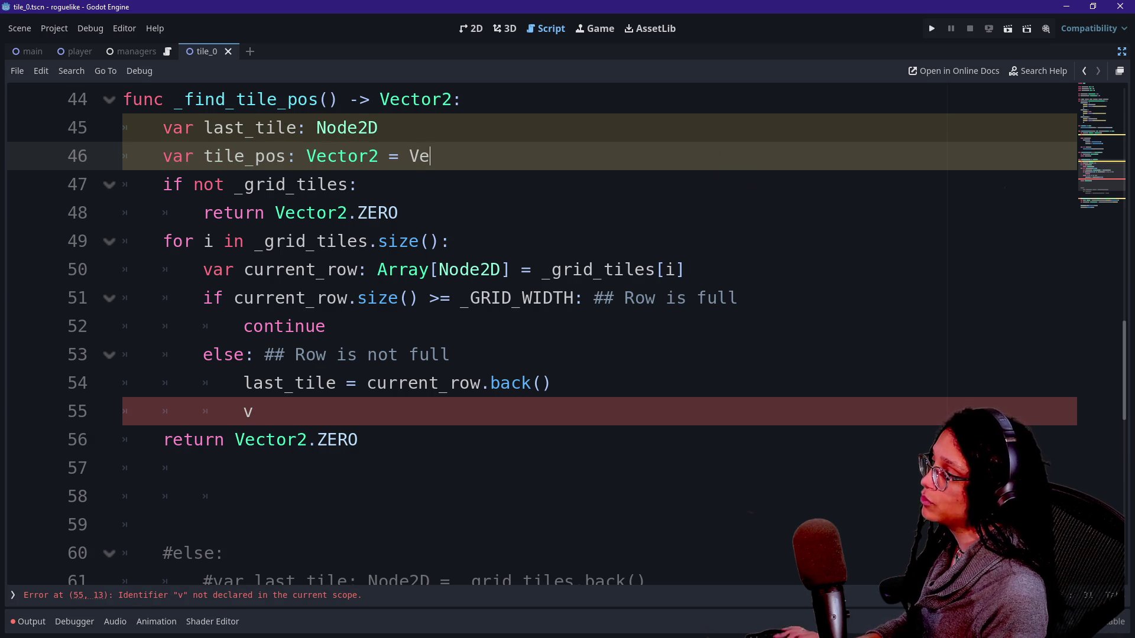
{"action": "key", "text": "Return"}
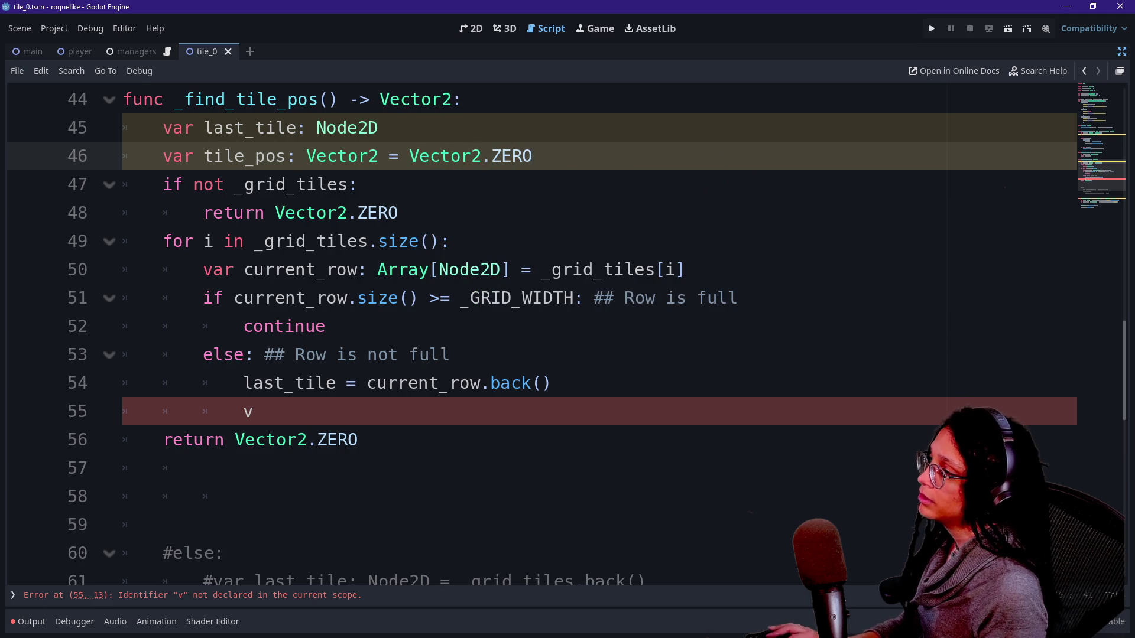
Replace both Vector2.ZERO return values in _find_tile_pos with tile_pos
{"action": "left_click_drag", "start_coordinate": [276, 213], "coordinate": [400, 213]}
{"action": "key", "text": "BackSpace"}
{"action": "type", "text": "ti"}
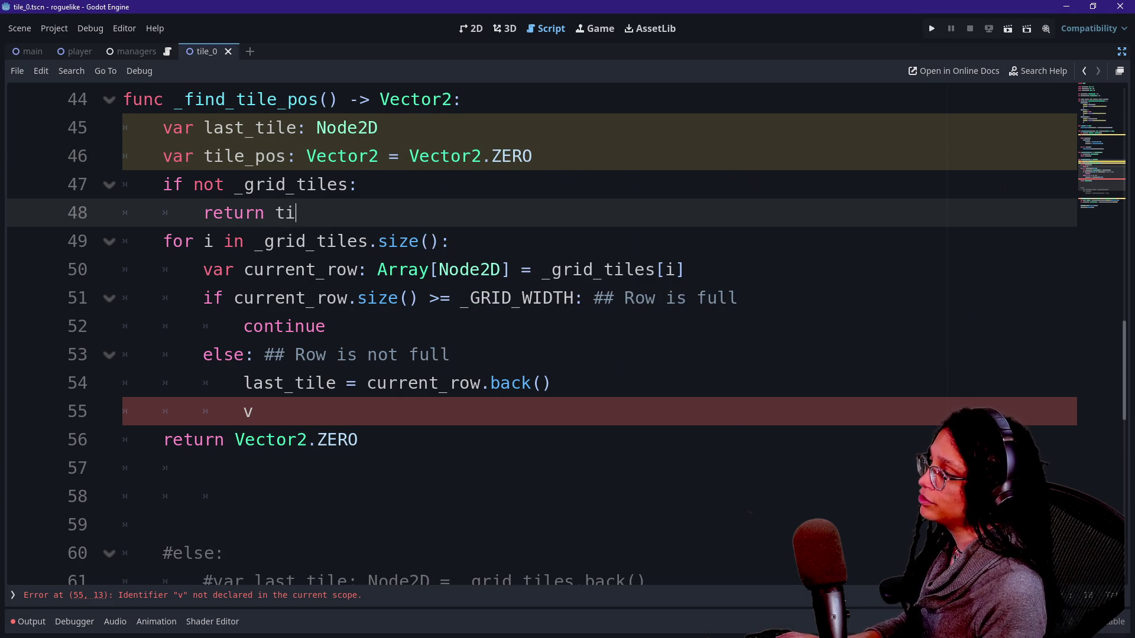
{"action": "type", "text": "le_pos"}
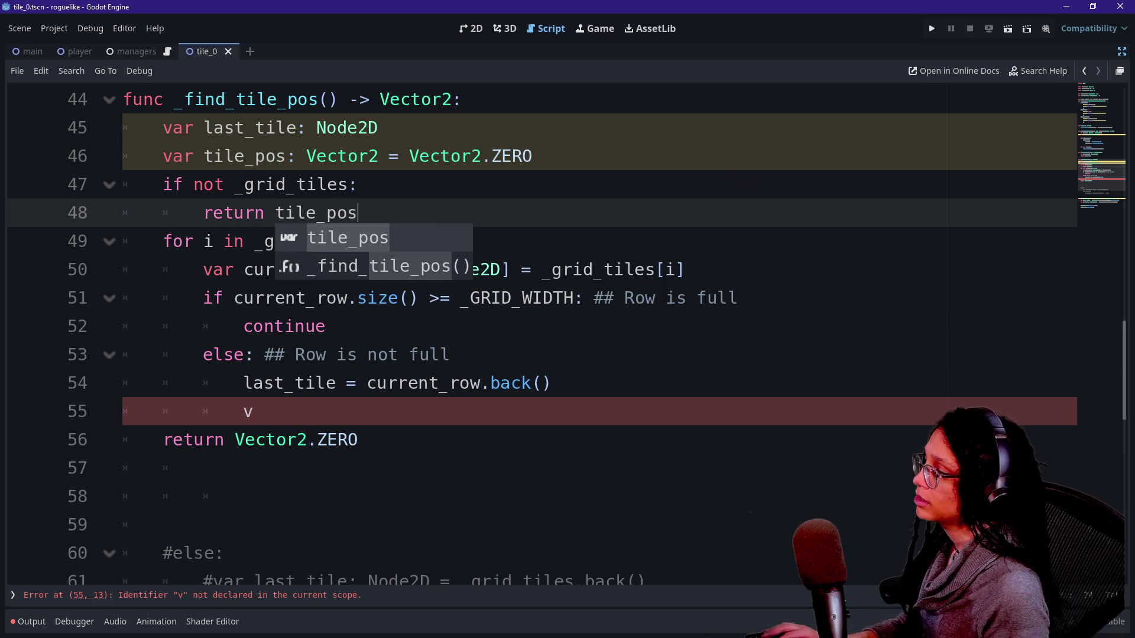
{"action": "left_click_drag", "start_coordinate": [359, 440], "coordinate": [248, 440]}
{"action": "key", "text": "BackSpace"}
{"action": "key", "text": "BackSpace"}
{"action": "type", "text": "tile_pos"}
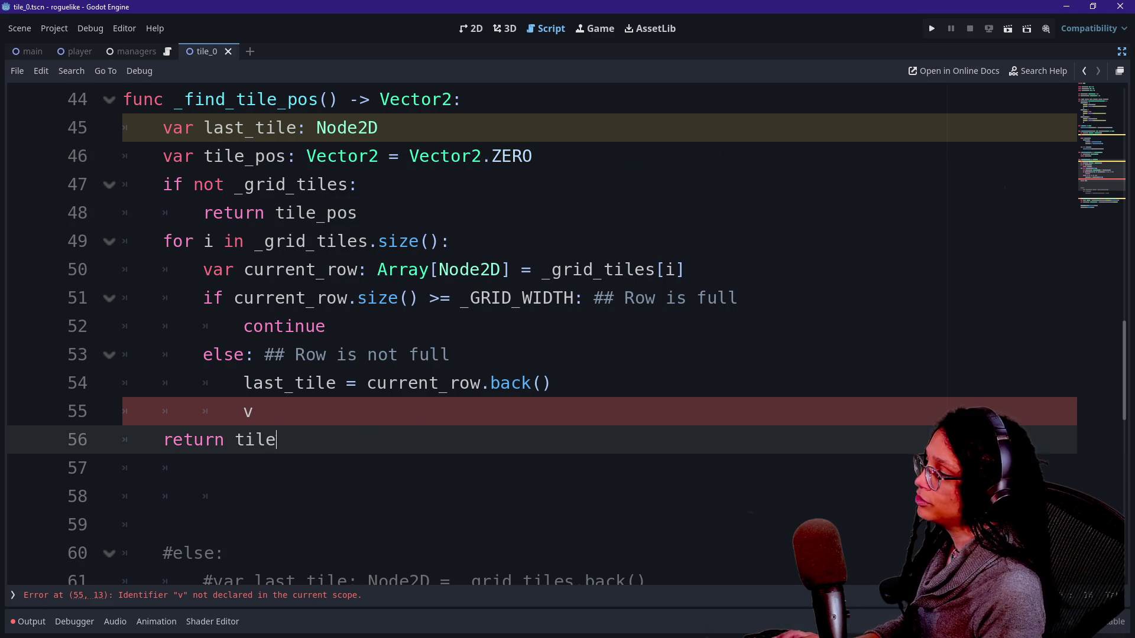
{"action": "left_click", "coordinate": [163, 298]}
Begin 'tile_pos = last_tile.x +' on line 55 of the row-not-full branch
{"action": "left_click", "coordinate": [367, 383]}
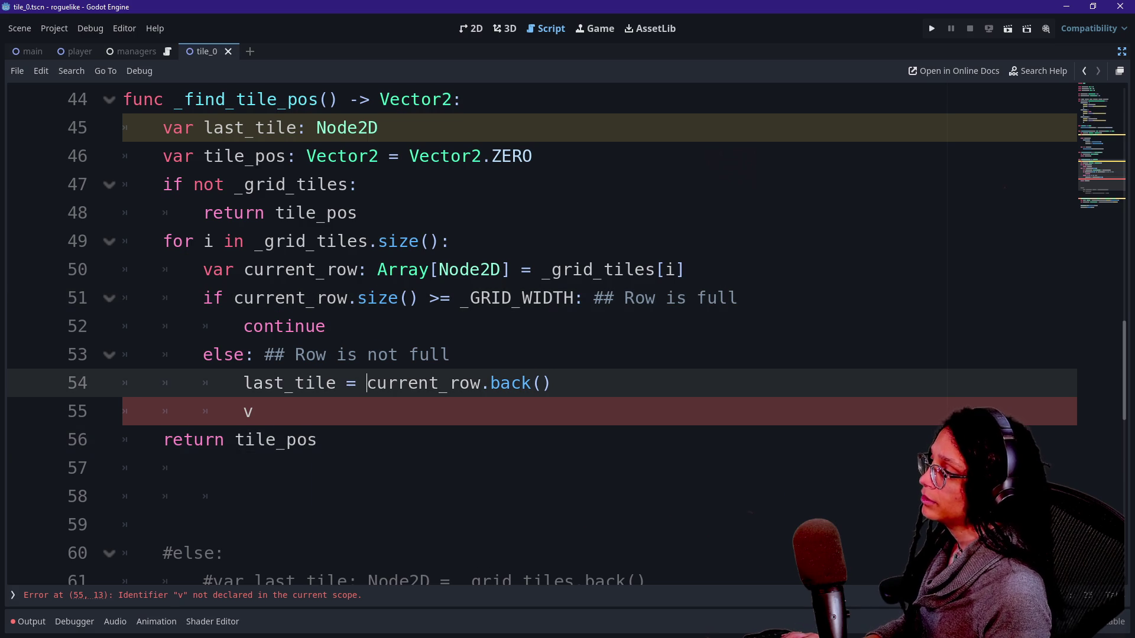
{"action": "left_click", "coordinate": [253, 411]}
{"action": "type", "text": "tile_pos ="}
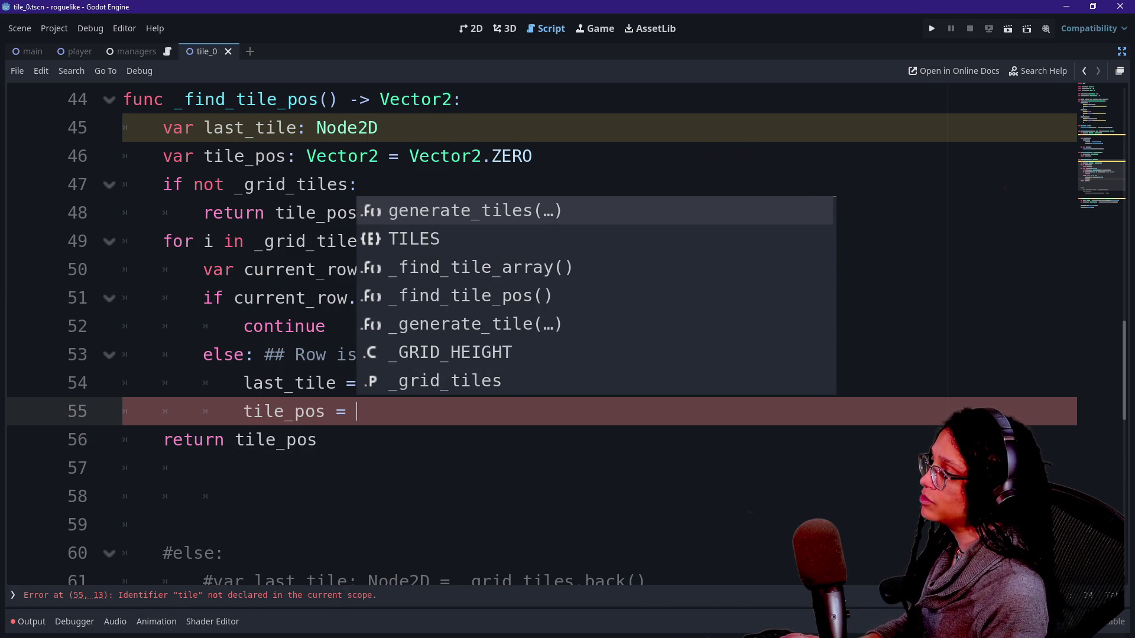
{"action": "left_click", "coordinate": [318, 440]}
{"action": "left_click", "coordinate": [357, 412]}
{"action": "type", "text": "ast_tile"}
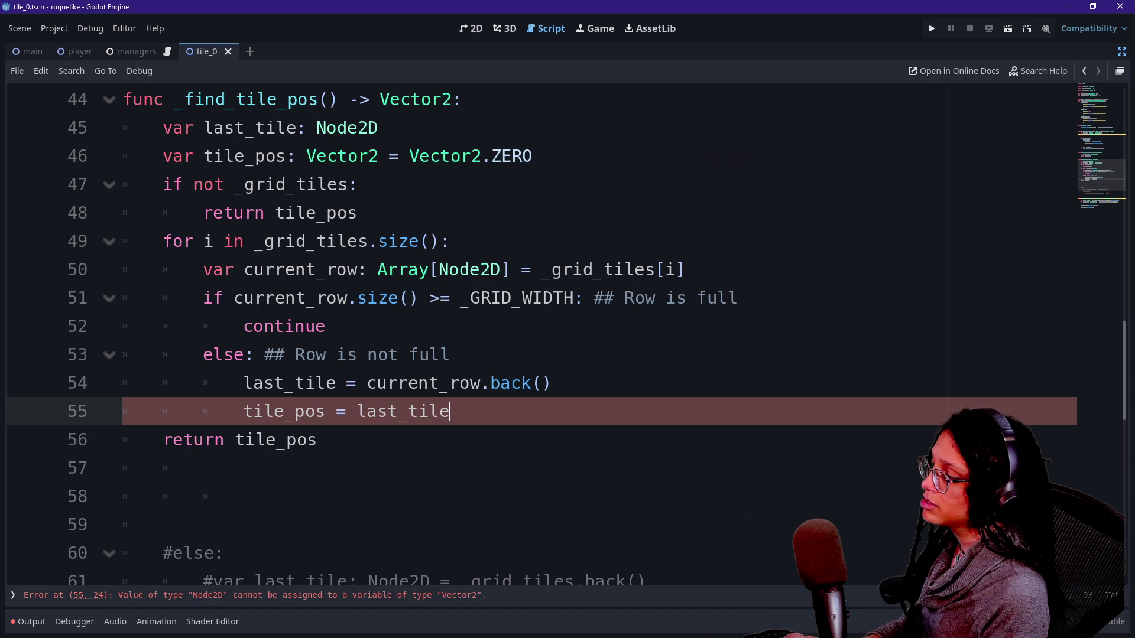
{"action": "type", "text": ".x +"}
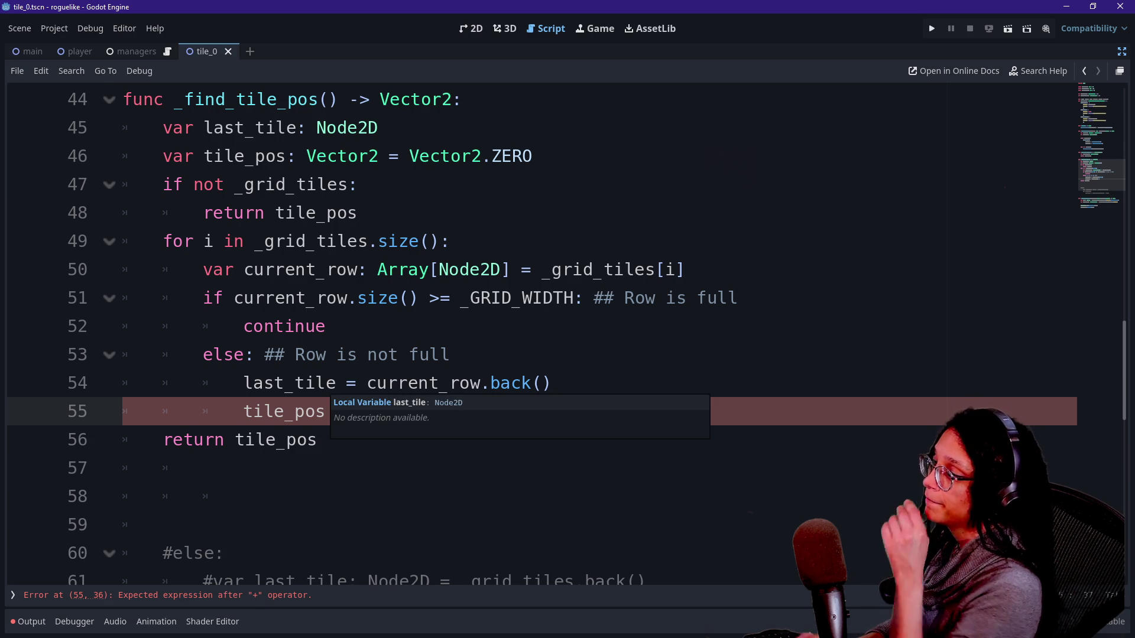
{"action": "key", "text": "Up"}
{"action": "key", "text": "Up"}
{"action": "key", "text": "Up"}
{"action": "key", "text": "shift+Down"}
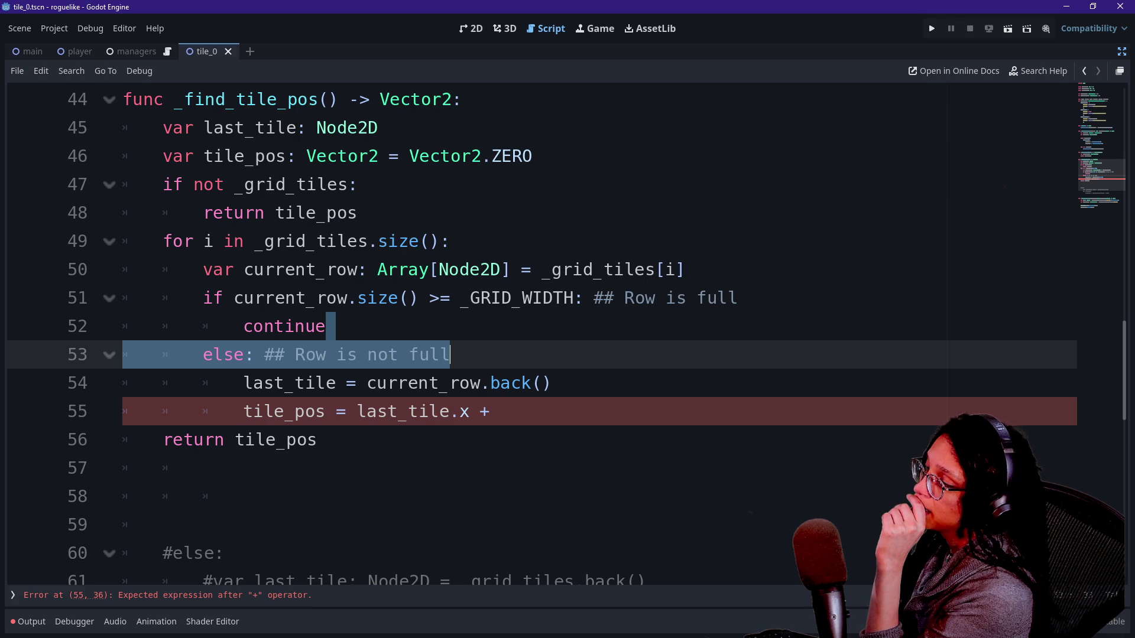
{"action": "key", "text": "Down"}
{"action": "key", "text": "Down"}
{"action": "key", "text": "Right"}
{"action": "key", "text": "Right"}
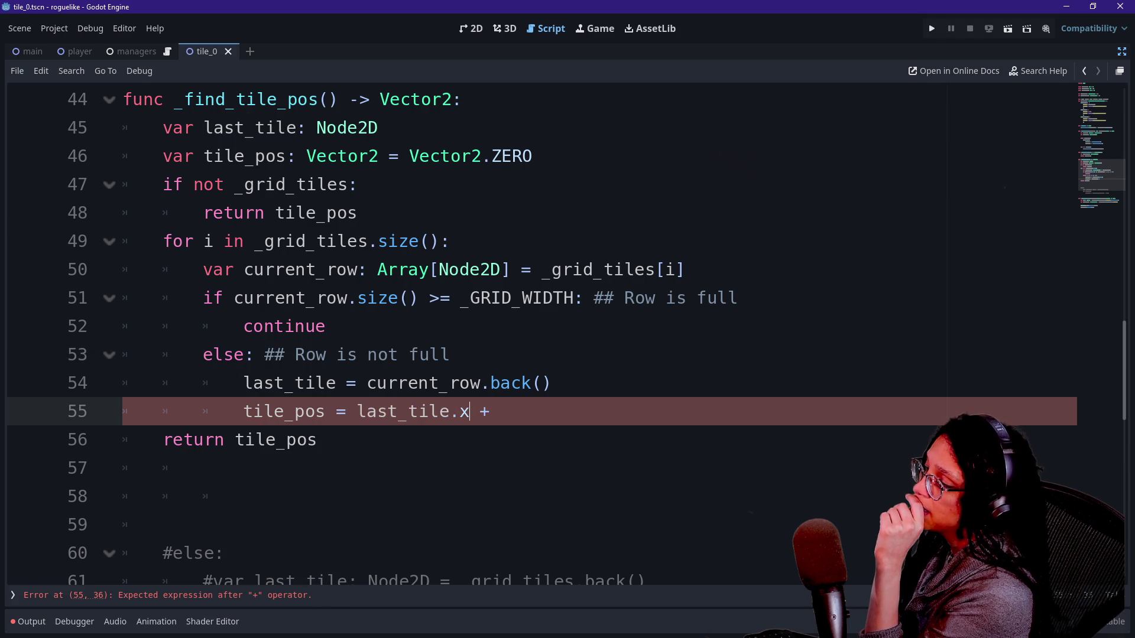
{"action": "key", "text": "End"}
{"action": "key", "text": "ctrl+shift+Left"}
{"action": "key", "text": "ctrl+shift+Left"}
{"action": "key", "text": "ctrl+shift+Left"}
{"action": "key", "text": "shift+Right"}
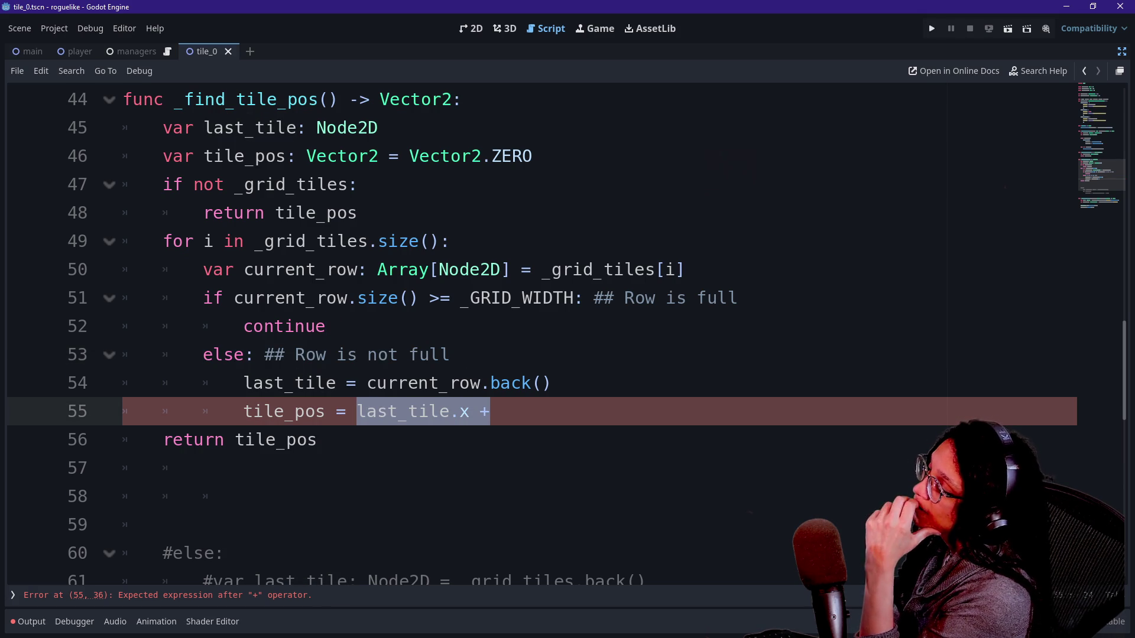
{"action": "mouse_move", "coordinate": [317, 127]}
{"action": "left_mouse_down"}
{"action": "mouse_move", "coordinate": [124, 184]}
{"action": "mouse_move", "coordinate": [159, 525]}
{"action": "left_mouse_up"}
{"action": "left_click", "coordinate": [160, 525]}
{"action": "left_click", "coordinate": [318, 440]}
{"action": "scroll", "coordinate": [532, 331], "scroll_direction": "up", "scroll_amount": 2}
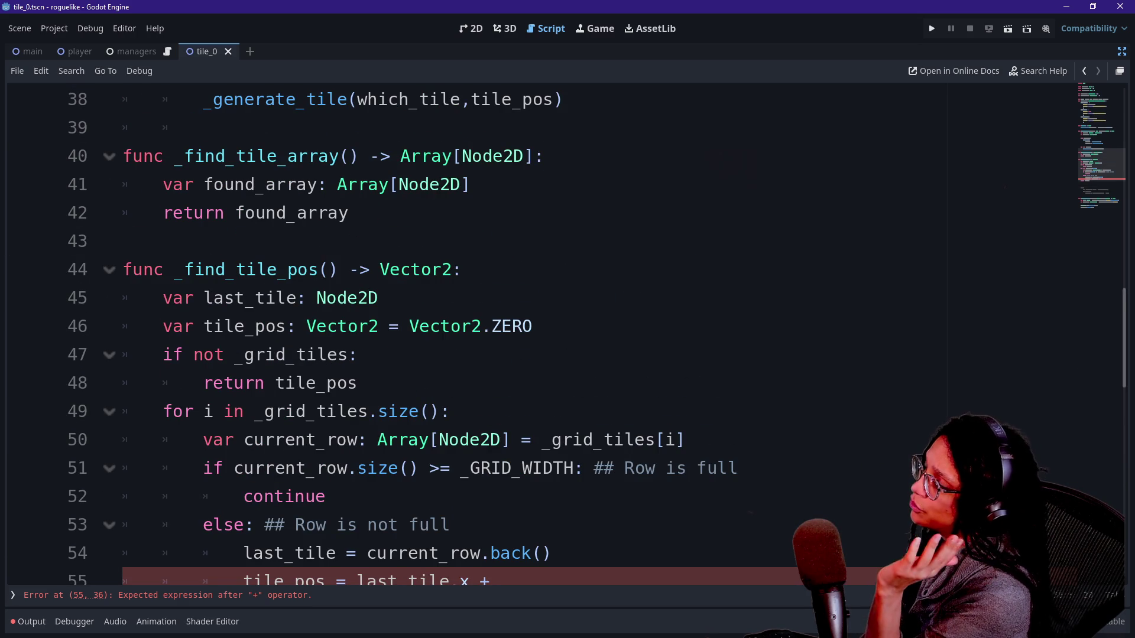
{"action": "scroll", "coordinate": [532, 331], "scroll_direction": "down", "scroll_amount": 1}
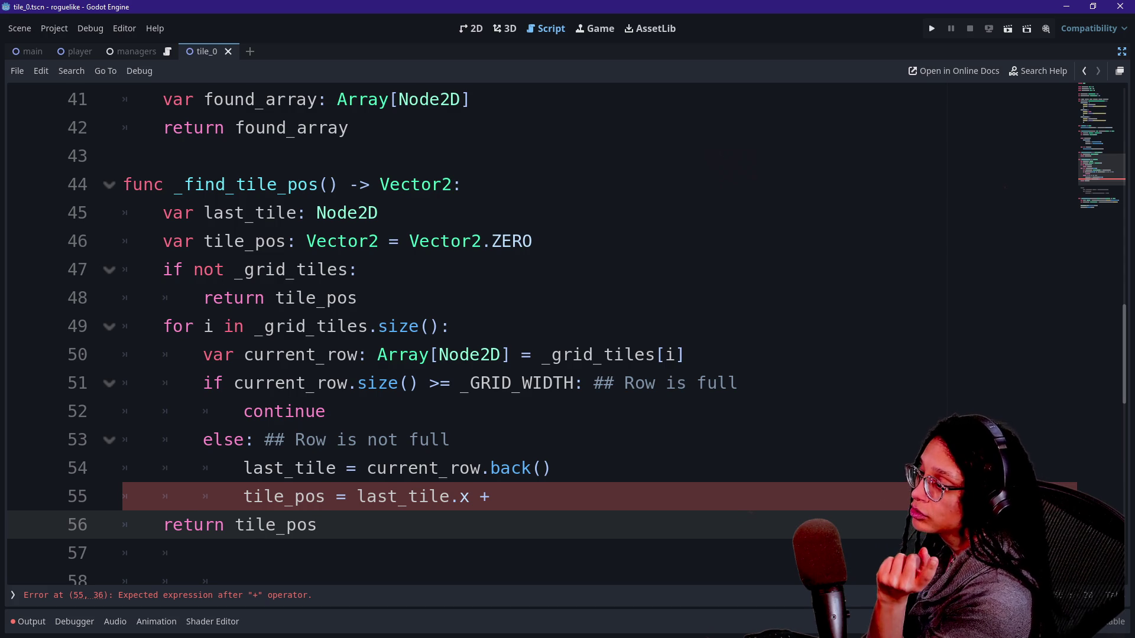
{"action": "left_click_drag", "start_coordinate": [362, 298], "coordinate": [452, 327]}
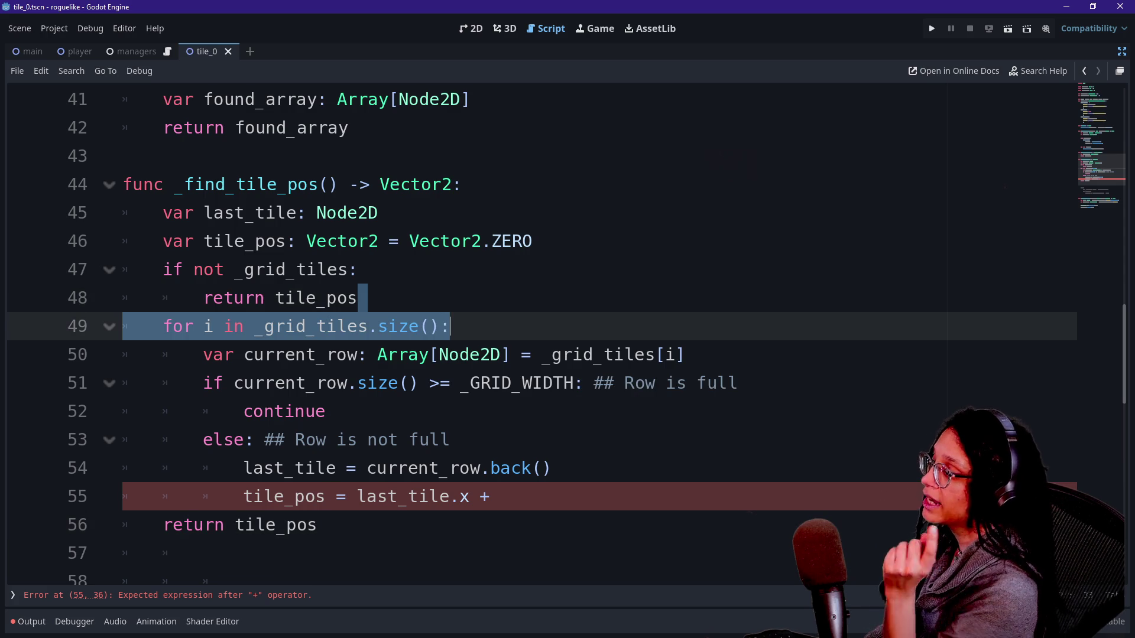
{"action": "left_click", "coordinate": [357, 270]}
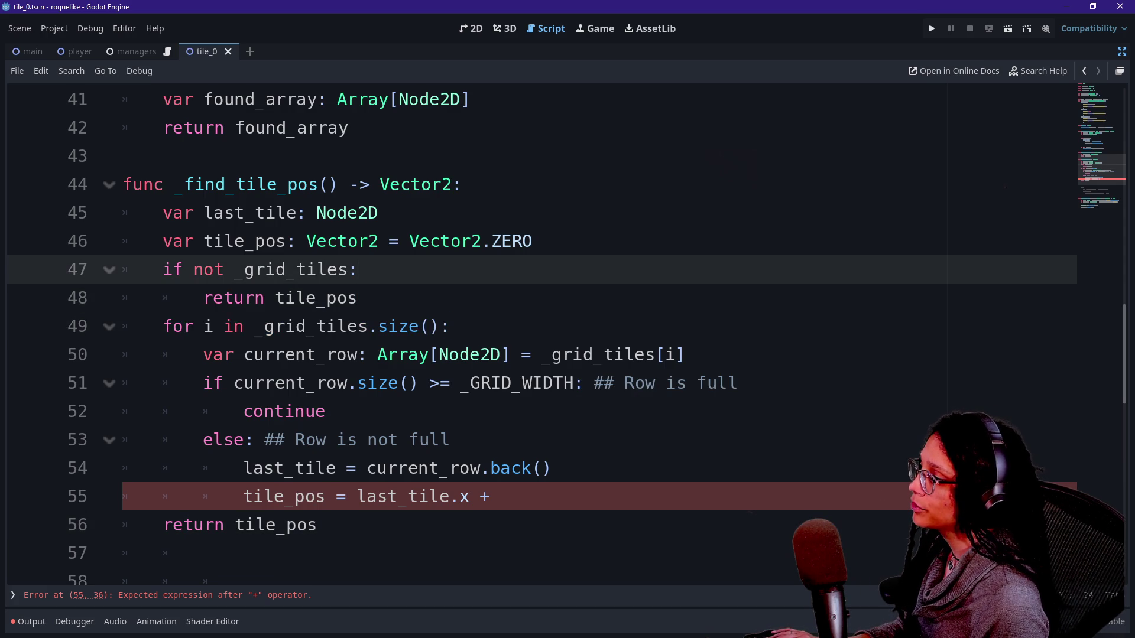
Type '## No tiles generated yet' after the if not _grid_tiles: check, fixing typos along the way
{"action": "type", "text": " ## "}
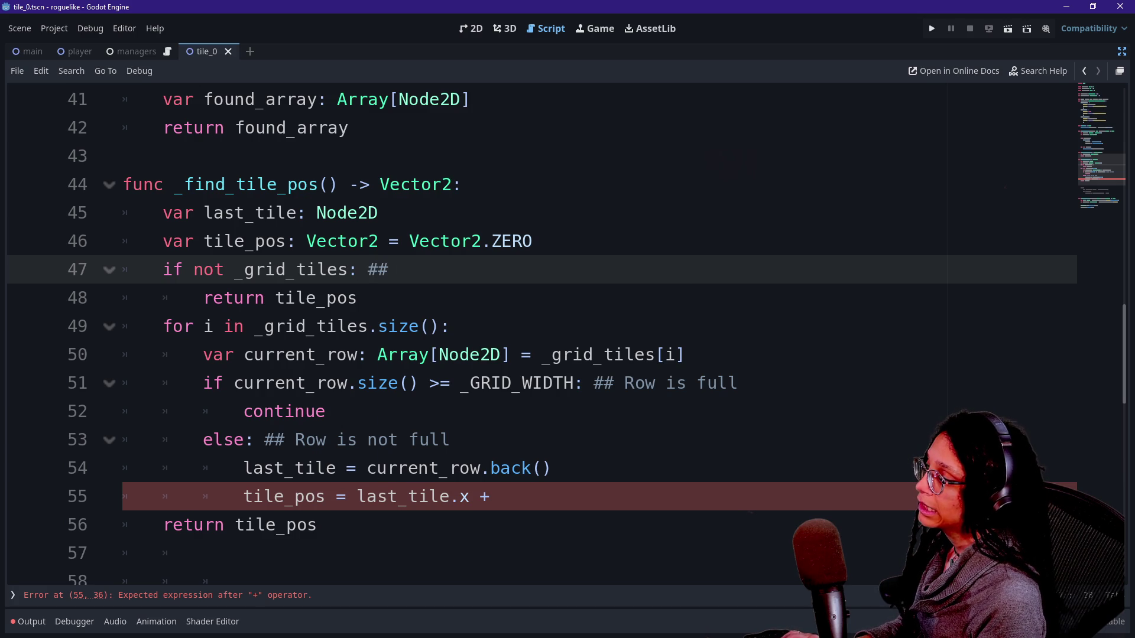
{"action": "type", "text": "No"}
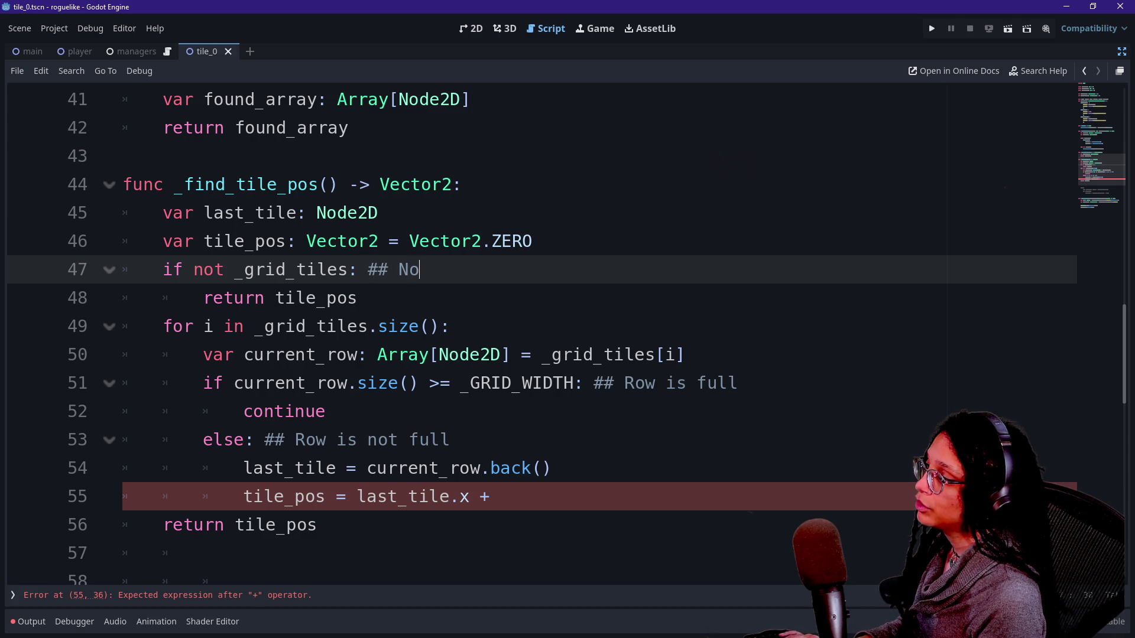
{"action": "type", "text": " tiles ah"}
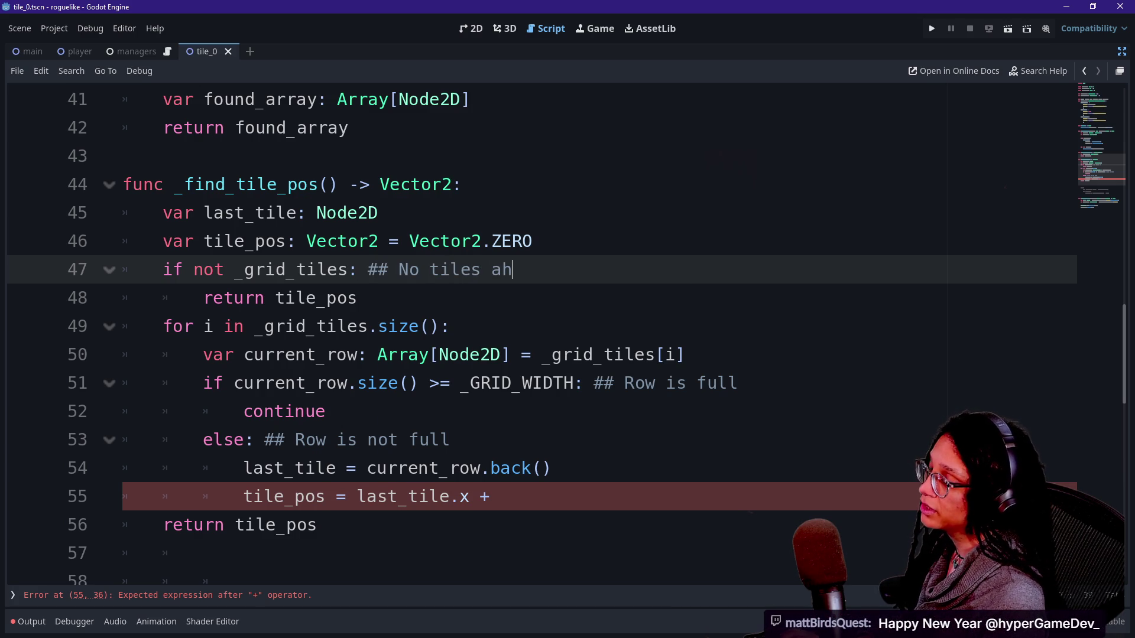
{"action": "key", "text": "BackSpace"}
{"action": "key", "text": "BackSpace"}
{"action": "type", "text": "have been ge"}
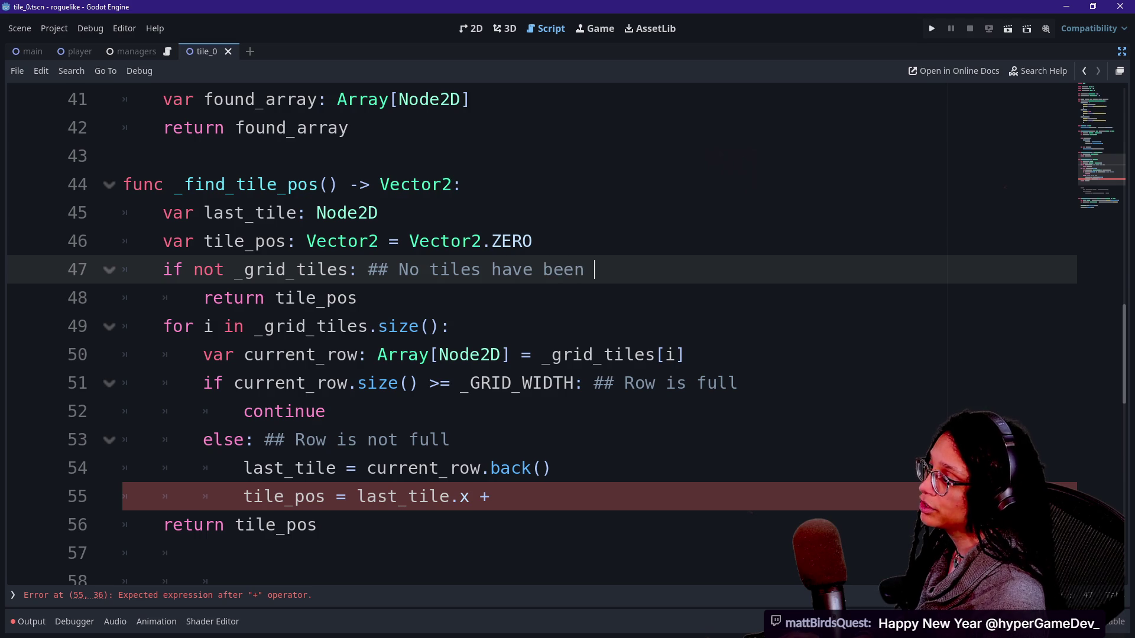
{"action": "key", "text": "BackSpace"}
{"action": "key", "text": "BackSpace"}
{"action": "key", "text": "BackSpace"}
{"action": "key", "text": "BackSpace"}
{"action": "type", "text": "generat"}
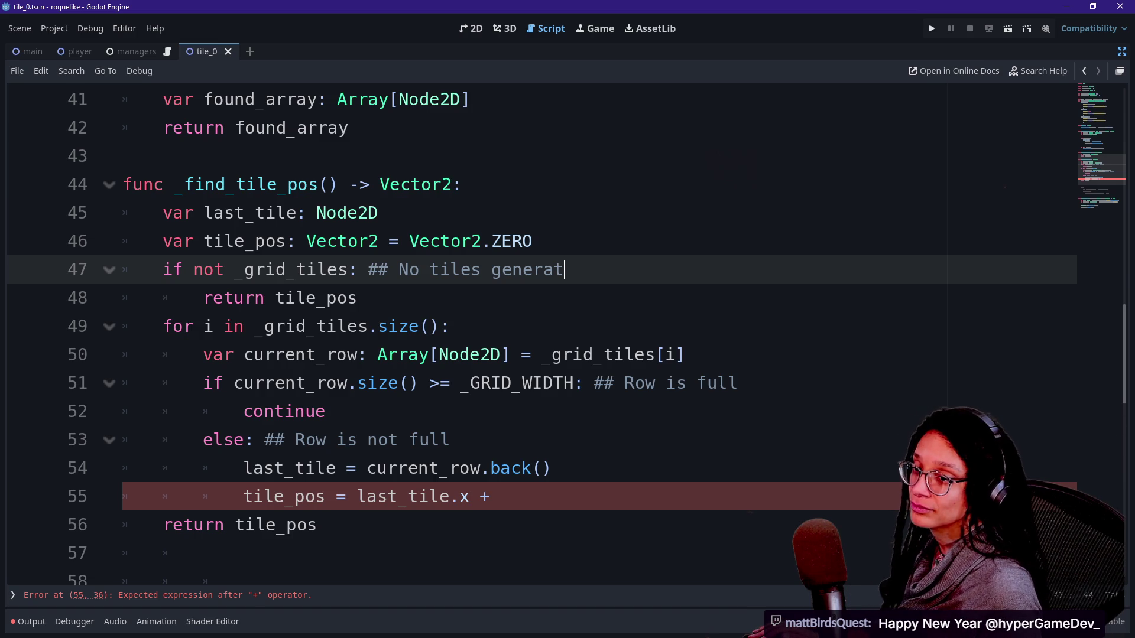
{"action": "key", "text": "Down"}
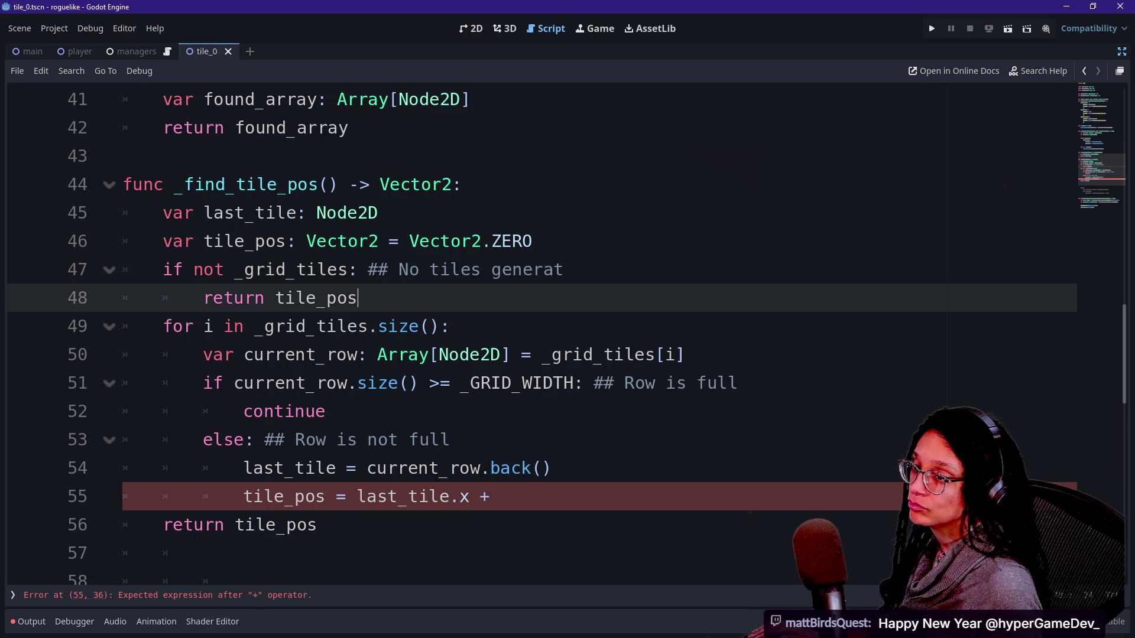
{"action": "key", "text": "Up"}
{"action": "type", "text": "ed yet"}
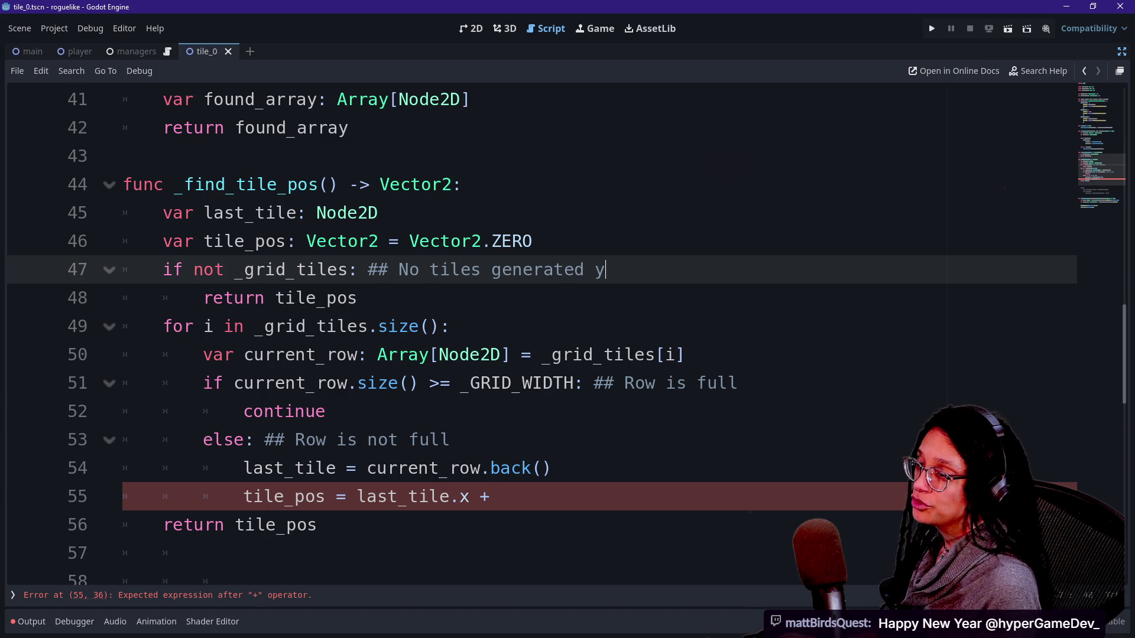
{"action": "left_click", "coordinate": [450, 326]}
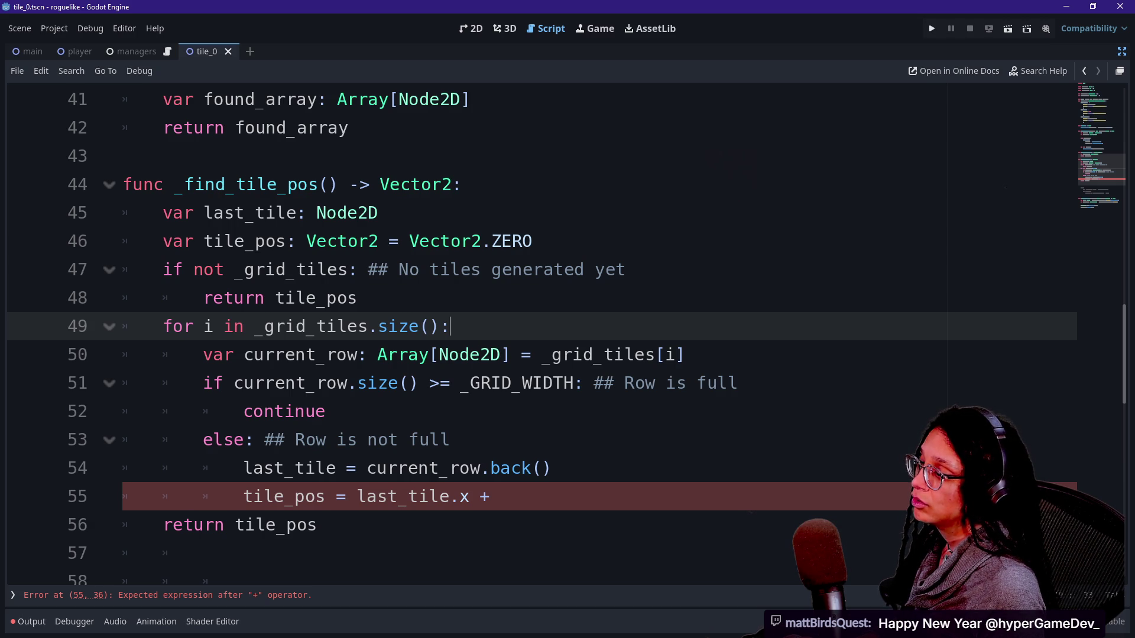
Insert 'if i == current_row.size()' on a new line below the current_row declaration
{"action": "left_click_drag", "start_coordinate": [378, 383], "coordinate": [502, 383]}
{"action": "left_click", "coordinate": [625, 383]}
{"action": "left_click_drag", "start_coordinate": [305, 440], "coordinate": [409, 440]}
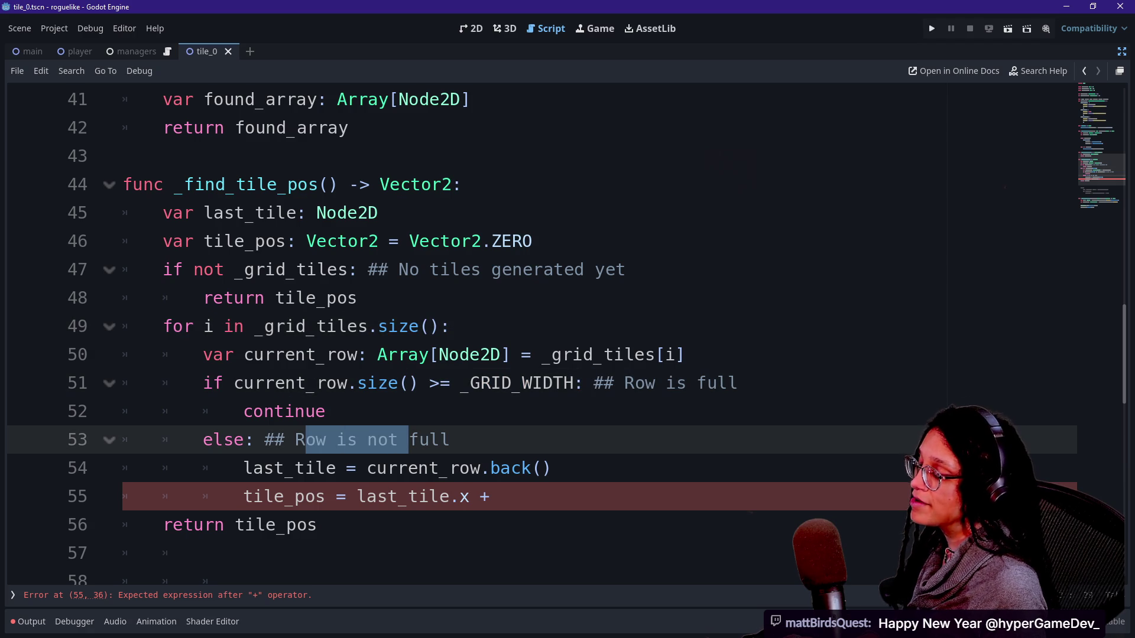
{"action": "left_click", "coordinate": [326, 411]}
{"action": "key", "text": "Return"}
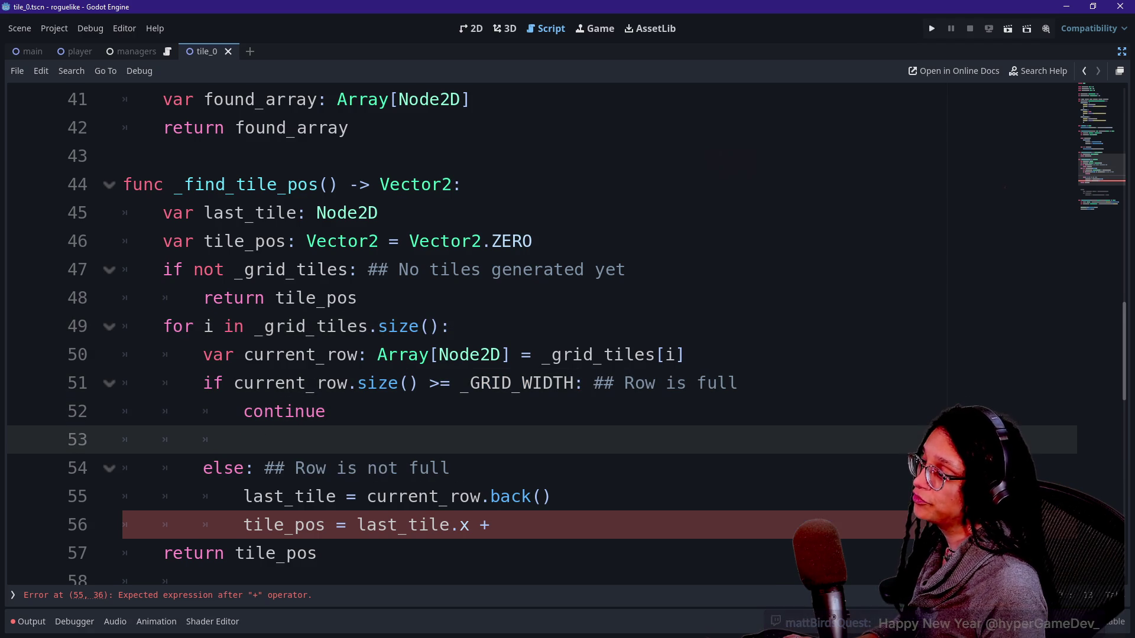
{"action": "key", "text": "BackSpace"}
{"action": "key", "text": "BackSpace"}
{"action": "key", "text": "BackSpace"}
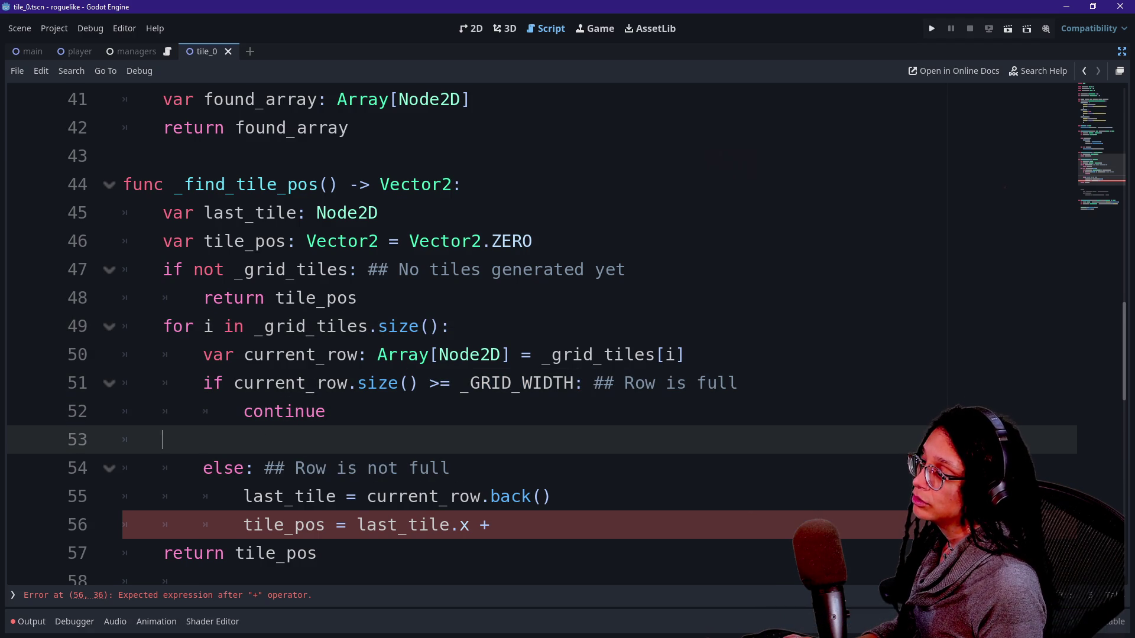
{"action": "left_click_drag", "start_coordinate": [337, 383], "coordinate": [462, 383]}
{"action": "left_click", "coordinate": [325, 411]}
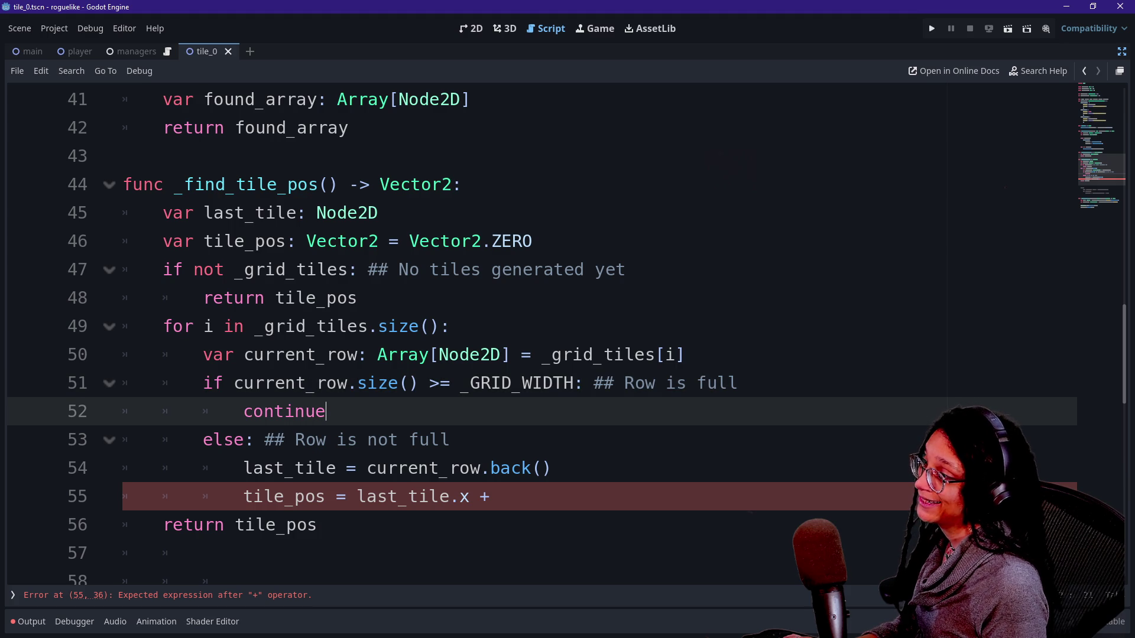
{"action": "left_click", "coordinate": [686, 355]}
{"action": "key", "text": "Return"}
{"action": "type", "text": "if"}
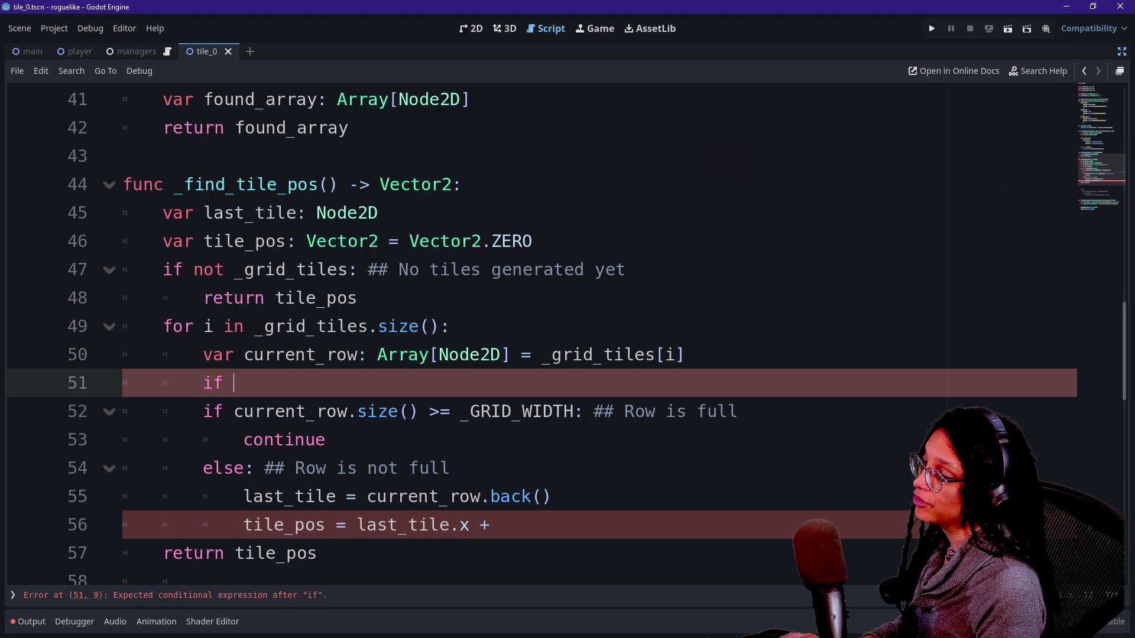
{"action": "type", "text": " i =="}
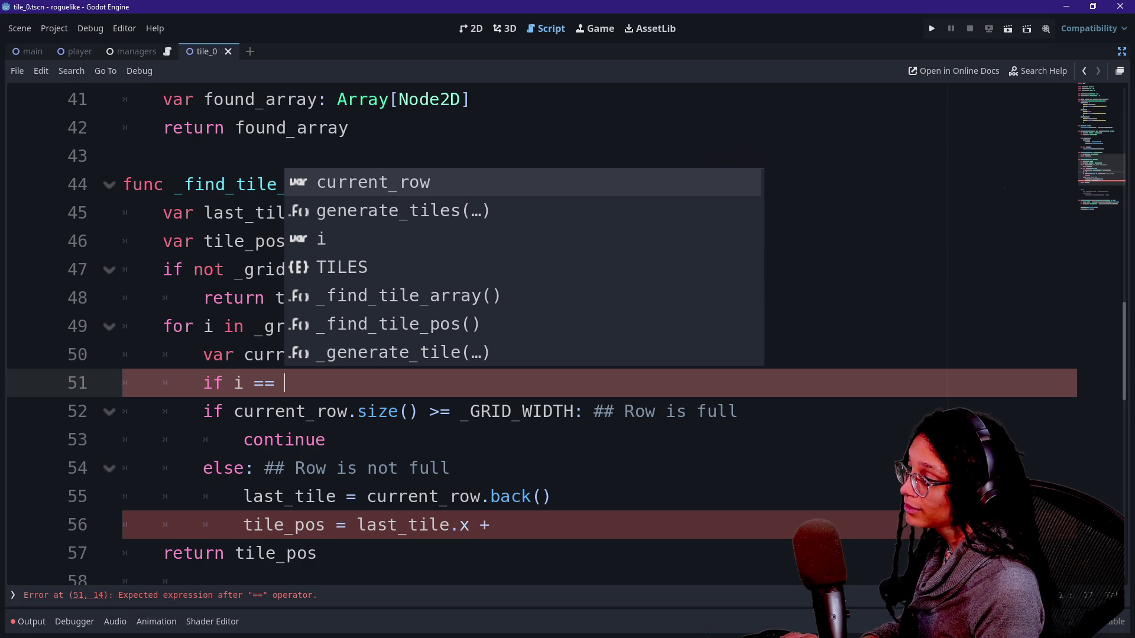
{"action": "type", "text": " cu"}
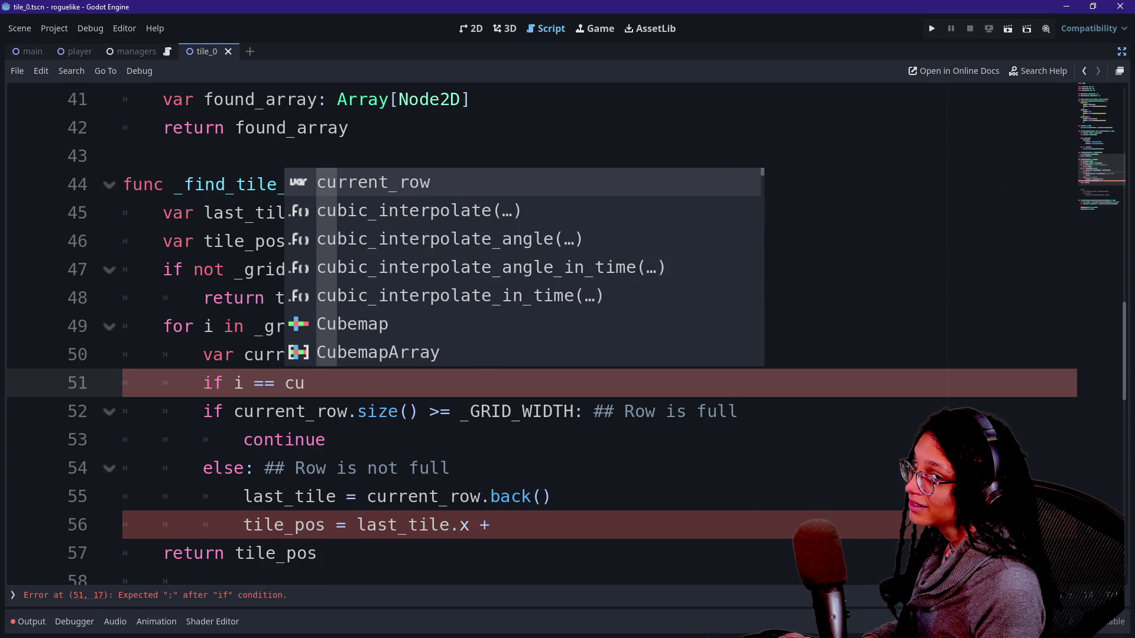
{"action": "type", "text": "rrent_"}
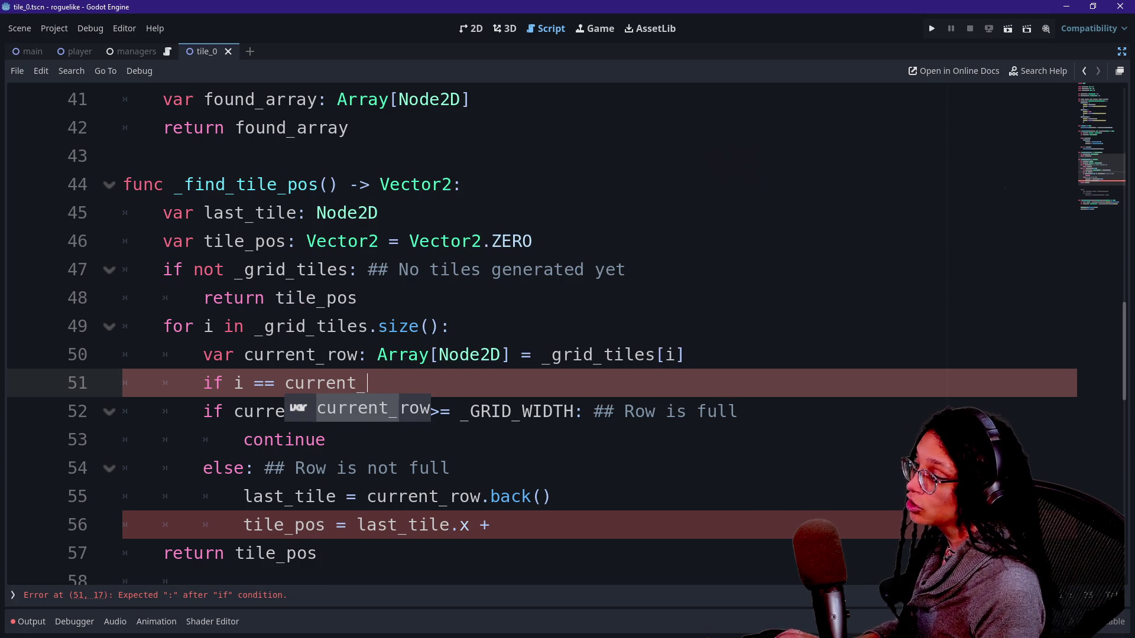
{"action": "type", "text": "row.size()"}
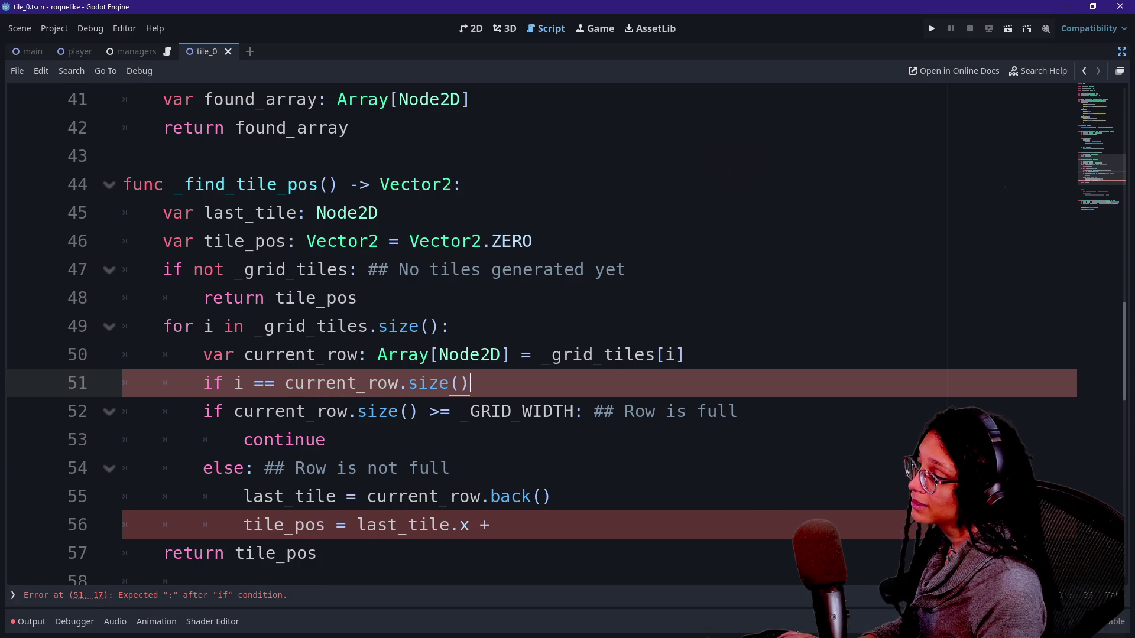
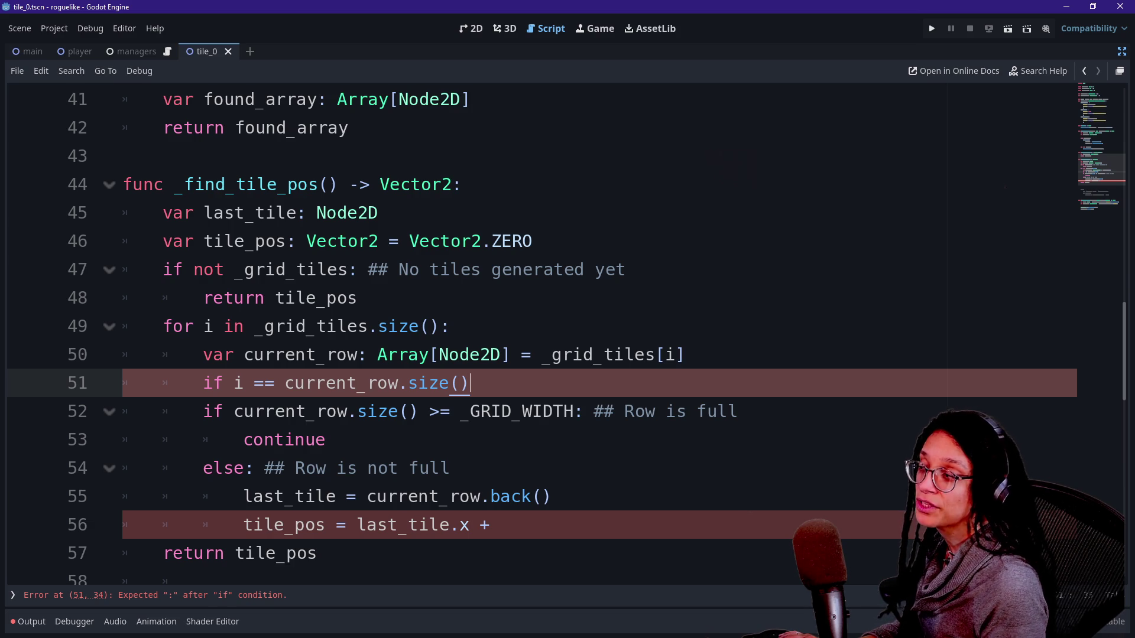
Change line 51's condition to use i + 1 and add the note '#TODO: Verify +1 is correct lol'
{"action": "left_click", "coordinate": [254, 384]}
{"action": "key", "text": "Left"}
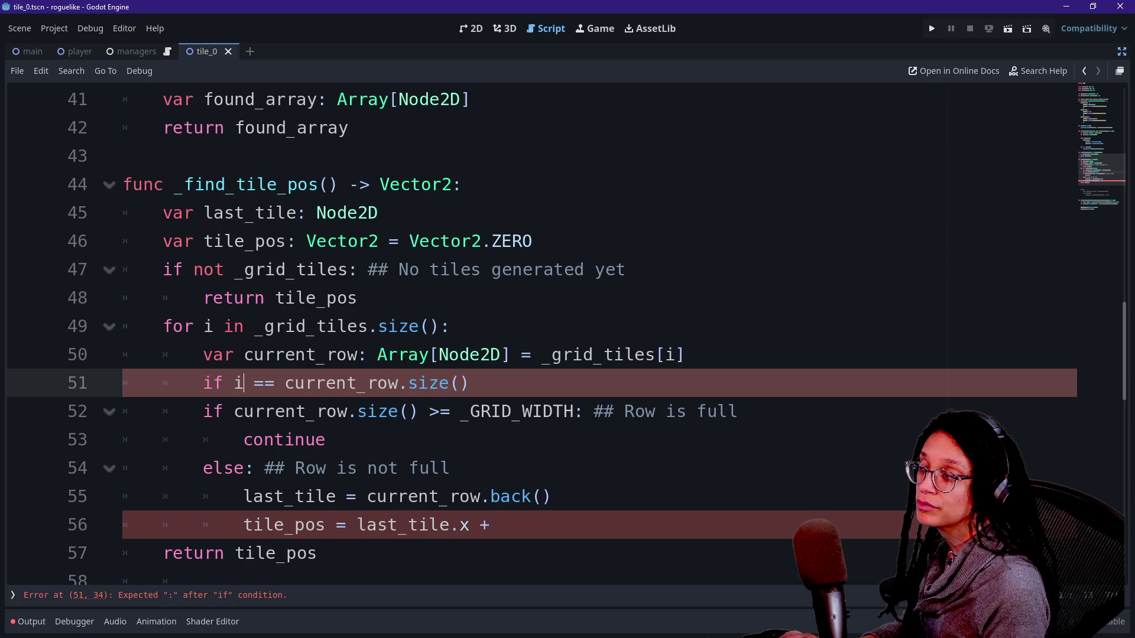
{"action": "type", "text": "+ 1"}
{"action": "left_click", "coordinate": [225, 326]}
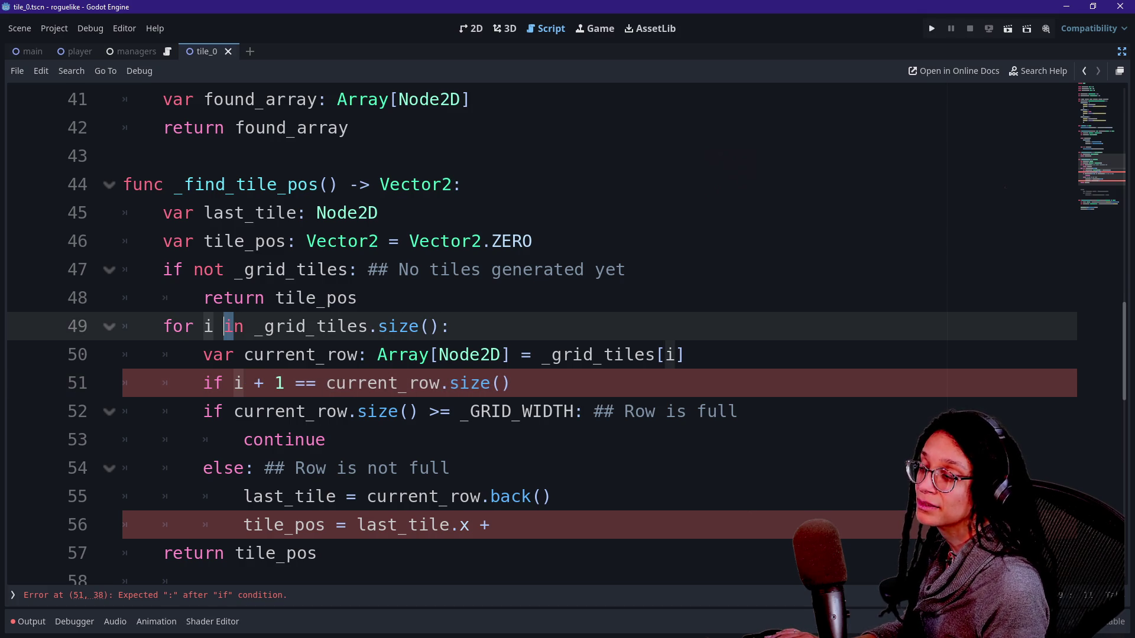
{"action": "left_click", "coordinate": [285, 383]}
{"action": "left_click", "coordinate": [512, 383]}
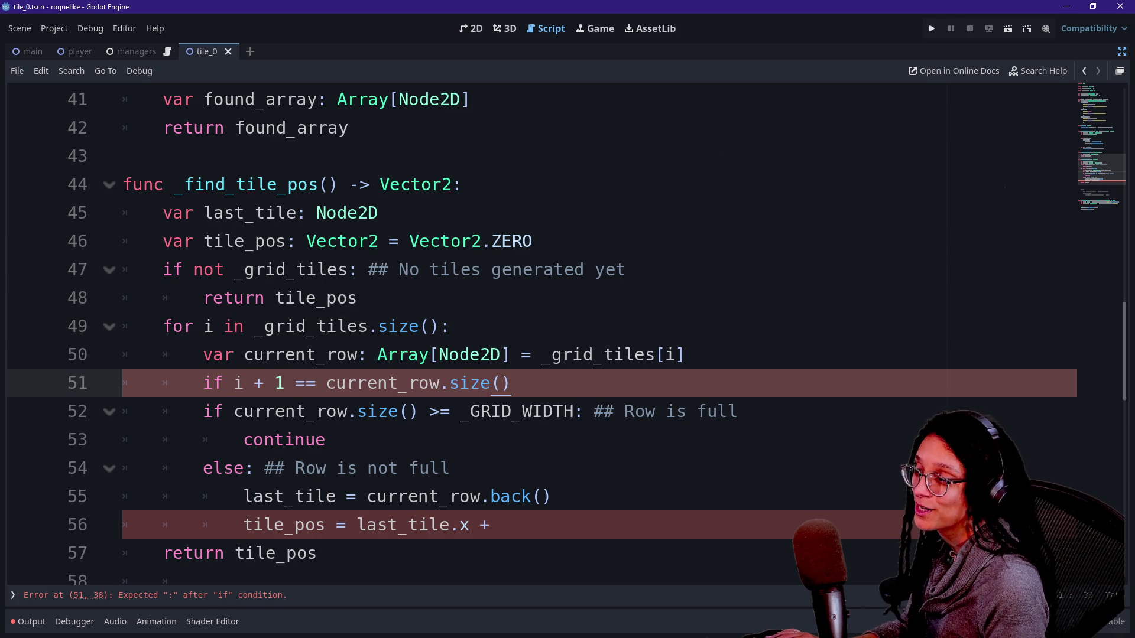
{"action": "type", "text": "#TODO"}
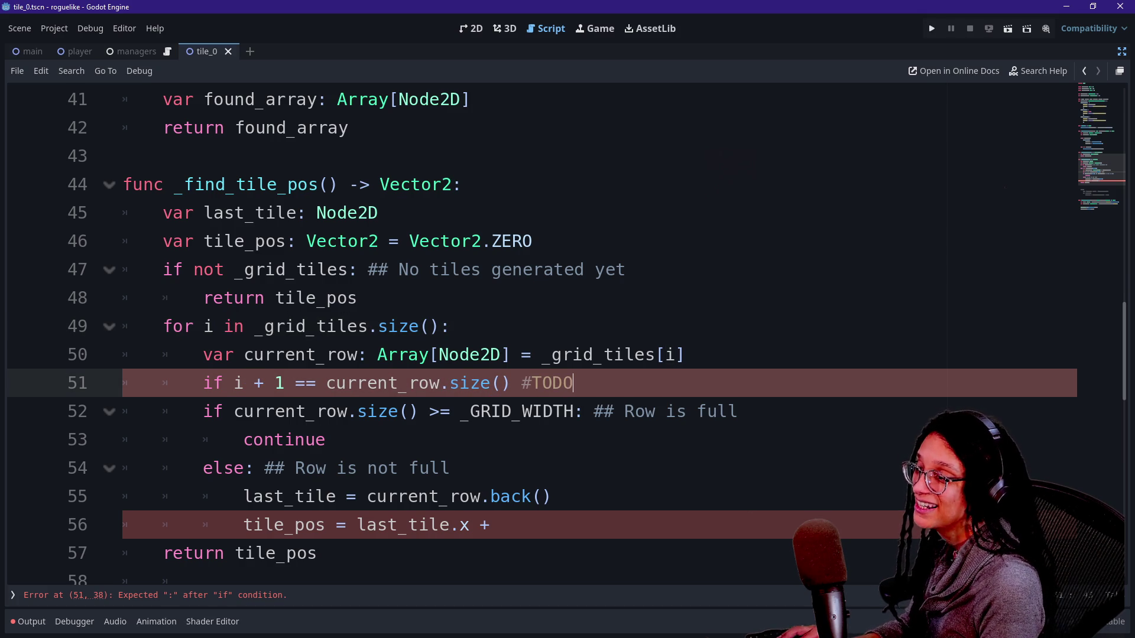
{"action": "type", "text": ": Verify "}
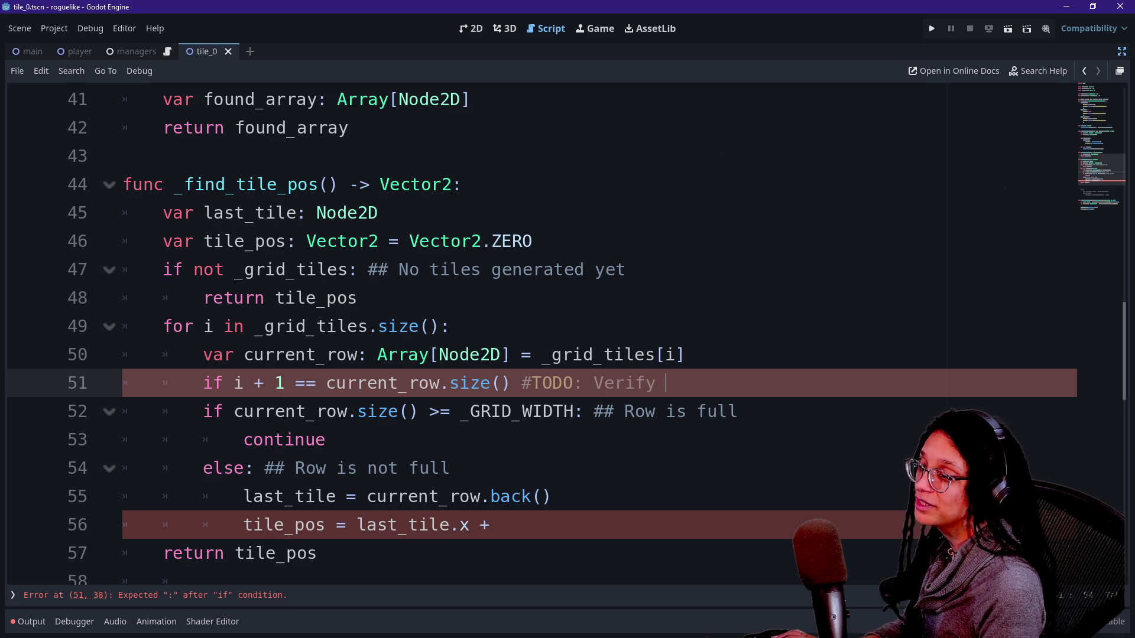
{"action": "type", "text": "+1 is correct lol"}
Put the missing colon after the line 51 condition and start an indented body beneath it
{"action": "left_click", "coordinate": [368, 411]}
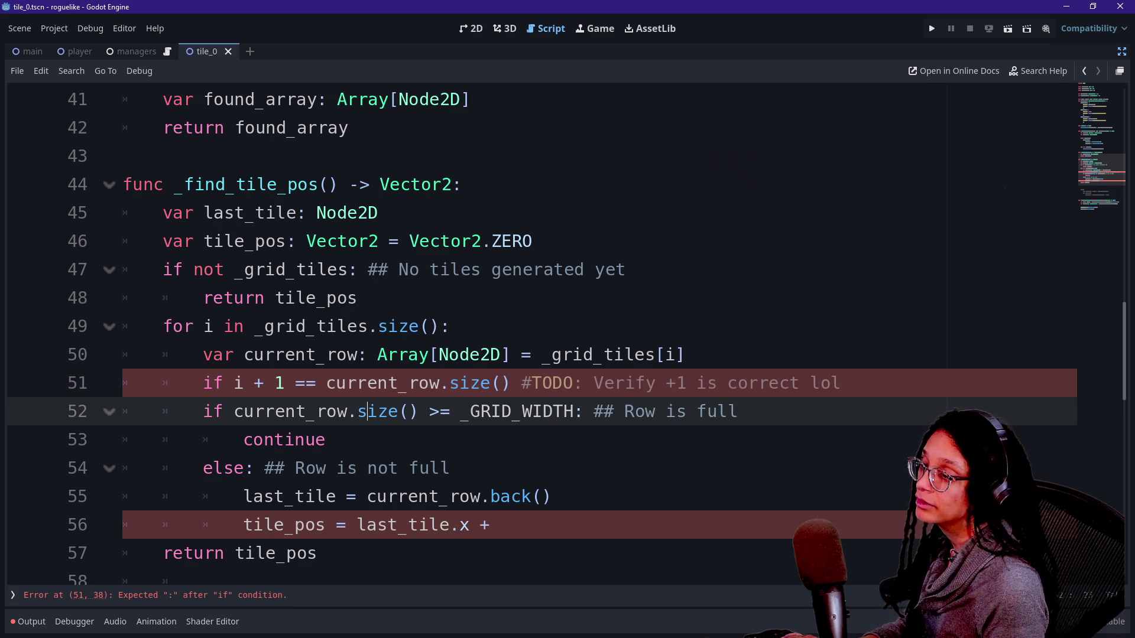
{"action": "key", "text": "Up"}
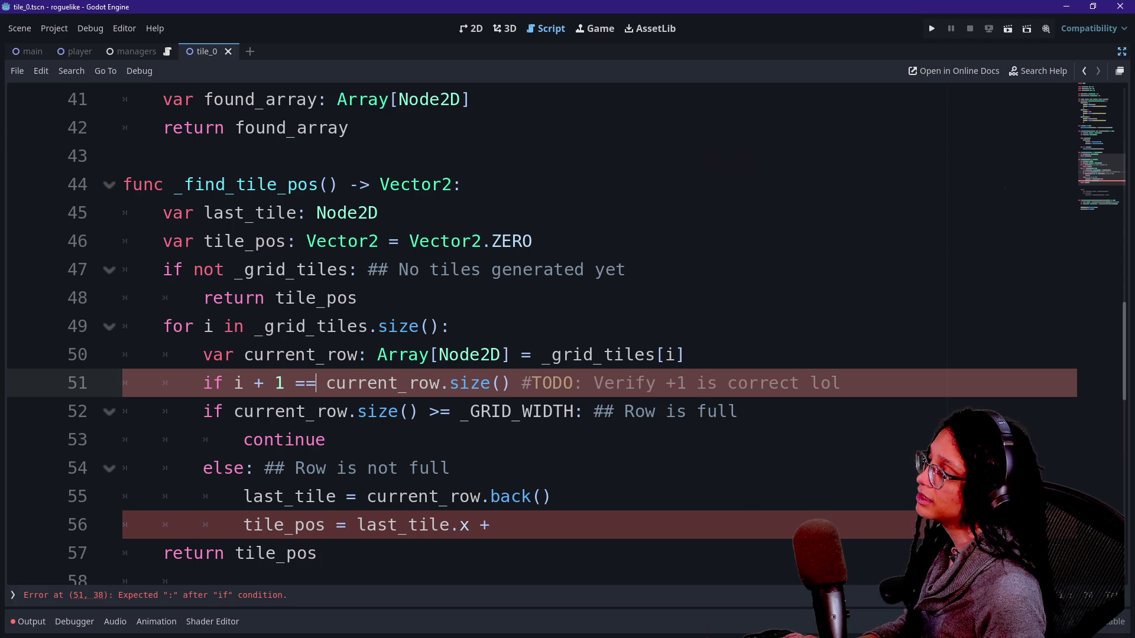
{"action": "key", "text": "End"}
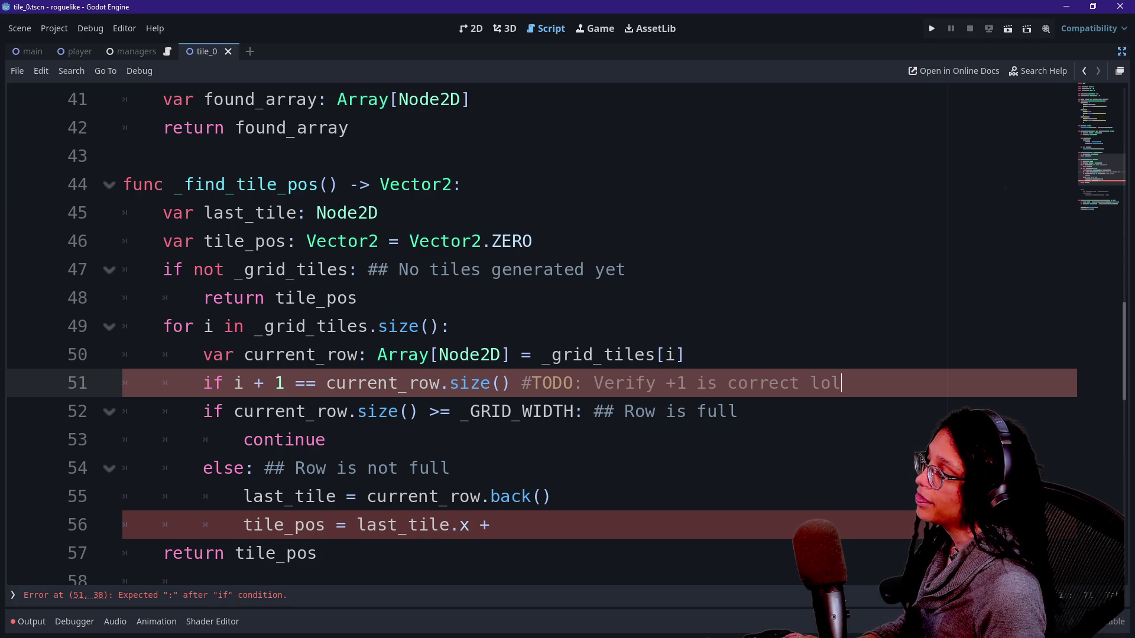
{"action": "type", "text": ":"}
{"action": "key", "text": "Return"}
{"action": "key", "text": "BackSpace"}
{"action": "key", "text": "BackSpace"}
{"action": "key", "text": "BackSpace"}
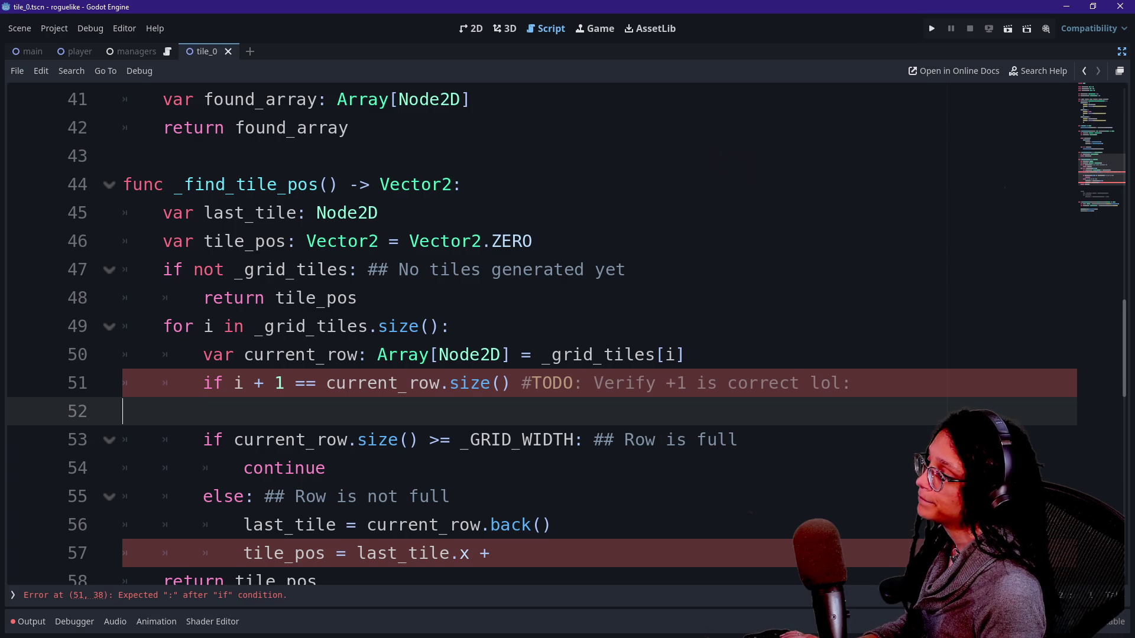
{"action": "left_click", "coordinate": [512, 384]}
{"action": "type", "text": ":"}
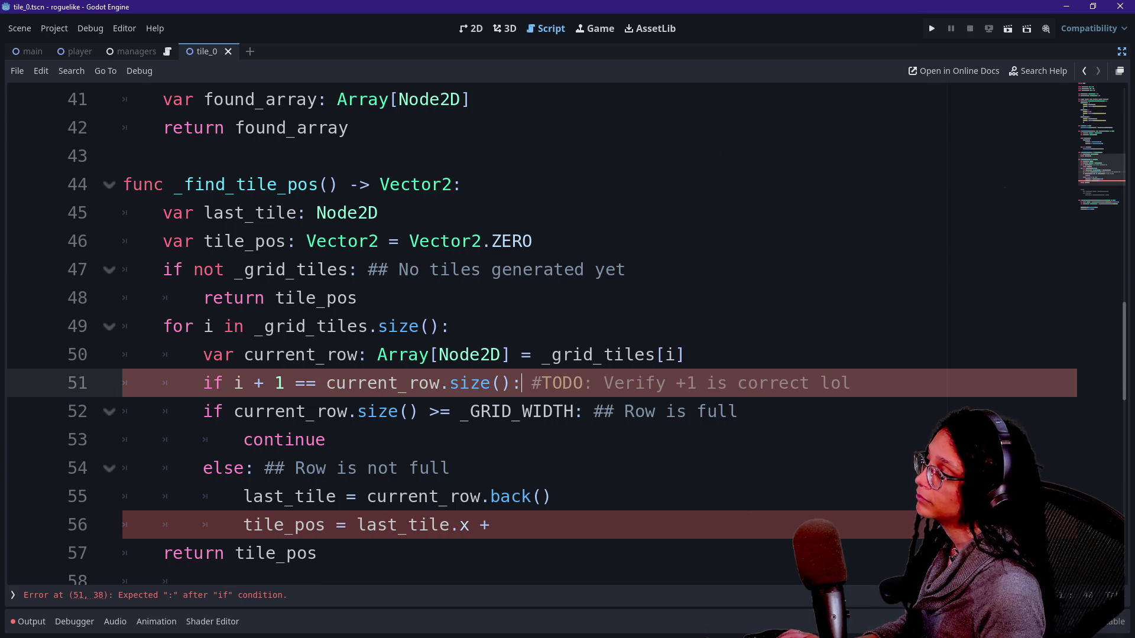
{"action": "key", "text": "Return"}
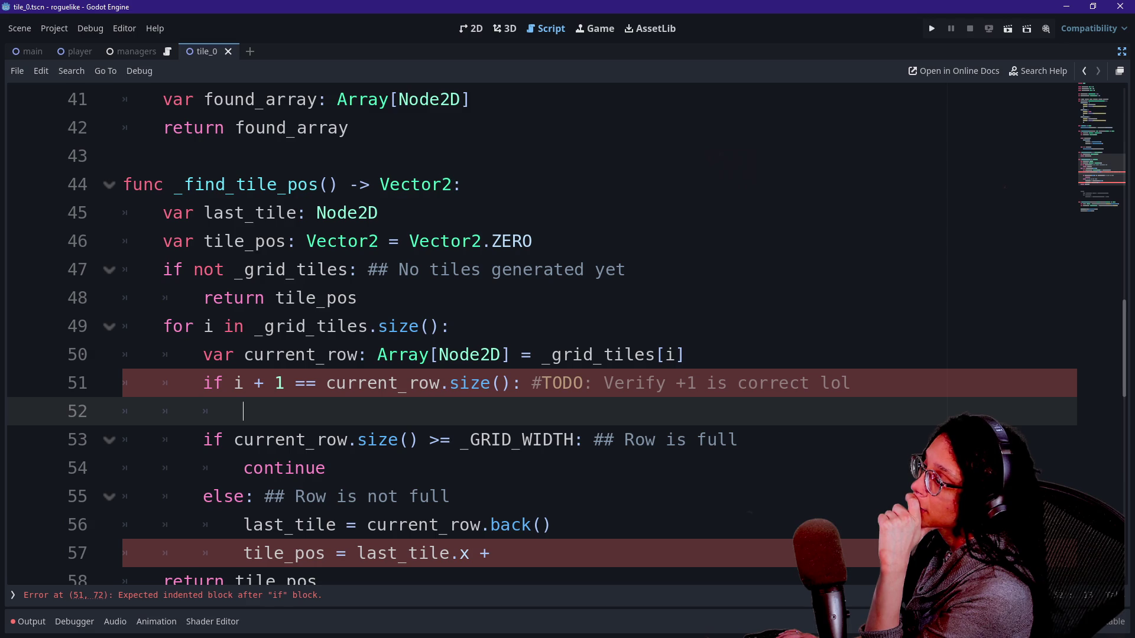
Add the comment '## Iterate through ROWS' at the end of loop line 49
{"action": "left_click", "coordinate": [449, 326]}
{"action": "type", "text": "@"}
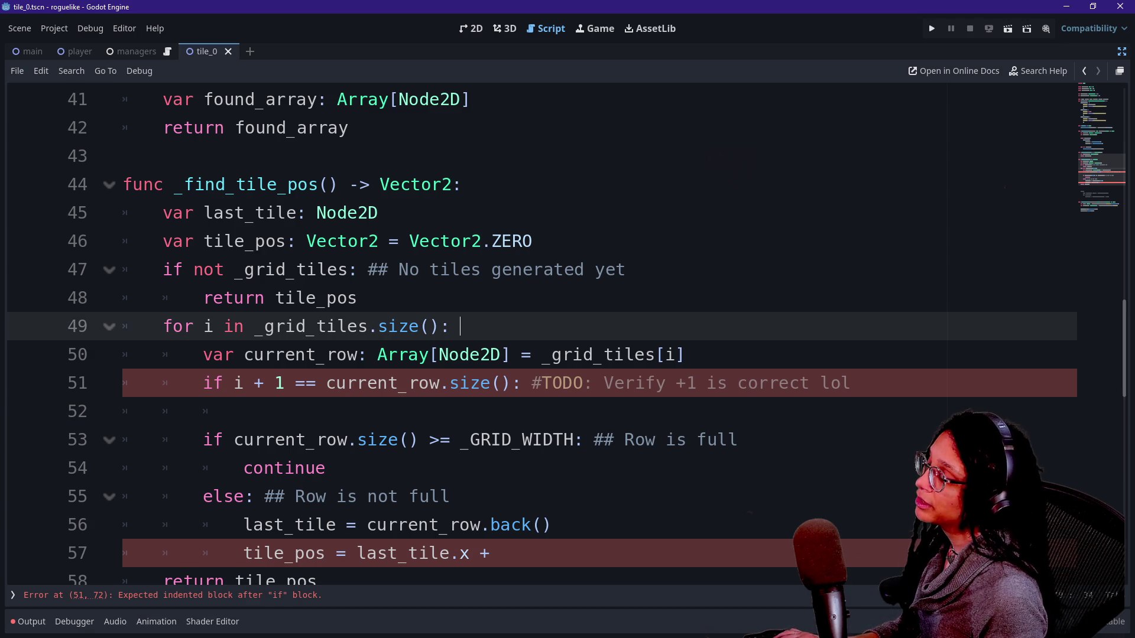
{"action": "key", "text": "BackSpace"}
{"action": "type", "text": "## "}
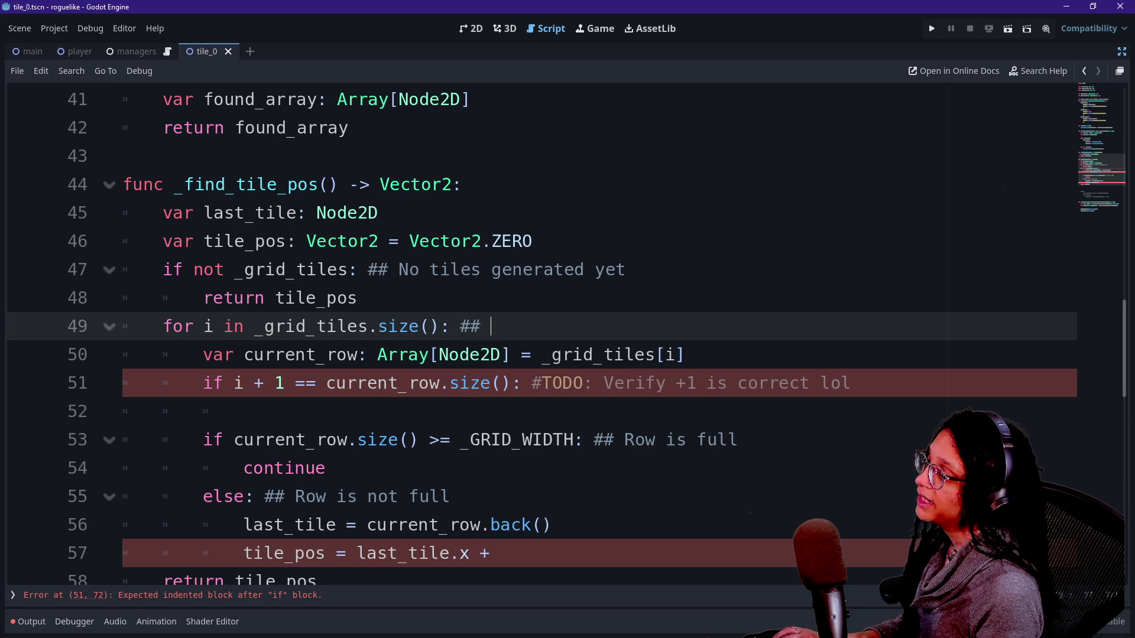
{"action": "type", "text": "ITer"}
{"action": "key", "text": "BackSpace"}
{"action": "key", "text": "BackSpace"}
{"action": "key", "text": "BackSpace"}
{"action": "type", "text": "terat "}
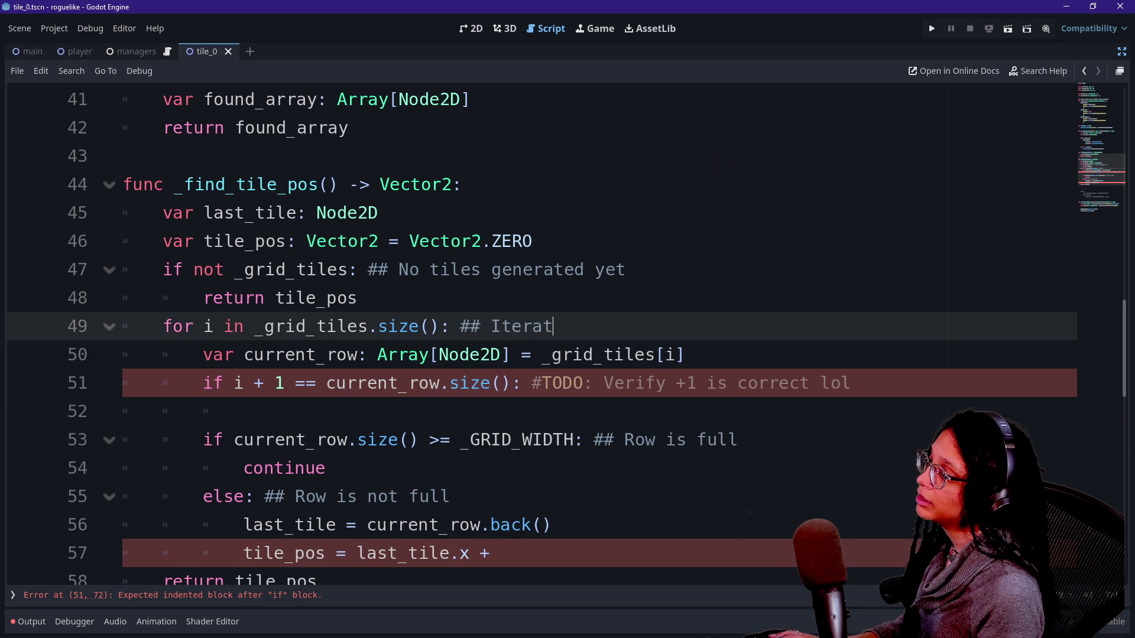
{"action": "type", "text": "e through "}
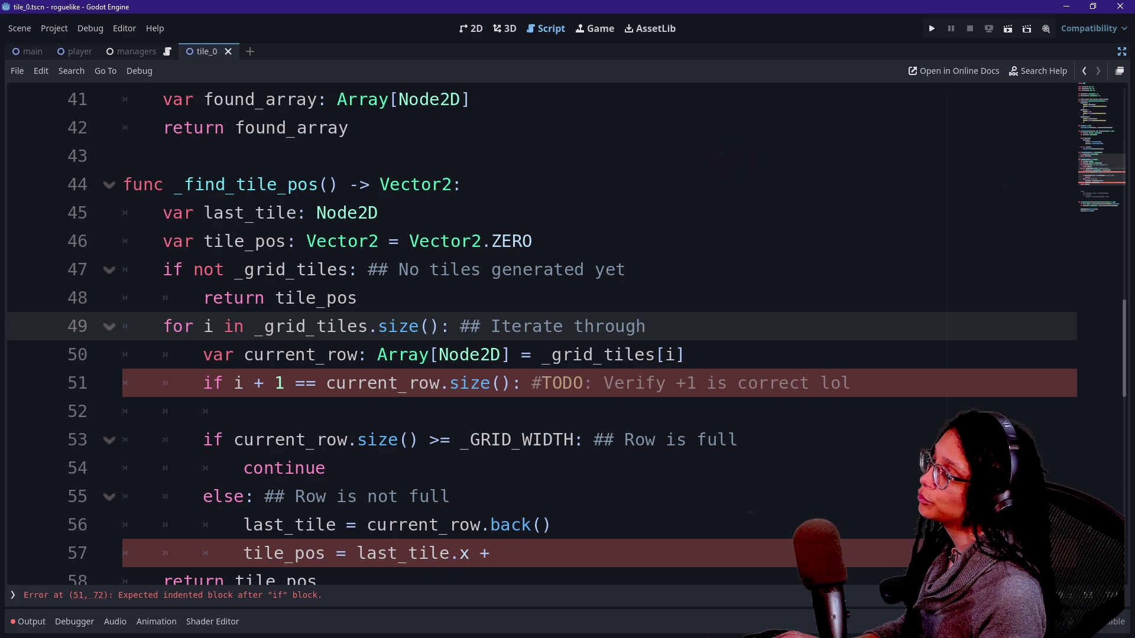
{"action": "type", "text": "ROWS"}
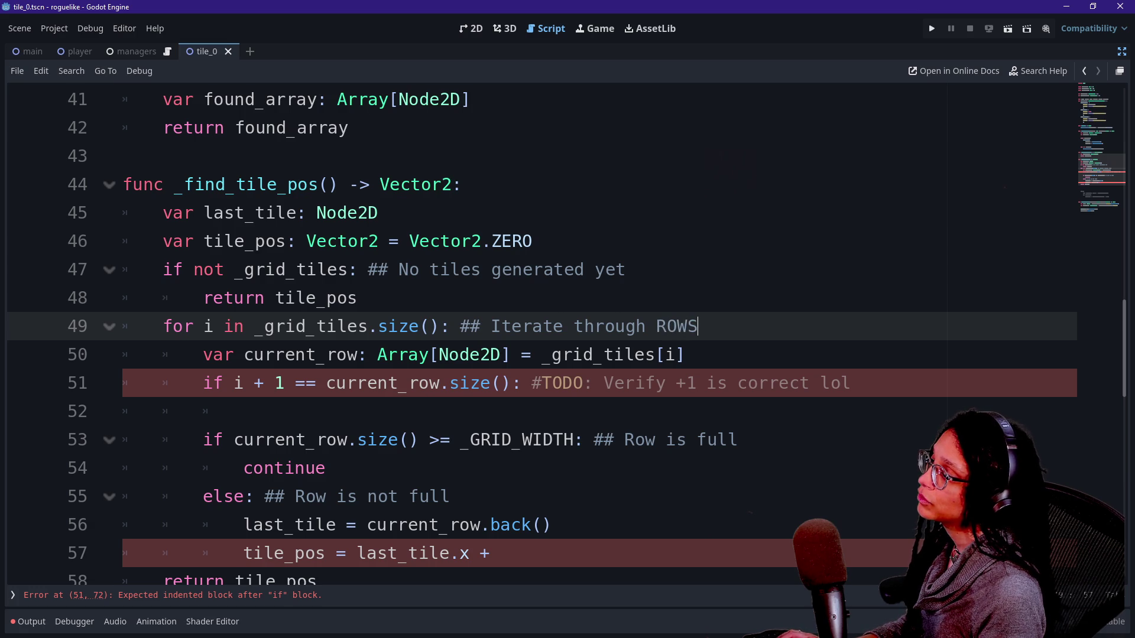
Review line 51's condition and delete current_row.size() from its right-hand side
{"action": "left_click_drag", "start_coordinate": [296, 326], "coordinate": [626, 326]}
{"action": "left_click", "coordinate": [626, 327]}
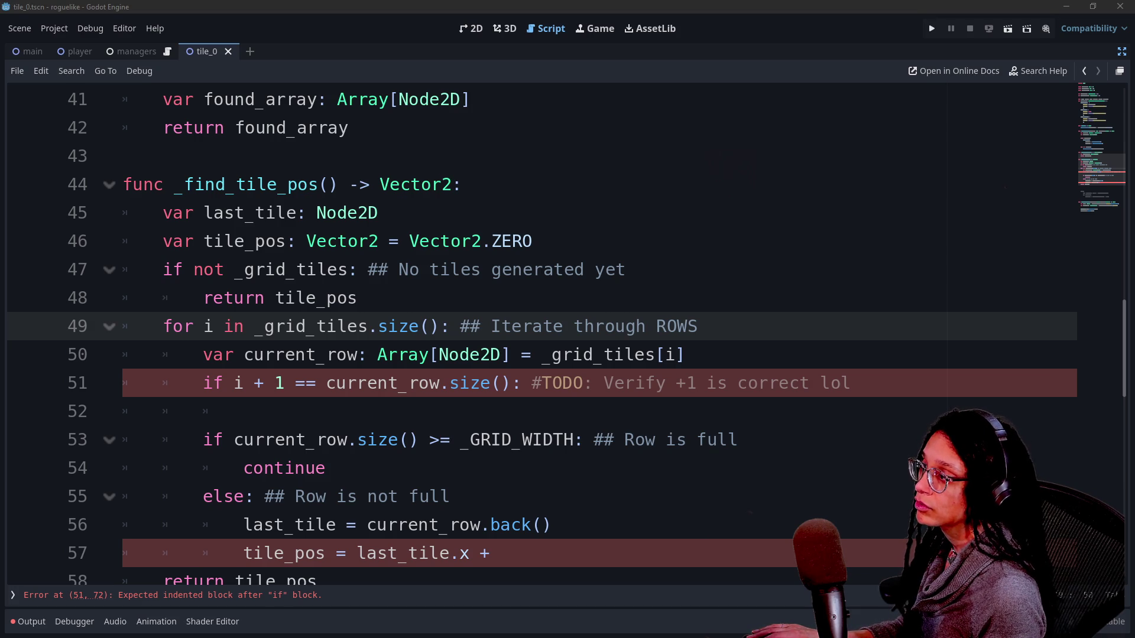
{"action": "left_click_drag", "start_coordinate": [685, 355], "coordinate": [563, 383]}
{"action": "left_click", "coordinate": [563, 383]}
{"action": "double_click", "coordinate": [213, 383]}
{"action": "left_click", "coordinate": [378, 383]}
{"action": "double_click", "coordinate": [238, 383]}
{"action": "left_click", "coordinate": [255, 383]}
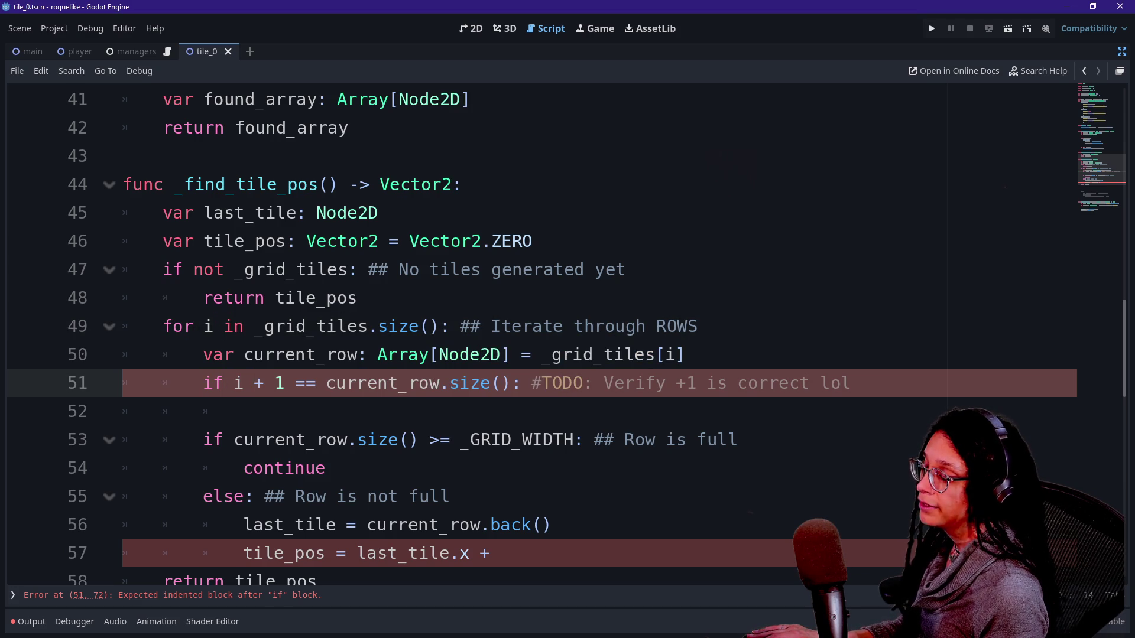
{"action": "left_click_drag", "start_coordinate": [327, 383], "coordinate": [512, 383]}
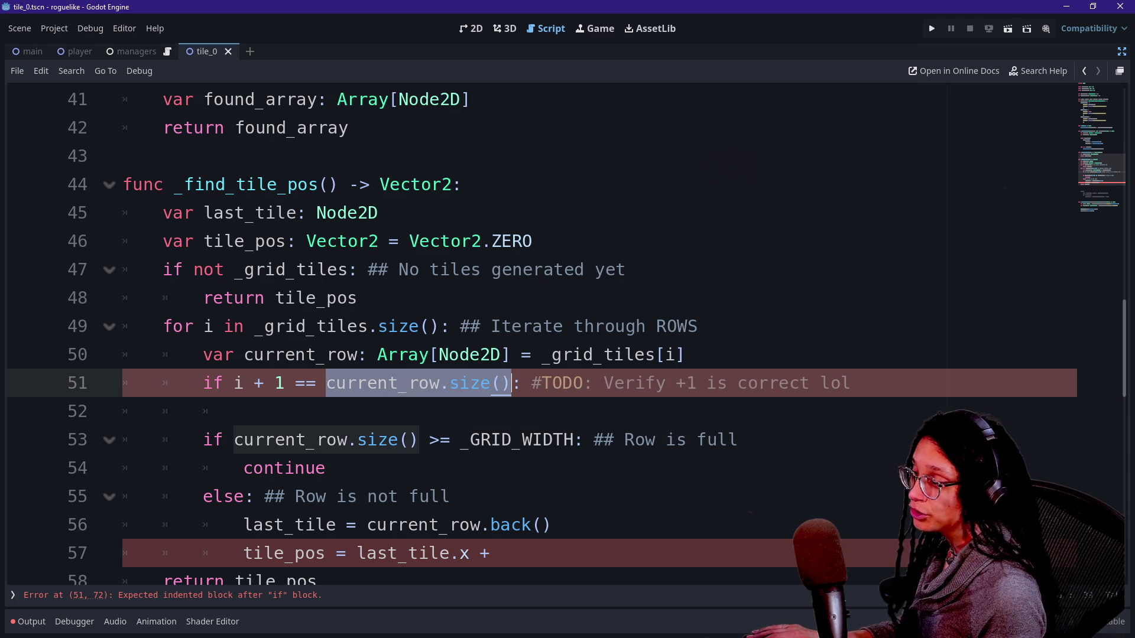
{"action": "left_click", "coordinate": [511, 383]}
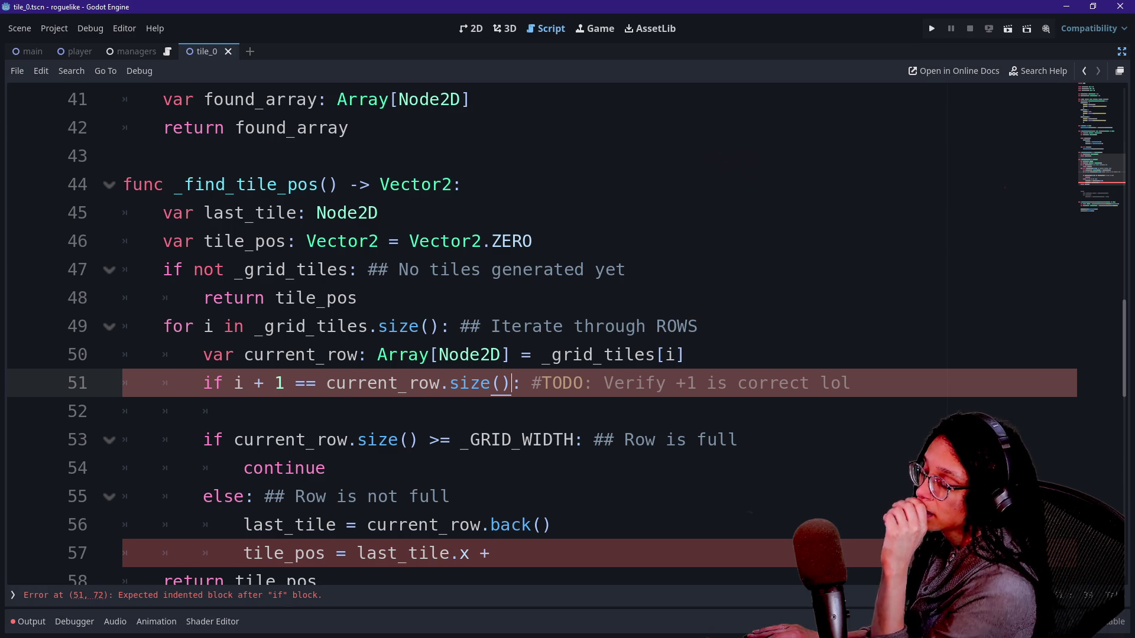
{"action": "key", "text": "BackSpace"}
{"action": "key", "text": "BackSpace"}
{"action": "key", "text": "BackSpace"}
Make line 51 compare i + 1 with _GRID_HEIGHT, accepted from autocomplete
{"action": "type", "text": "G"}
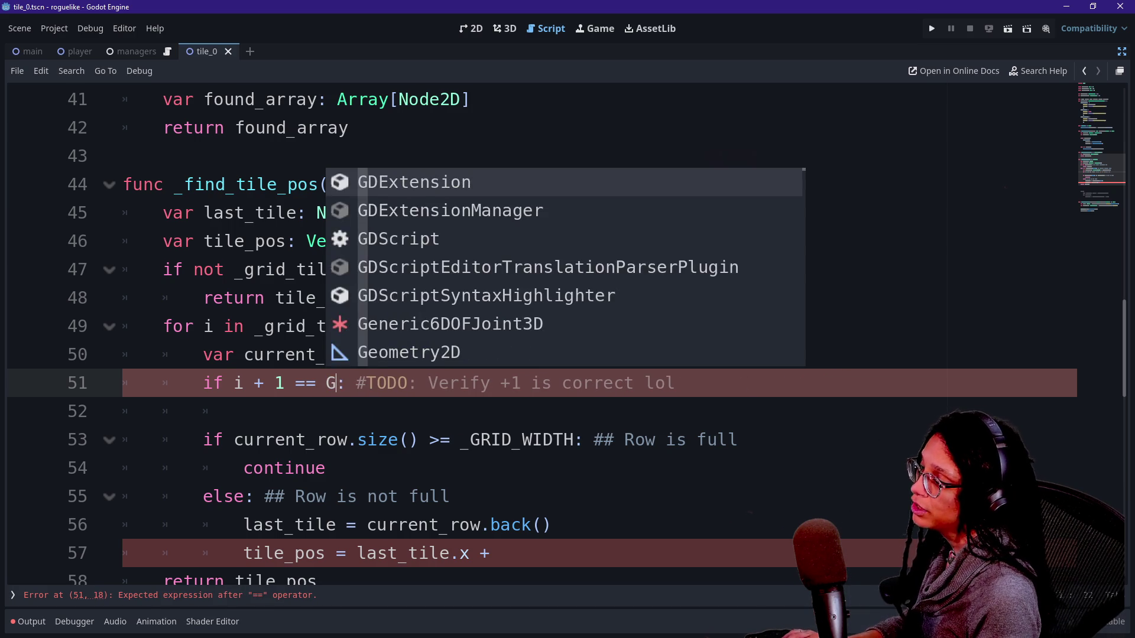
{"action": "key", "text": "BackSpace"}
{"action": "type", "text": "_GRID"}
{"action": "key", "text": "Down"}
{"action": "key", "text": "Up"}
{"action": "key", "text": "Return"}
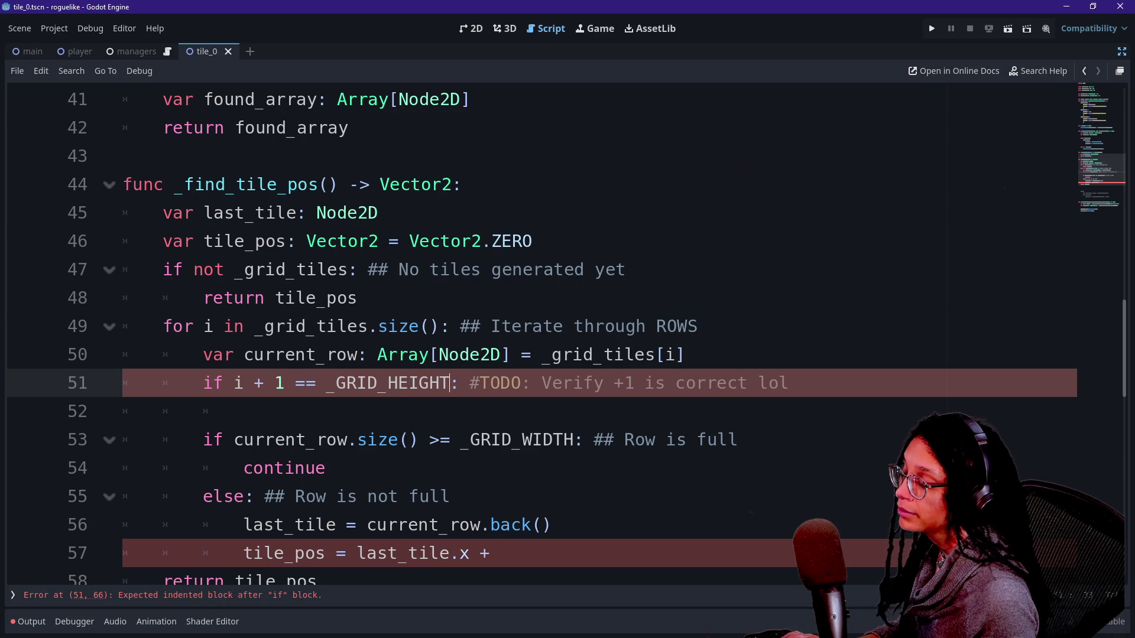
Review lines 48–52 around the new height check, then switch to the main scene
{"action": "left_click", "coordinate": [790, 383]}
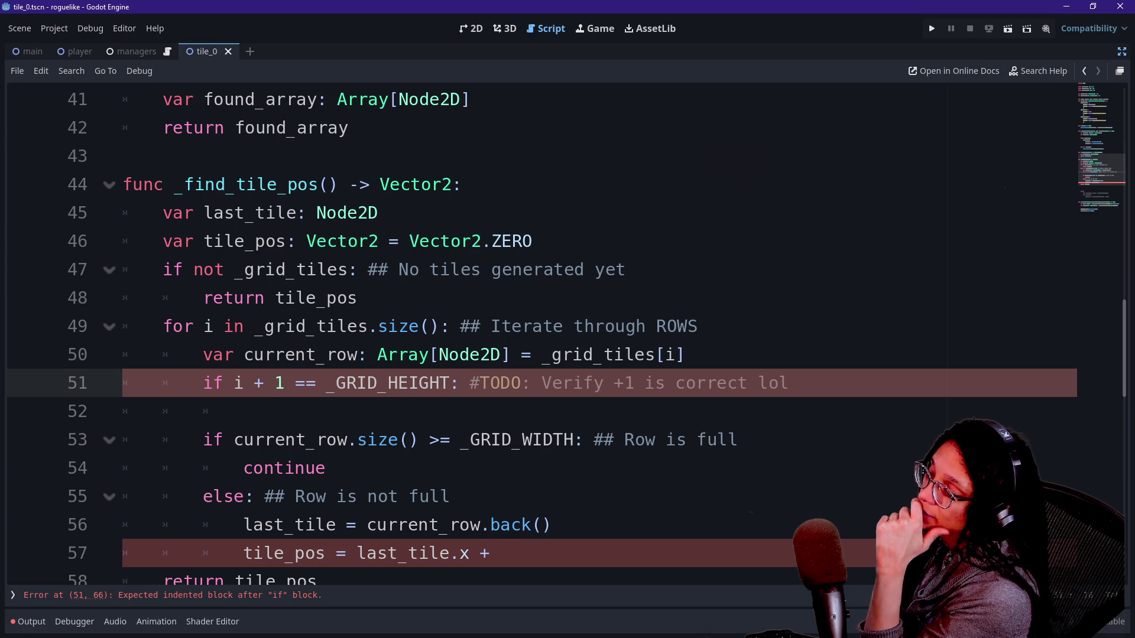
{"action": "left_click", "coordinate": [285, 383]}
{"action": "left_click", "coordinate": [285, 383]}
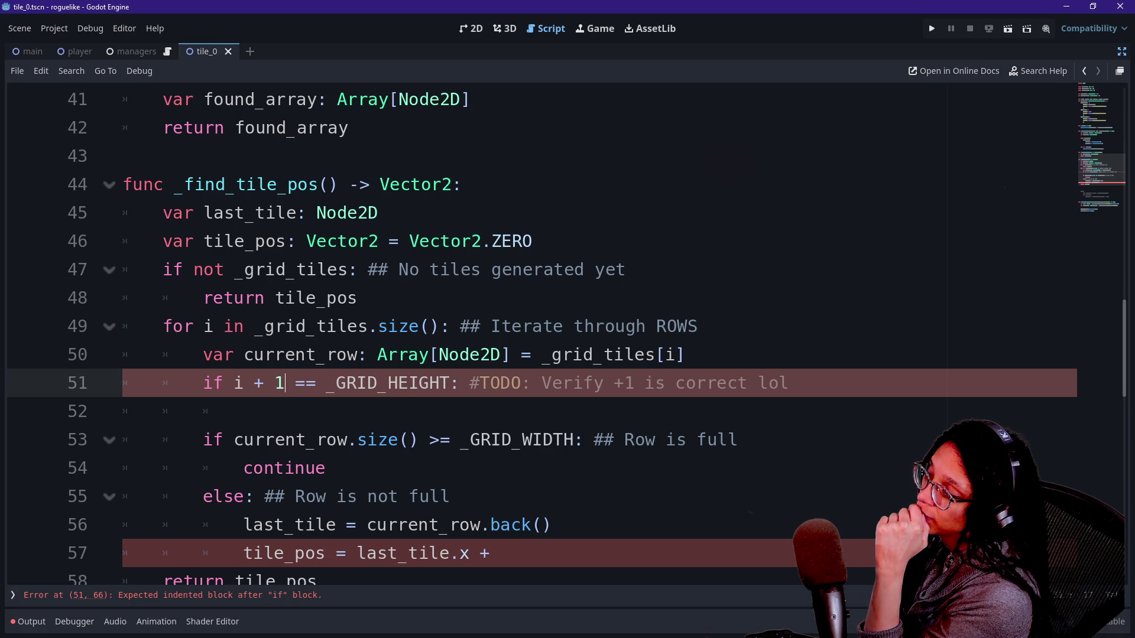
{"action": "left_click", "coordinate": [243, 412]}
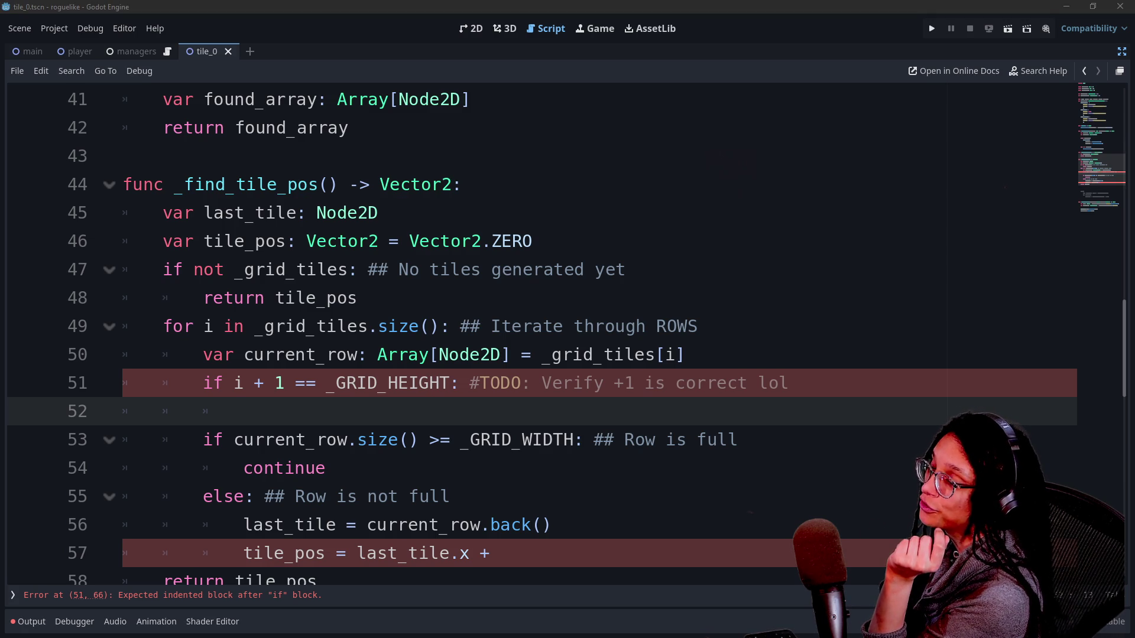
{"action": "left_click", "coordinate": [359, 298]}
{"action": "scroll", "coordinate": [532, 331], "scroll_direction": "up", "scroll_amount": 3}
{"action": "scroll", "coordinate": [532, 331], "scroll_direction": "down", "scroll_amount": 5}
{"action": "scroll", "coordinate": [532, 331], "scroll_direction": "up", "scroll_amount": 1}
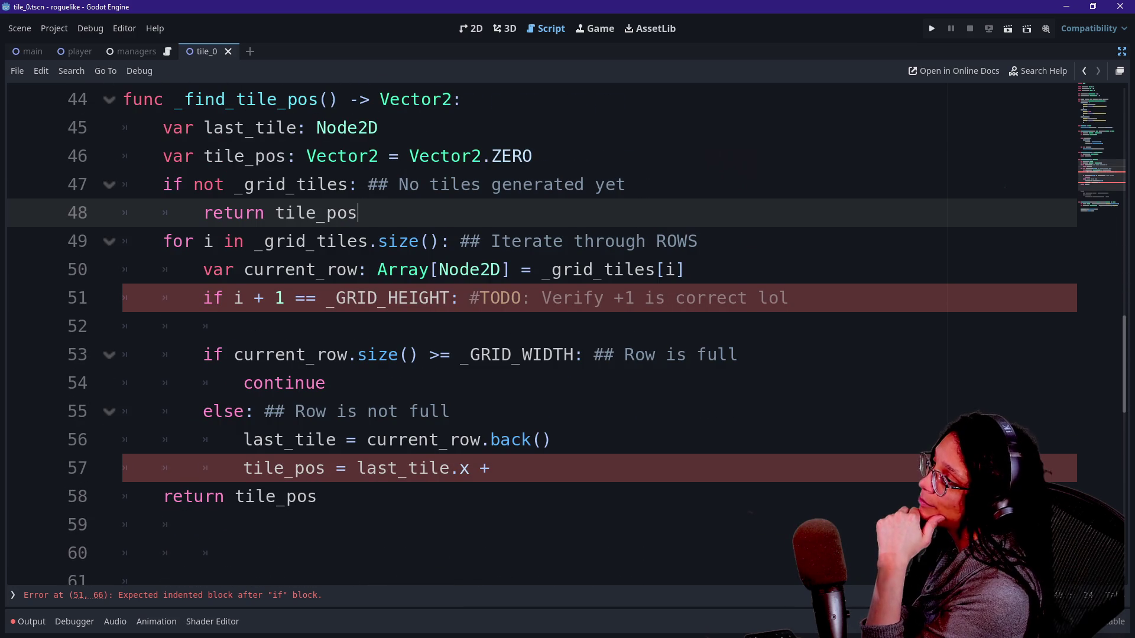
{"action": "left_click", "coordinate": [243, 326]}
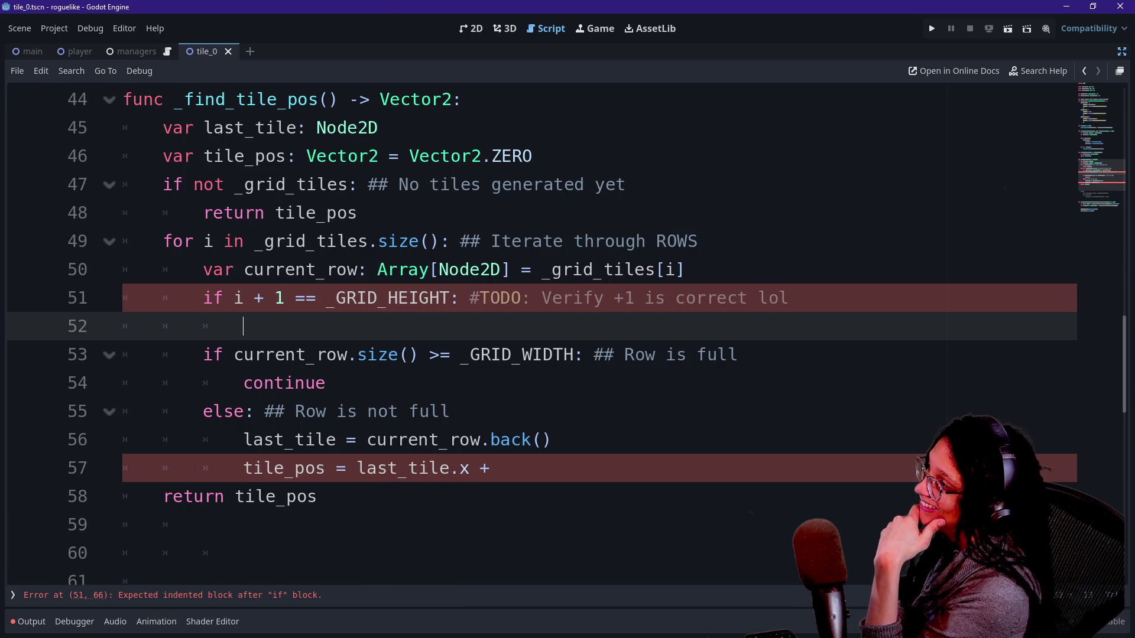
{"action": "scroll", "coordinate": [532, 332], "scroll_direction": "up", "scroll_amount": 1}
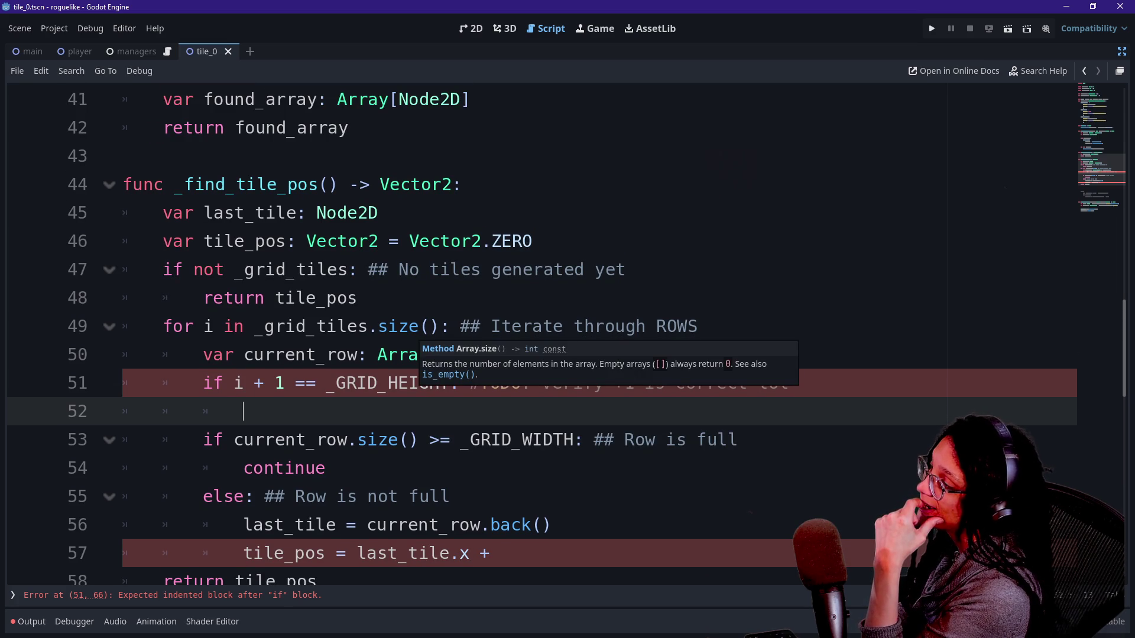
{"action": "left_click", "coordinate": [398, 355]}
{"action": "left_click", "coordinate": [243, 411]}
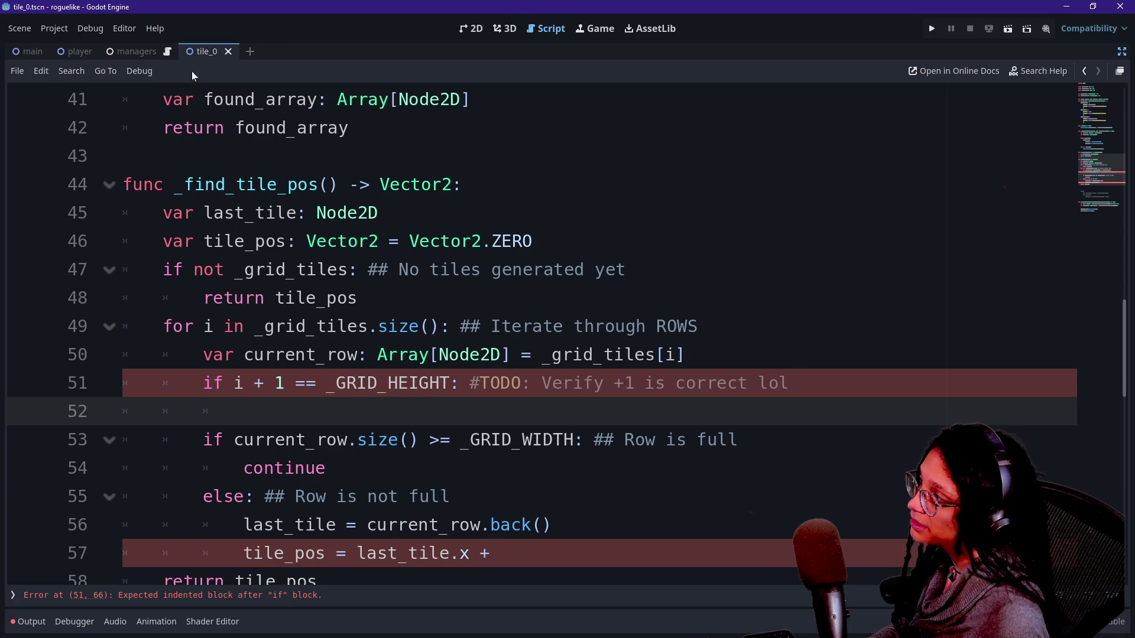
{"action": "left_click", "coordinate": [29, 52]}
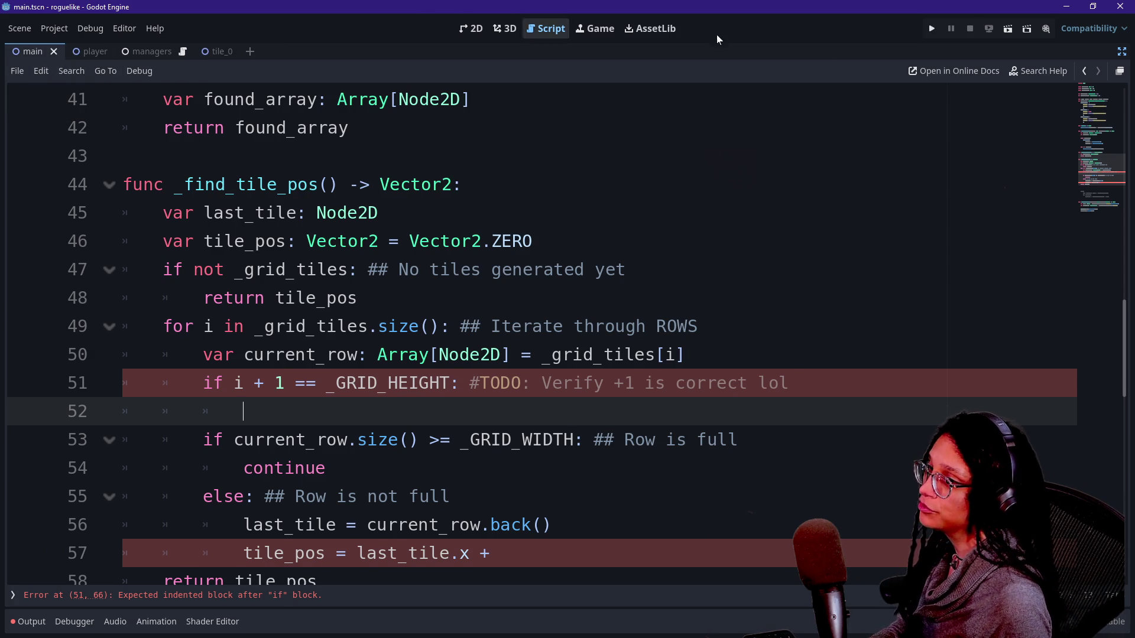
Open tile_0 in the 2D view and add a Label child node under Player
{"action": "left_click", "coordinate": [1123, 52]}
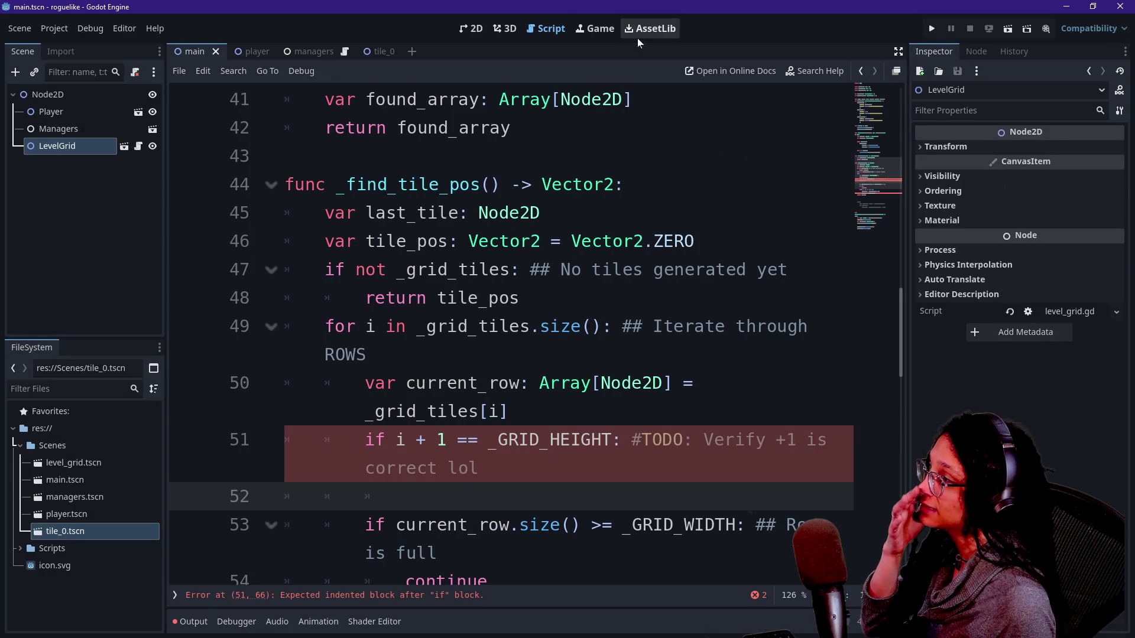
{"action": "left_click", "coordinate": [378, 52]}
{"action": "left_click", "coordinate": [471, 30]}
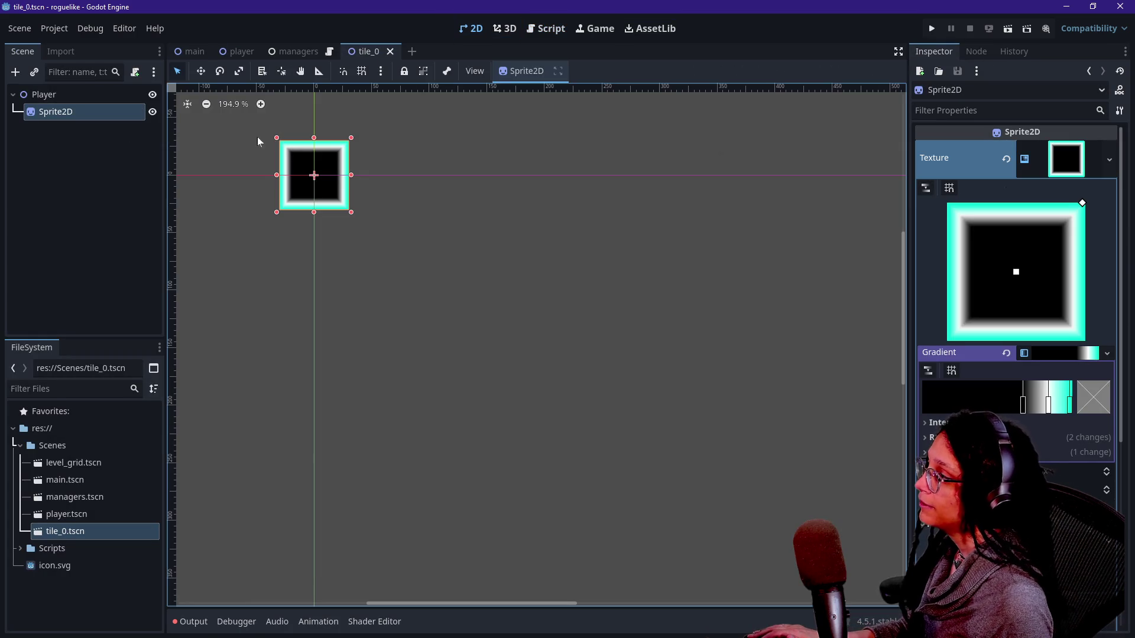
{"action": "right_click", "coordinate": [50, 92]}
{"action": "left_click", "coordinate": [80, 99]}
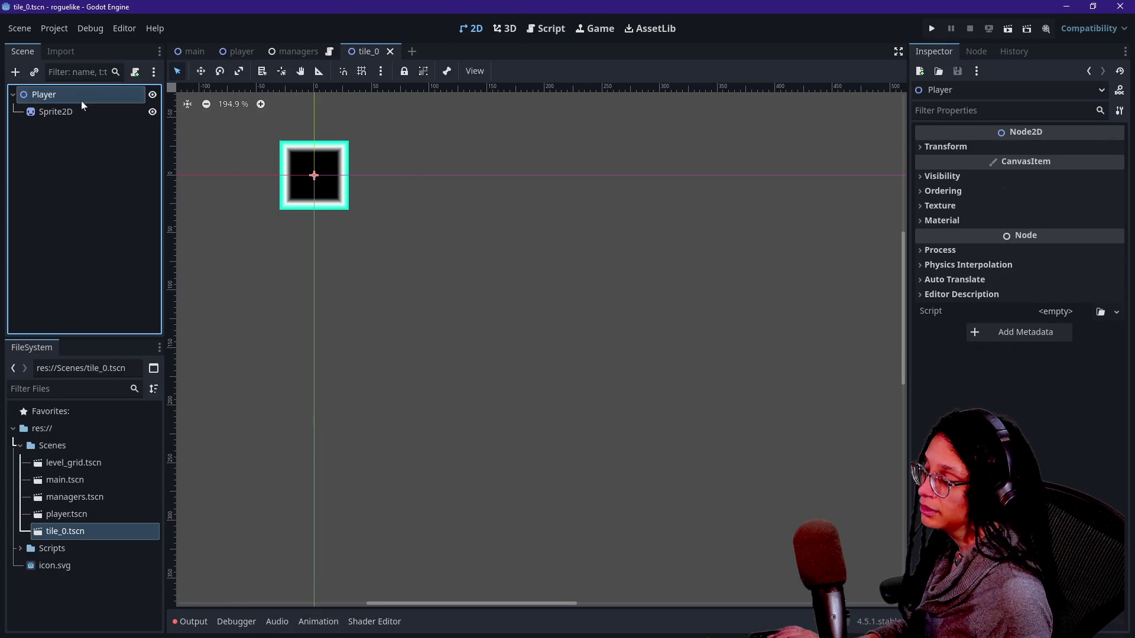
{"action": "type", "text": "labe"}
{"action": "key", "text": "Return"}
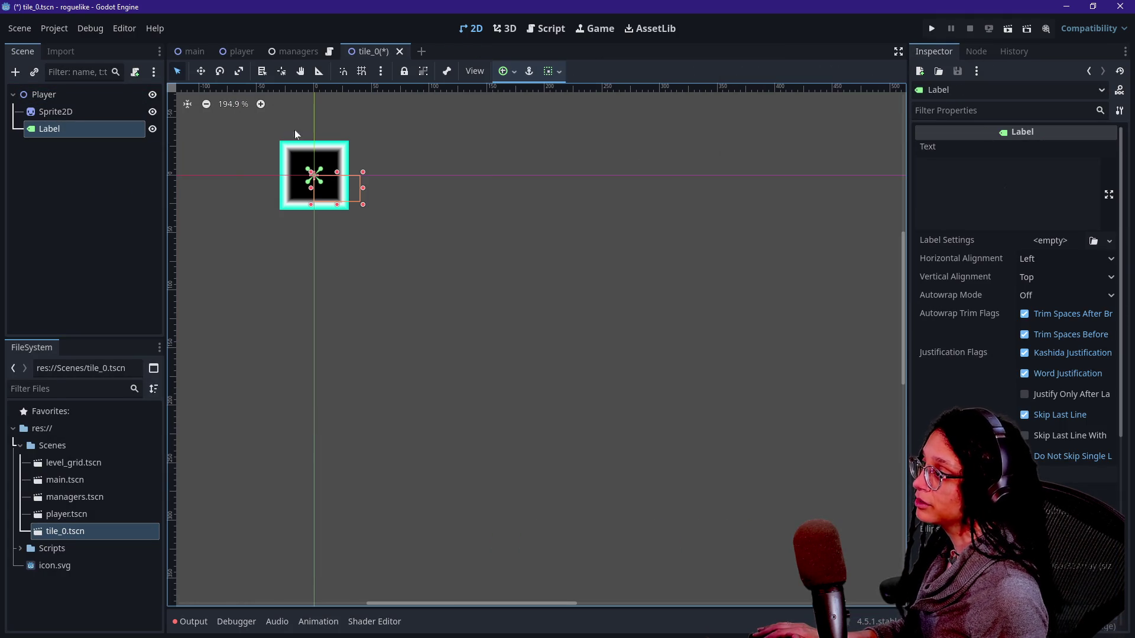
Set the Label text to 1, anchor it to the tile's centre, and centre-align it horizontally
{"action": "left_click", "coordinate": [946, 171]}
{"action": "type", "text": "1"}
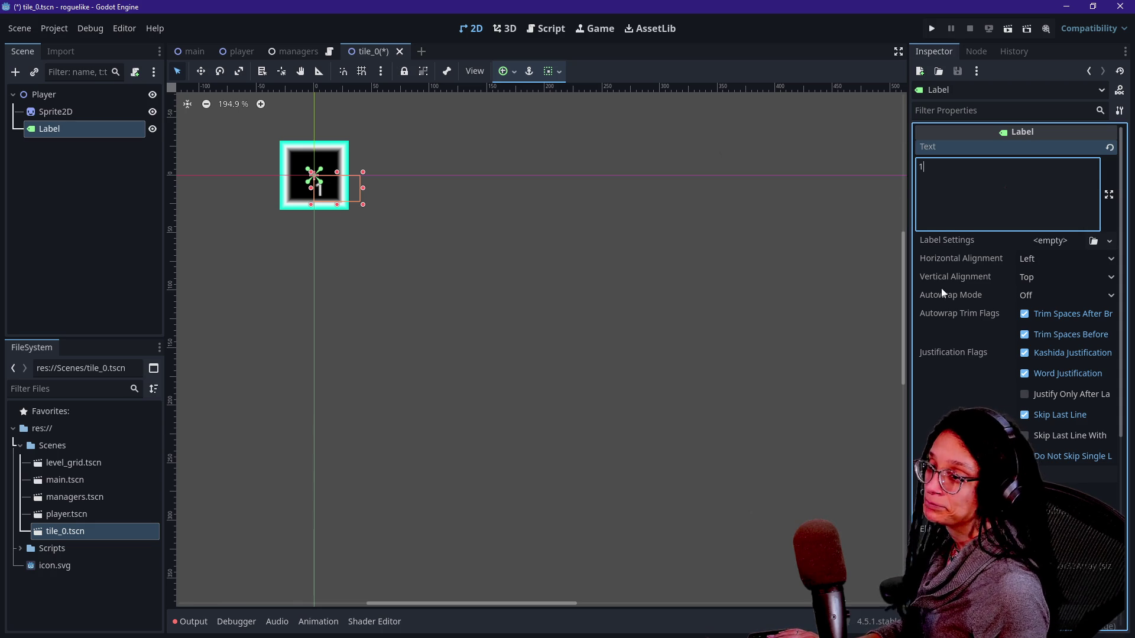
{"action": "scroll", "coordinate": [942, 288], "scroll_direction": "down", "scroll_amount": 2}
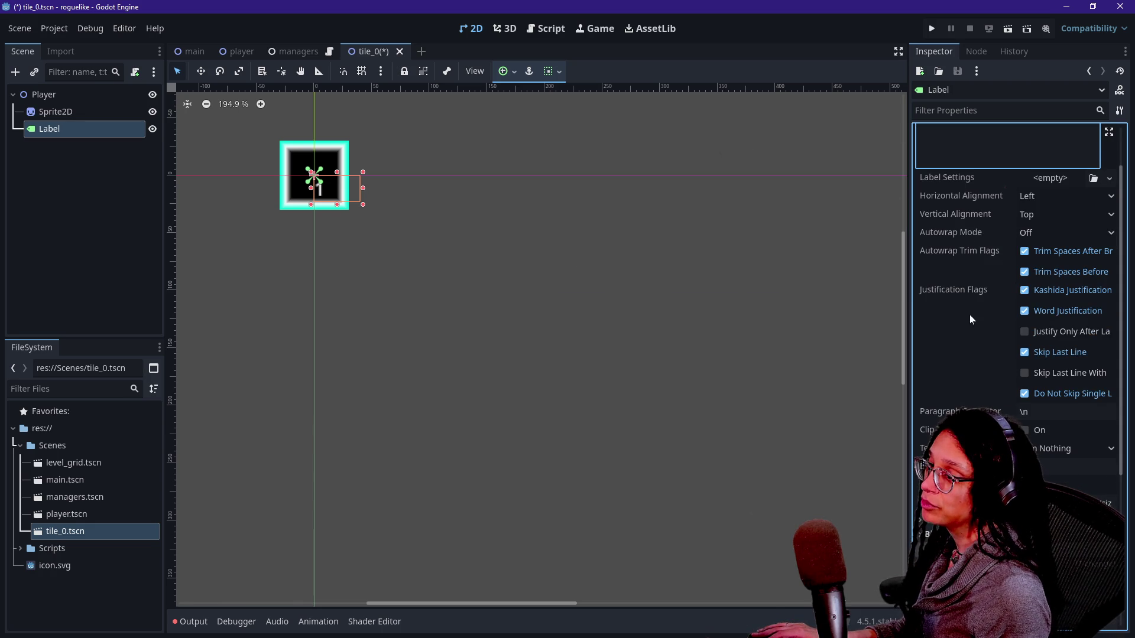
{"action": "scroll", "coordinate": [970, 315], "scroll_direction": "down", "scroll_amount": 6}
{"action": "mouse_move", "coordinate": [350, 188]}
{"action": "left_mouse_down"}
{"action": "mouse_move", "coordinate": [340, 175]}
{"action": "mouse_move", "coordinate": [385, 148]}
{"action": "left_mouse_up"}
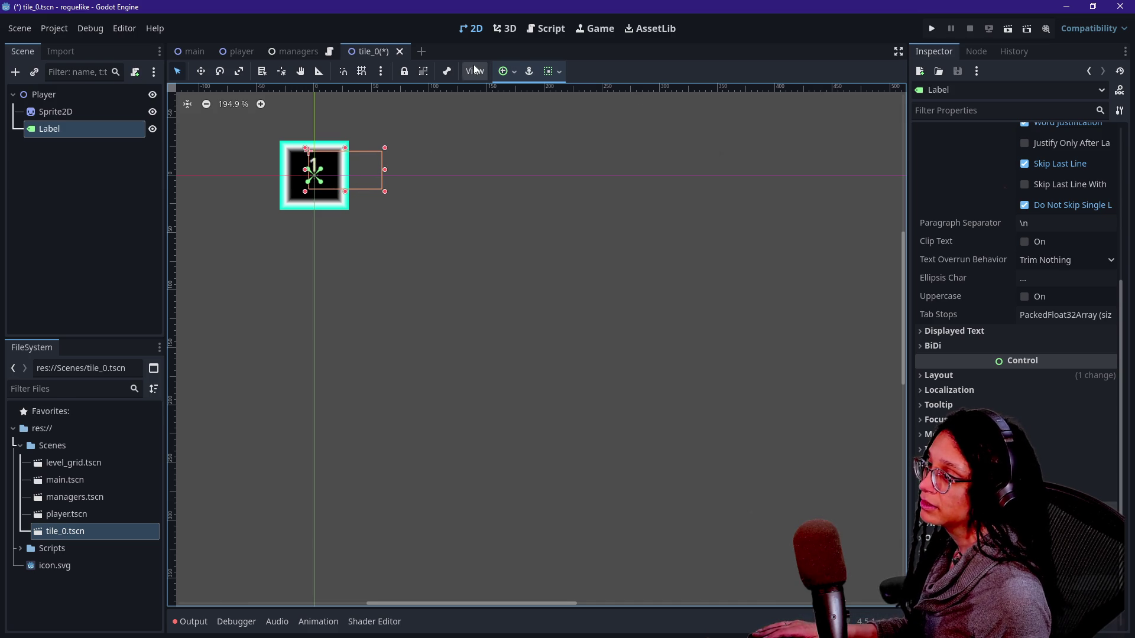
{"action": "left_click", "coordinate": [505, 72]}
{"action": "left_click", "coordinate": [538, 138]}
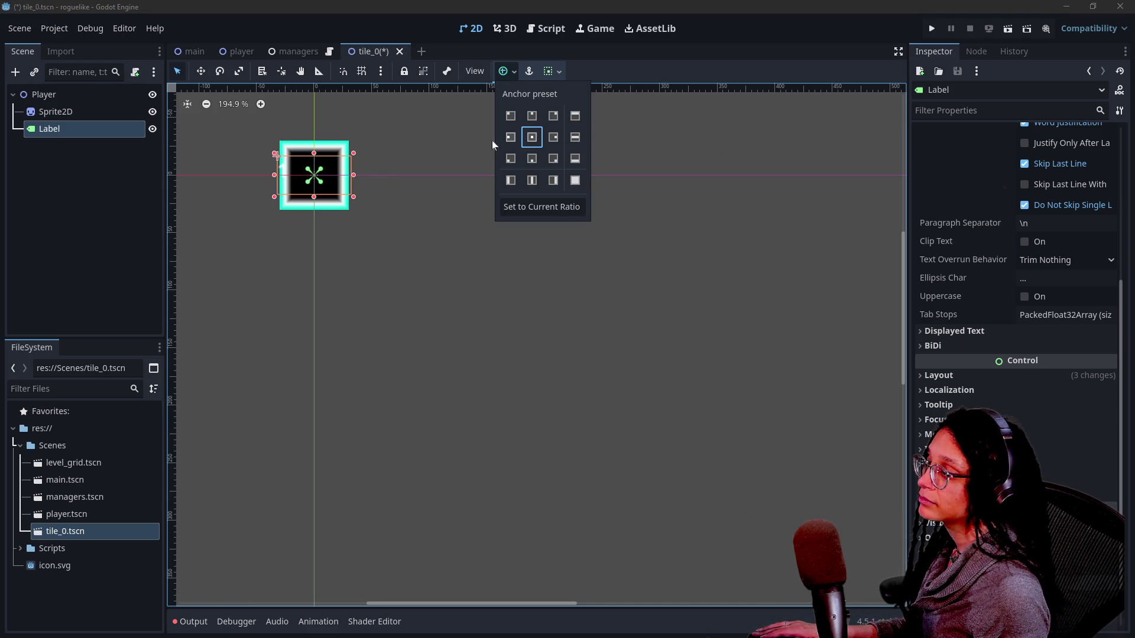
{"action": "scroll", "coordinate": [949, 208], "scroll_direction": "up", "scroll_amount": 5}
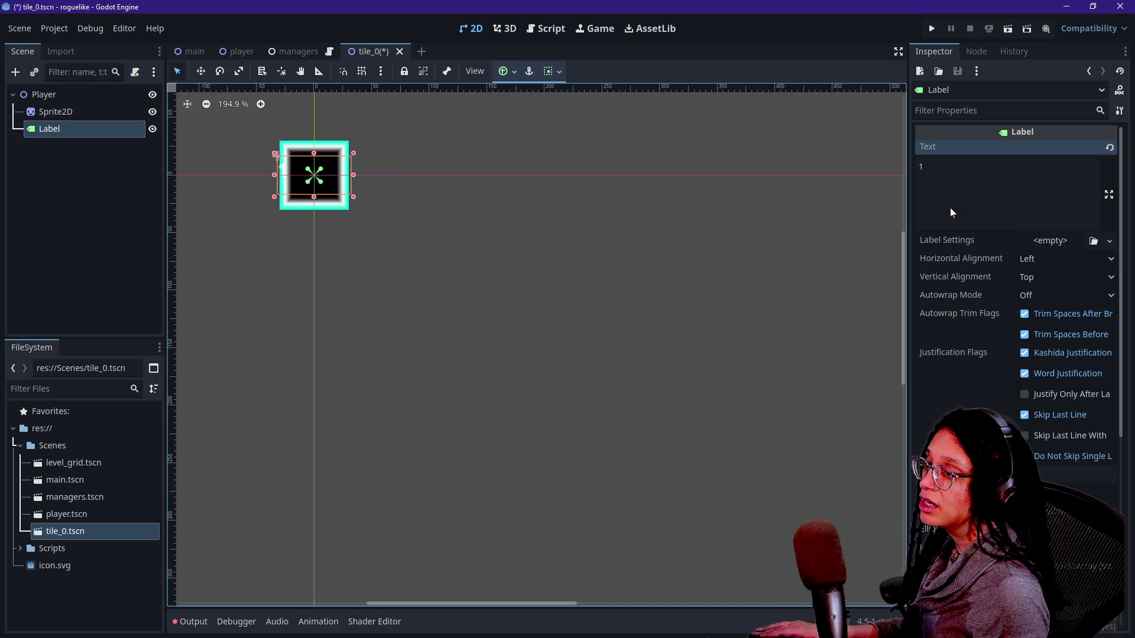
{"action": "left_click", "coordinate": [1048, 259]}
{"action": "left_click", "coordinate": [1054, 294]}
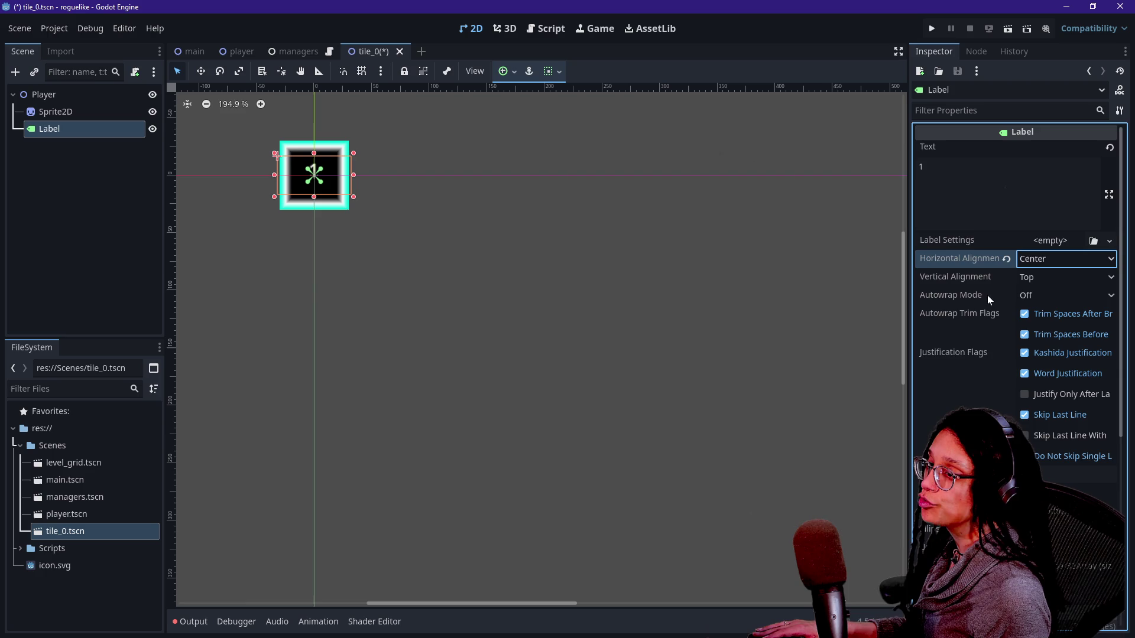
Override the Label's font size to 37 and save the tile_0 scene
{"action": "scroll", "coordinate": [986, 318], "scroll_direction": "down", "scroll_amount": 6}
{"action": "left_click", "coordinate": [986, 318]}
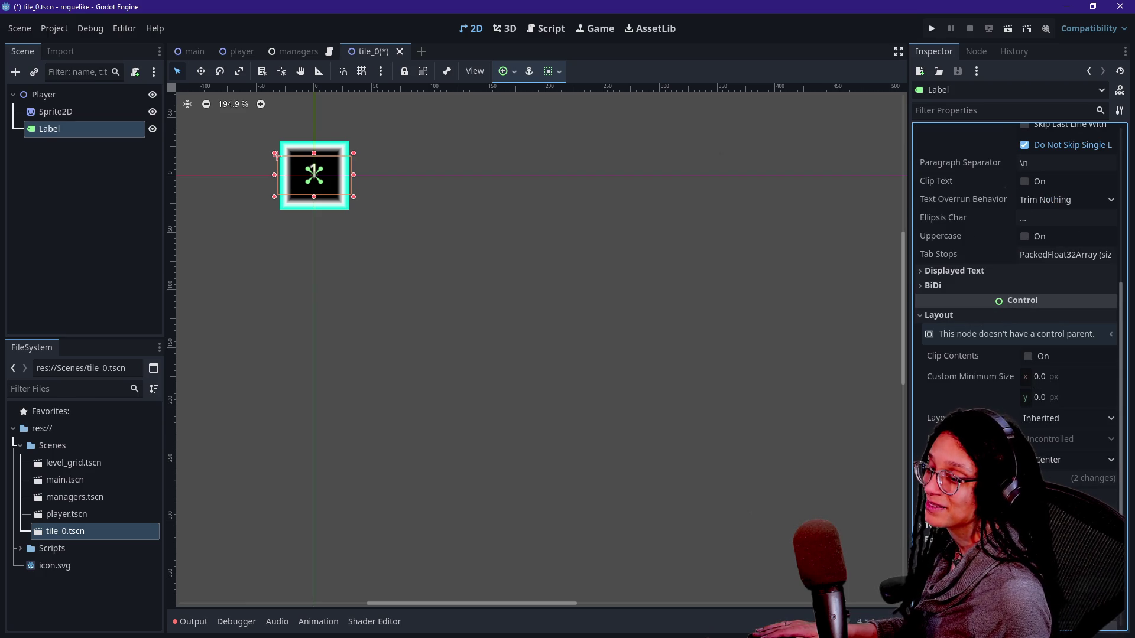
{"action": "scroll", "coordinate": [1017, 296], "scroll_direction": "down", "scroll_amount": 5}
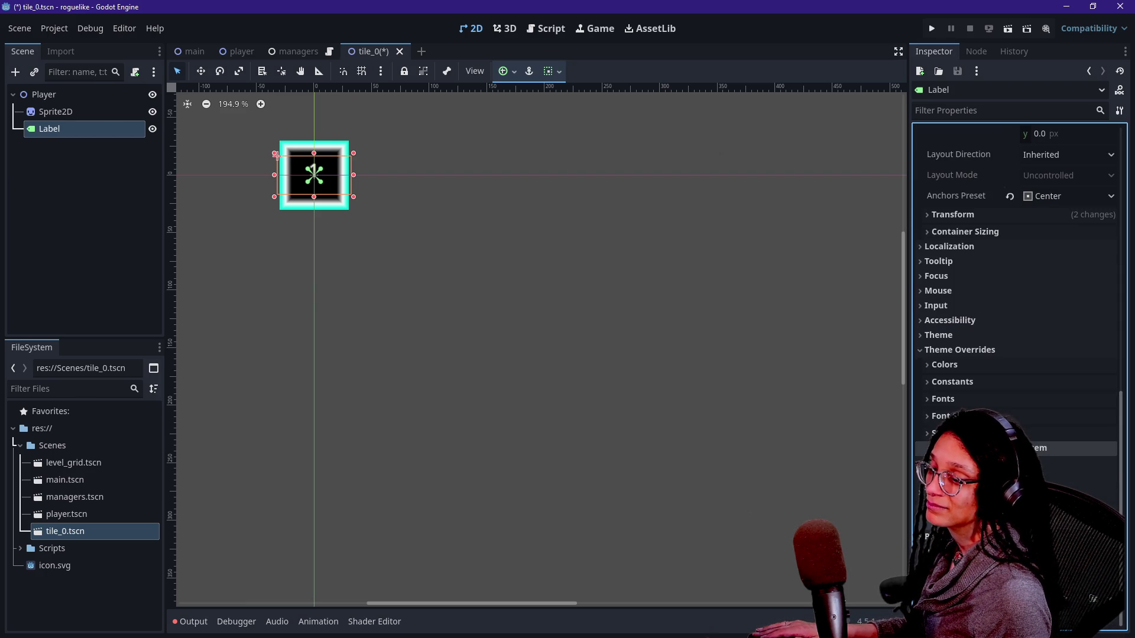
{"action": "left_click", "coordinate": [940, 416]}
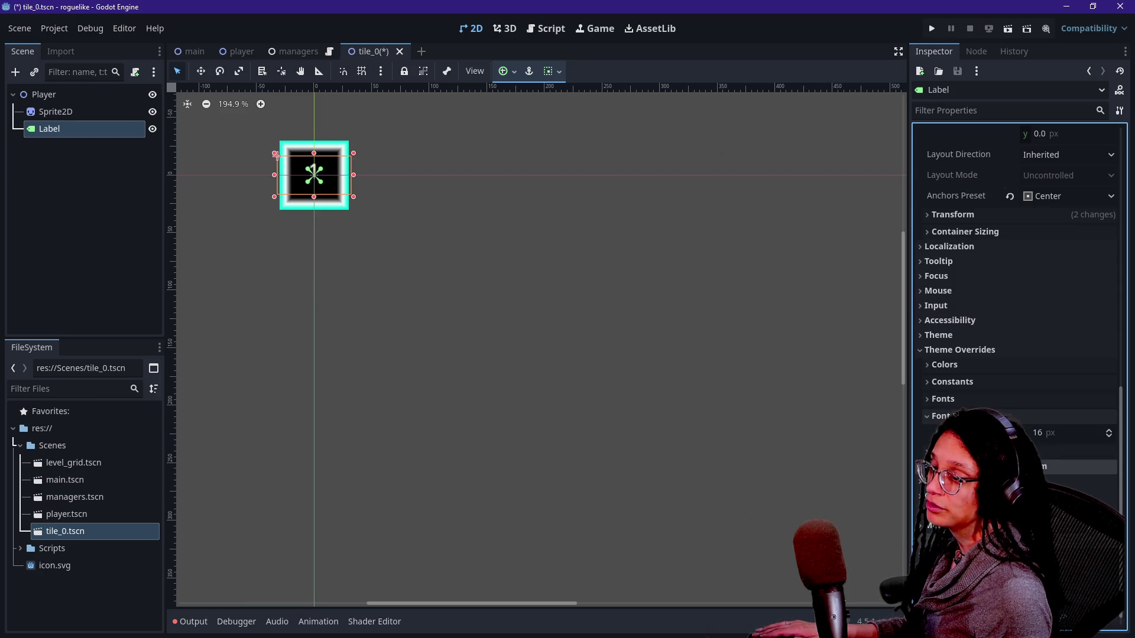
{"action": "type", "text": "0"}
{"action": "key", "text": "BackSpace"}
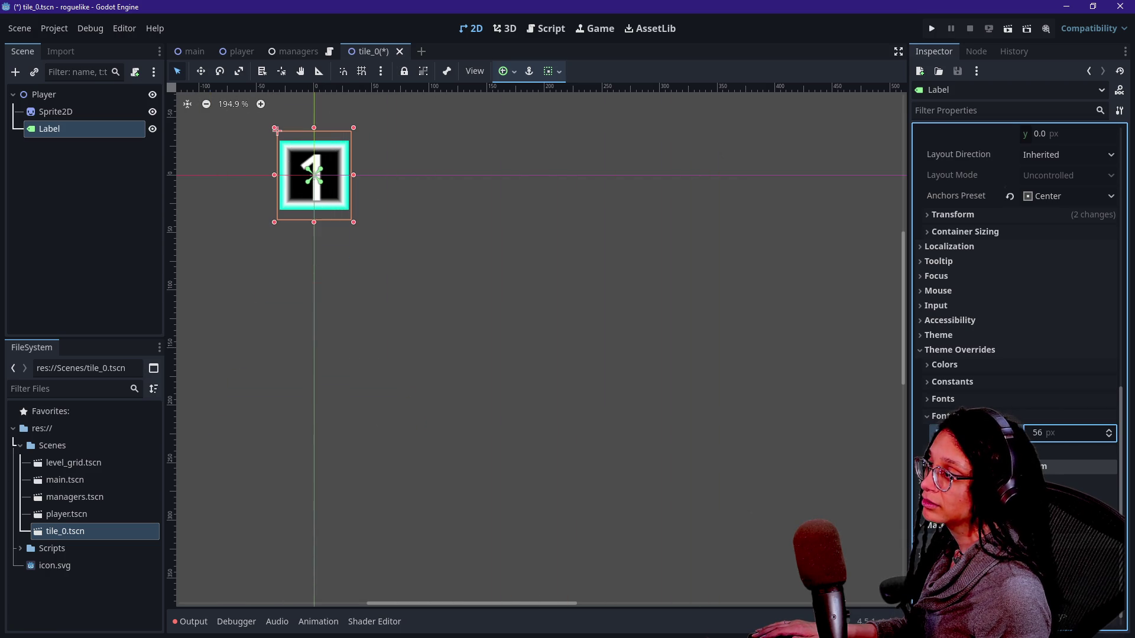
{"action": "key", "text": "BackSpace"}
{"action": "key", "text": "BackSpace"}
{"action": "type", "text": "37"}
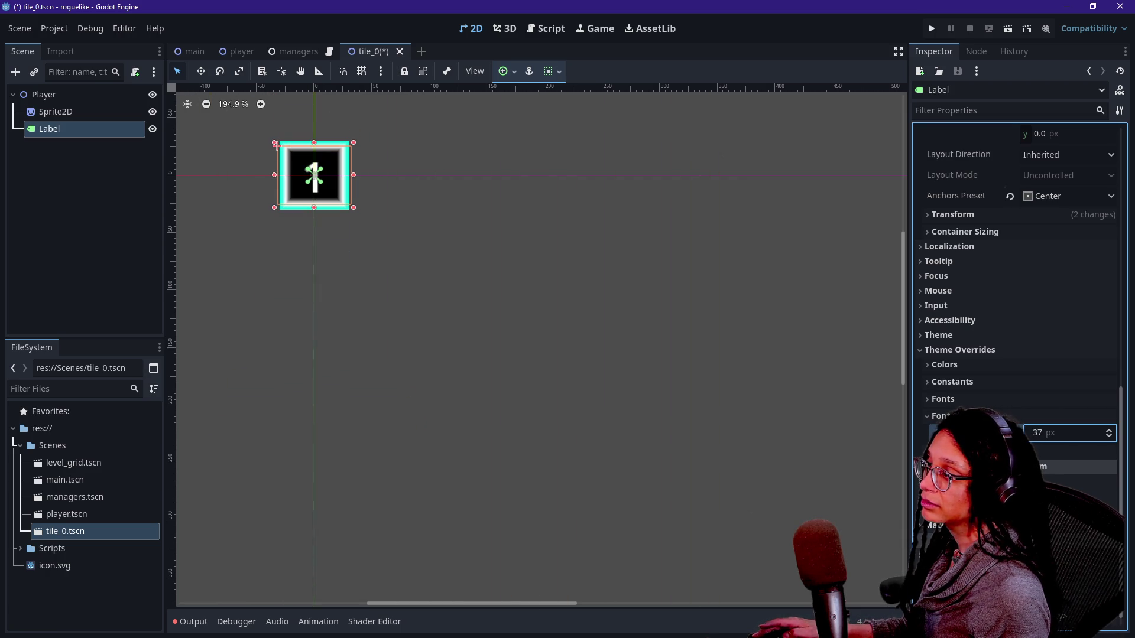
{"action": "key", "text": "Return"}
{"action": "left_click", "coordinate": [34, 264]}
{"action": "key", "text": "ctrl+s"}
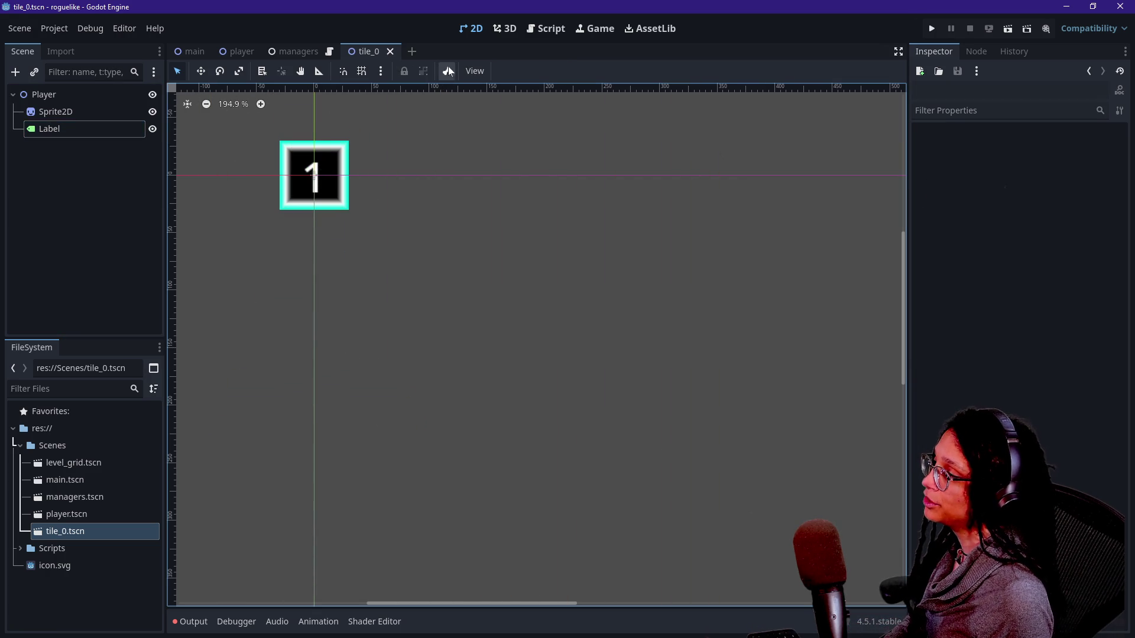
Return to the Script workspace and select the Label node in the scene tree
{"action": "left_click", "coordinate": [532, 26]}
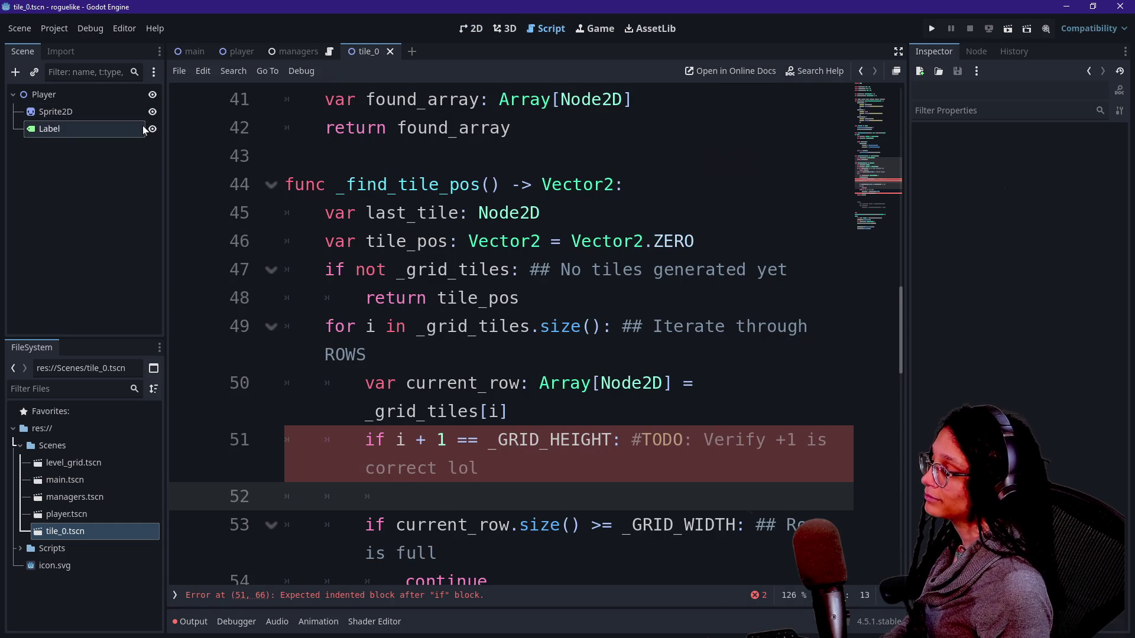
{"action": "left_click", "coordinate": [540, 525]}
{"action": "key", "text": "Up"}
{"action": "key", "text": "Up"}
{"action": "key", "text": "Down"}
{"action": "scroll", "coordinate": [512, 331], "scroll_direction": "down", "scroll_amount": 1}
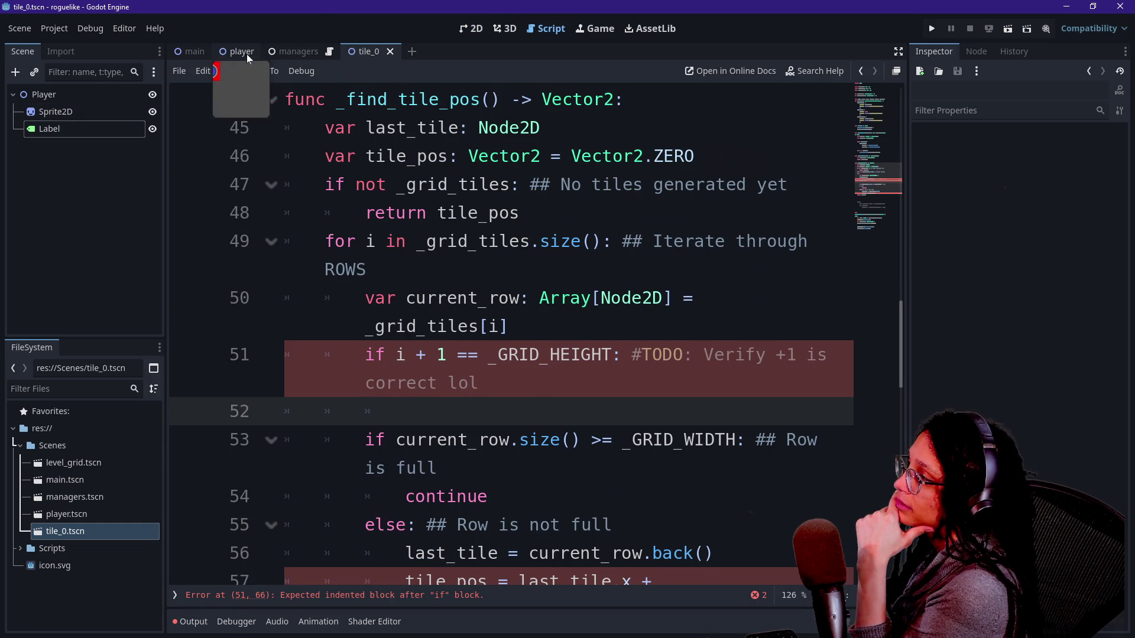
{"action": "left_click", "coordinate": [94, 112]}
{"action": "left_click", "coordinate": [99, 127]}
{"action": "scroll", "coordinate": [993, 198], "scroll_direction": "up", "scroll_amount": 10}
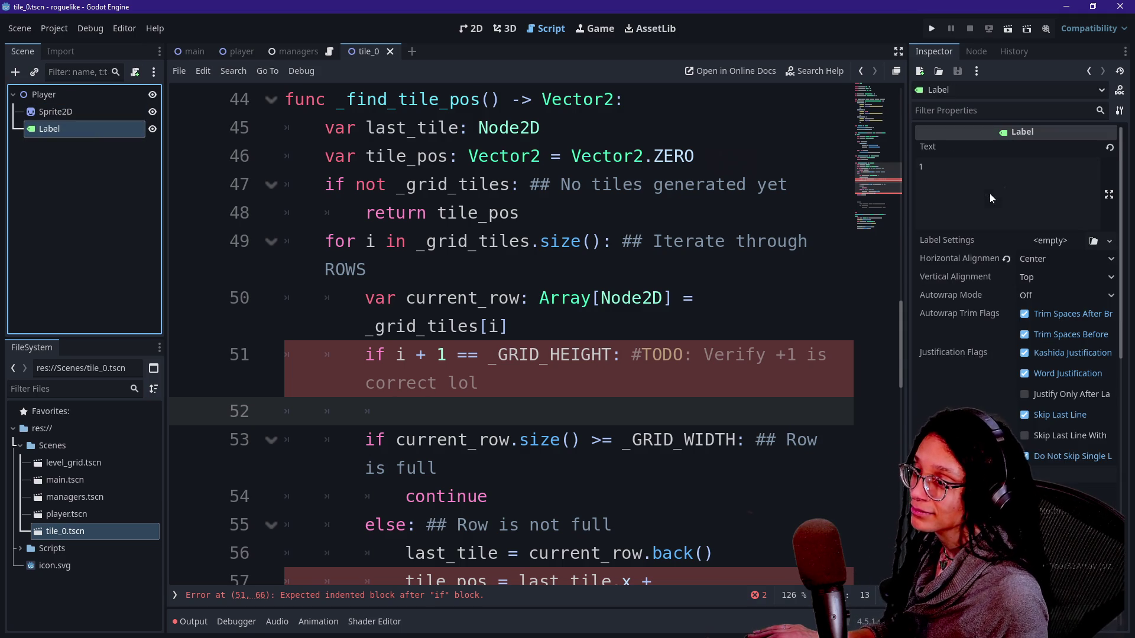
{"action": "type", "text": "0"}
Replace line 51's TODO note with a bare ## comment, then switch to the browser
{"action": "left_click", "coordinate": [612, 355]}
{"action": "left_click", "coordinate": [438, 468]}
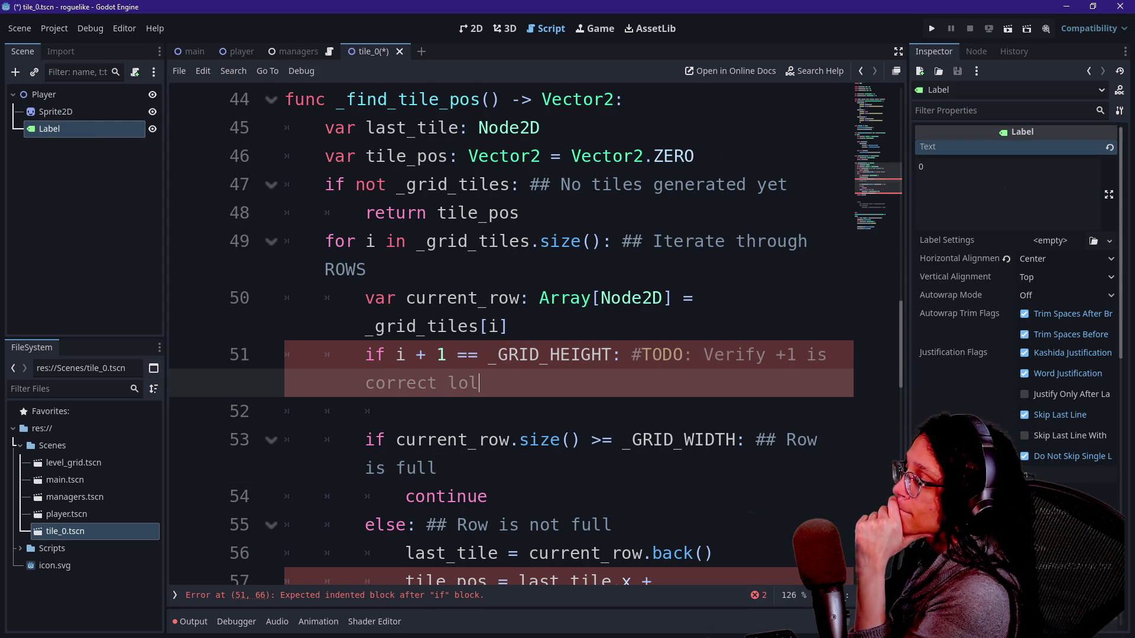
{"action": "left_click", "coordinate": [405, 411]}
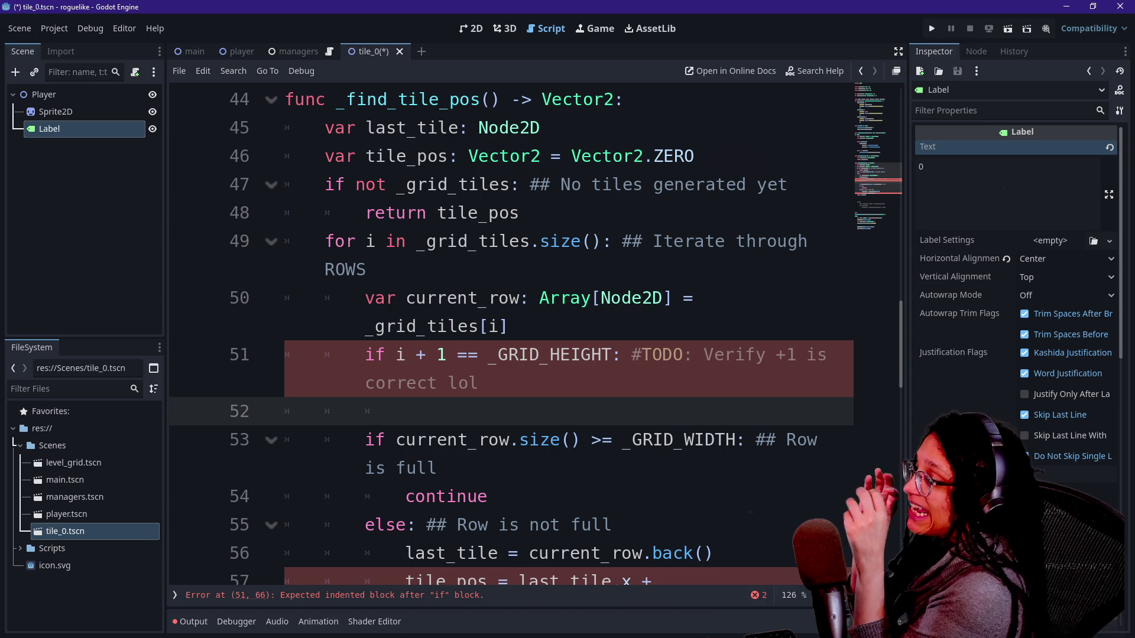
{"action": "left_click", "coordinate": [683, 355]}
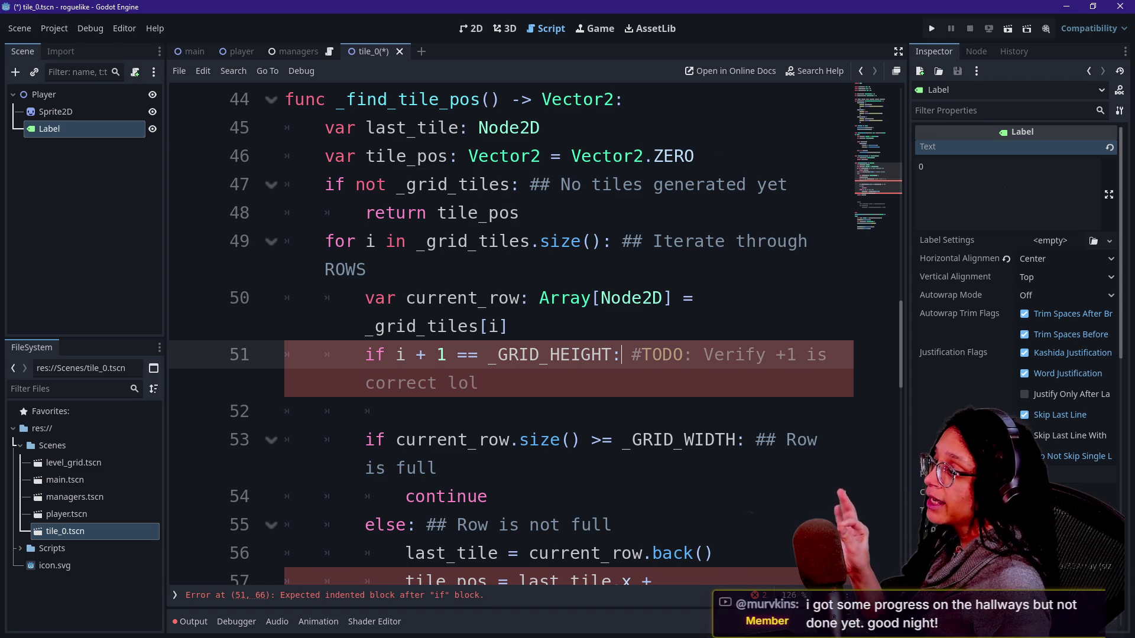
{"action": "key", "text": "shift+End"}
{"action": "key", "text": "shift+Left"}
{"action": "key", "text": "shift+Left"}
{"action": "key", "text": "shift+Left"}
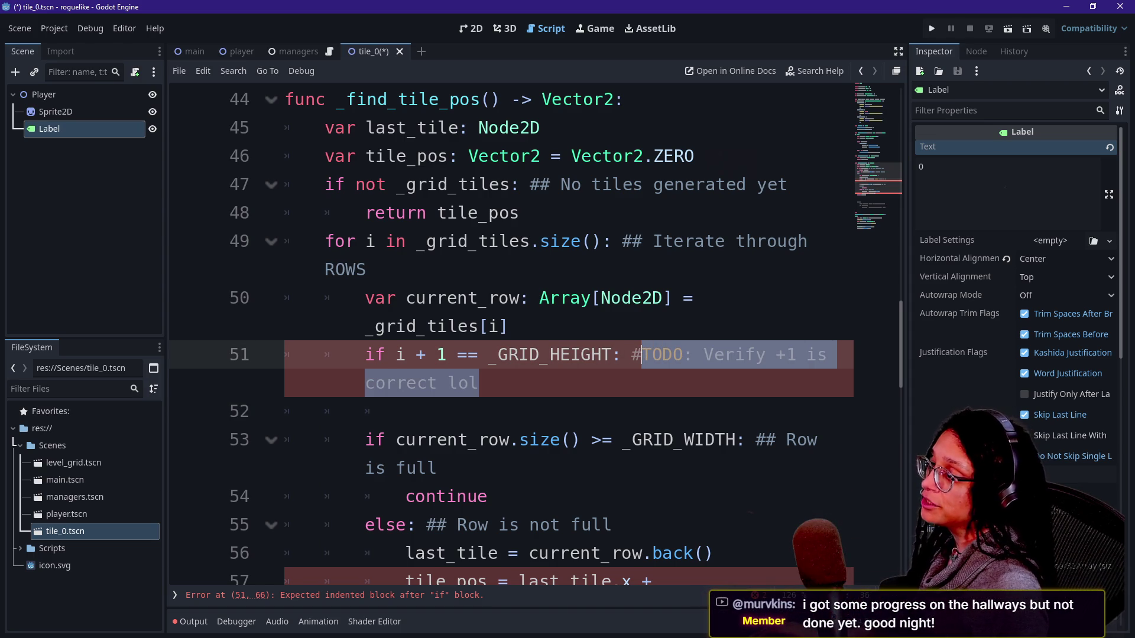
{"action": "key", "text": "BackSpace"}
{"action": "type", "text": "##"}
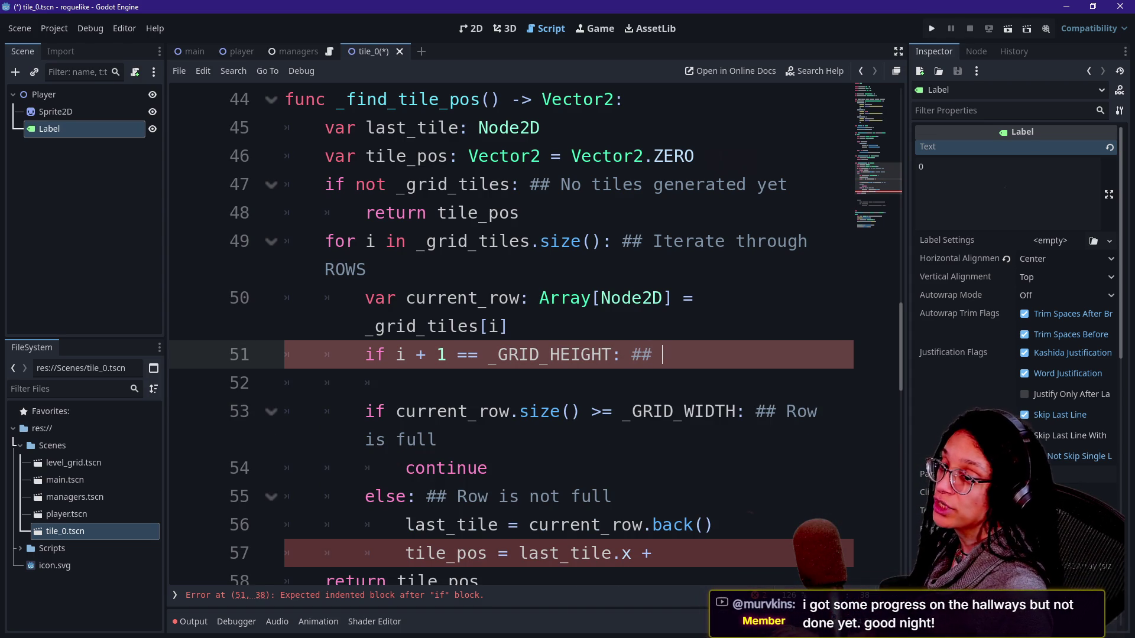
{"action": "key", "text": "Up"}
{"action": "key", "text": "Down"}
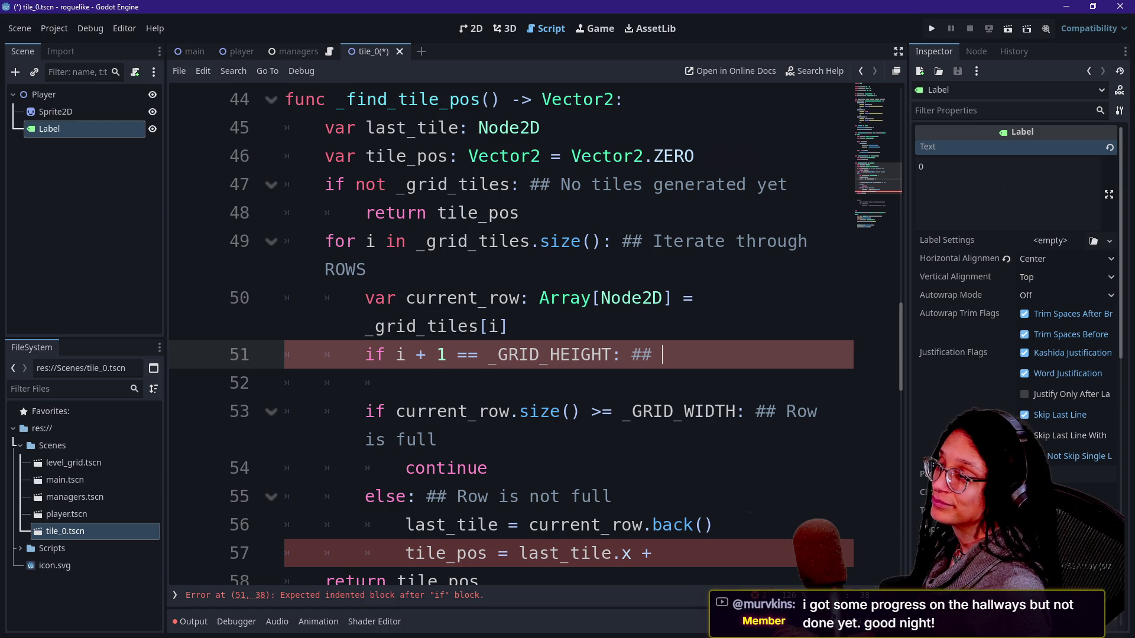
{"action": "key", "text": "alt+Tab"}
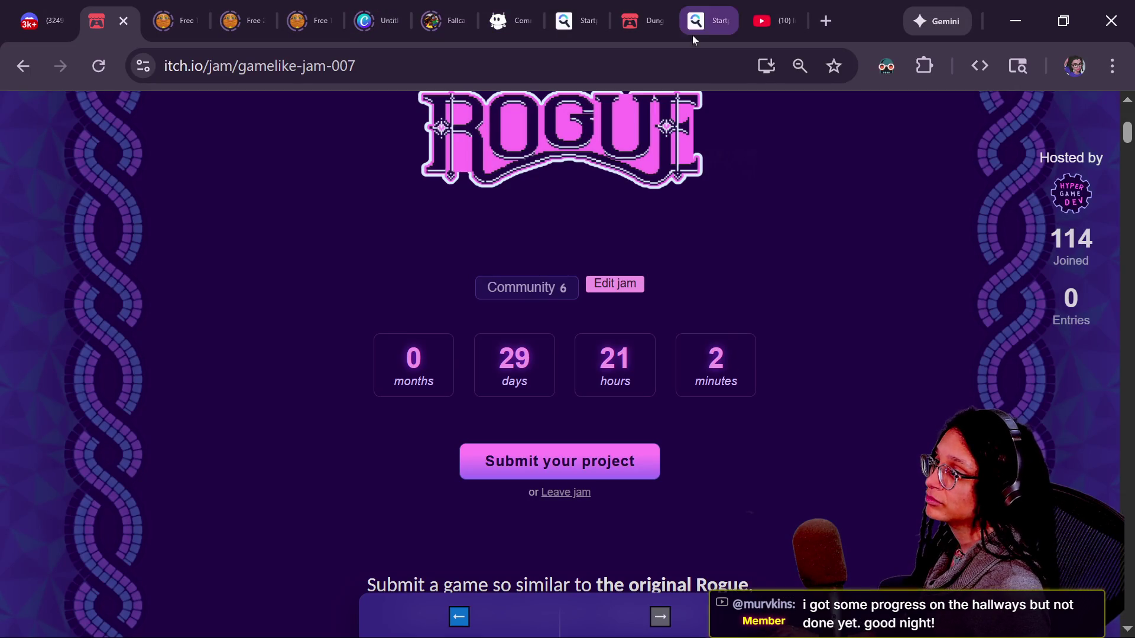
Read the itch.io 'Games like Rogue to Inspire you' topic, then go back to the Godot editor
{"action": "mouse_move", "coordinate": [618, 11]}
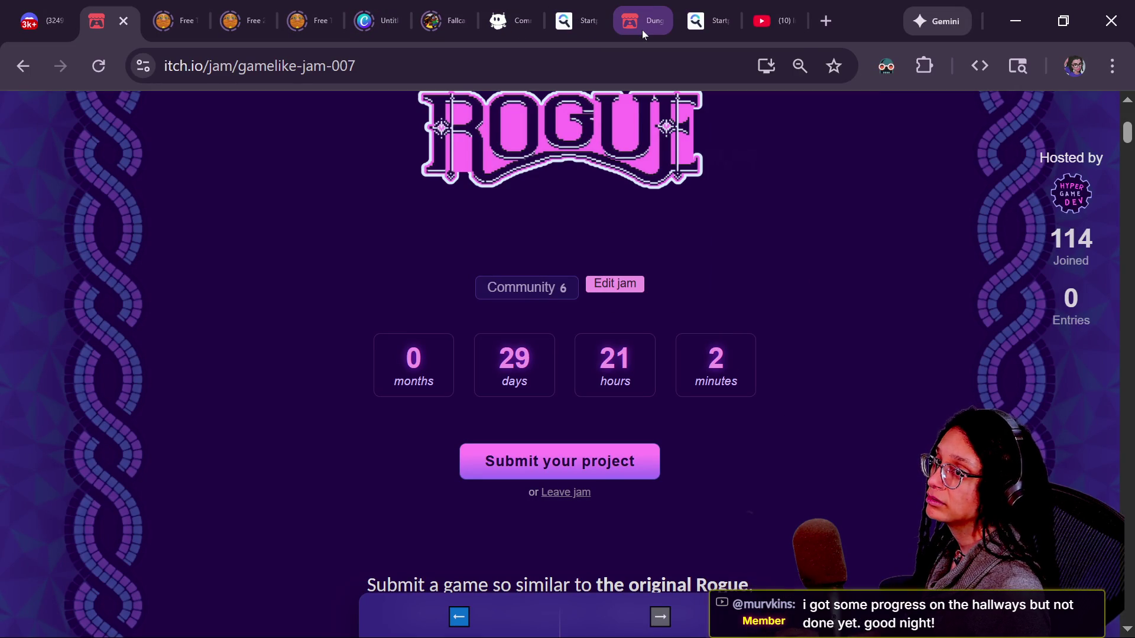
{"action": "key", "text": "alt+Tab"}
{"action": "left_click", "coordinate": [254, 12]}
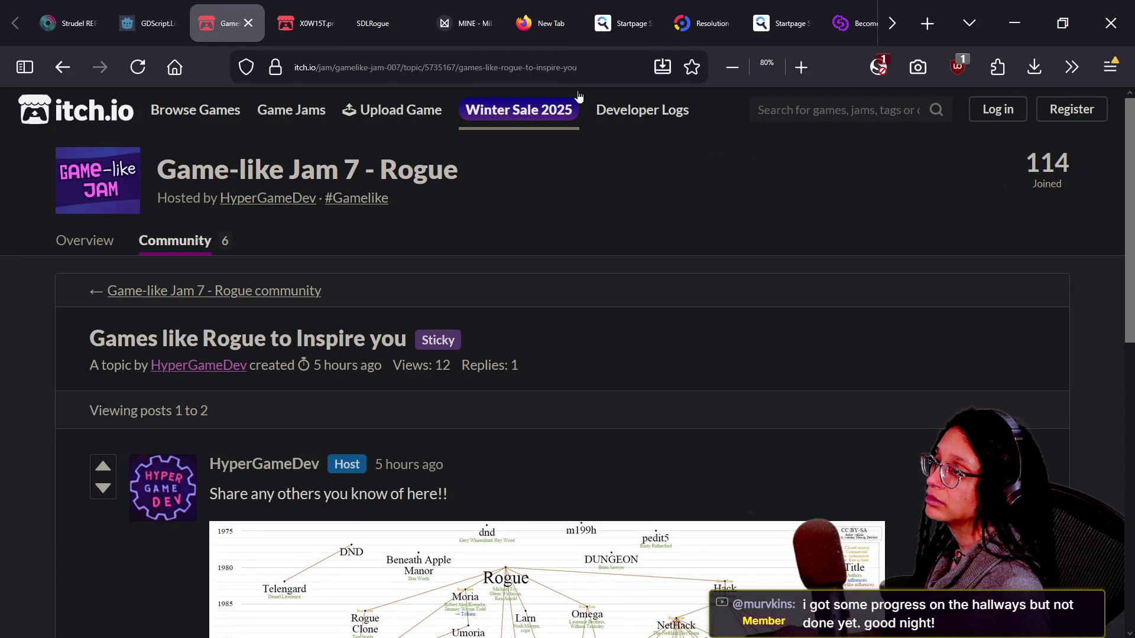
{"action": "scroll", "coordinate": [821, 14], "scroll_direction": "down", "scroll_amount": 2}
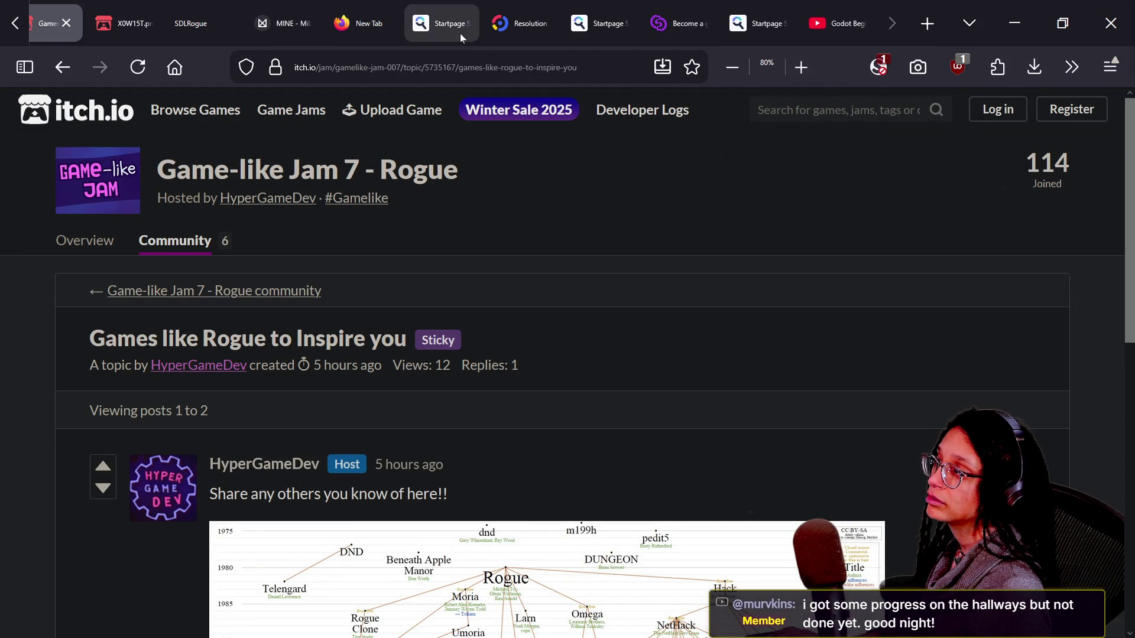
{"action": "left_click", "coordinate": [911, 32]}
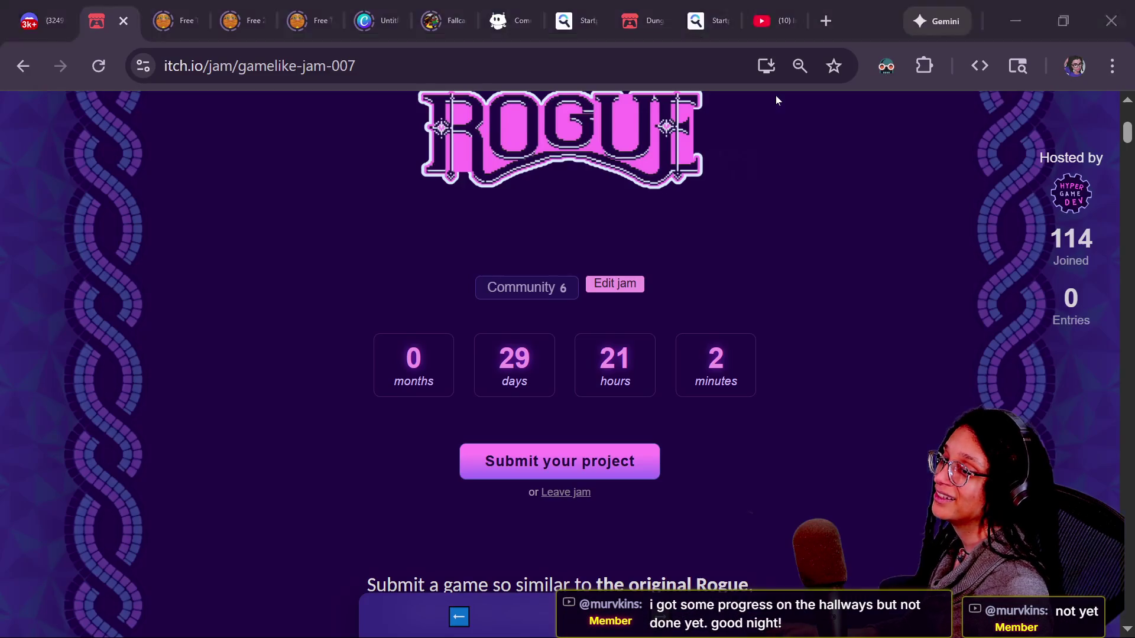
{"action": "left_click", "coordinate": [776, 99]}
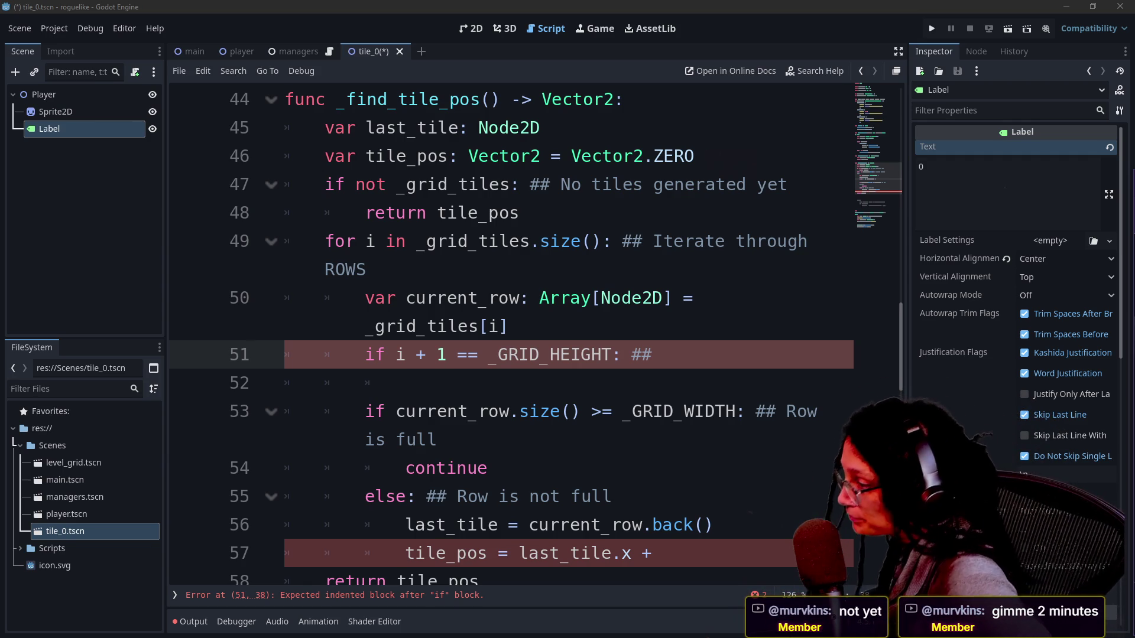
Look over lines 51–54 of _find_tile_pos around the empty height-check body
{"action": "left_click", "coordinate": [437, 439]}
{"action": "left_click", "coordinate": [488, 467]}
{"action": "left_click", "coordinate": [654, 355]}
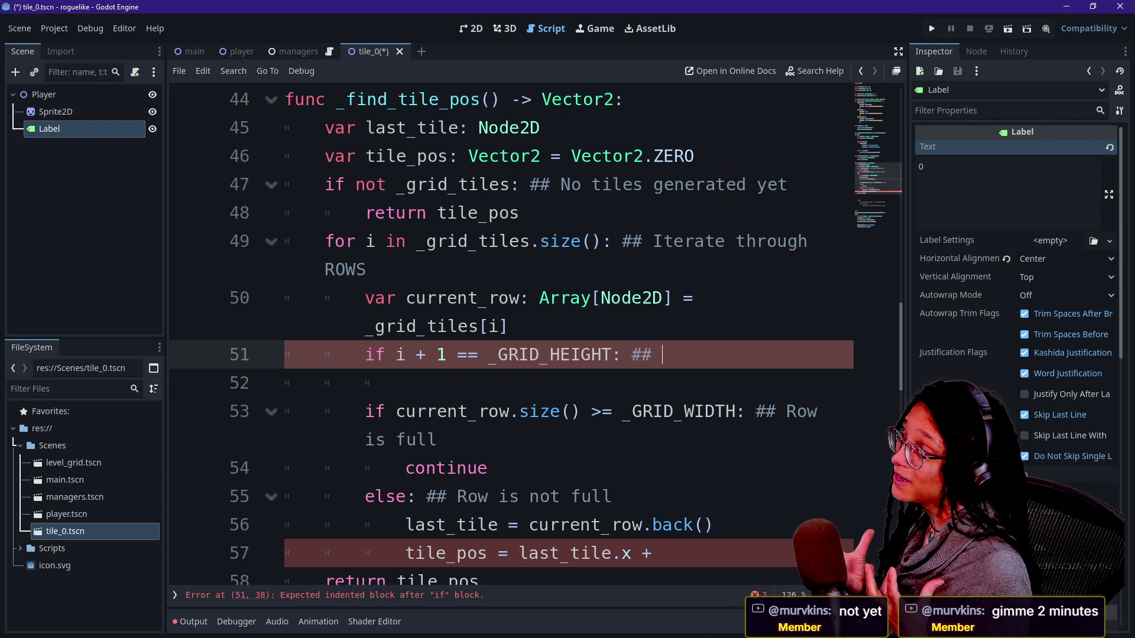
{"action": "left_click", "coordinate": [405, 383]}
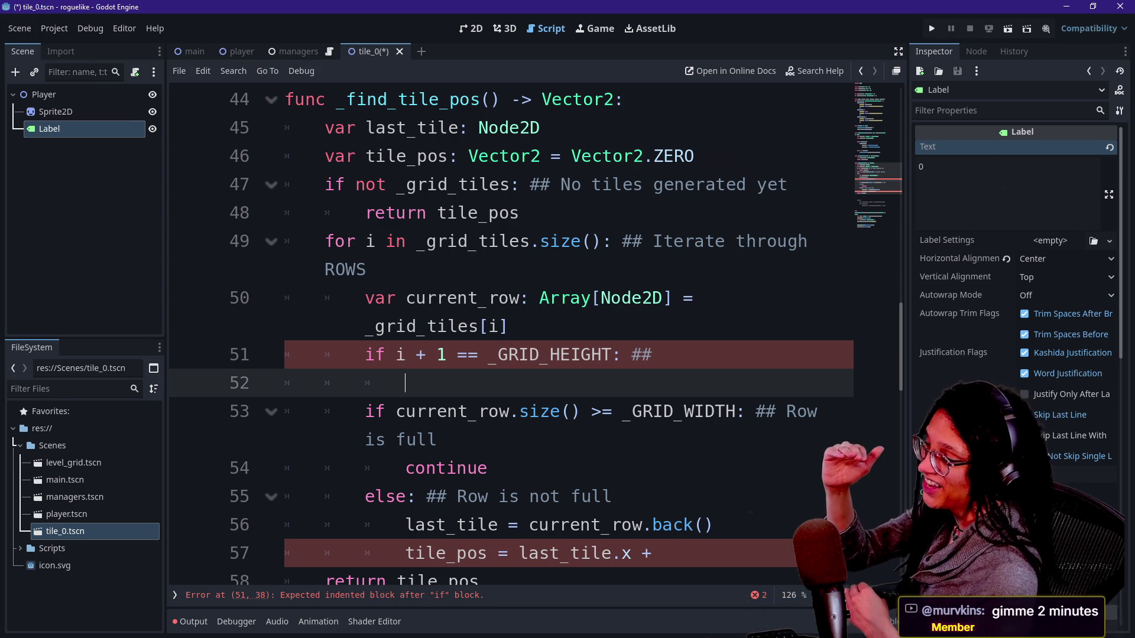
{"action": "left_click", "coordinate": [673, 412]}
{"action": "left_click", "coordinate": [405, 383]}
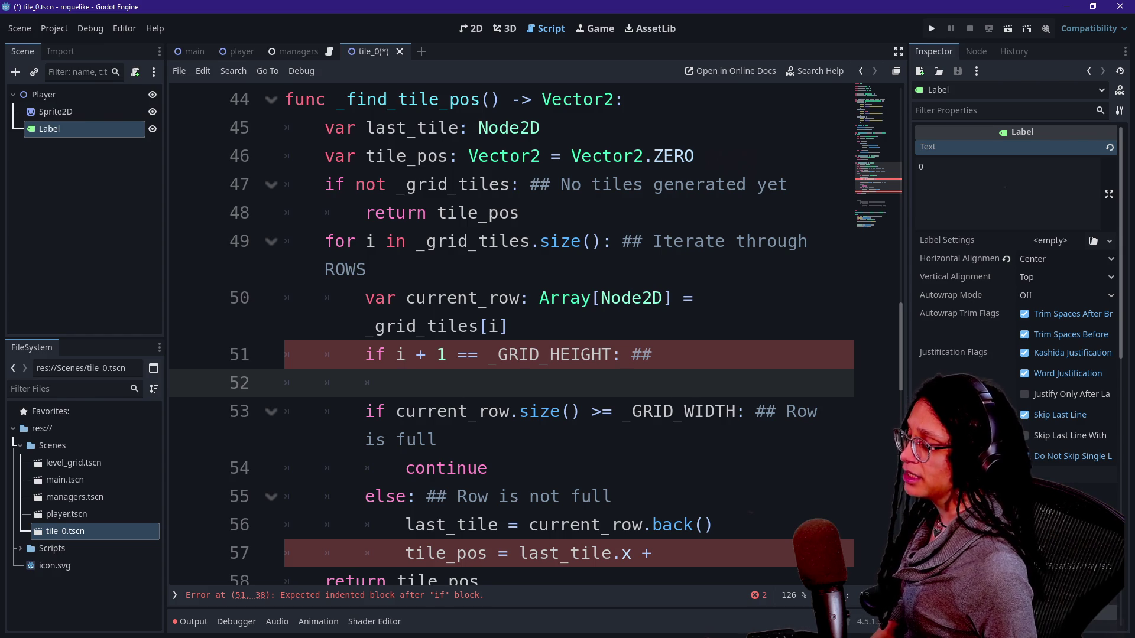
Comment the height check 'Past the last row' and give it a break body
{"action": "left_click", "coordinate": [662, 355]}
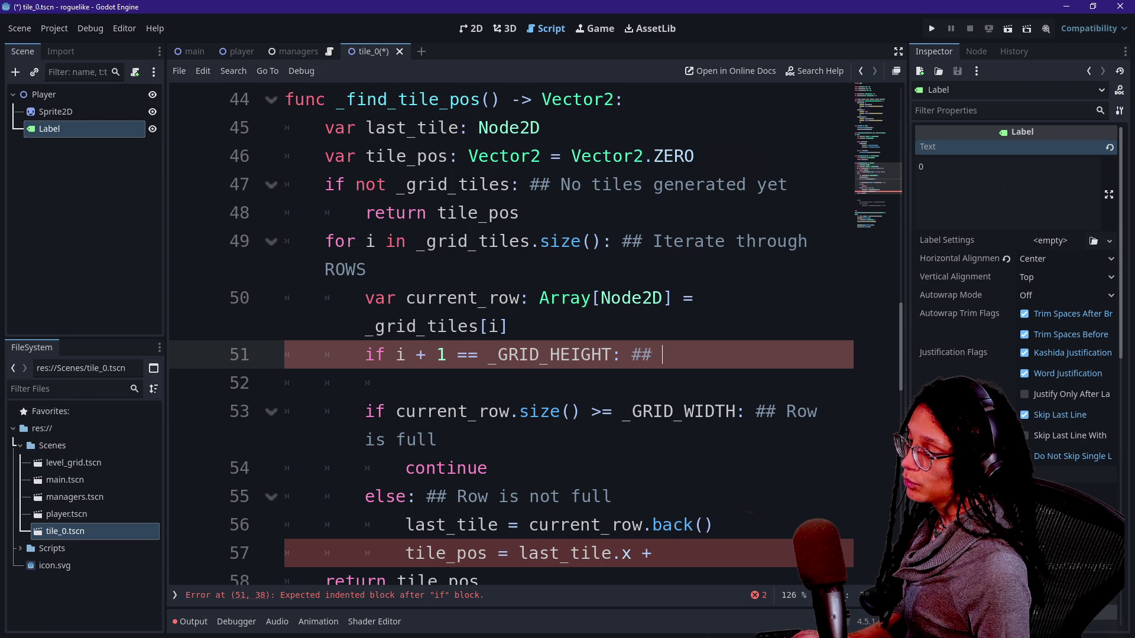
{"action": "type", "text": "Row"}
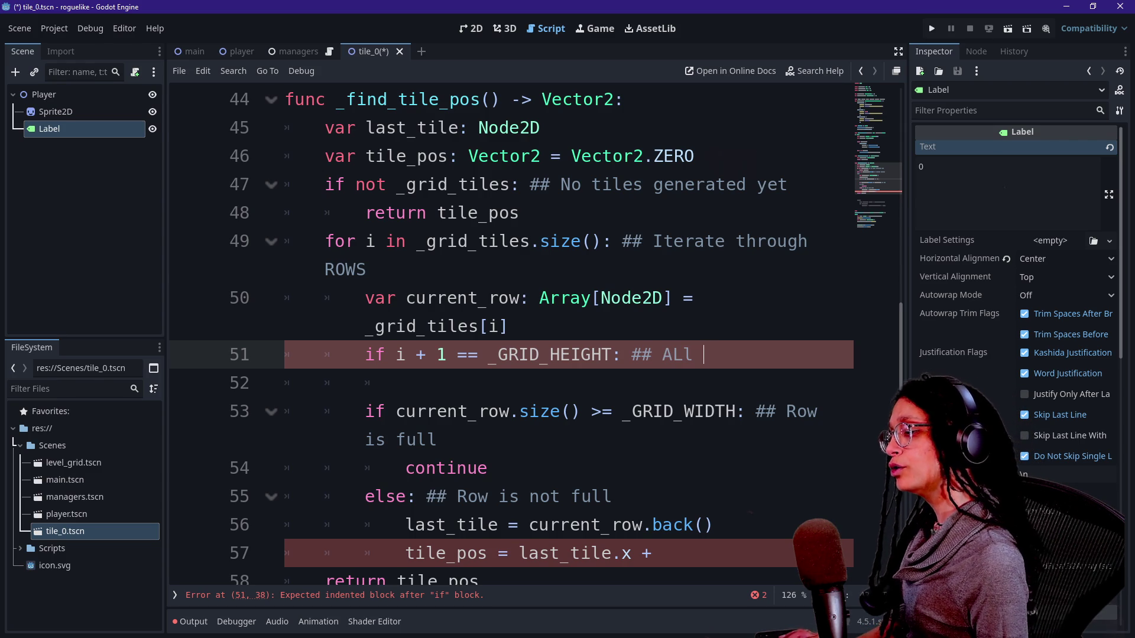
{"action": "type", "text": "s"}
{"action": "key", "text": "BackSpace"}
{"action": "key", "text": "BackSpace"}
{"action": "key", "text": "BackSpace"}
{"action": "type", "text": "ON"}
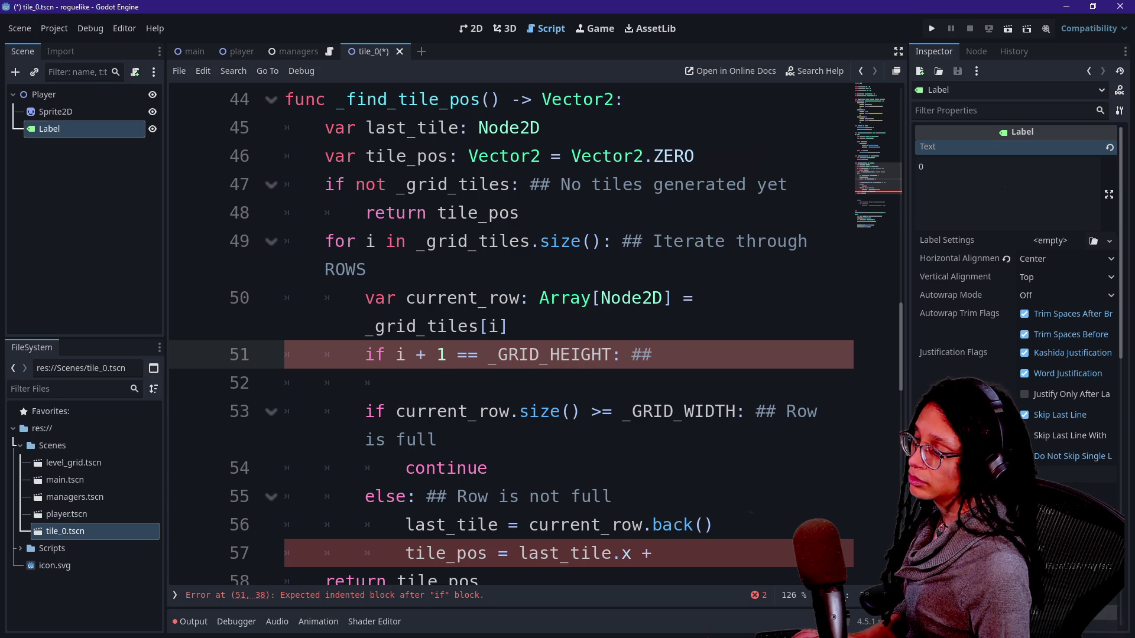
{"action": "type", "text": "row"}
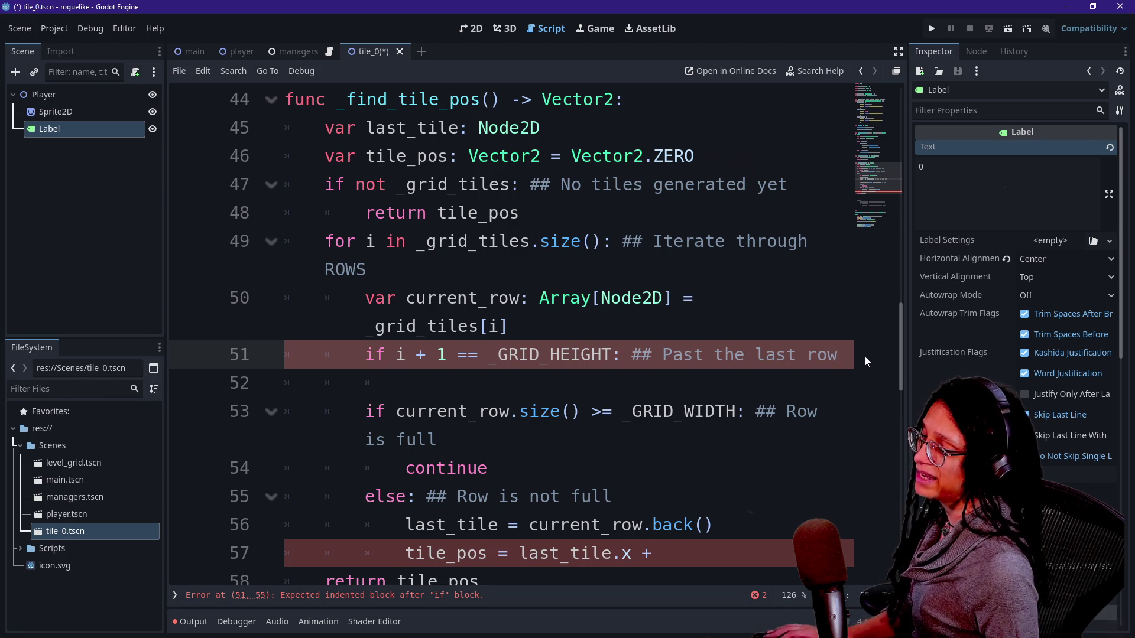
{"action": "key", "text": "Return"}
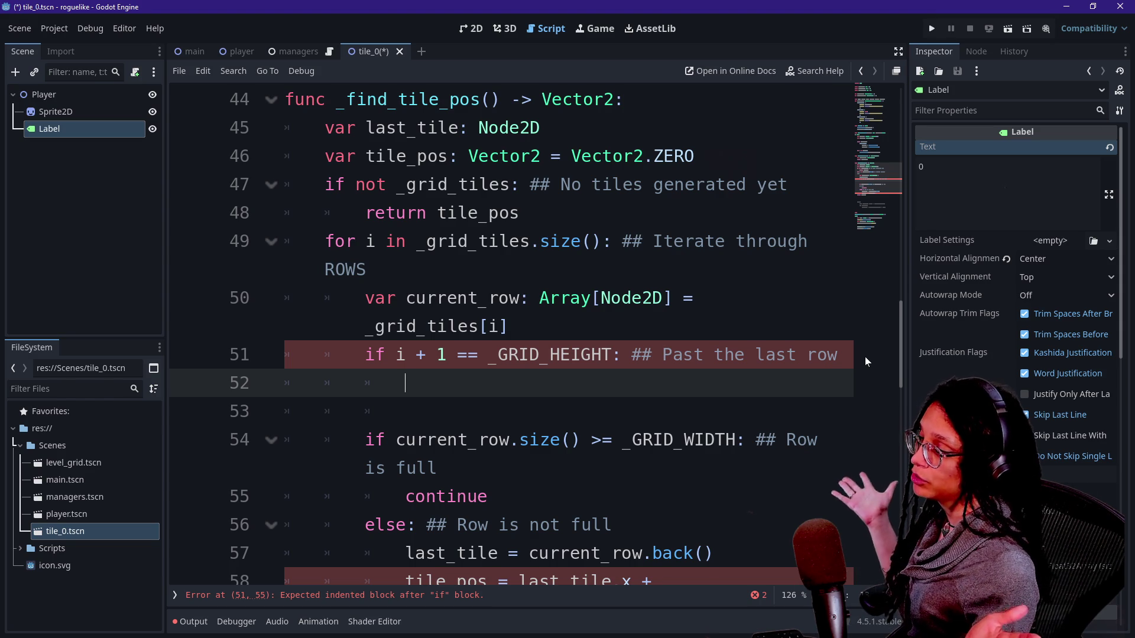
{"action": "type", "text": "break"}
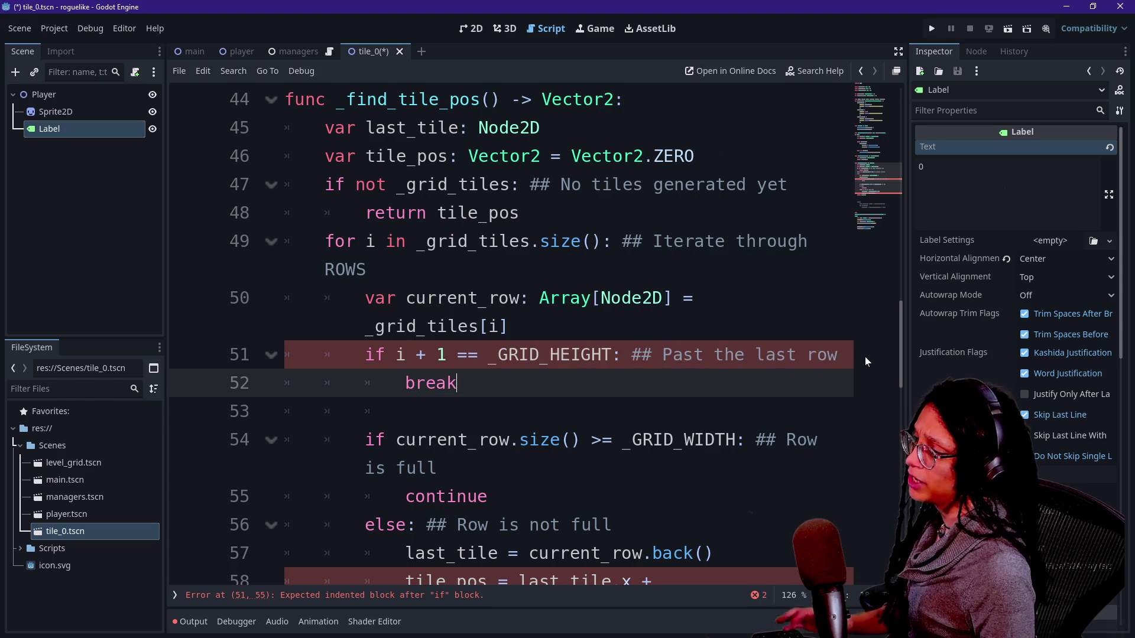
{"action": "key", "text": "Return"}
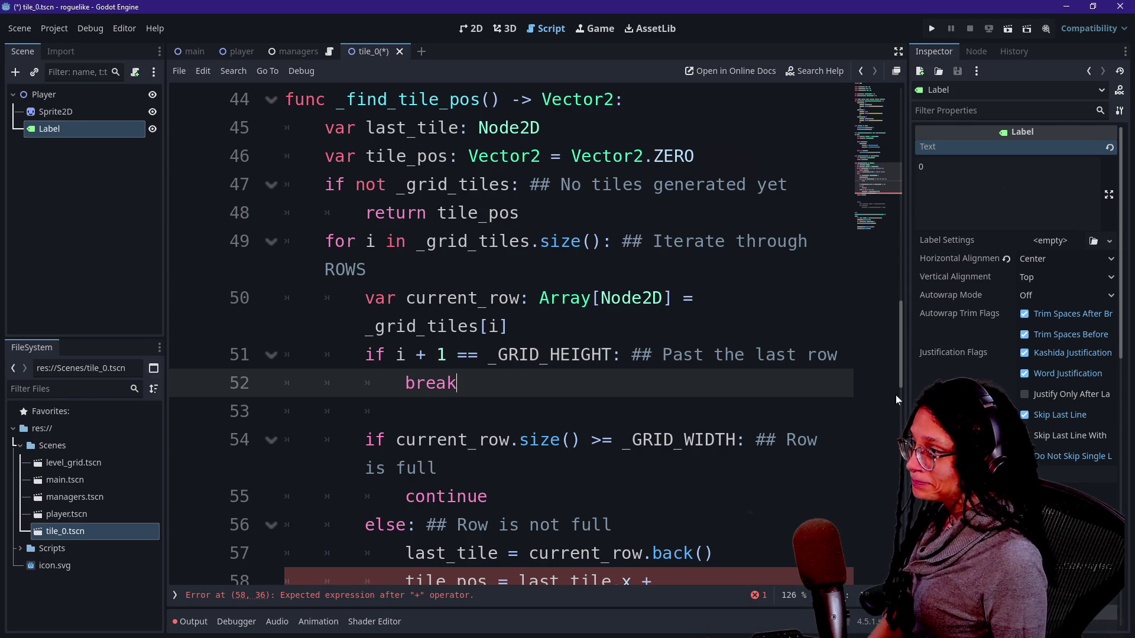
{"action": "scroll", "coordinate": [872, 367], "scroll_direction": "up", "scroll_amount": 3}
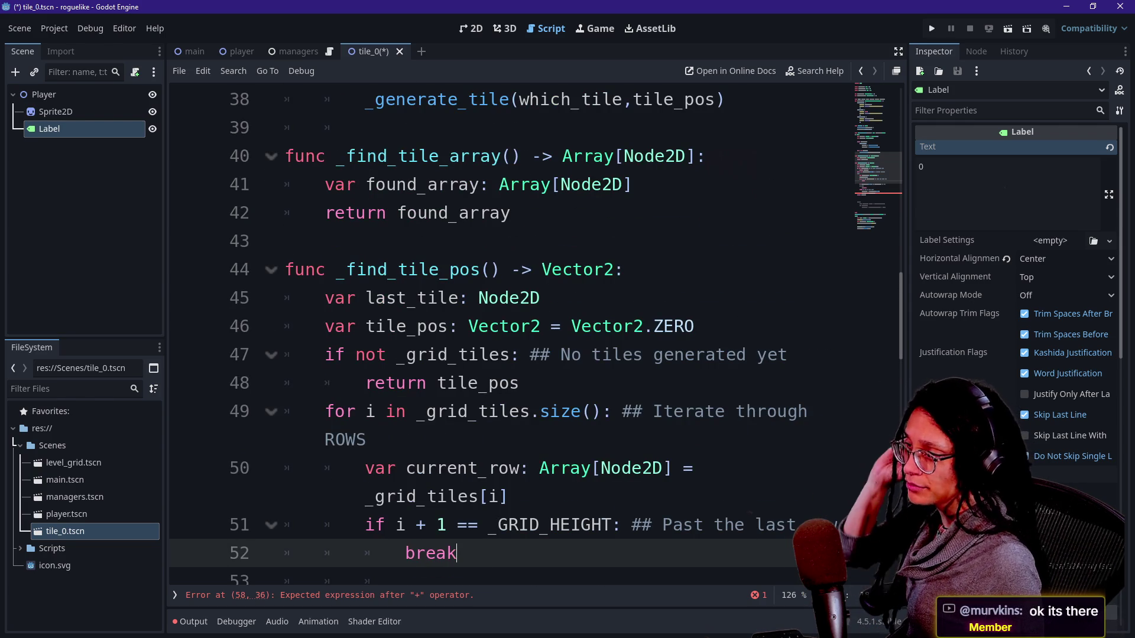
Scroll up through the generate_tiles code and inspect lines 28–31
{"action": "scroll", "coordinate": [508, 331], "scroll_direction": "up", "scroll_amount": 3}
{"action": "scroll", "coordinate": [508, 331], "scroll_direction": "up", "scroll_amount": 3}
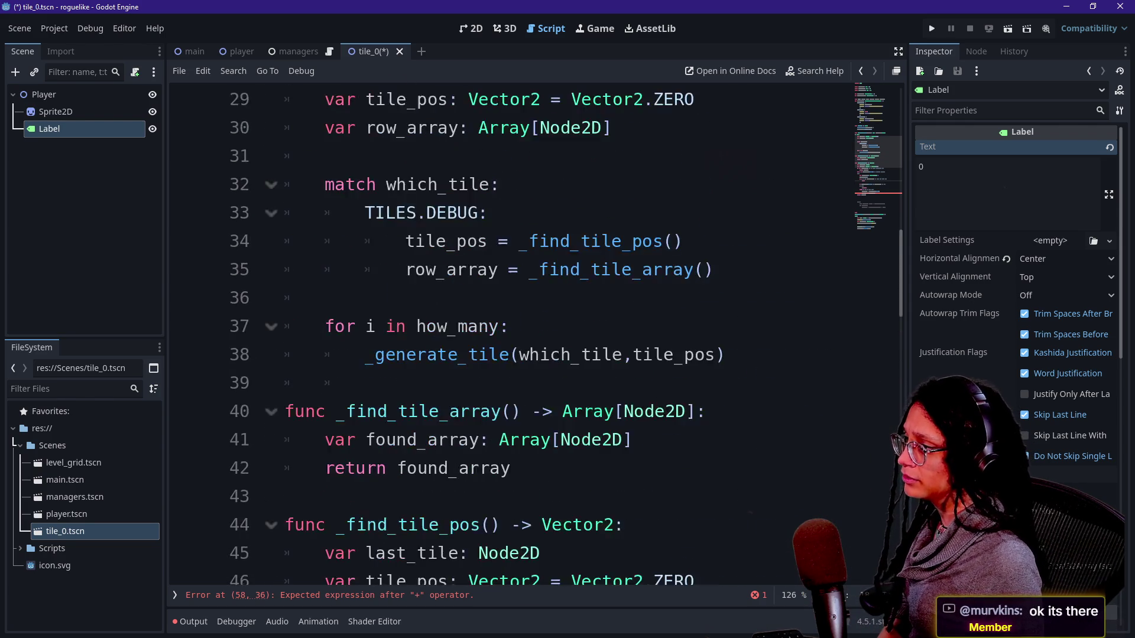
{"action": "scroll", "coordinate": [438, 366], "scroll_direction": "up", "scroll_amount": 1}
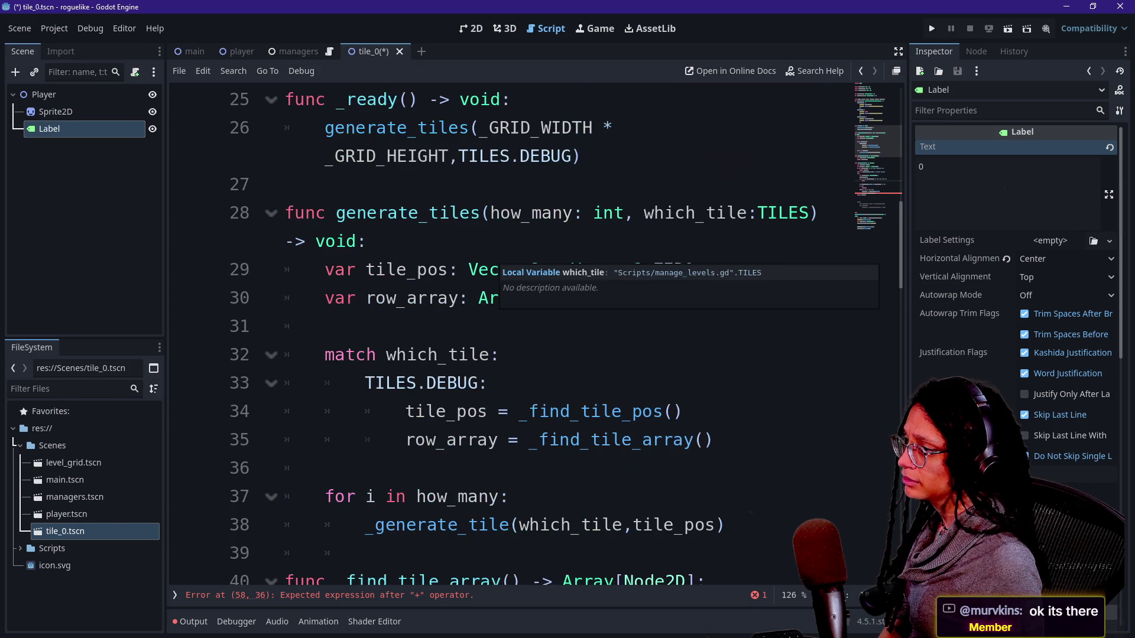
{"action": "scroll", "coordinate": [437, 367], "scroll_direction": "down", "scroll_amount": 1}
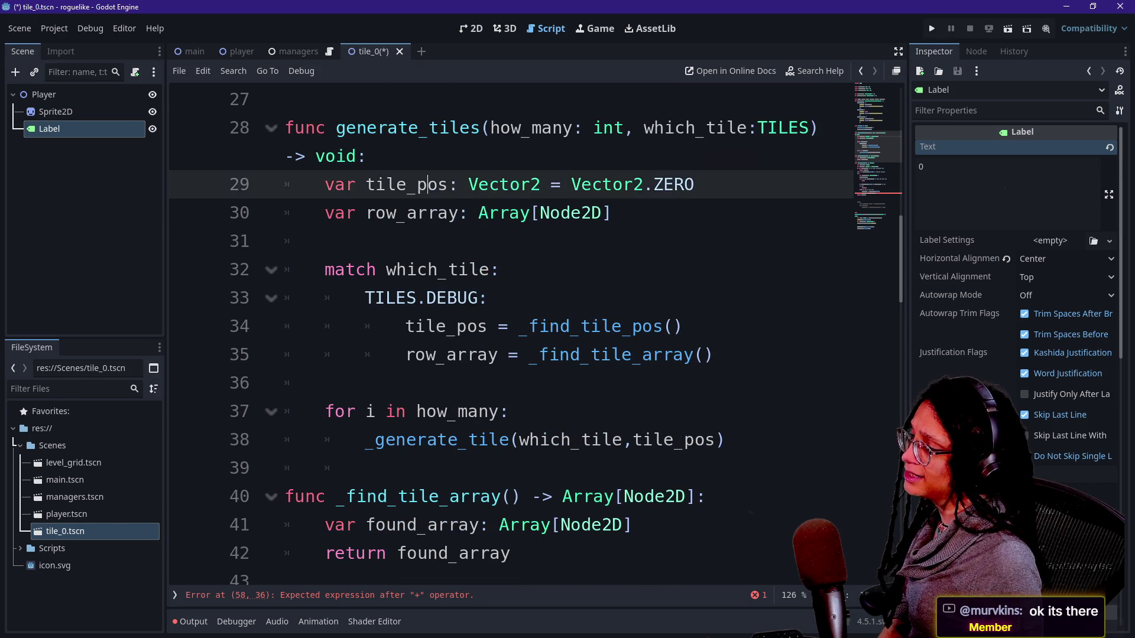
{"action": "scroll", "coordinate": [508, 331], "scroll_direction": "down", "scroll_amount": 3}
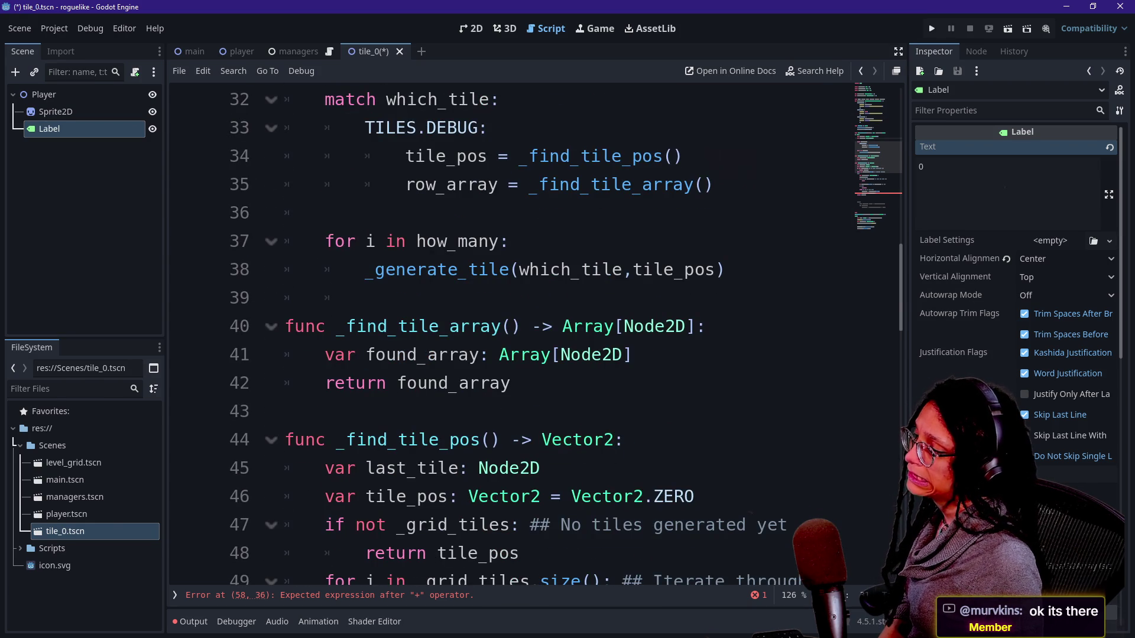
{"action": "scroll", "coordinate": [509, 331], "scroll_direction": "up", "scroll_amount": 3}
{"action": "scroll", "coordinate": [508, 331], "scroll_direction": "up", "scroll_amount": 1}
{"action": "scroll", "coordinate": [509, 331], "scroll_direction": "up", "scroll_amount": 1}
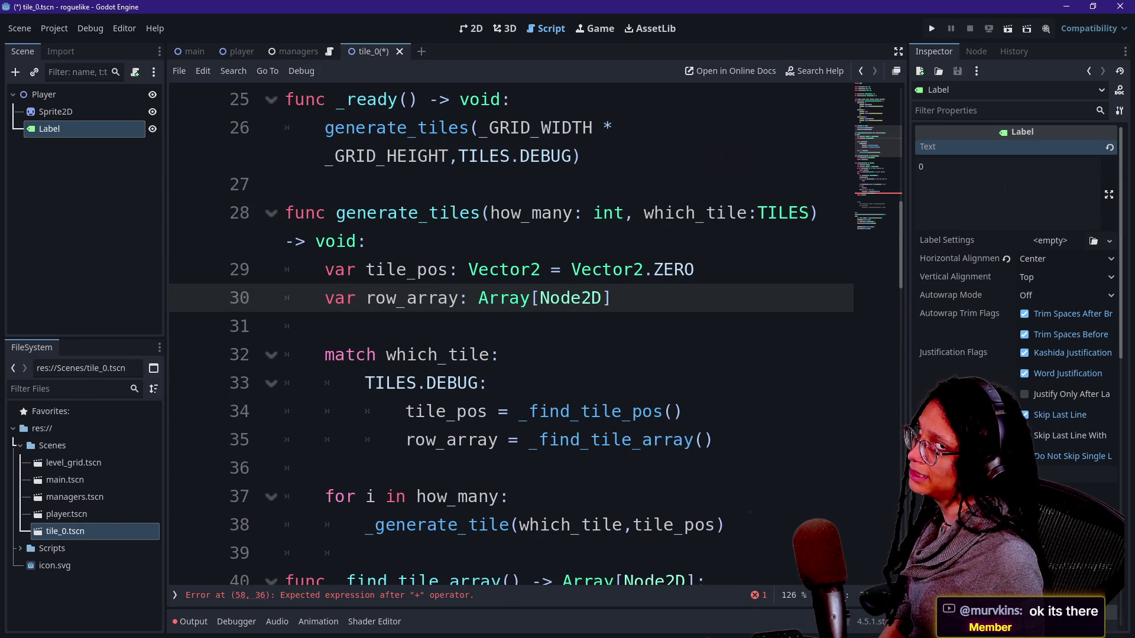
{"action": "scroll", "coordinate": [508, 331], "scroll_direction": "up", "scroll_amount": 2}
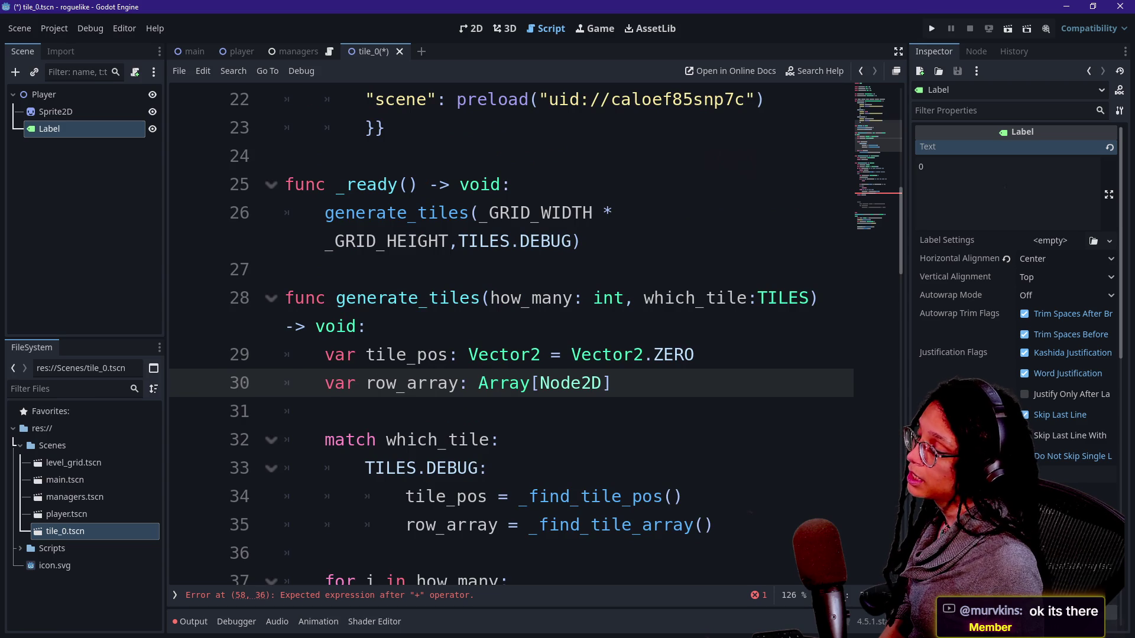
{"action": "mouse_move", "coordinate": [497, 381]}
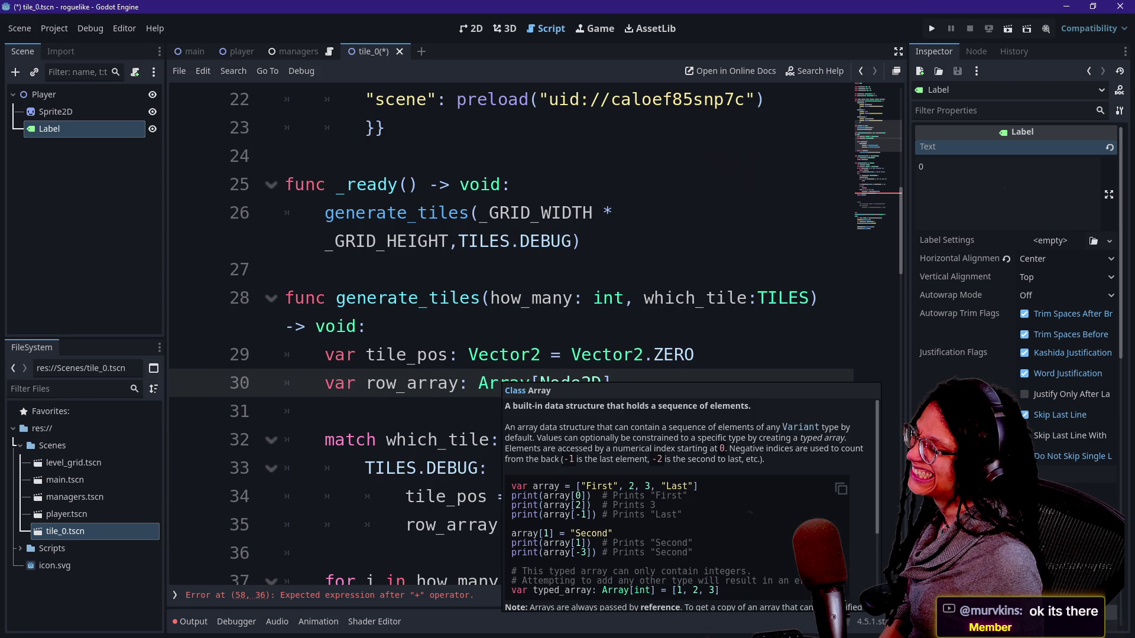
{"action": "left_click", "coordinate": [365, 327]}
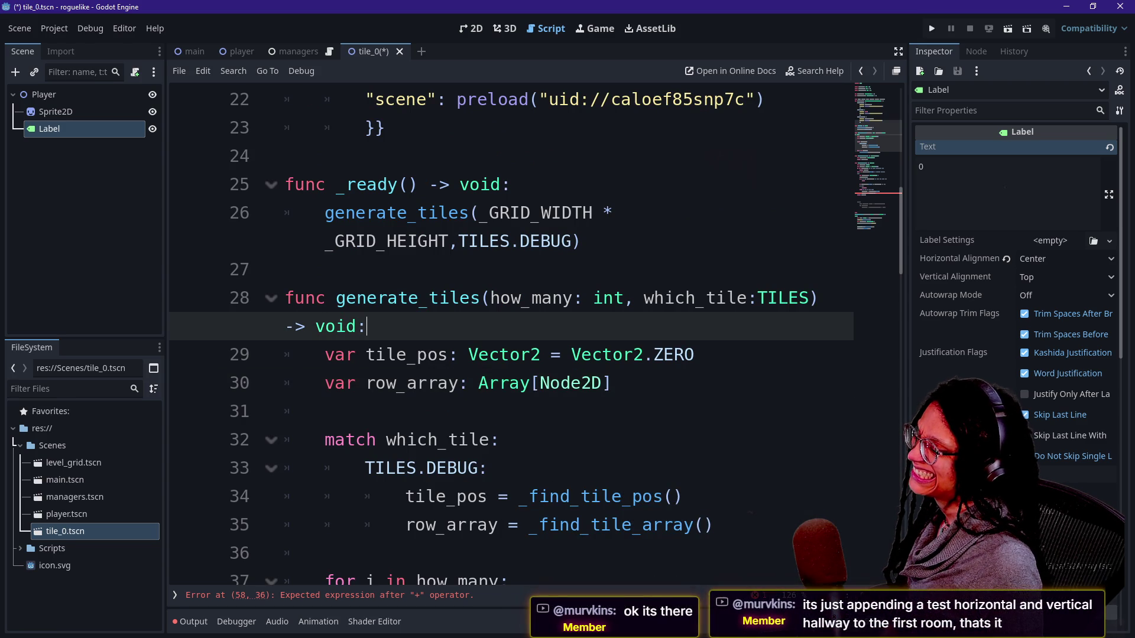
{"action": "left_click", "coordinate": [497, 411]}
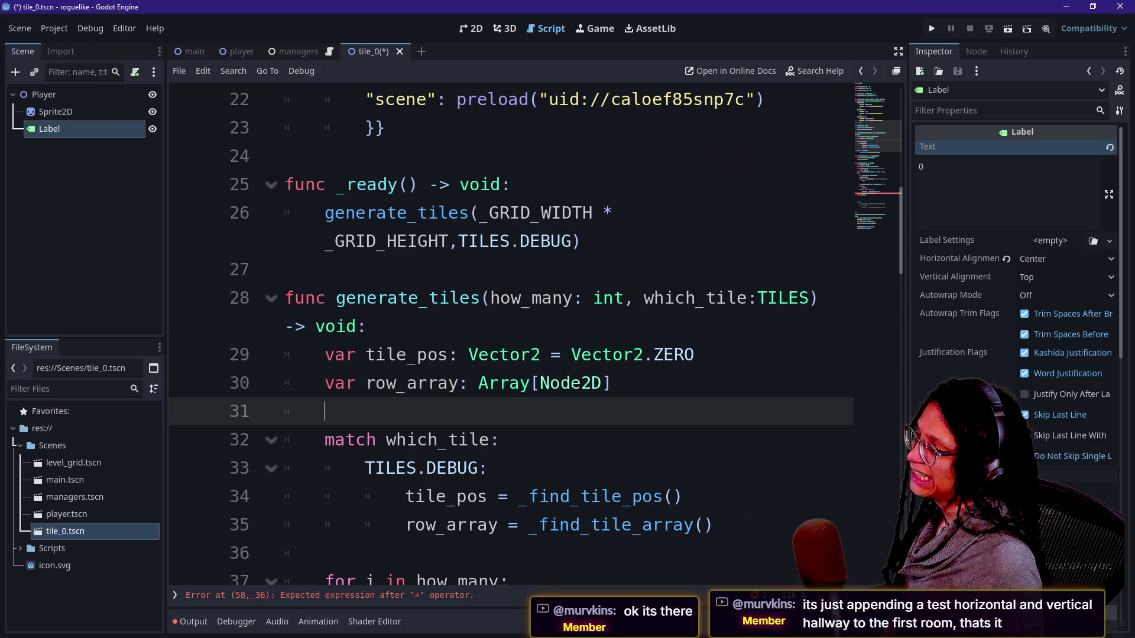
{"action": "mouse_move", "coordinate": [496, 384]}
{"action": "left_click", "coordinate": [579, 357]}
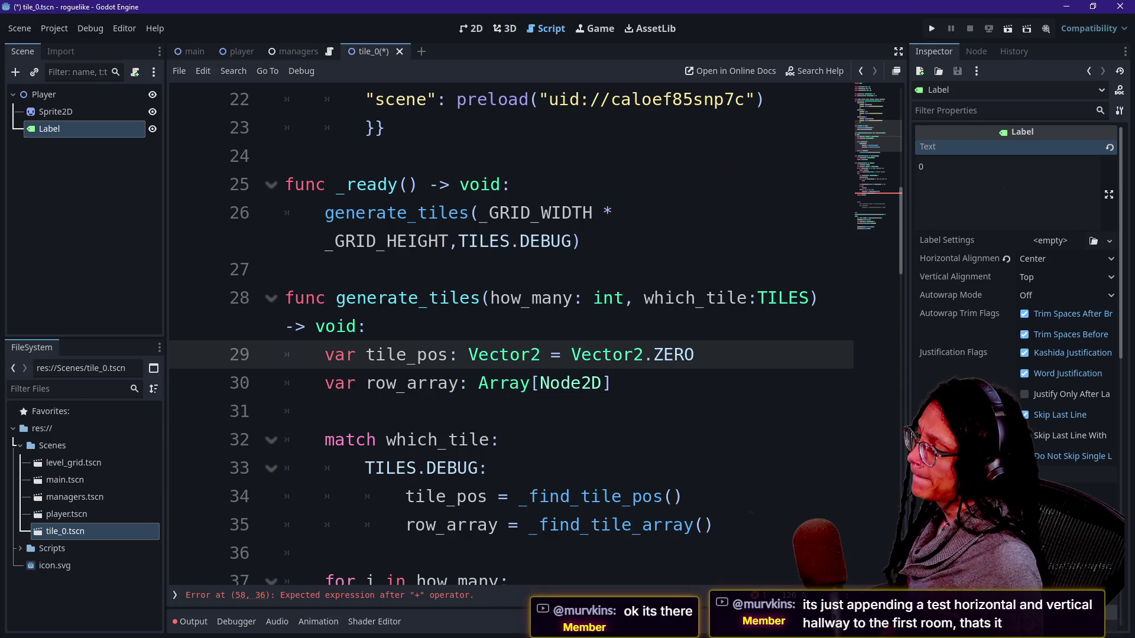
{"action": "right_click", "coordinate": [580, 331]}
{"action": "key", "text": "Escape"}
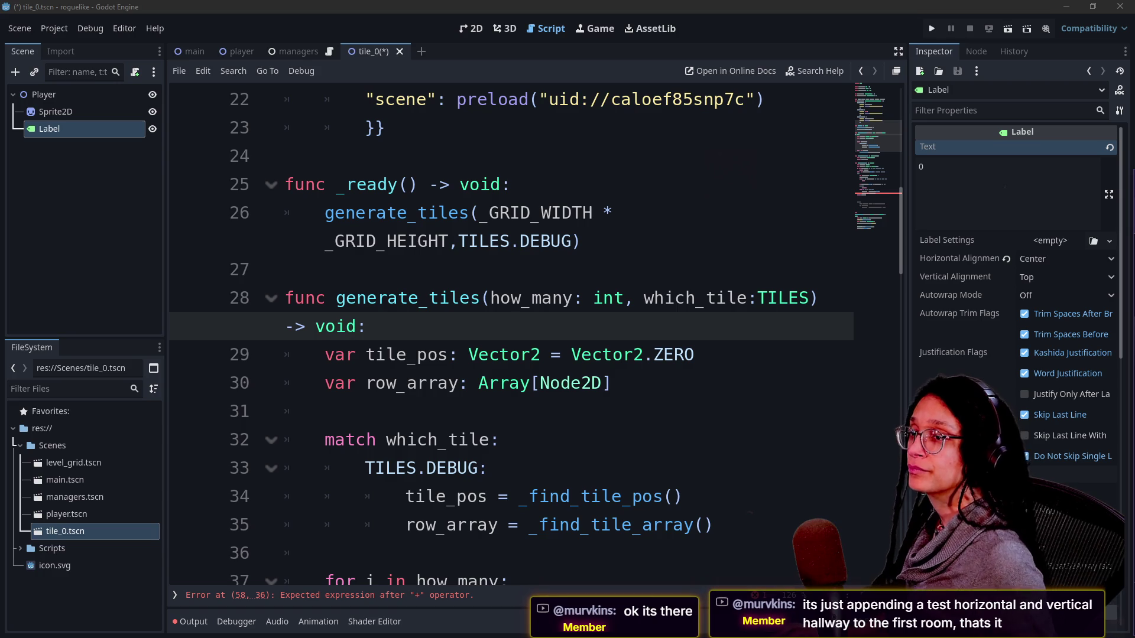
Switch to the browser and reload the itch.io dungeon-crawl game page
{"action": "key", "text": "alt+Tab"}
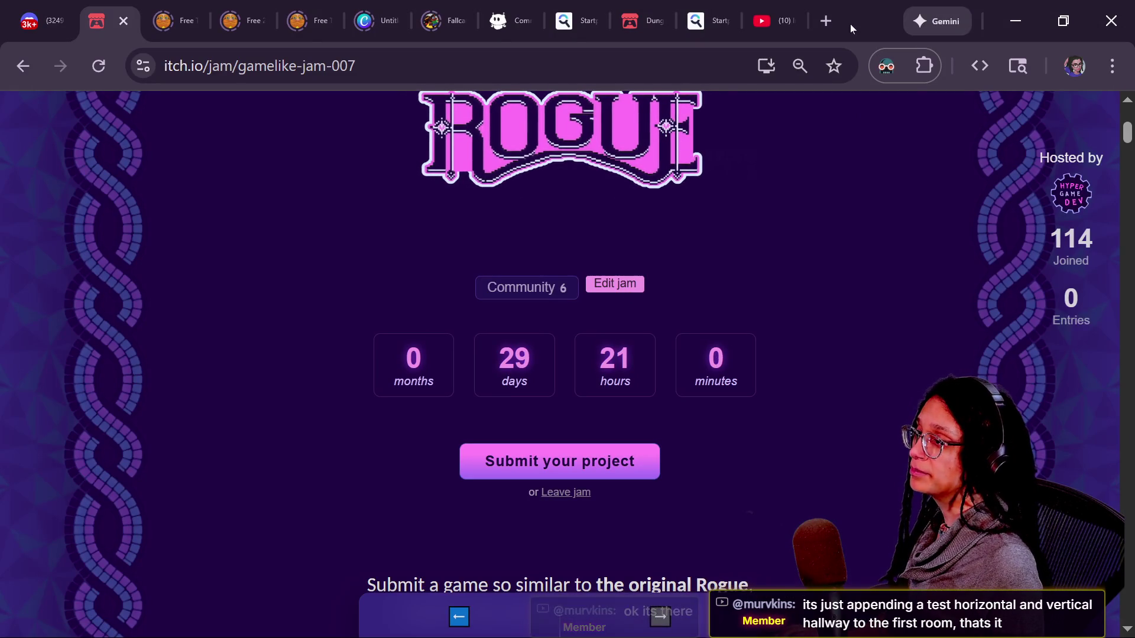
{"action": "left_click", "coordinate": [622, 6]}
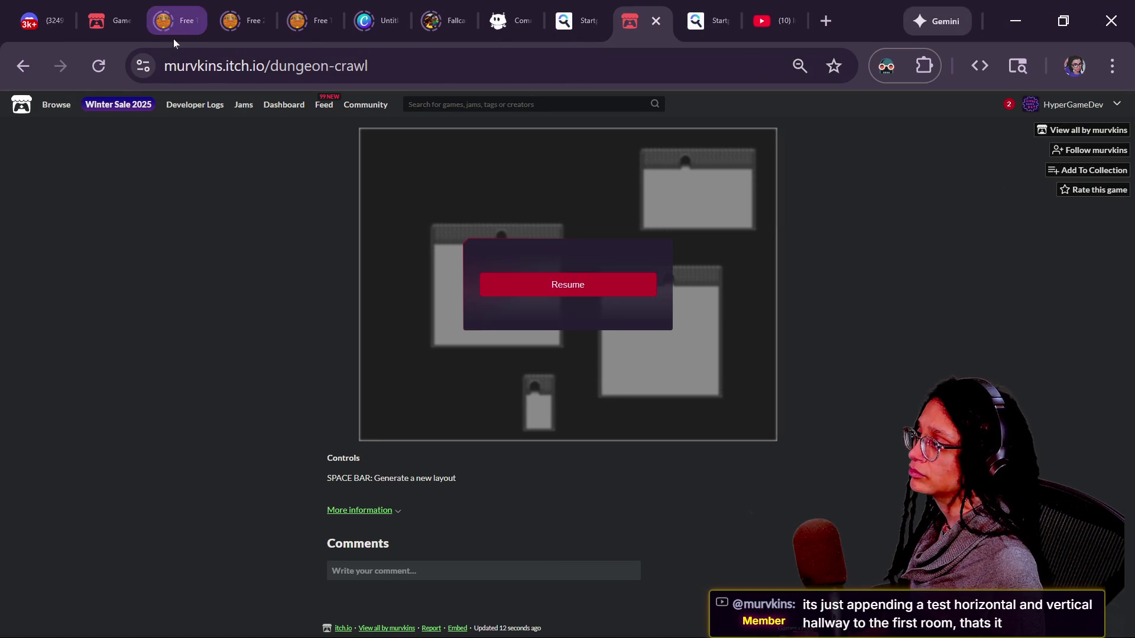
{"action": "left_click", "coordinate": [94, 76]}
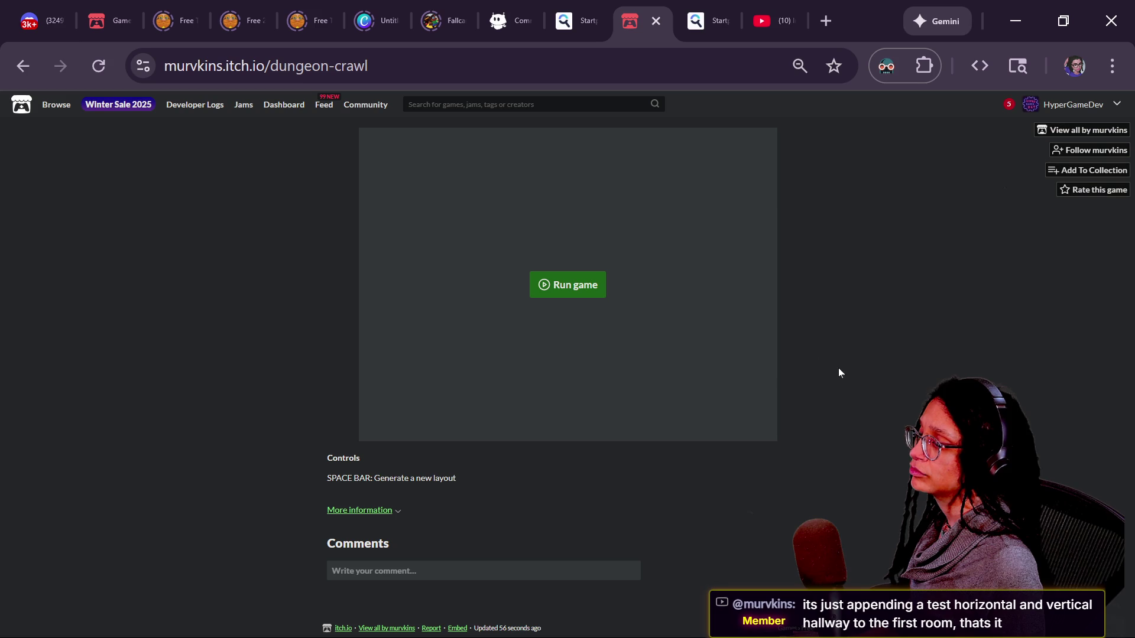
Launch the dungeon-crawl game on itch.io and regenerate its room layout five times with Space
{"action": "left_click", "coordinate": [590, 302]}
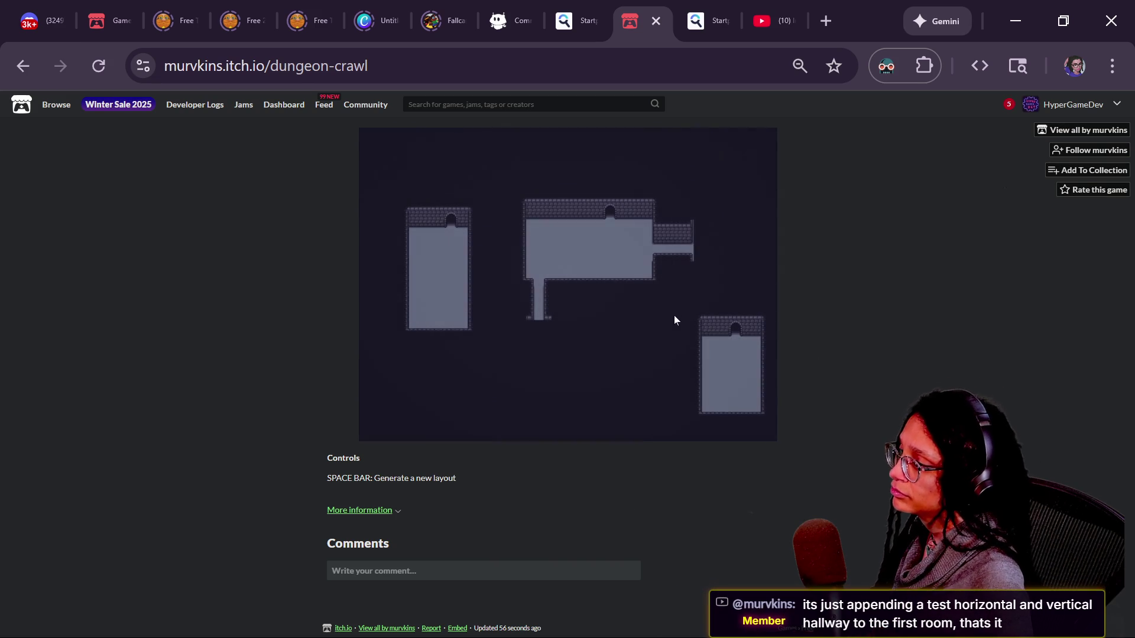
{"action": "left_click", "coordinate": [644, 311]}
{"action": "key", "text": "space"}
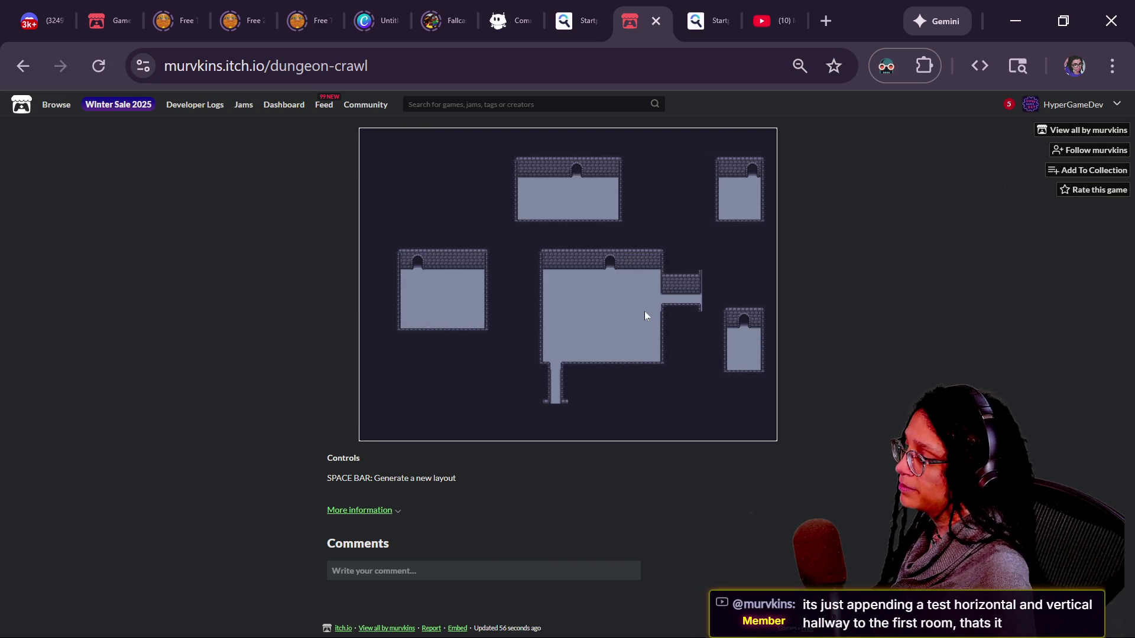
{"action": "key", "text": "space"}
{"action": "key", "text": "space"}
{"action": "key", "text": "space"}
{"action": "key", "text": "space"}
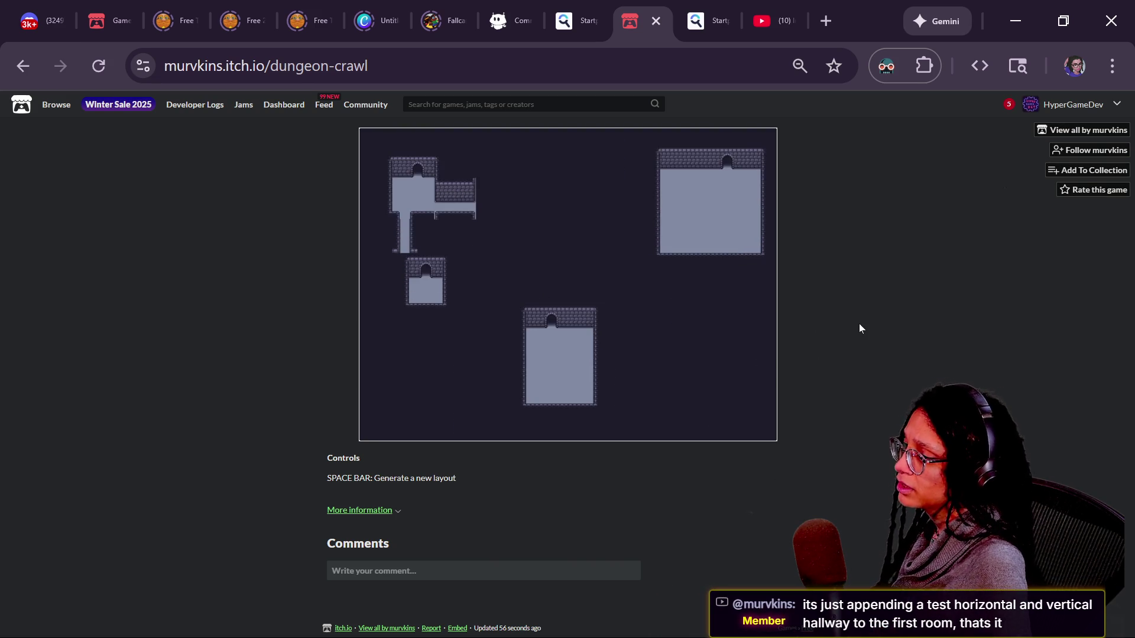
{"action": "key", "text": "space"}
{"action": "key", "text": "space"}
{"action": "key", "text": "space"}
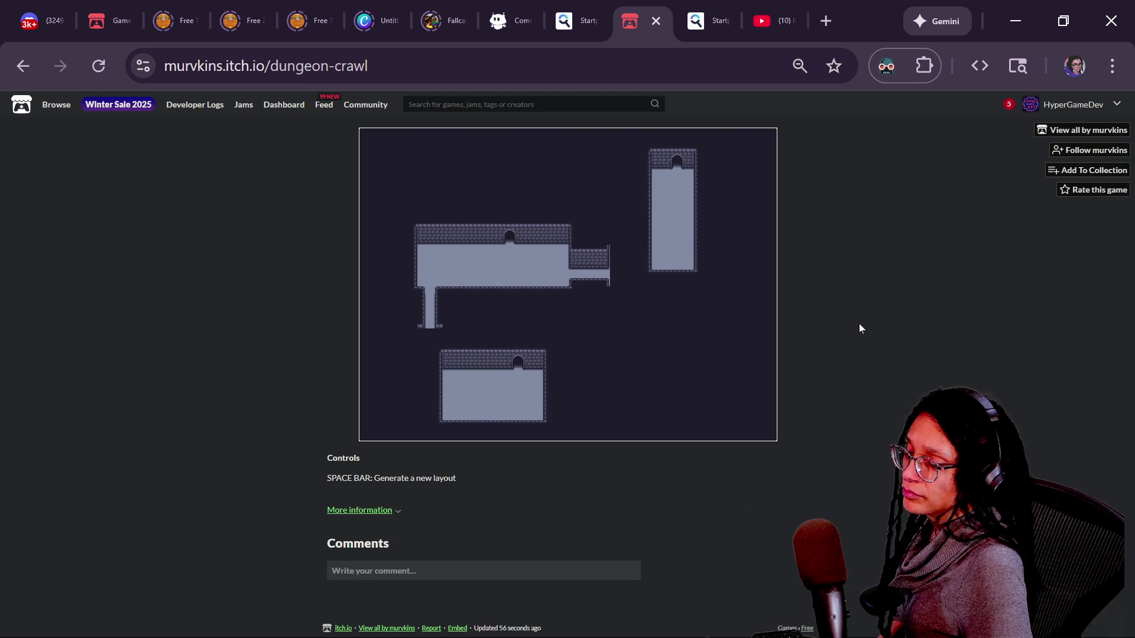
{"action": "key", "text": "space"}
{"action": "key", "text": "space"}
{"action": "key", "text": "space"}
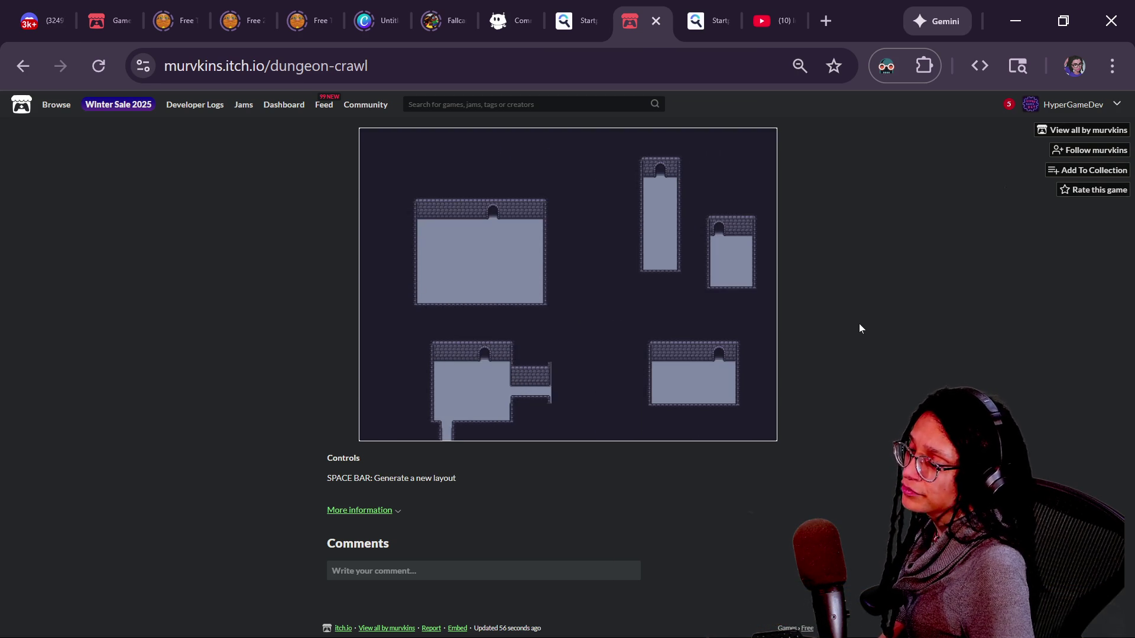
{"action": "key", "text": "space"}
{"action": "key", "text": "space"}
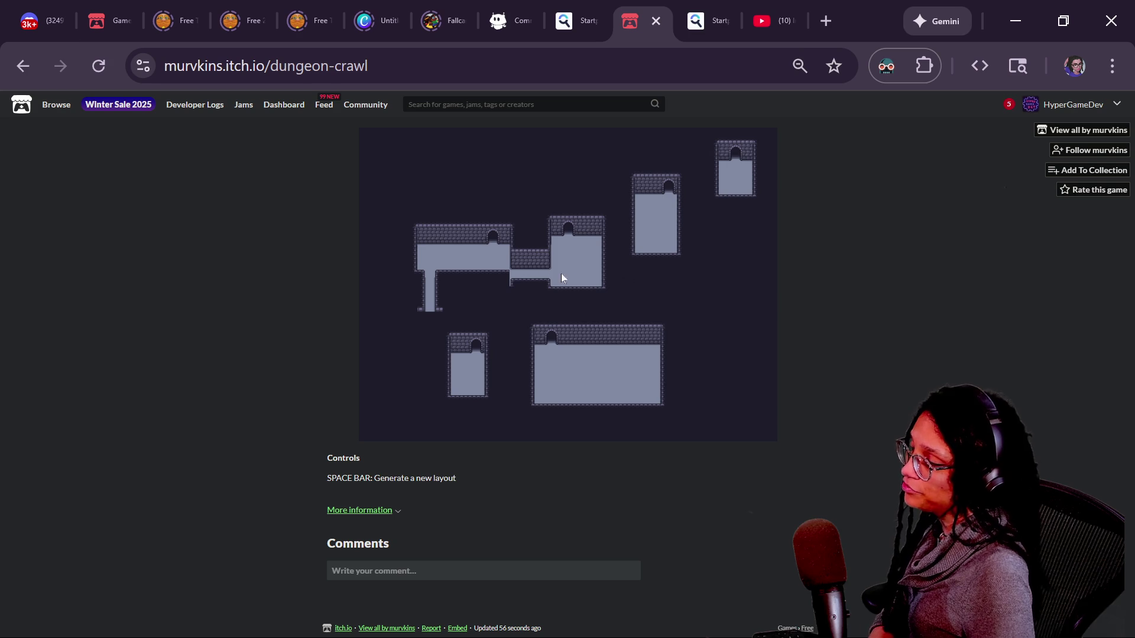
Generate seven more dungeon layouts, then return to the Godot script editor
{"action": "left_click", "coordinate": [600, 282]}
{"action": "key", "text": "space"}
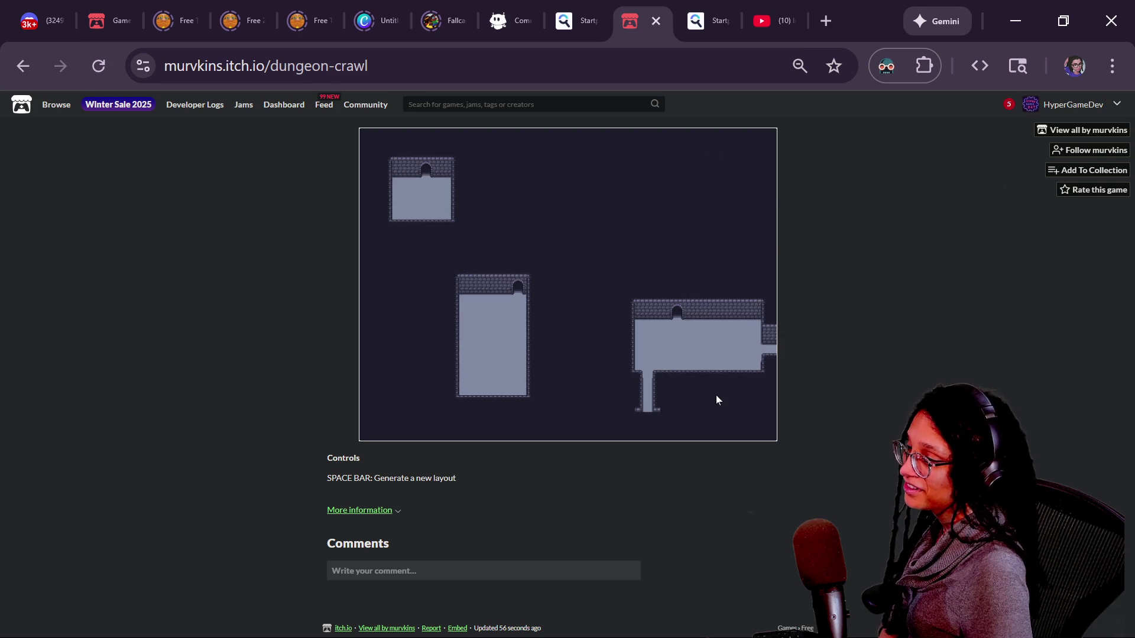
{"action": "key", "text": "space"}
{"action": "key", "text": "space"}
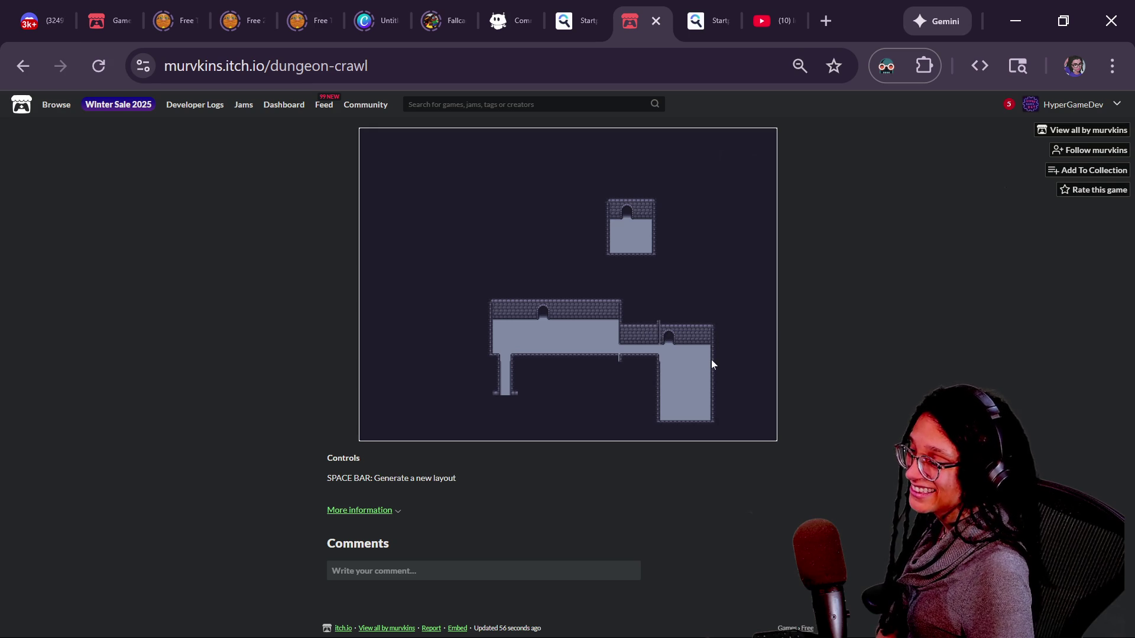
{"action": "key", "text": "space"}
{"action": "key", "text": "space"}
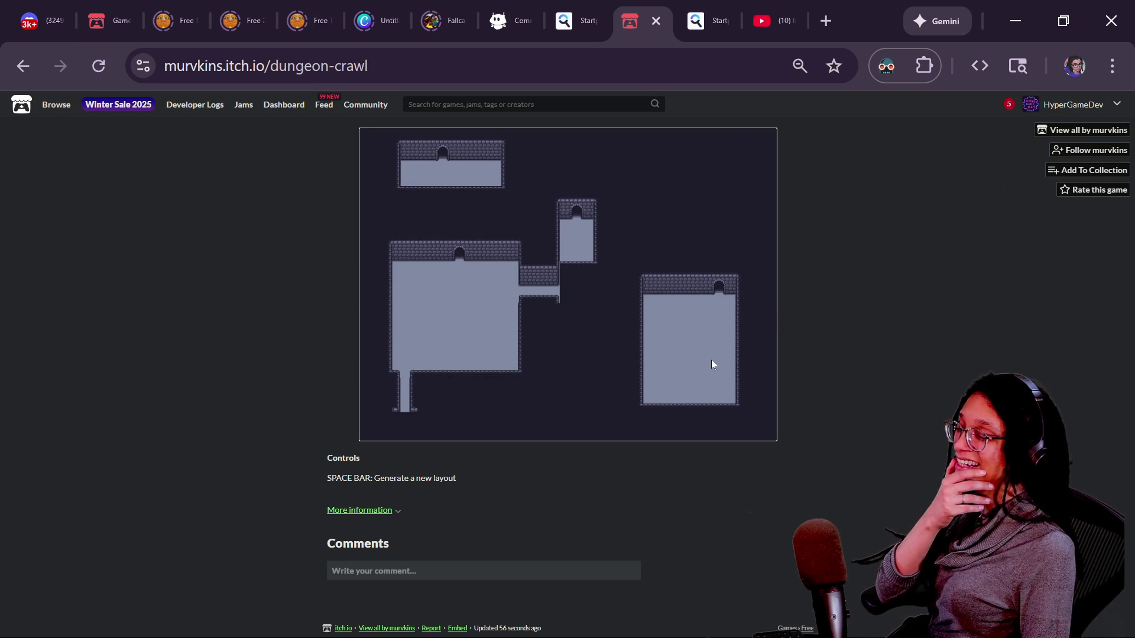
{"action": "key", "text": "space"}
{"action": "key", "text": "space"}
{"action": "key", "text": "space"}
{"action": "key", "text": "space"}
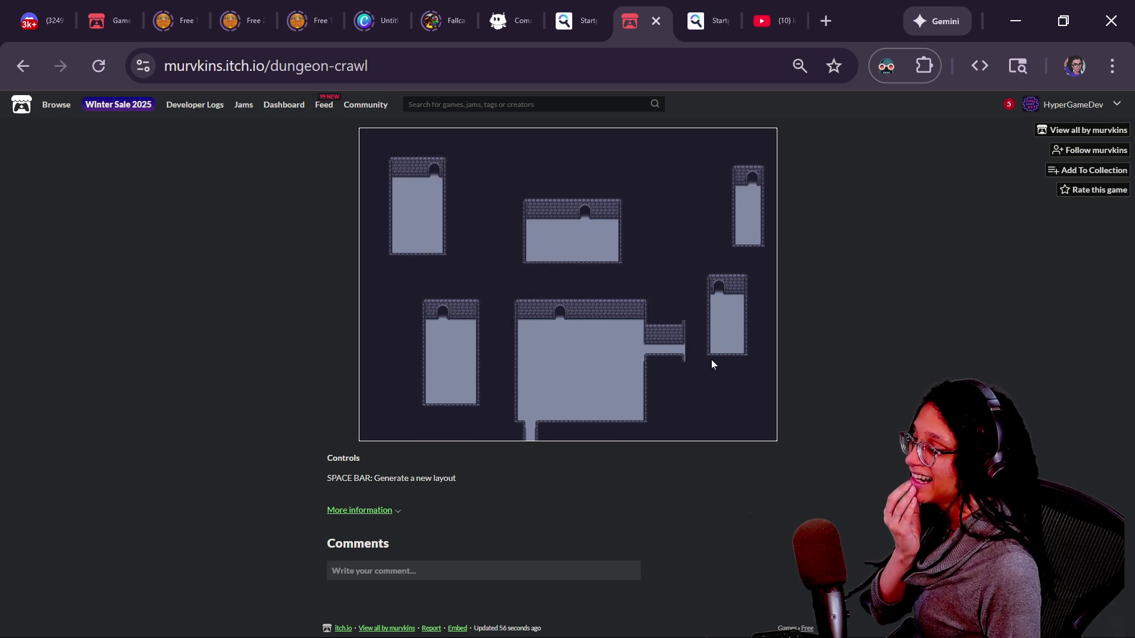
{"action": "key", "text": "space"}
{"action": "key", "text": "space"}
{"action": "key", "text": "space"}
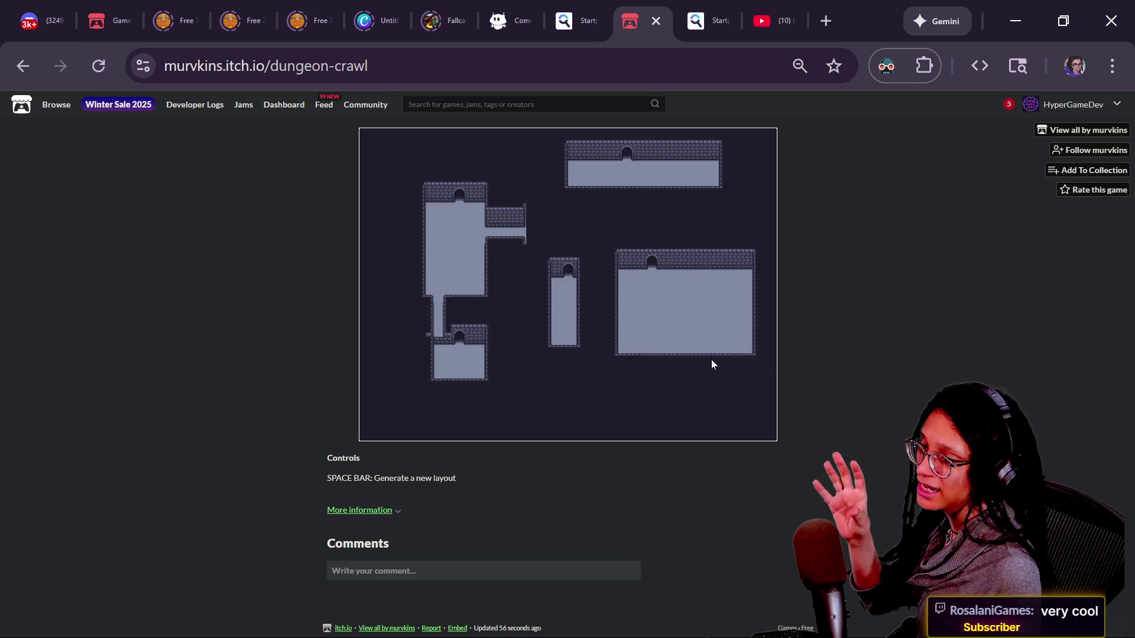
{"action": "key", "text": "space"}
{"action": "key", "text": "space"}
{"action": "key", "text": "space"}
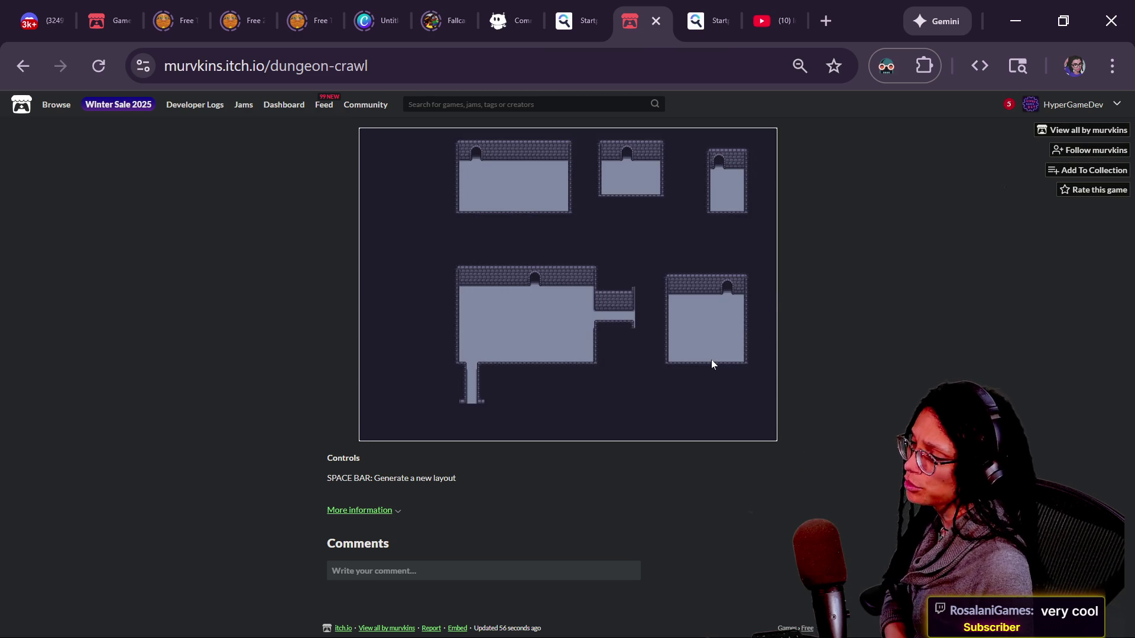
{"action": "key", "text": "space"}
{"action": "key", "text": "space"}
{"action": "key", "text": "space"}
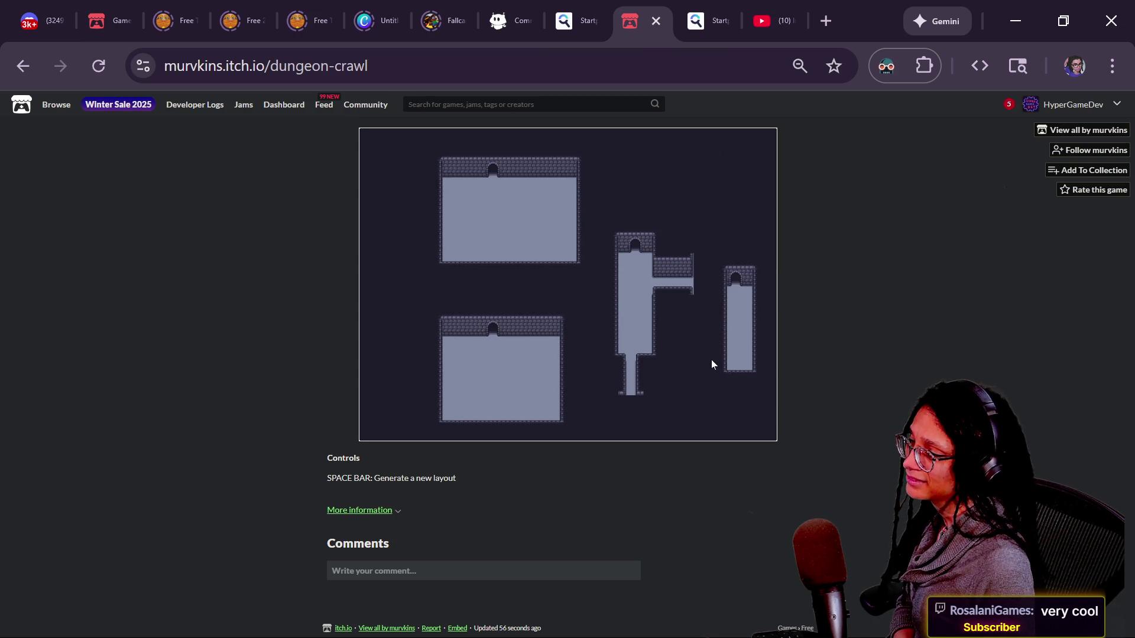
{"action": "left_click", "coordinate": [883, 351]}
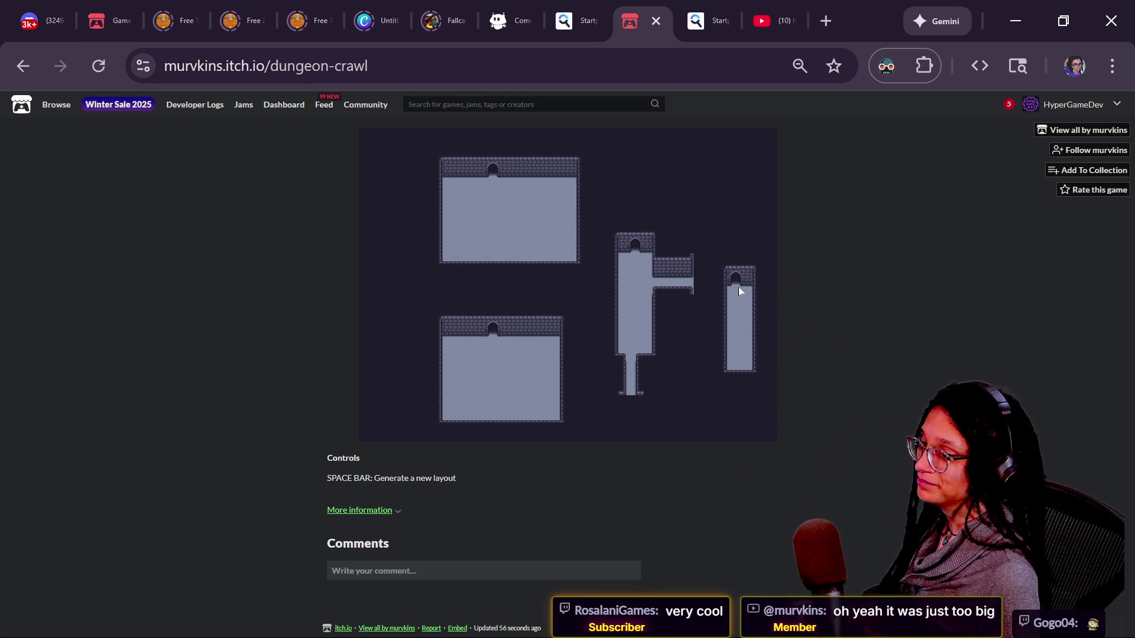
{"action": "key", "text": "alt+Tab"}
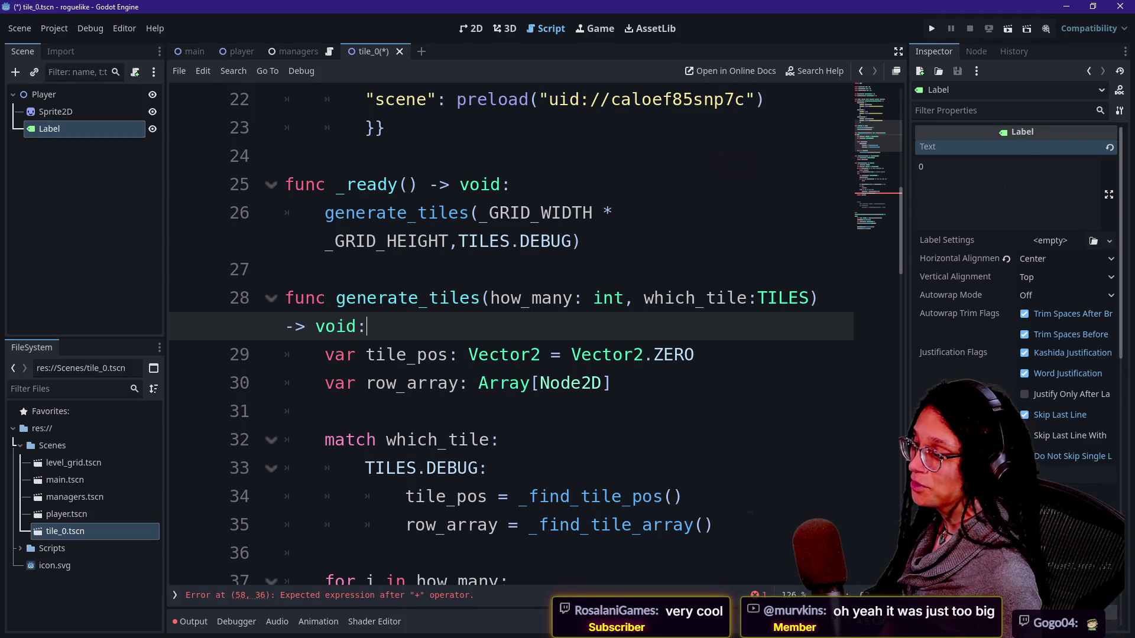
{"action": "key", "text": "shift+Up"}
{"action": "key", "text": "Down"}
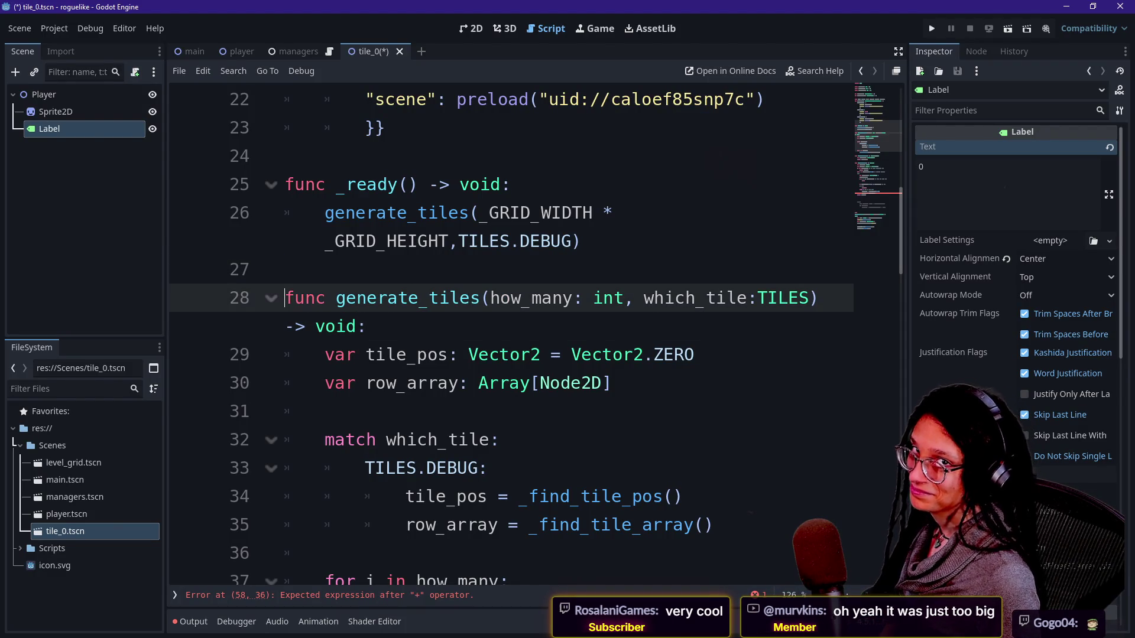
{"action": "key", "text": "Down"}
{"action": "key", "text": "Down"}
{"action": "scroll", "coordinate": [536, 333], "scroll_direction": "down", "scroll_amount": 3}
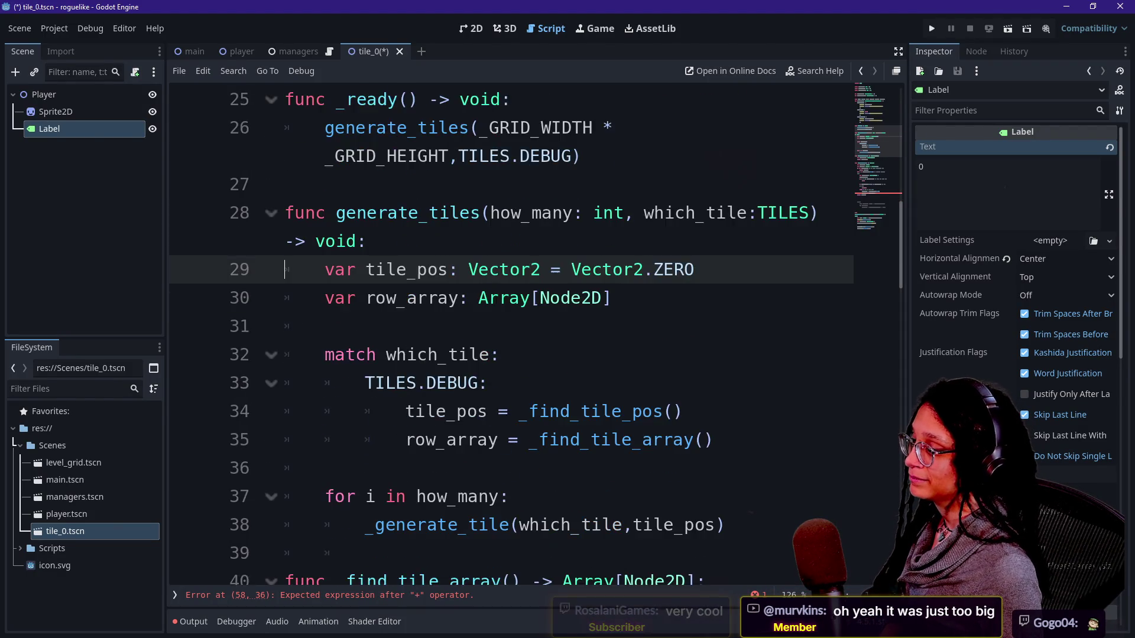
{"action": "scroll", "coordinate": [585, 441], "scroll_direction": "down", "scroll_amount": 1}
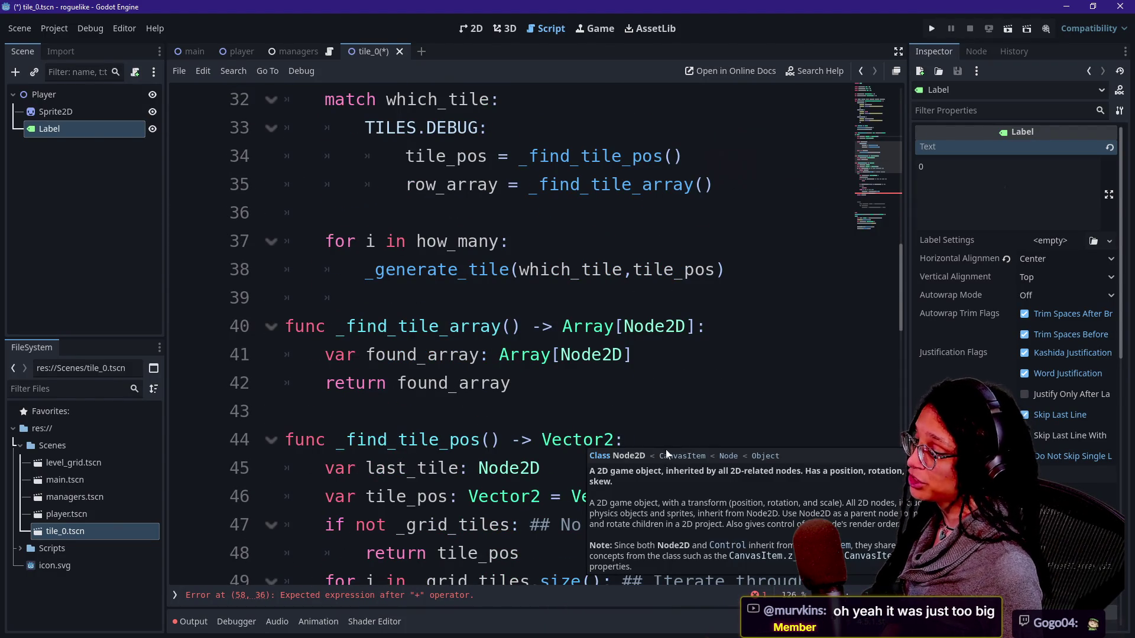
{"action": "key", "text": "Down"}
{"action": "key", "text": "Down"}
{"action": "key", "text": "Down"}
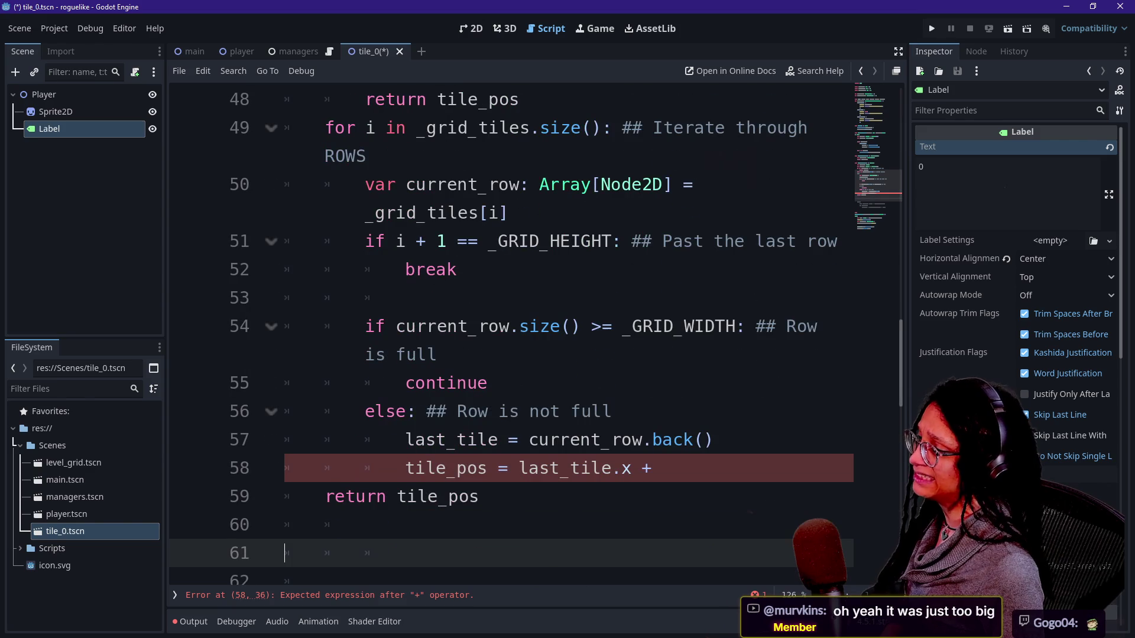
{"action": "key", "text": "Up"}
{"action": "key", "text": "Up"}
{"action": "key", "text": "Up"}
{"action": "key", "text": "Down"}
{"action": "key", "text": "Down"}
{"action": "key", "text": "Down"}
{"action": "key", "text": "End"}
{"action": "scroll", "coordinate": [511, 331], "scroll_direction": "up", "scroll_amount": 6}
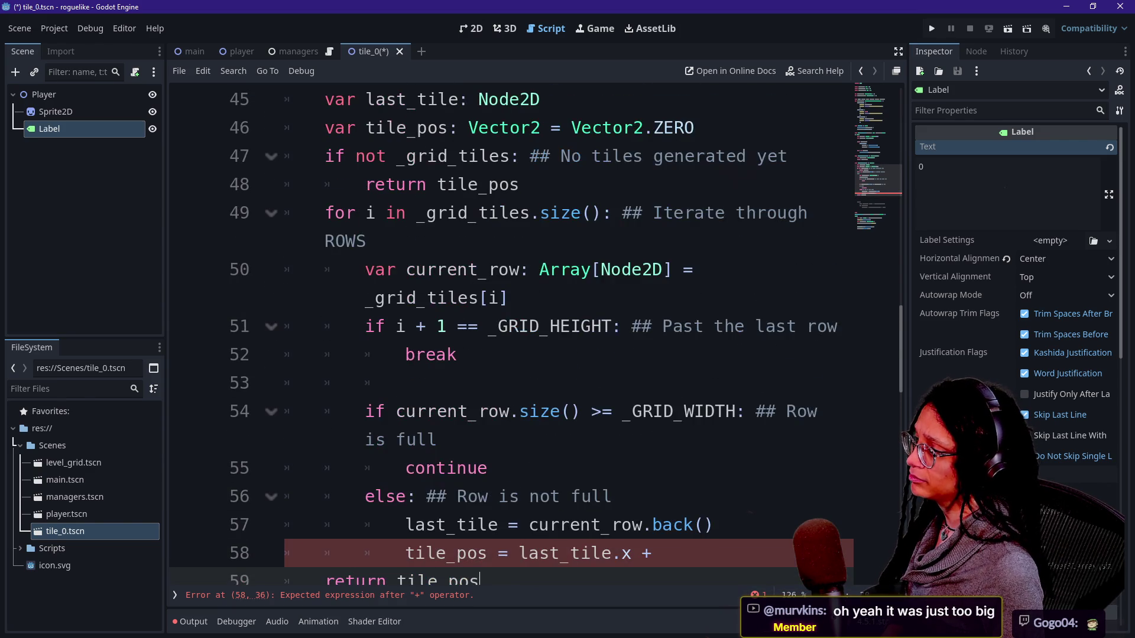
{"action": "scroll", "coordinate": [566, 335], "scroll_direction": "up", "scroll_amount": 1}
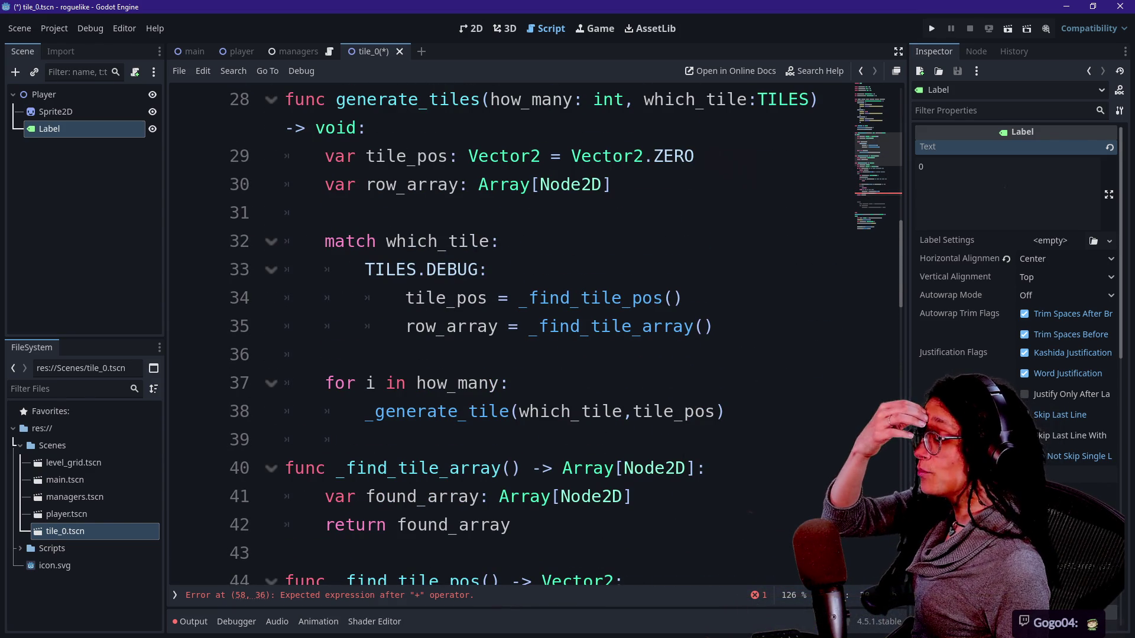
{"action": "scroll", "coordinate": [566, 335], "scroll_direction": "up", "scroll_amount": 1}
{"action": "scroll", "coordinate": [566, 335], "scroll_direction": "up", "scroll_amount": 1}
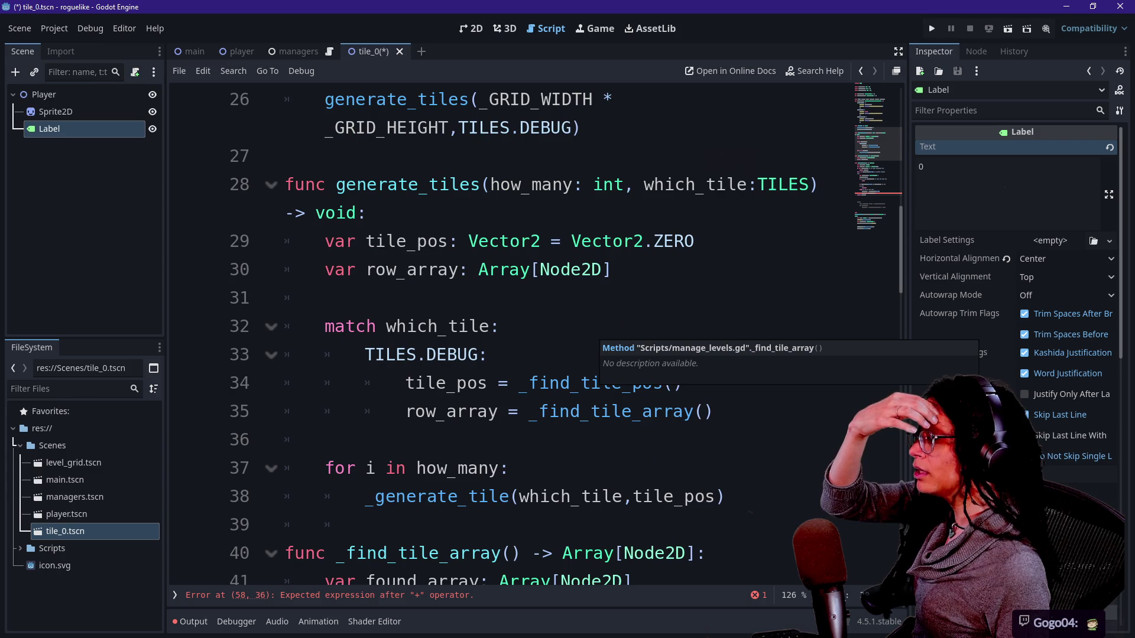
{"action": "scroll", "coordinate": [565, 335], "scroll_direction": "up", "scroll_amount": 2}
{"action": "scroll", "coordinate": [536, 337], "scroll_direction": "down", "scroll_amount": 10}
{"action": "scroll", "coordinate": [536, 337], "scroll_direction": "down", "scroll_amount": 2}
{"action": "scroll", "coordinate": [535, 338], "scroll_direction": "up", "scroll_amount": 4}
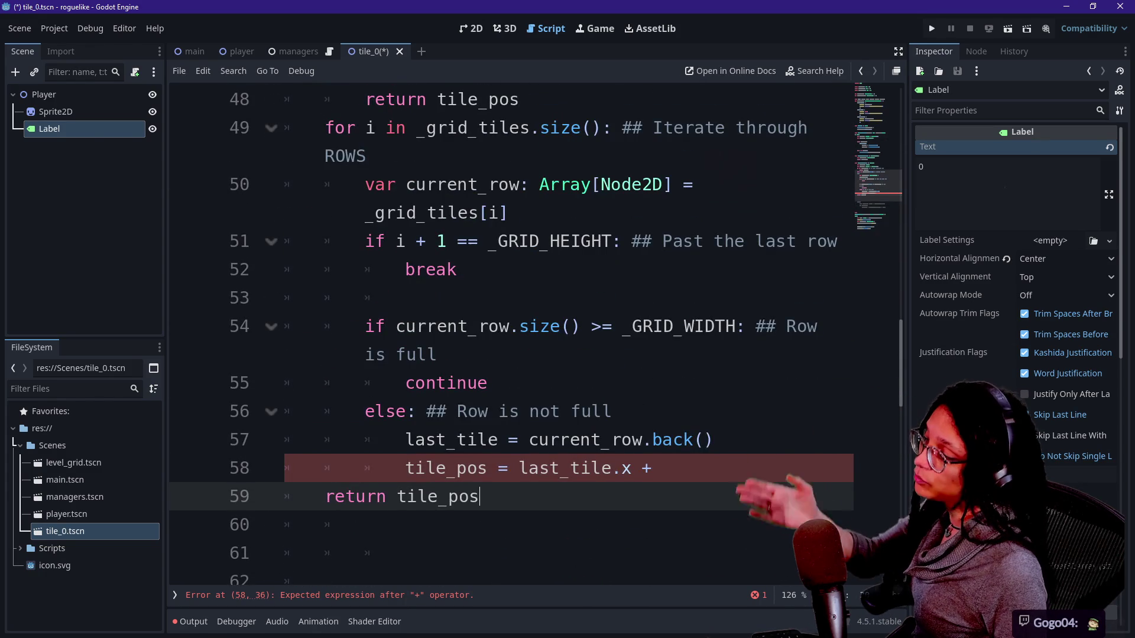
{"action": "scroll", "coordinate": [535, 337], "scroll_direction": "up", "scroll_amount": 2}
{"action": "left_click", "coordinate": [458, 355]}
{"action": "key", "text": "shift+Up"}
{"action": "key", "text": "shift+Up"}
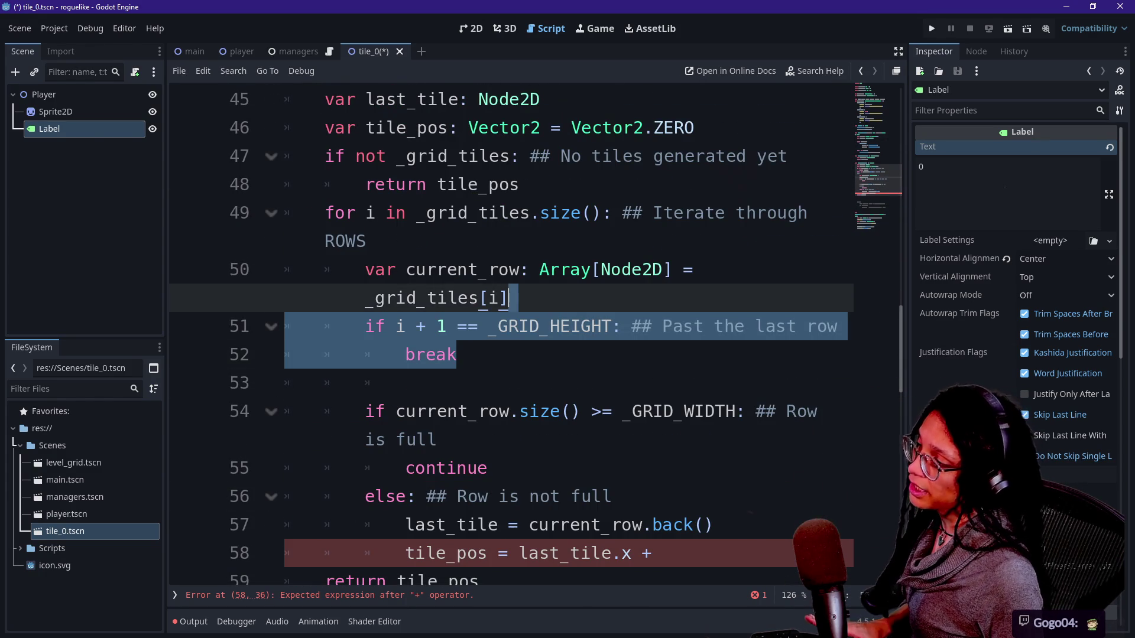
{"action": "scroll", "coordinate": [511, 335], "scroll_direction": "up", "scroll_amount": 1}
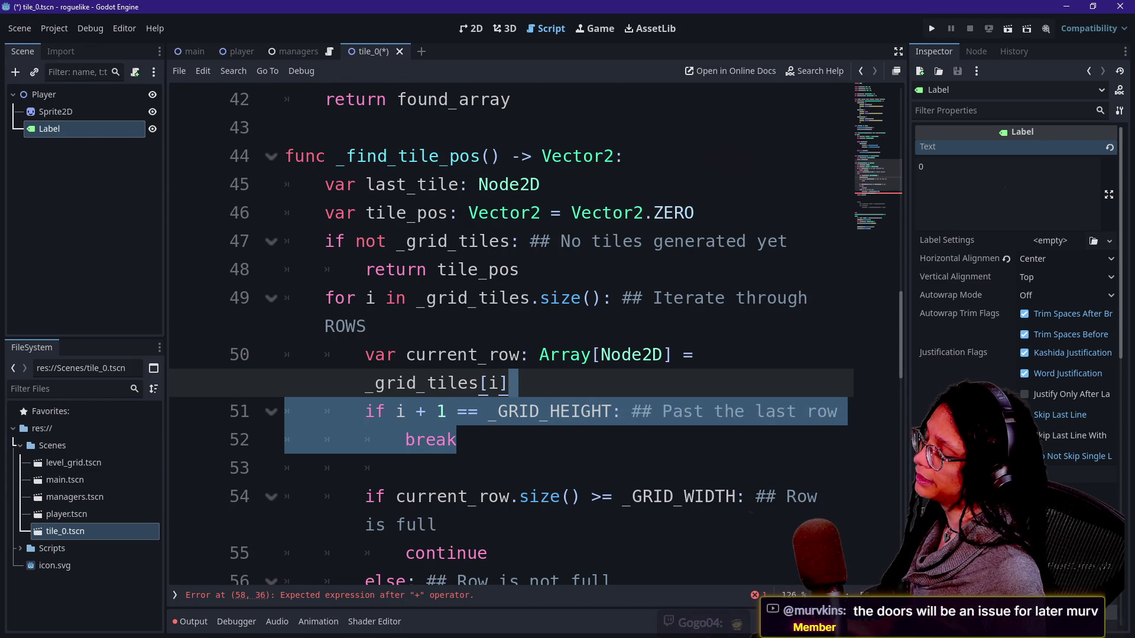
{"action": "left_click", "coordinate": [478, 383]}
{"action": "left_click", "coordinate": [366, 327]}
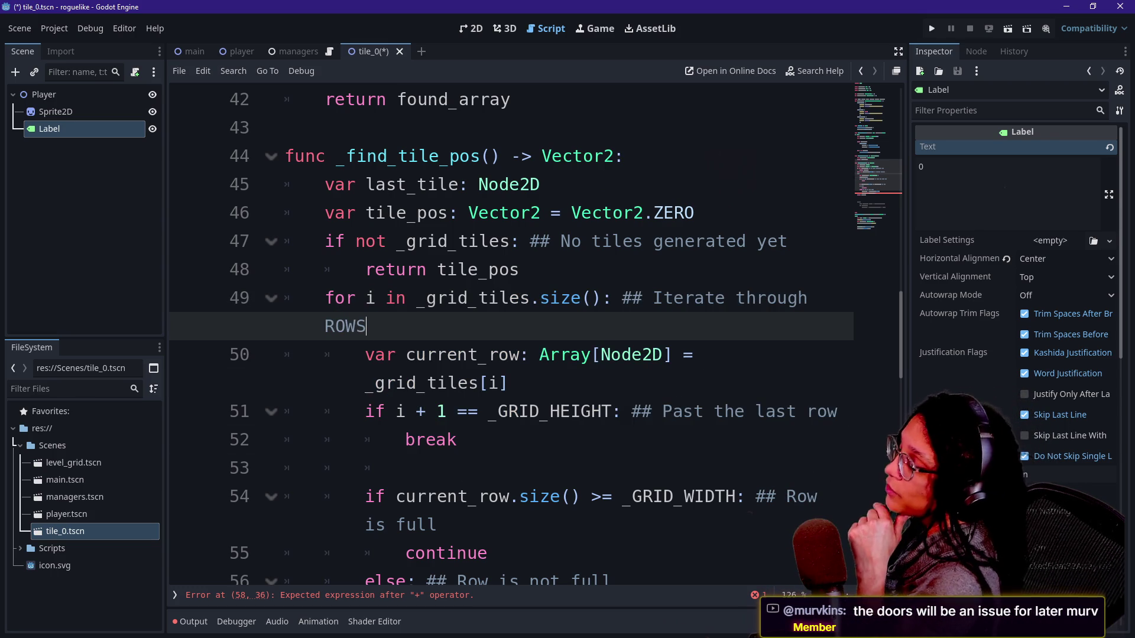
{"action": "left_click", "coordinate": [456, 440]}
{"action": "left_click", "coordinate": [366, 326], "text": "shift"}
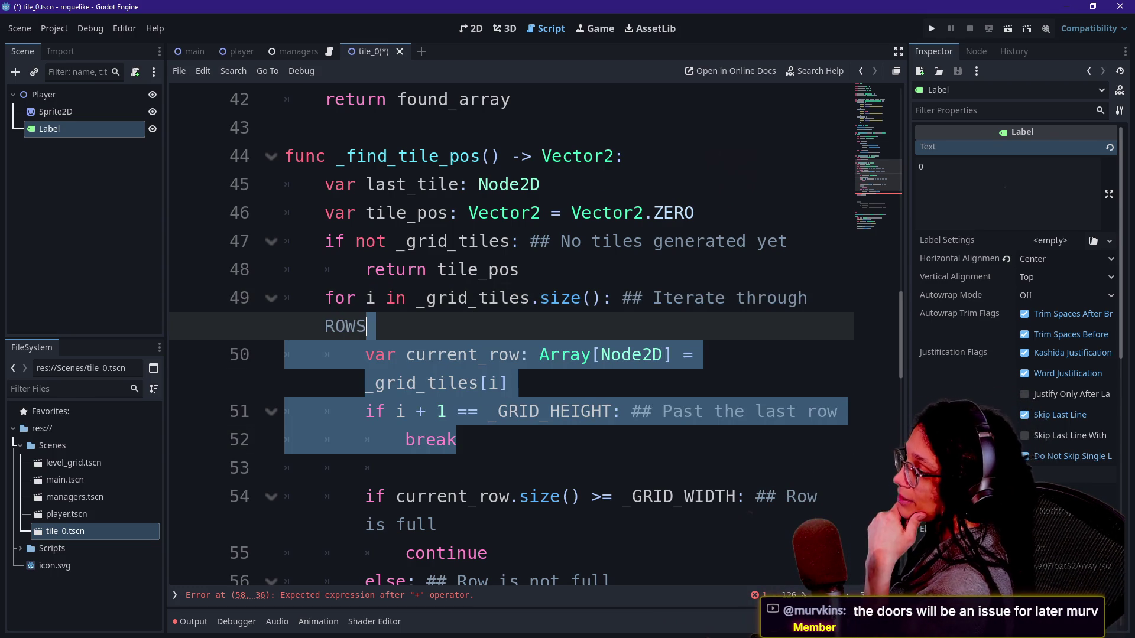
{"action": "left_click", "coordinate": [456, 440]}
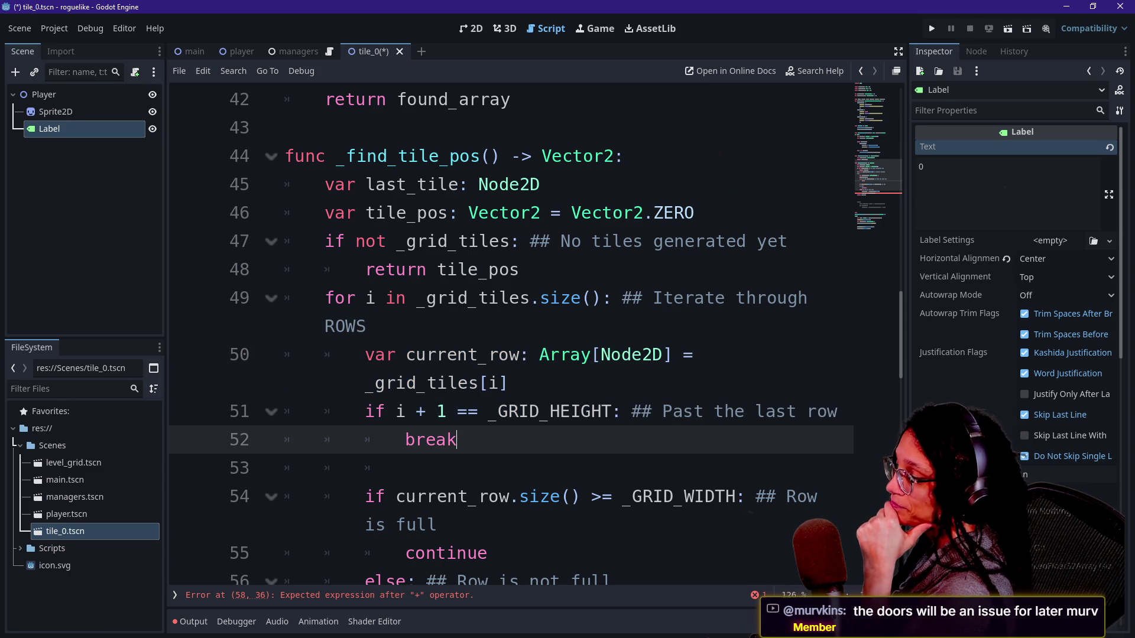
{"action": "mouse_move", "coordinate": [457, 440]}
{"action": "left_mouse_down"}
{"action": "mouse_move", "coordinate": [672, 412]}
{"action": "mouse_move", "coordinate": [366, 383]}
{"action": "mouse_move", "coordinate": [673, 411]}
{"action": "mouse_move", "coordinate": [512, 384]}
{"action": "left_mouse_up"}
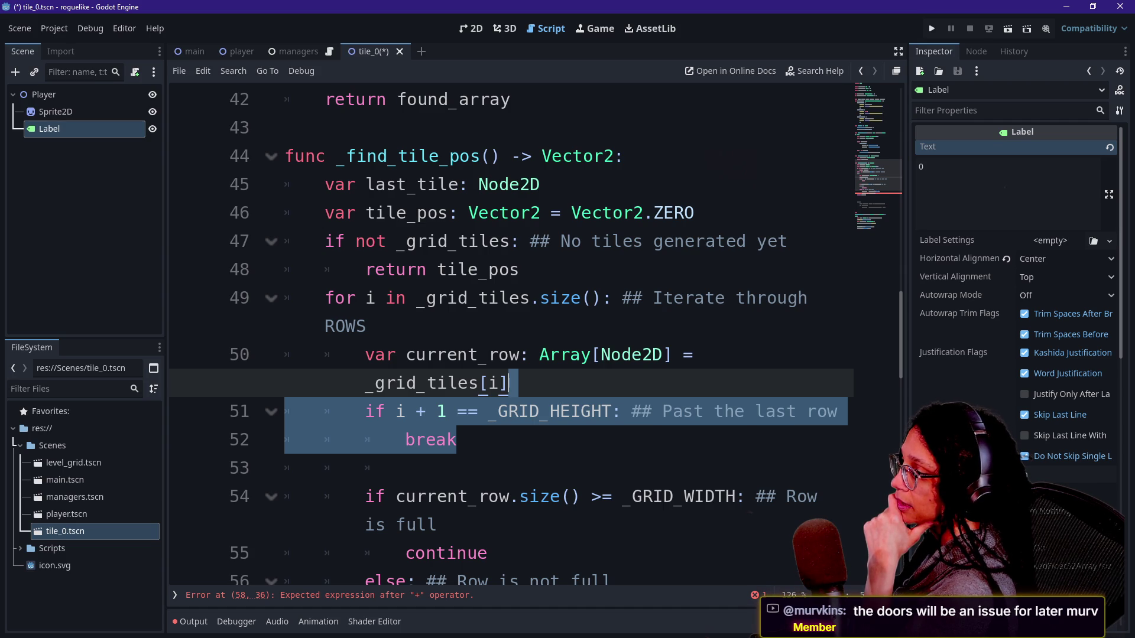
{"action": "scroll", "coordinate": [509, 331], "scroll_direction": "up", "scroll_amount": 2}
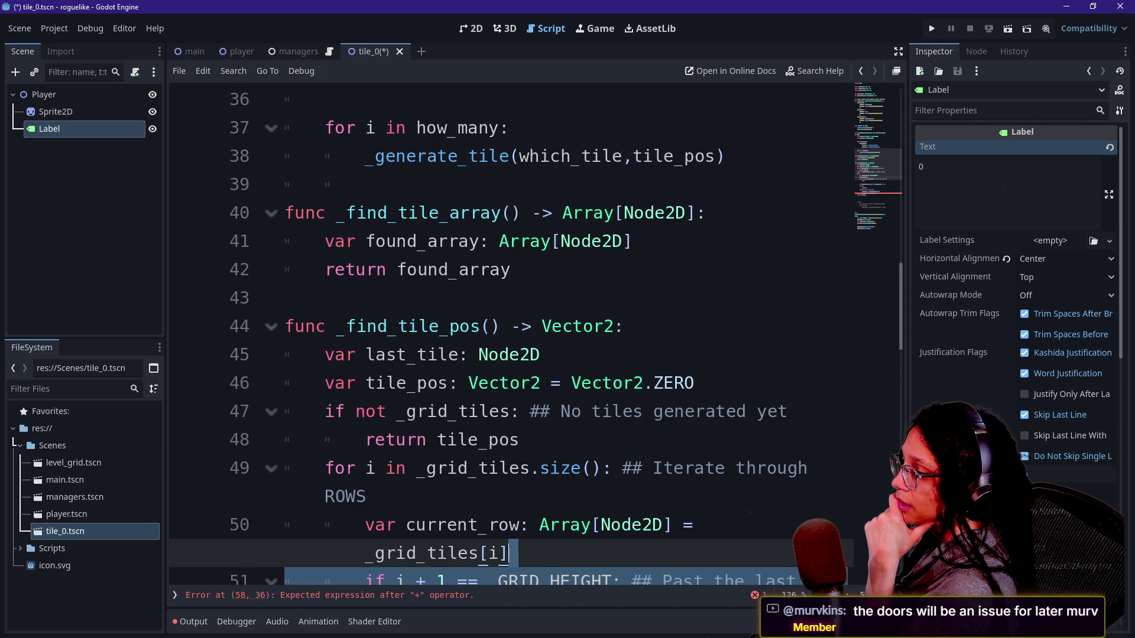
{"action": "scroll", "coordinate": [544, 383], "scroll_direction": "up", "scroll_amount": 1}
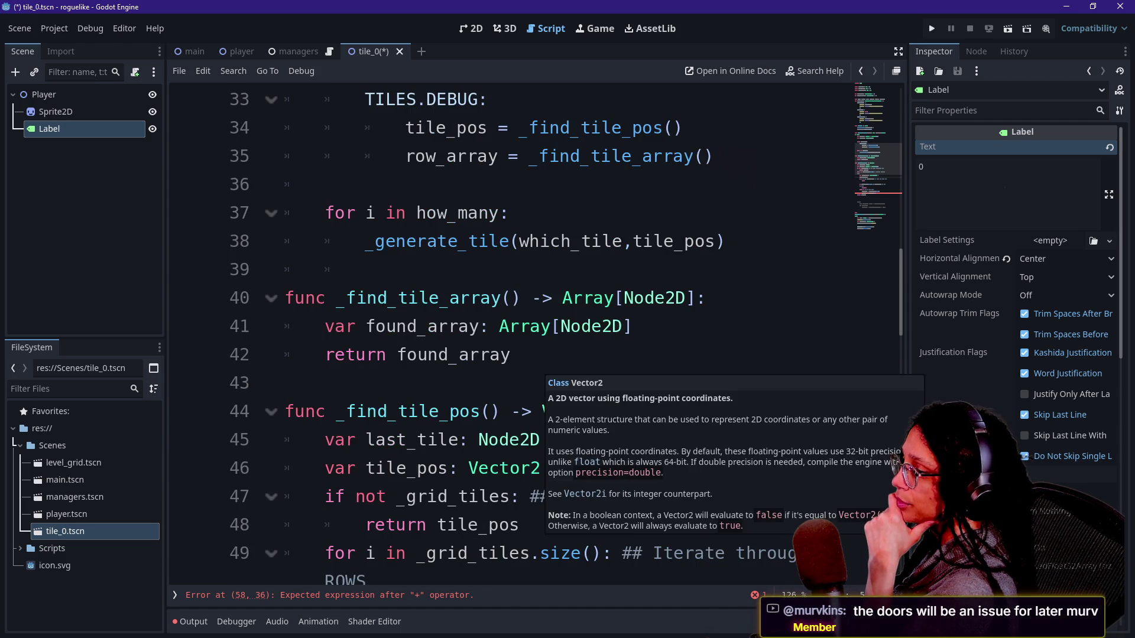
{"action": "scroll", "coordinate": [545, 414], "scroll_direction": "up", "scroll_amount": 1}
{"action": "scroll", "coordinate": [545, 408], "scroll_direction": "up", "scroll_amount": 1}
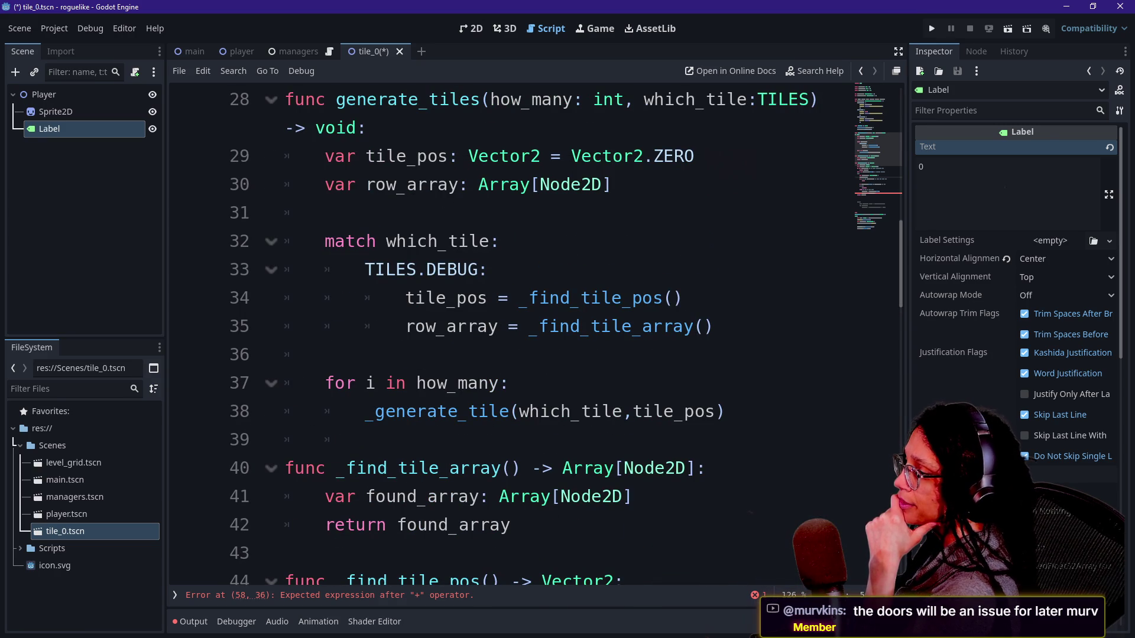
{"action": "left_click_drag", "start_coordinate": [386, 241], "coordinate": [488, 269]}
{"action": "left_click", "coordinate": [489, 270]}
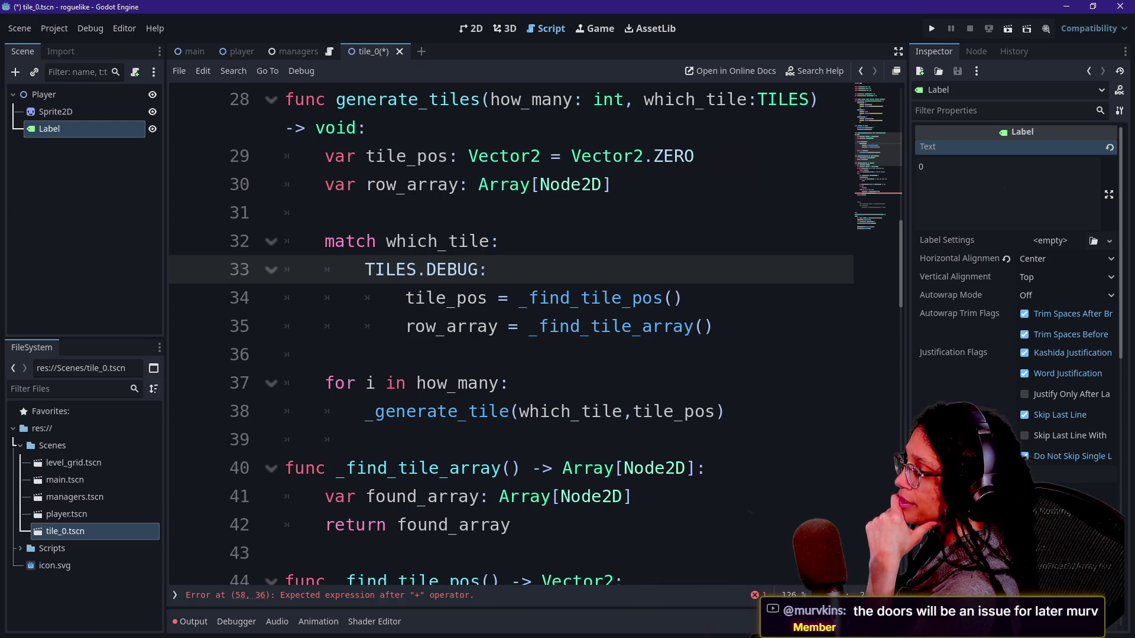
{"action": "left_click_drag", "start_coordinate": [406, 298], "coordinate": [663, 298]}
{"action": "left_click", "coordinate": [622, 298]}
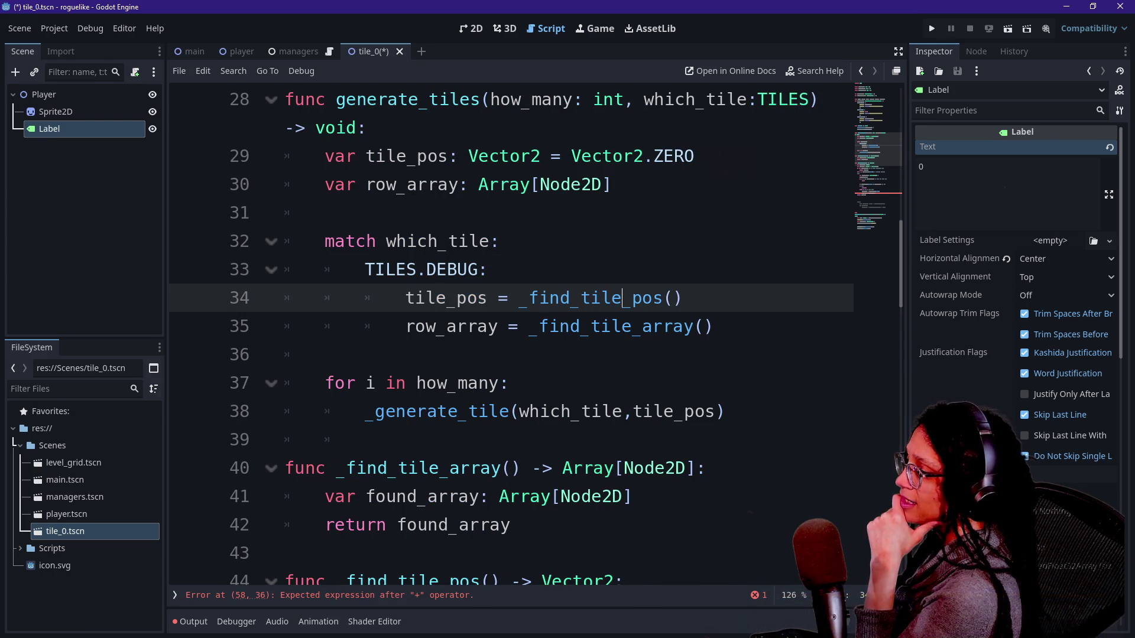
{"action": "left_click_drag", "start_coordinate": [251, 353], "coordinate": [571, 411]}
{"action": "left_click", "coordinate": [571, 411]}
{"action": "left_click", "coordinate": [695, 327]}
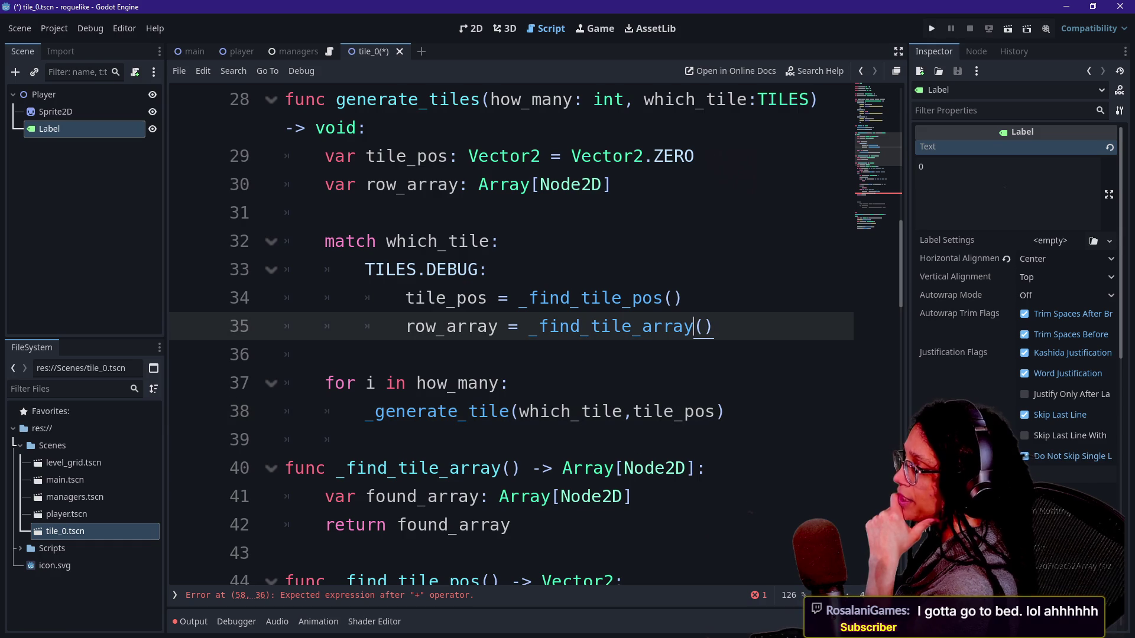